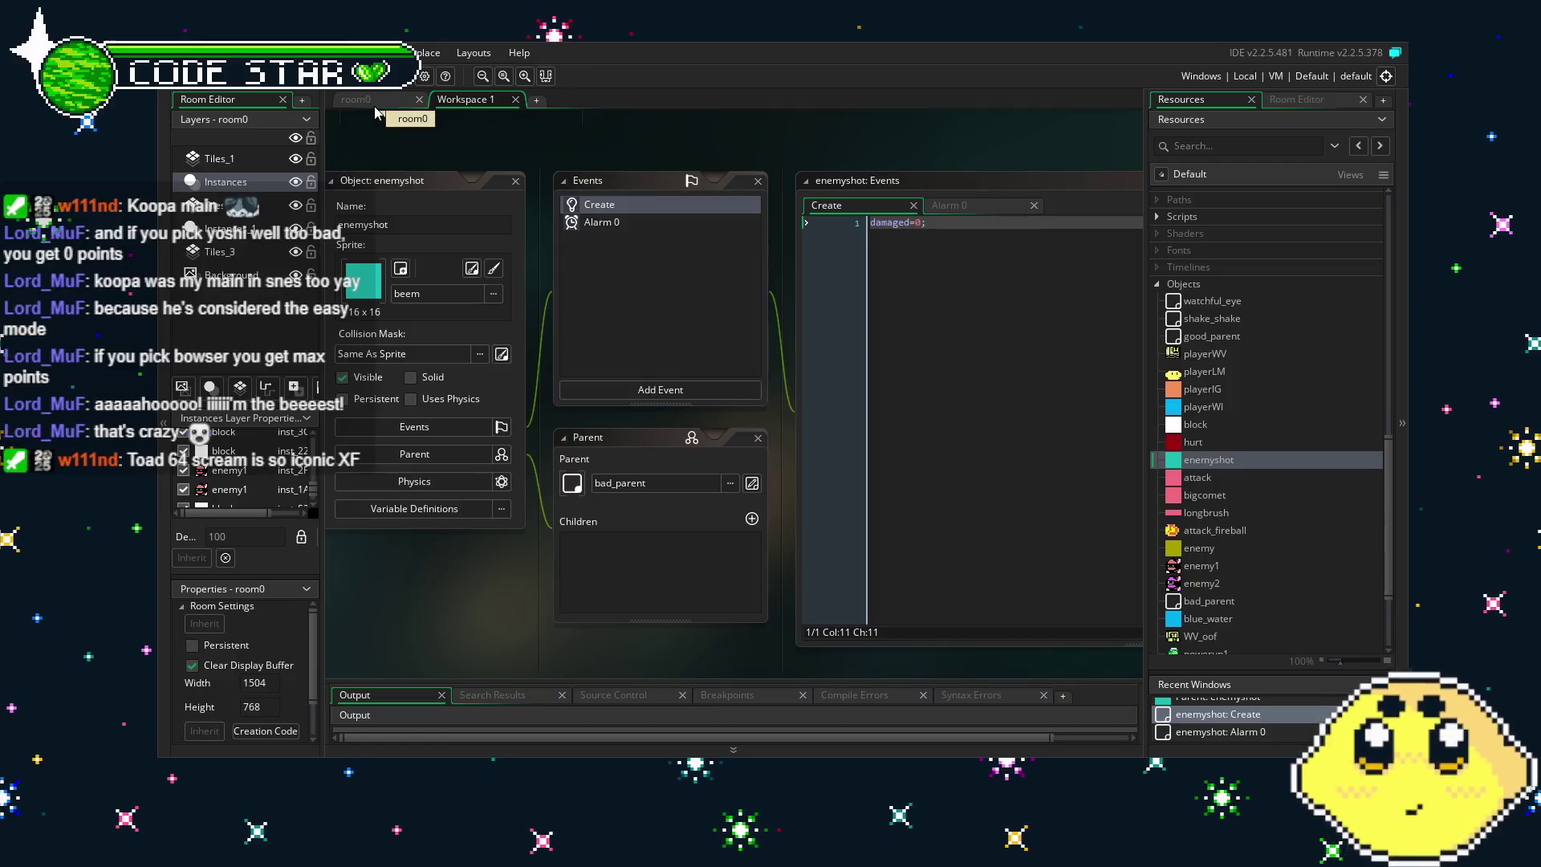
# Glance at room0 and enemyshot's Alarm 0 code, then return to its Create event code.
pyautogui.click(464, 98)
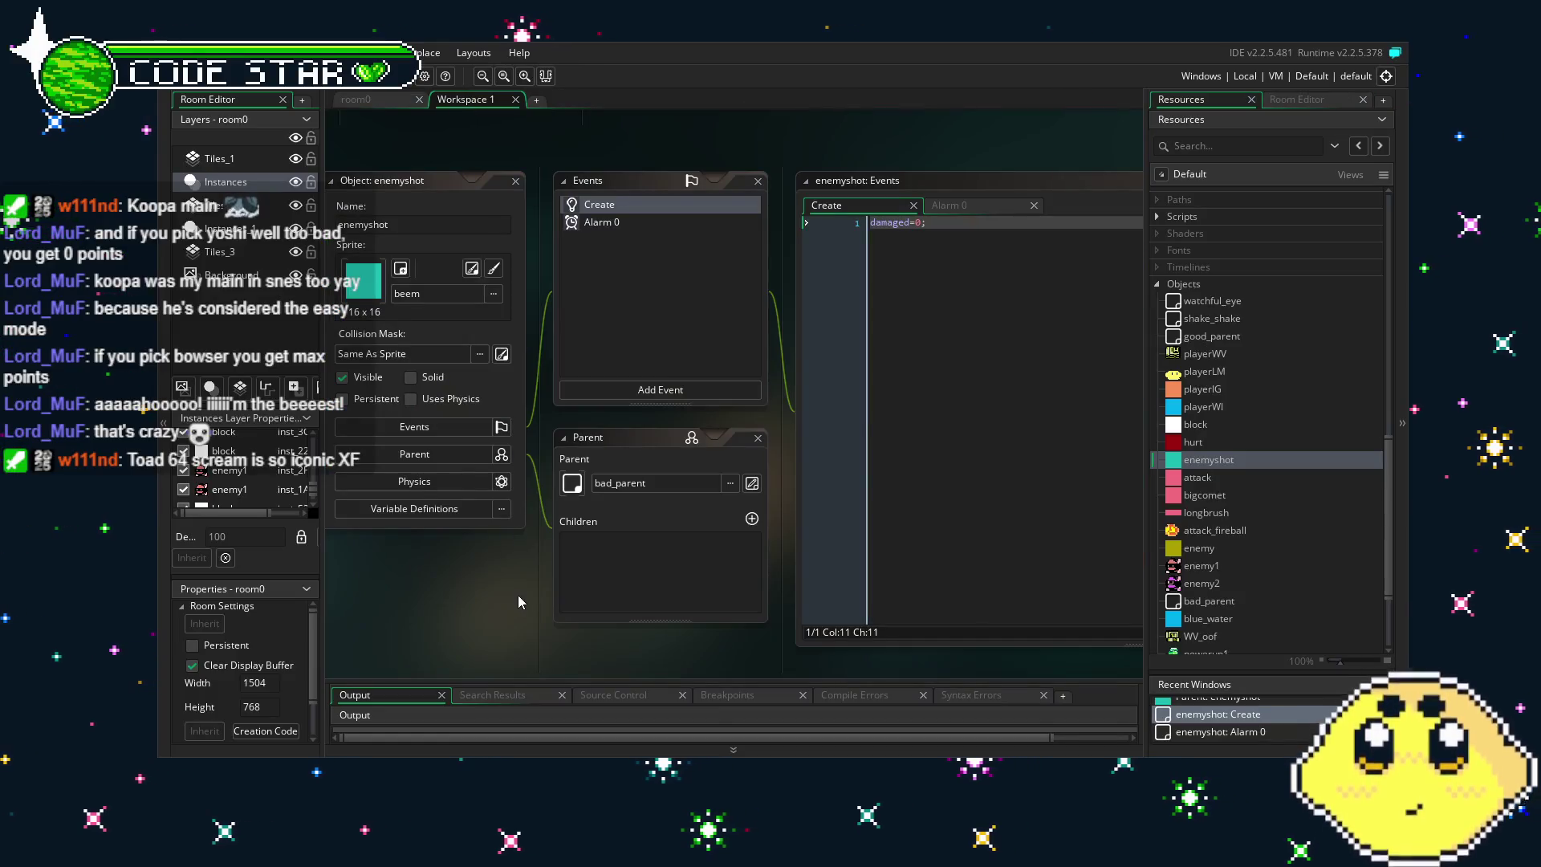
pyautogui.moveTo(518, 595); pyautogui.dragTo(611, 589)
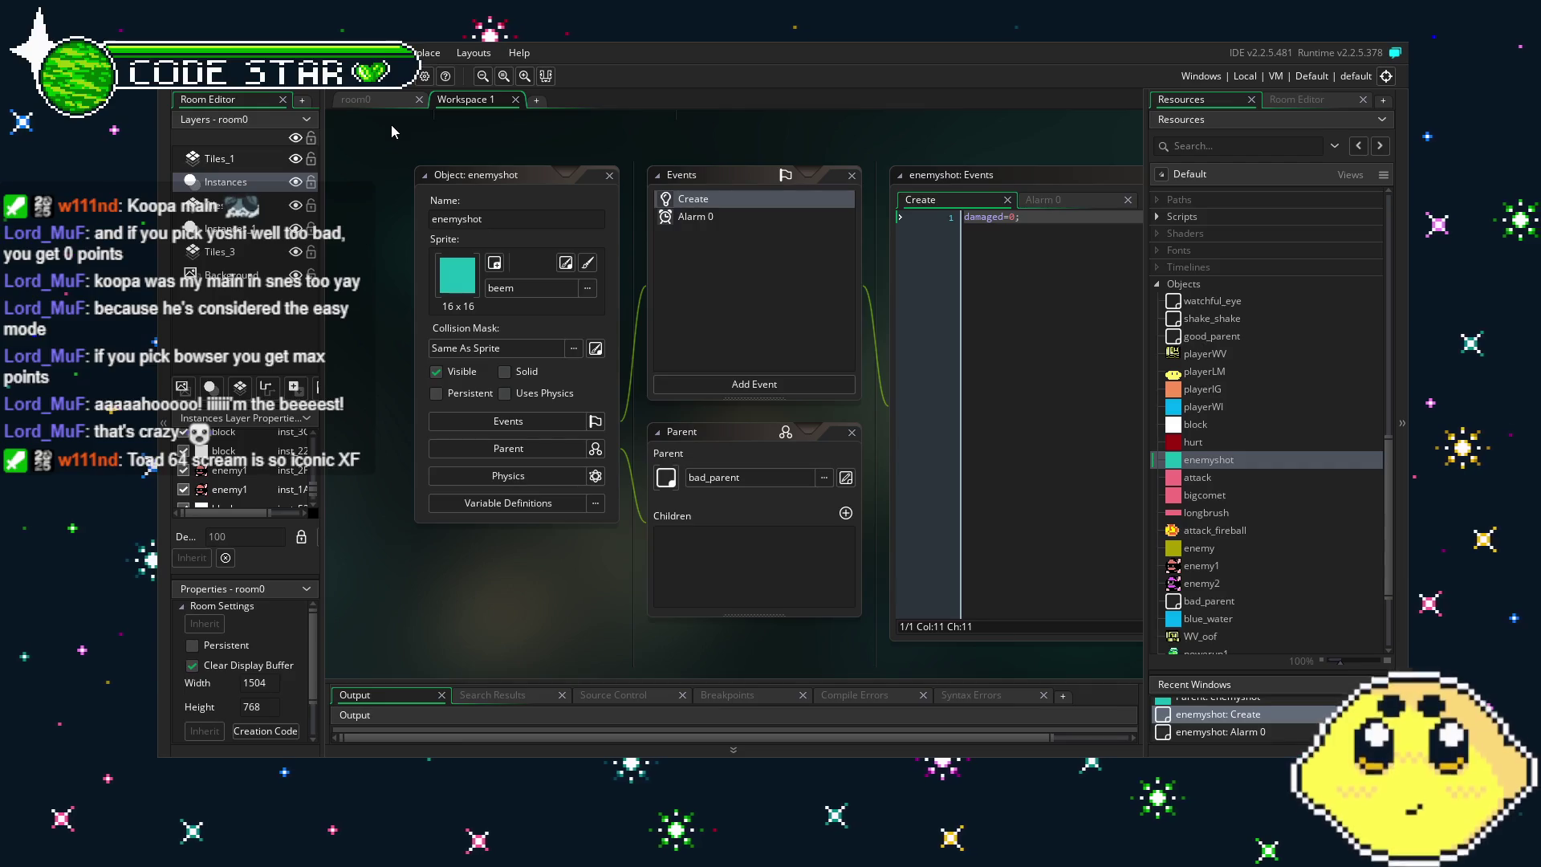
pyautogui.click(710, 217)
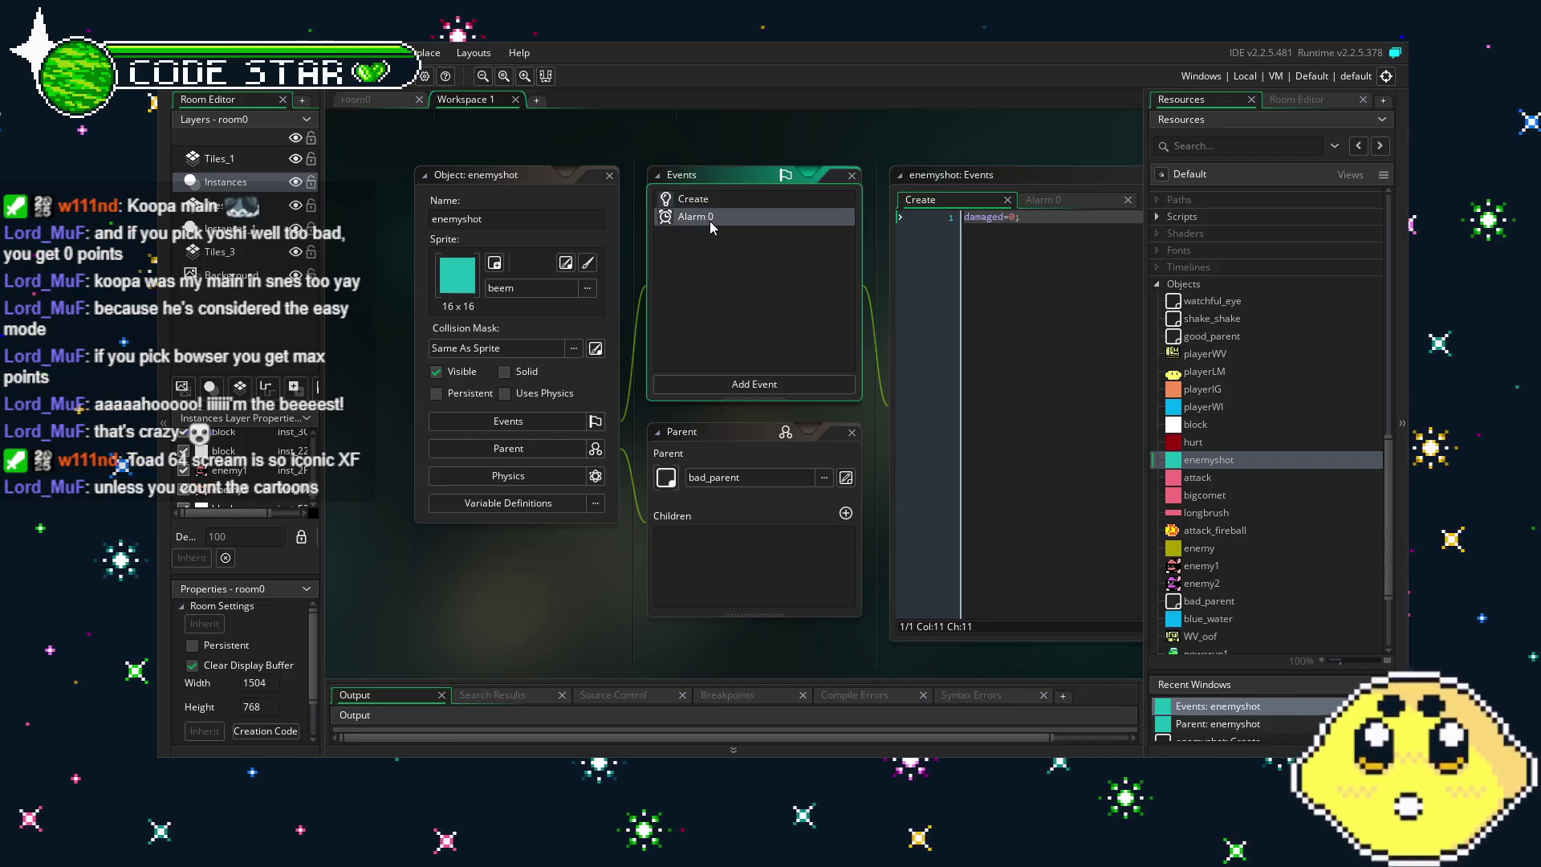
pyautogui.click(693, 199)
# Add alarm[0]=32; on a new line below damaged=0; in enemyshot's Create event.
pyautogui.press('Return')
pyautogui.write('a;ar,')
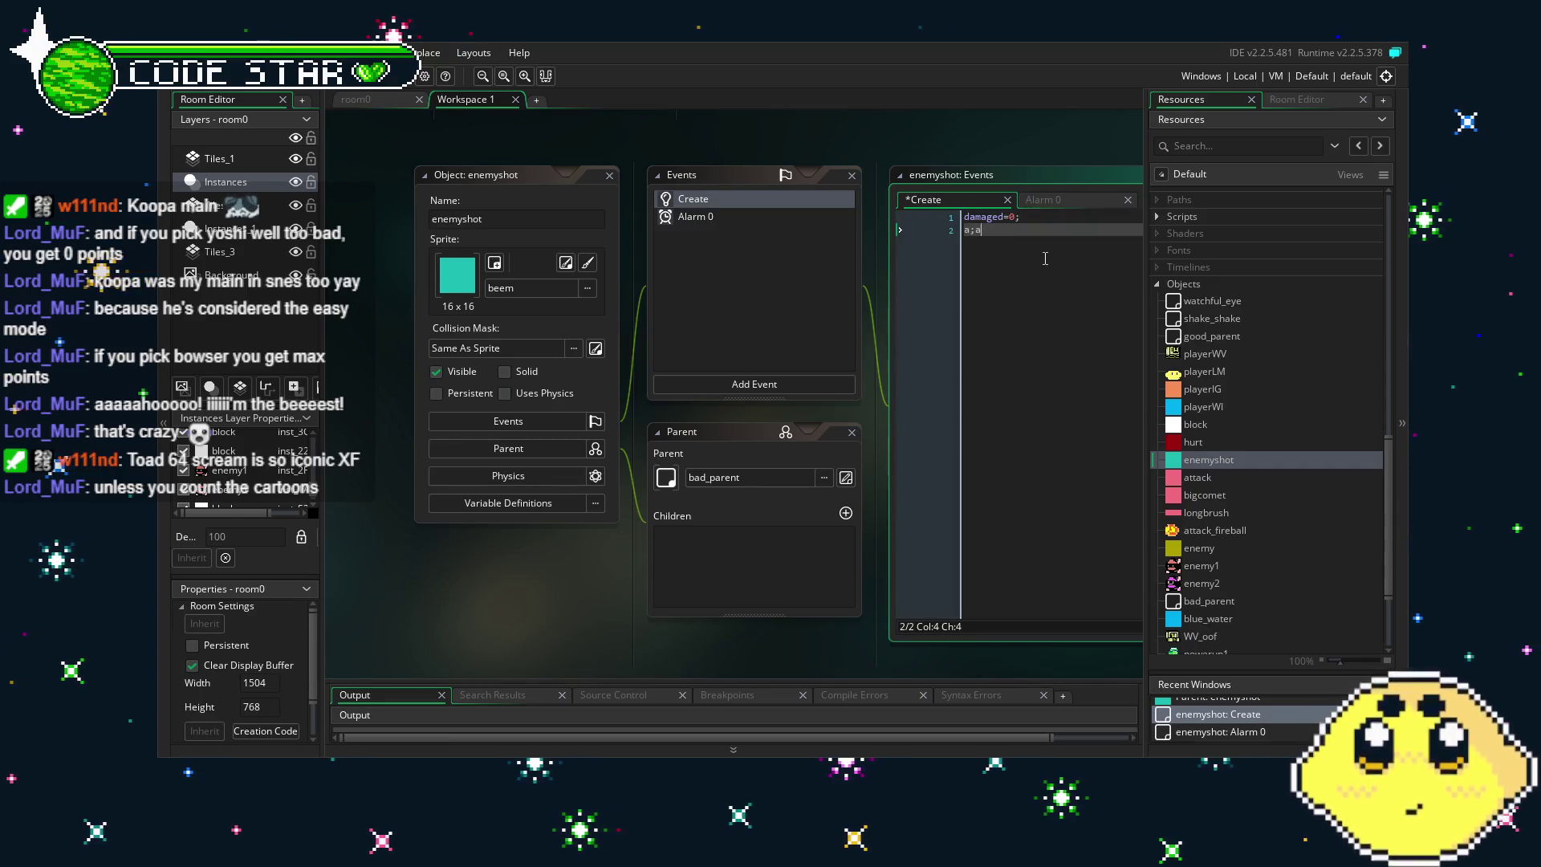
pyautogui.press('BackSpace')
pyautogui.press('BackSpace')
pyautogui.press('BackSpace')
pyautogui.write('alarm')
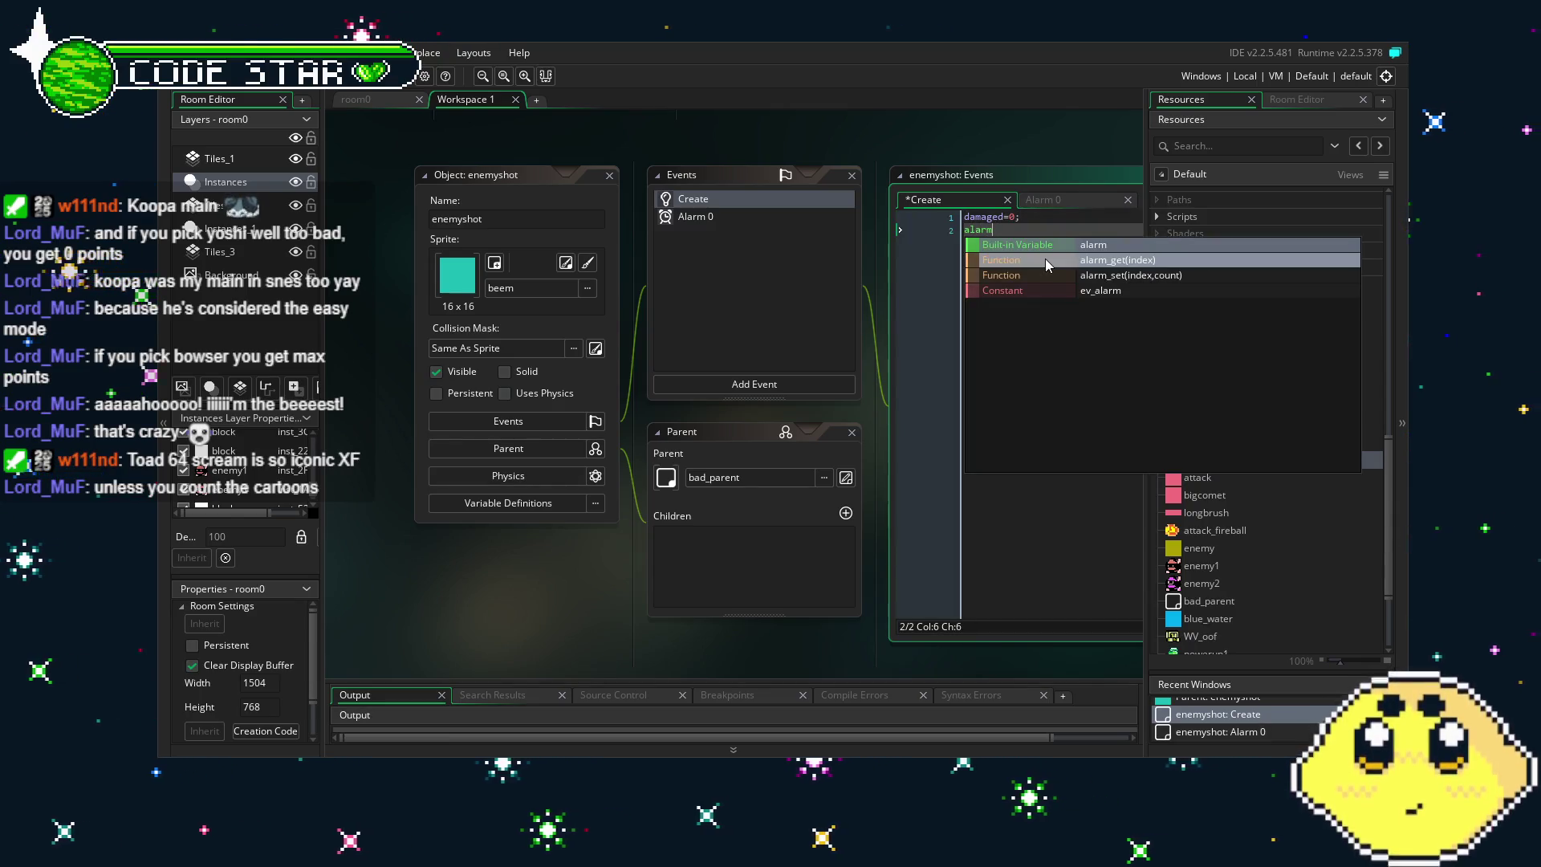
pyautogui.write('[0]=')
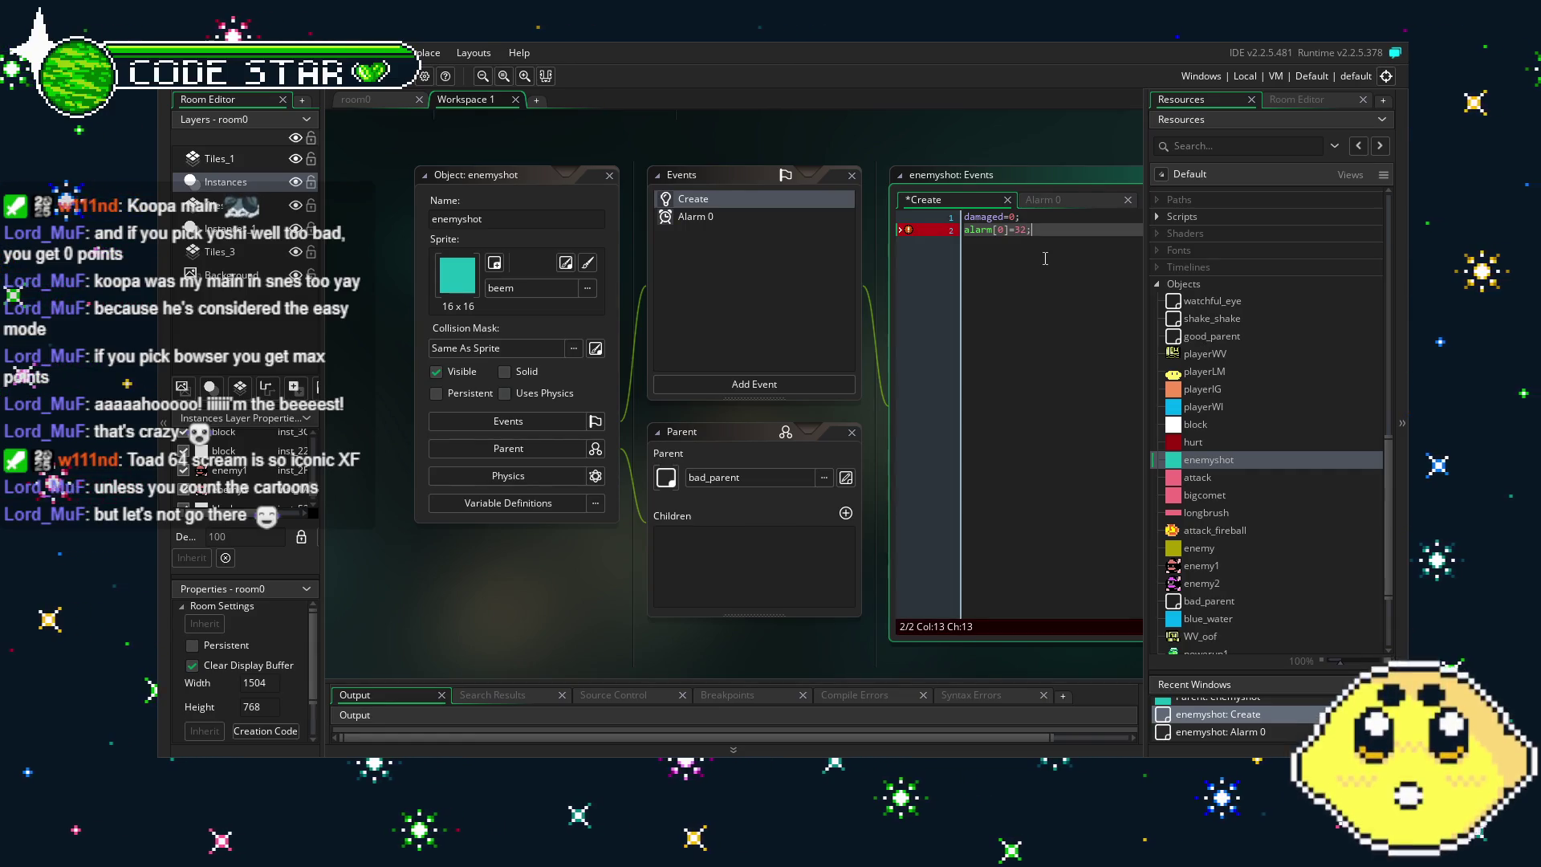
pyautogui.write('32;')
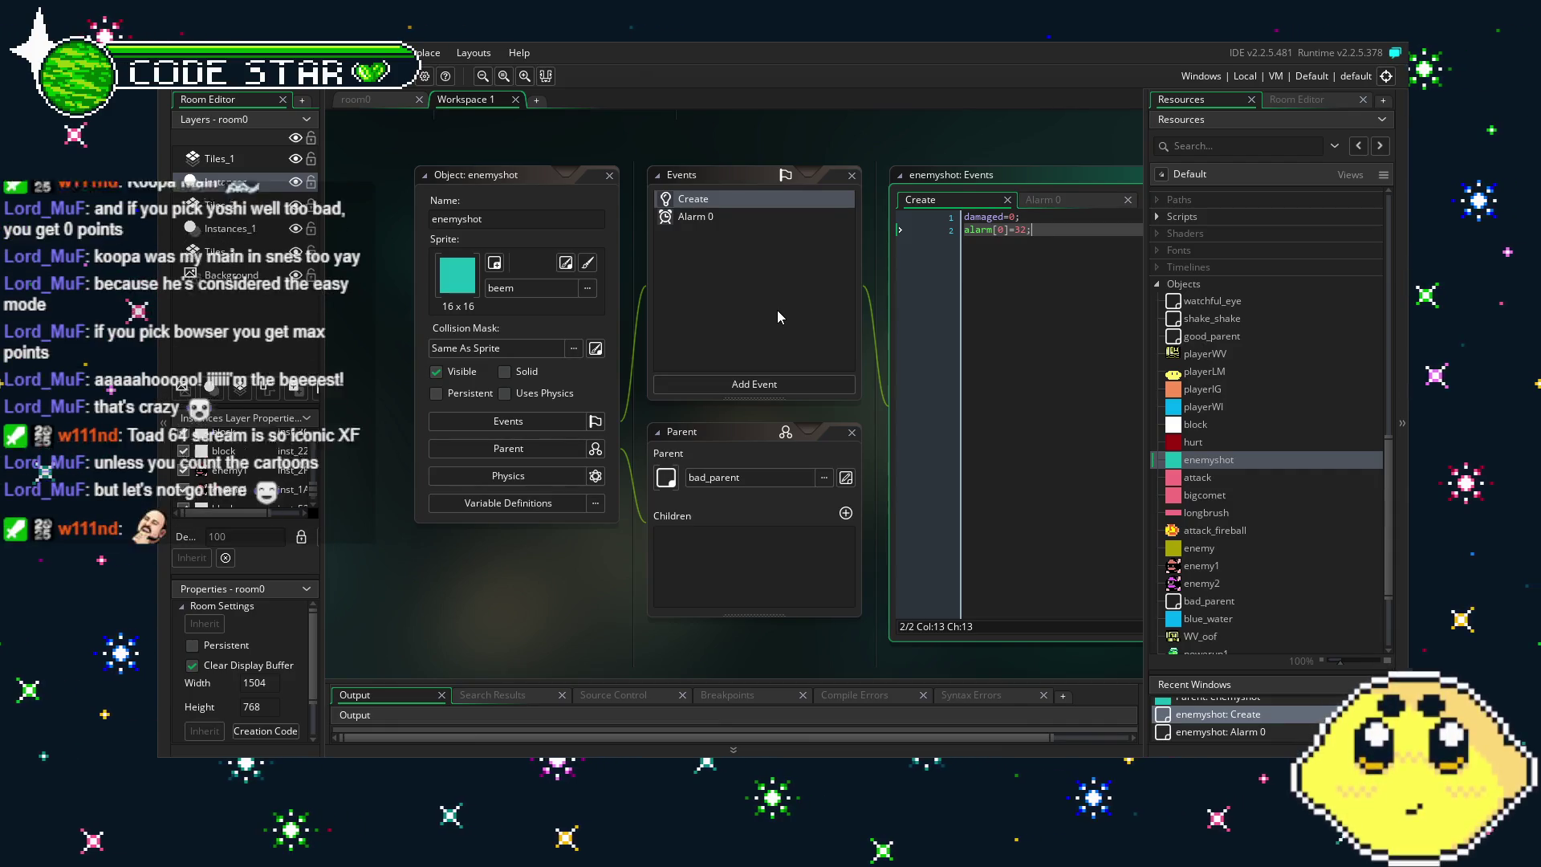
# Open enemy2 and review its Create, Animation End, block, attack and Alarm 3 event code.
pyautogui.doubleClick(1240, 584)
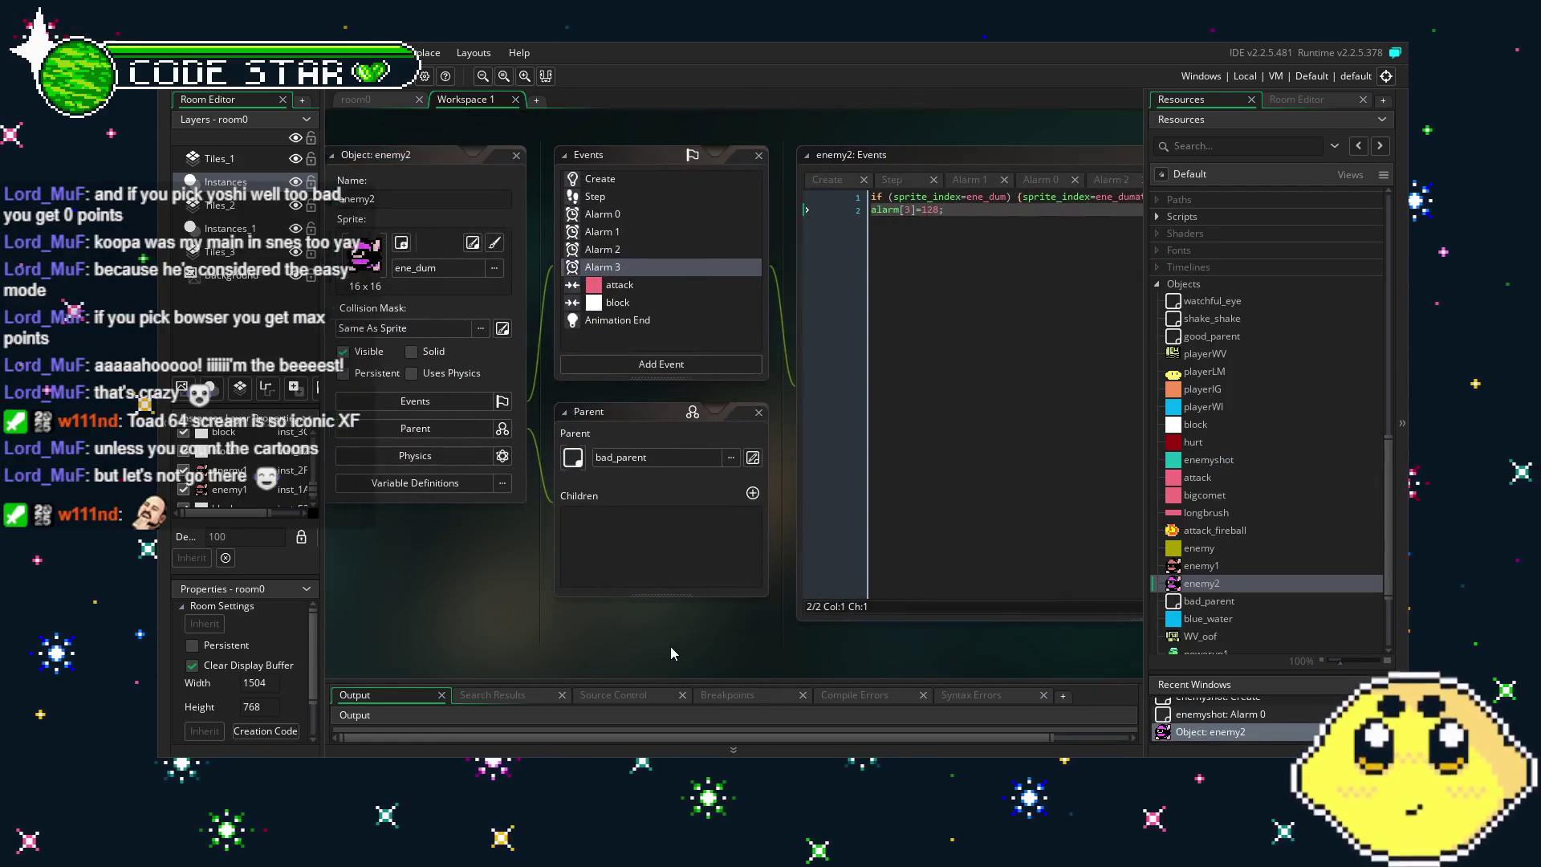
pyautogui.click(618, 598)
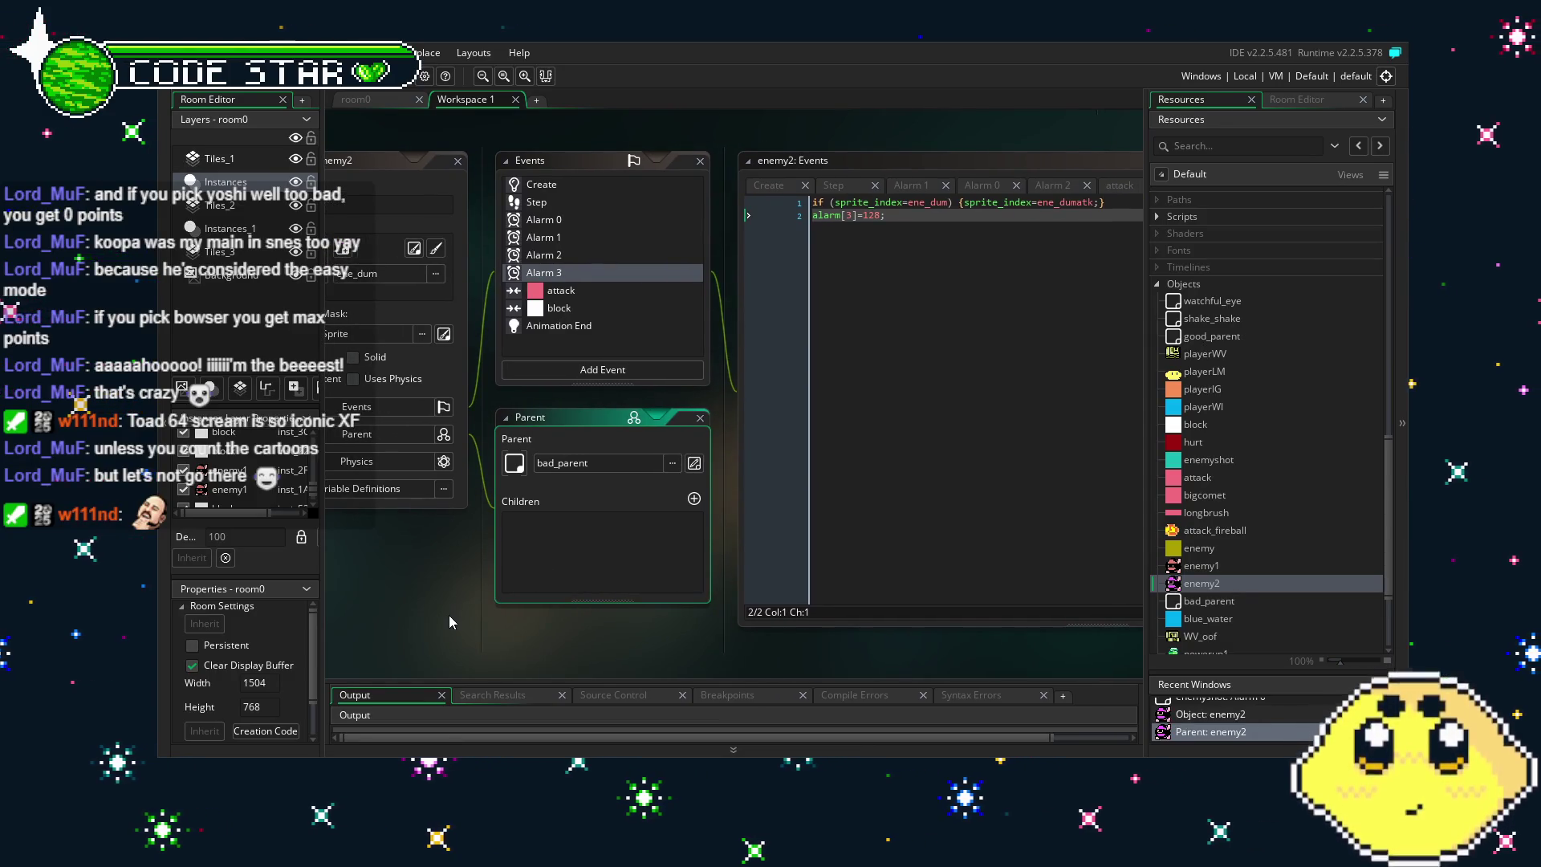
pyautogui.moveTo(437, 649); pyautogui.dragTo(495, 630)
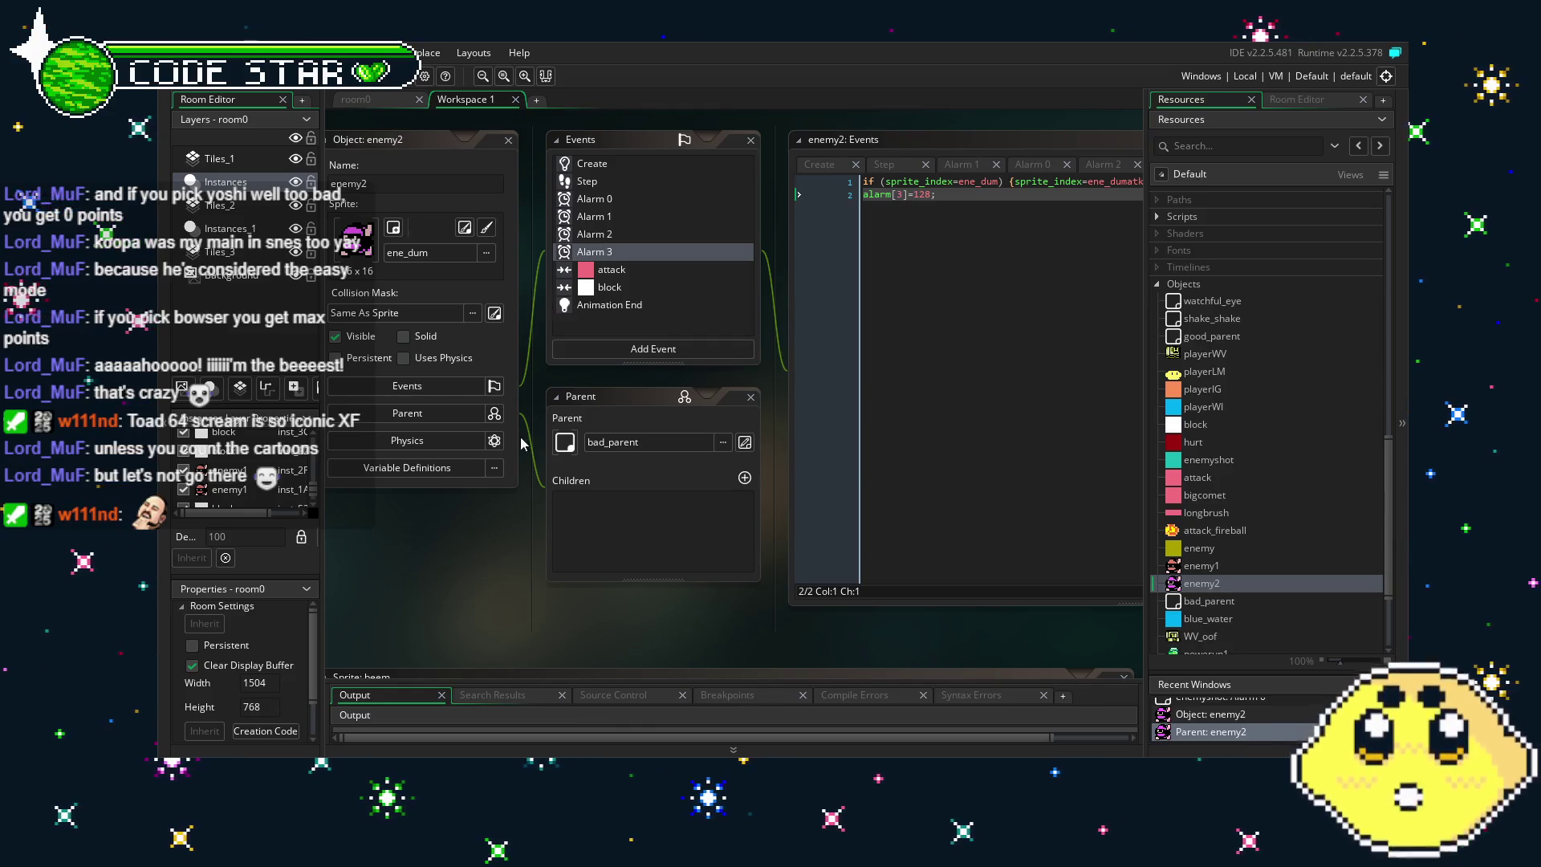
pyautogui.click(607, 169)
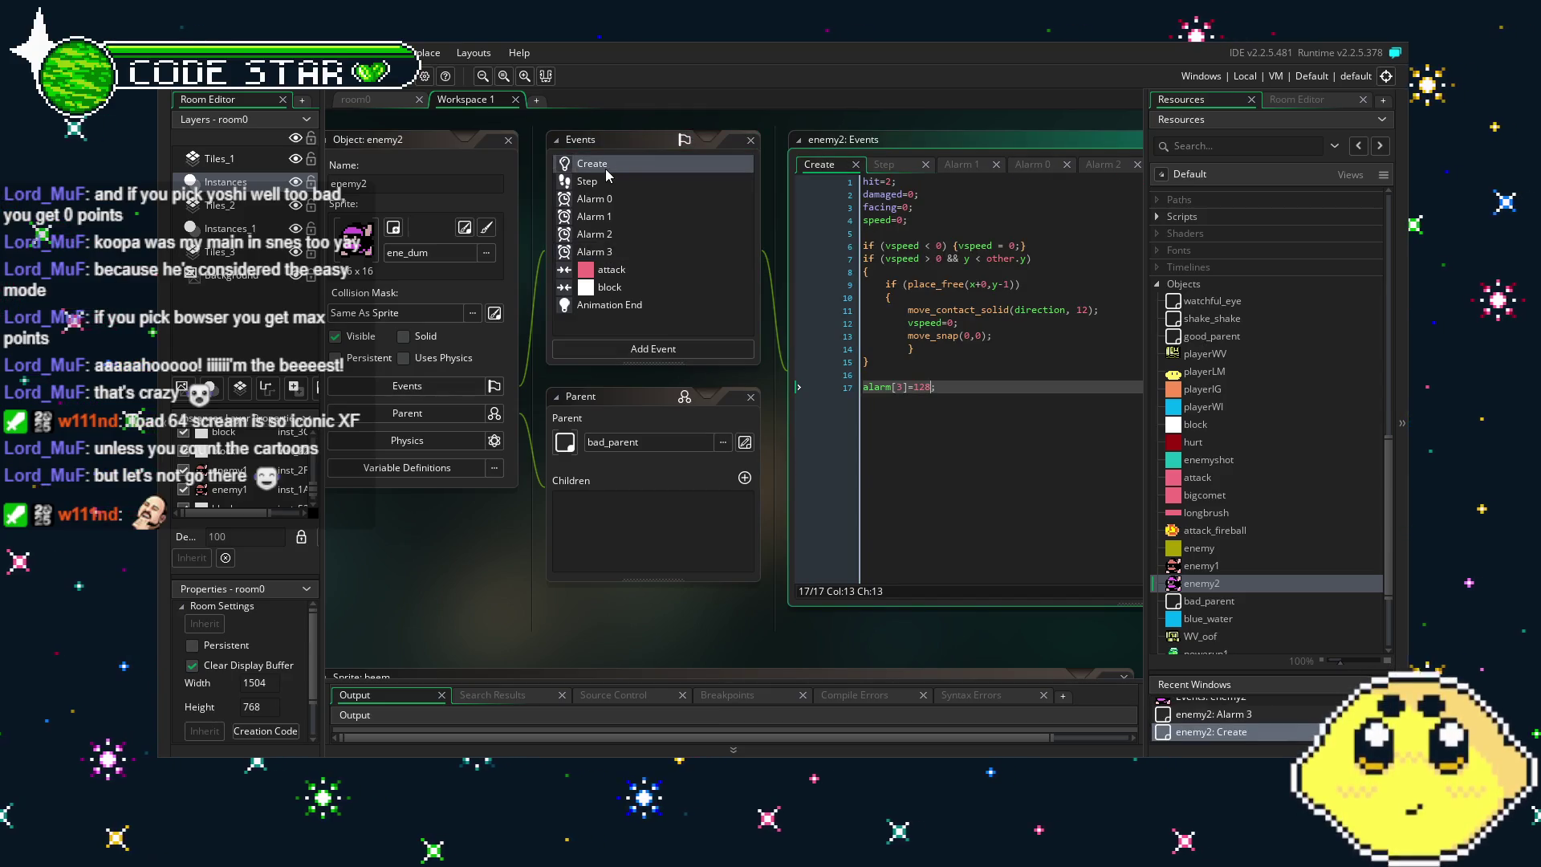
pyautogui.click(630, 304)
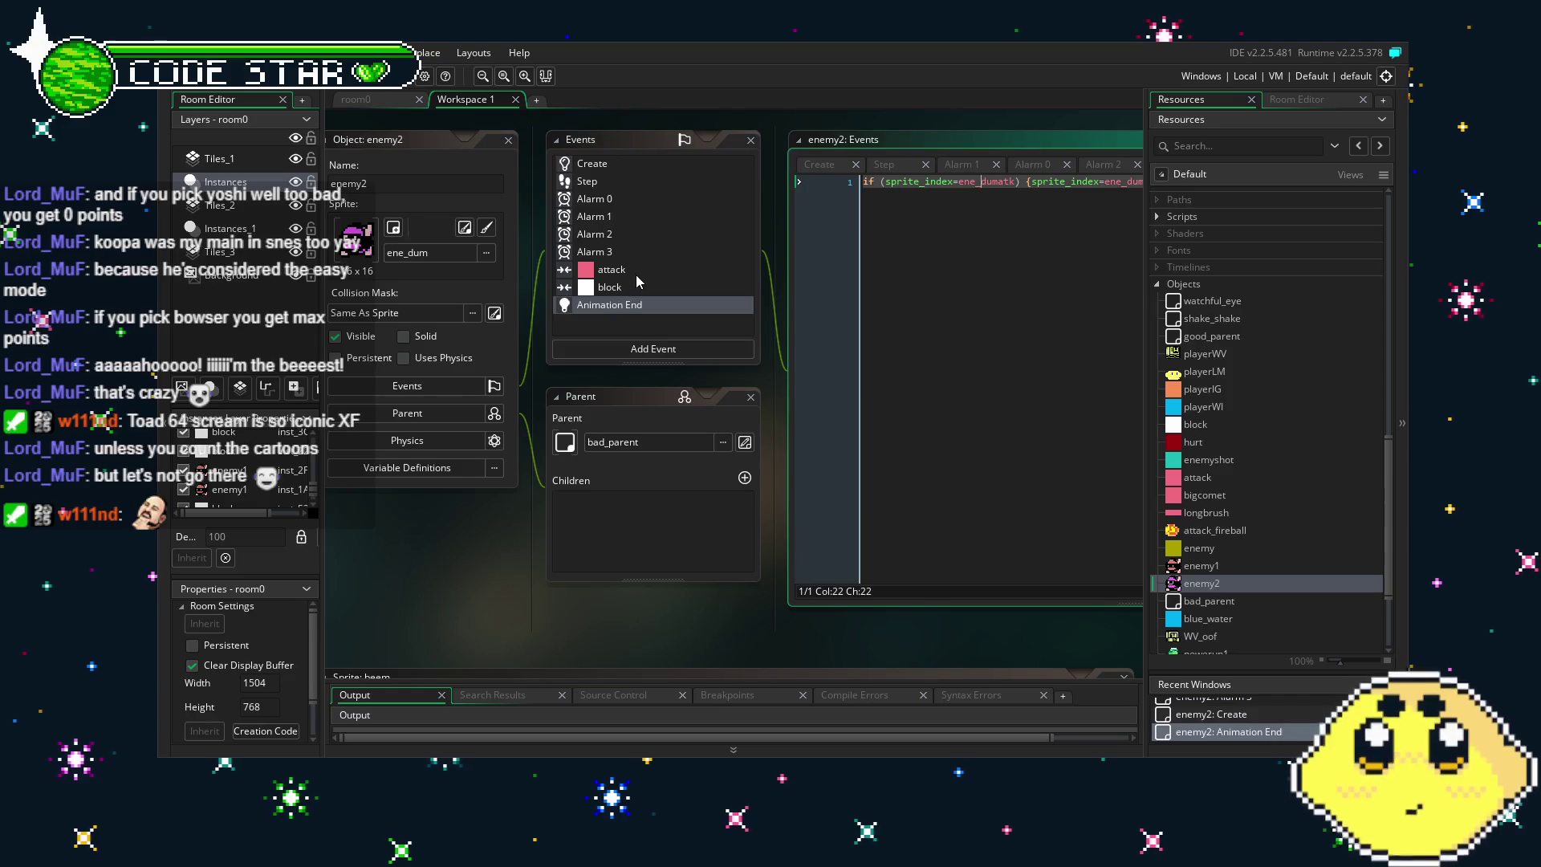
pyautogui.click(642, 287)
pyautogui.click(639, 270)
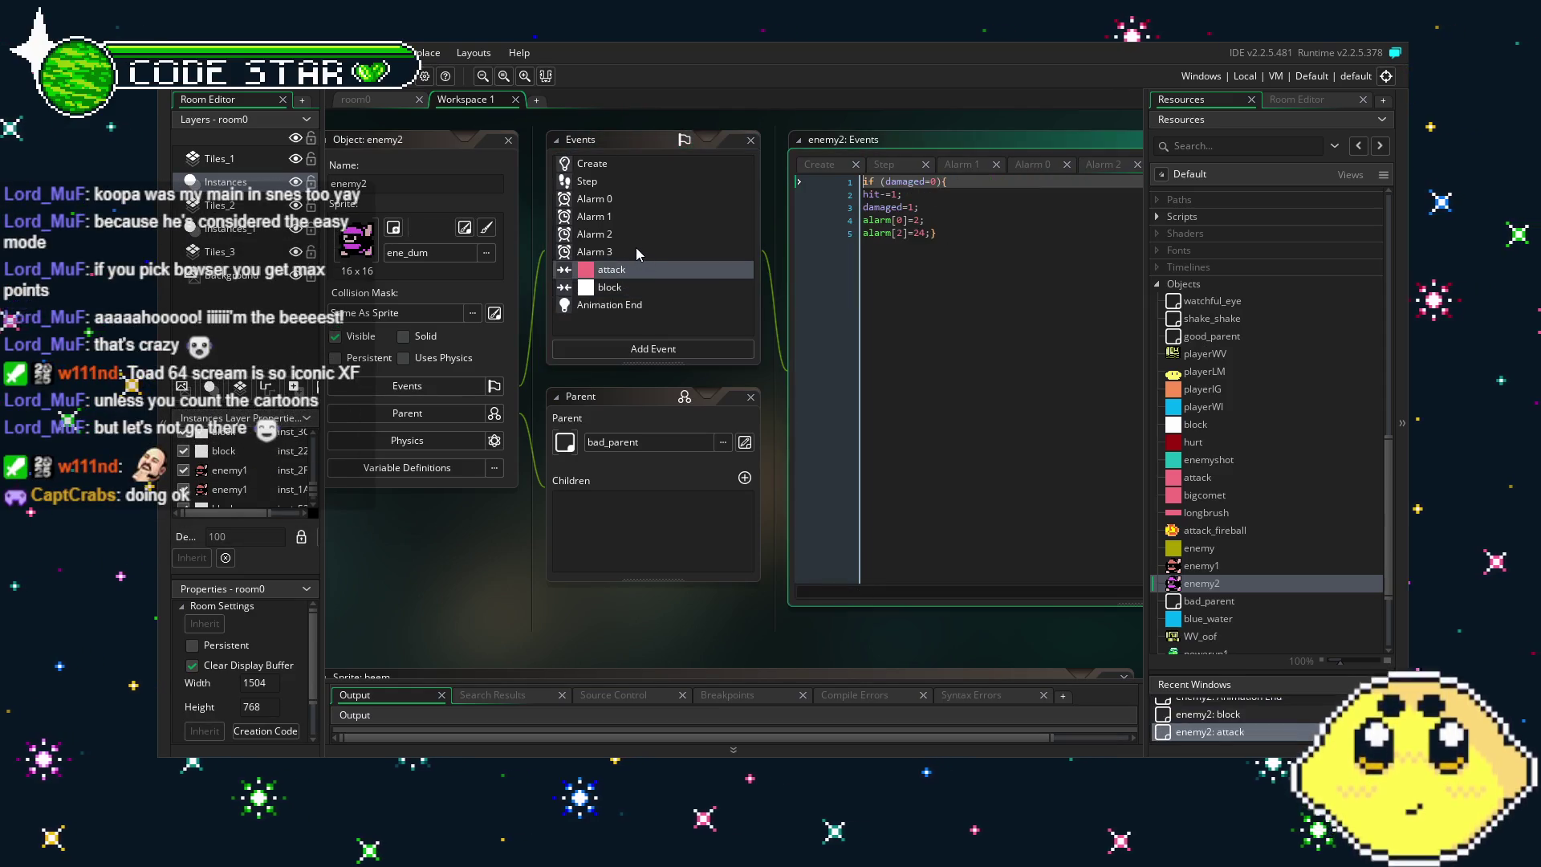
pyautogui.click(635, 251)
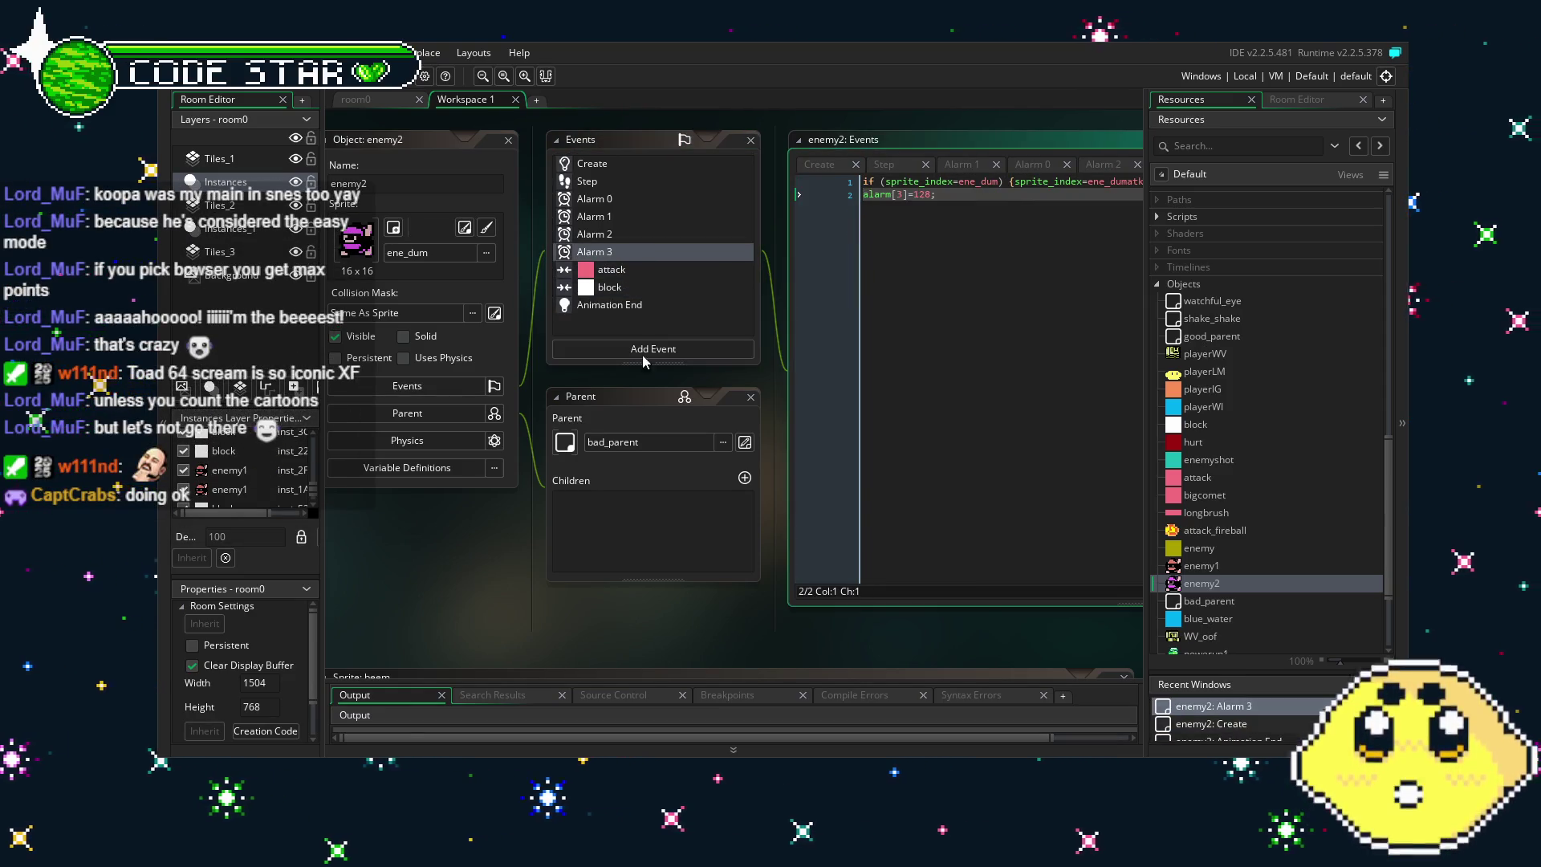
# Re-check enemy2's Animation End, Create and Alarm 3 code, ending on the Create event.
pyautogui.moveTo(492, 602)
pyautogui.mouseDown()
pyautogui.moveTo(411, 605)
pyautogui.moveTo(510, 605)
pyautogui.mouseUp()
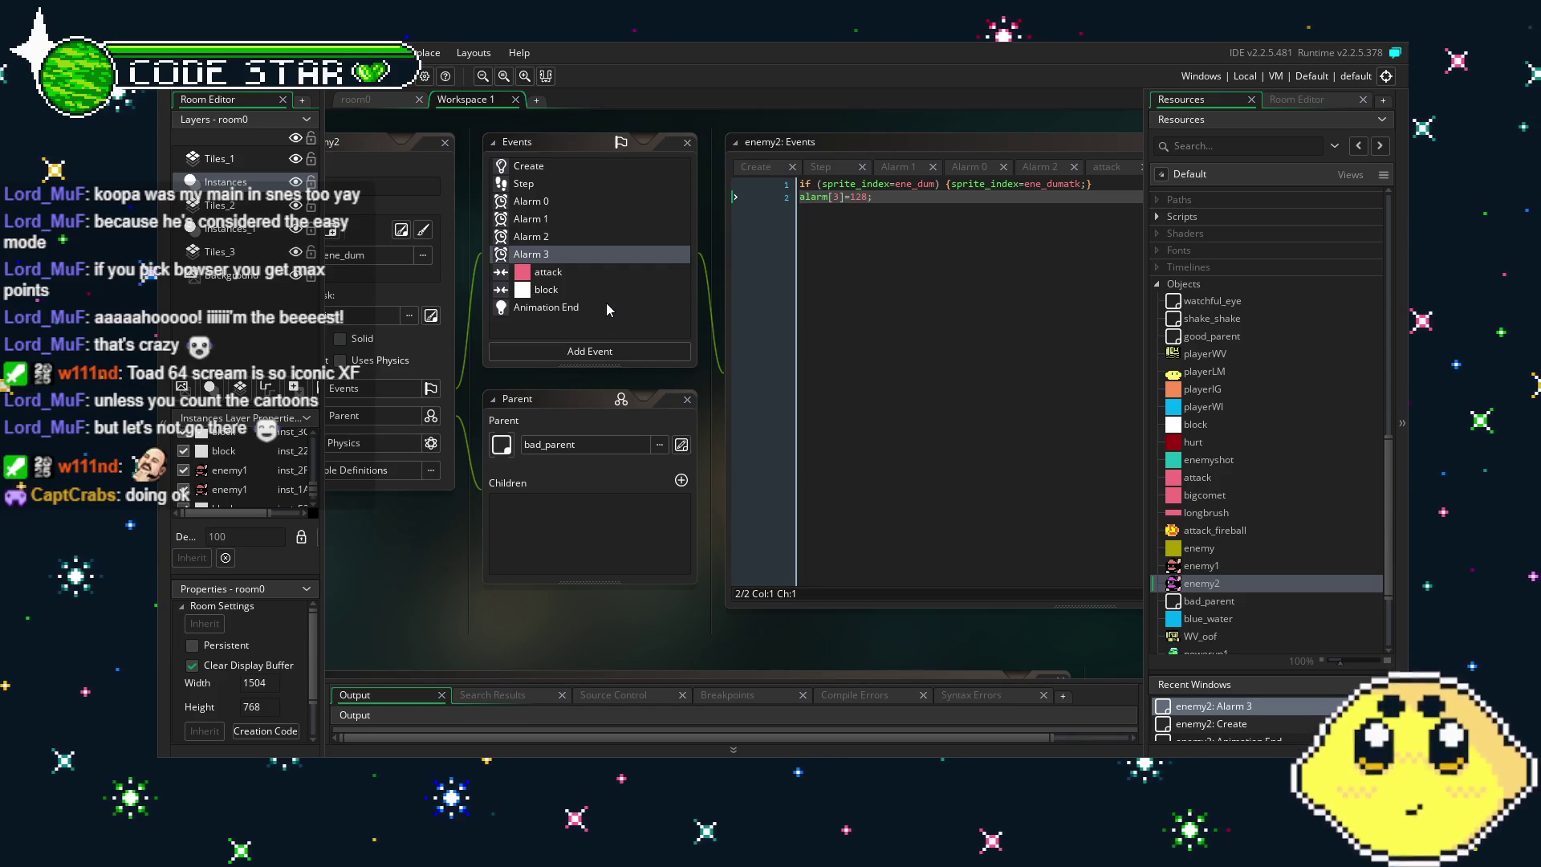
pyautogui.click(616, 327)
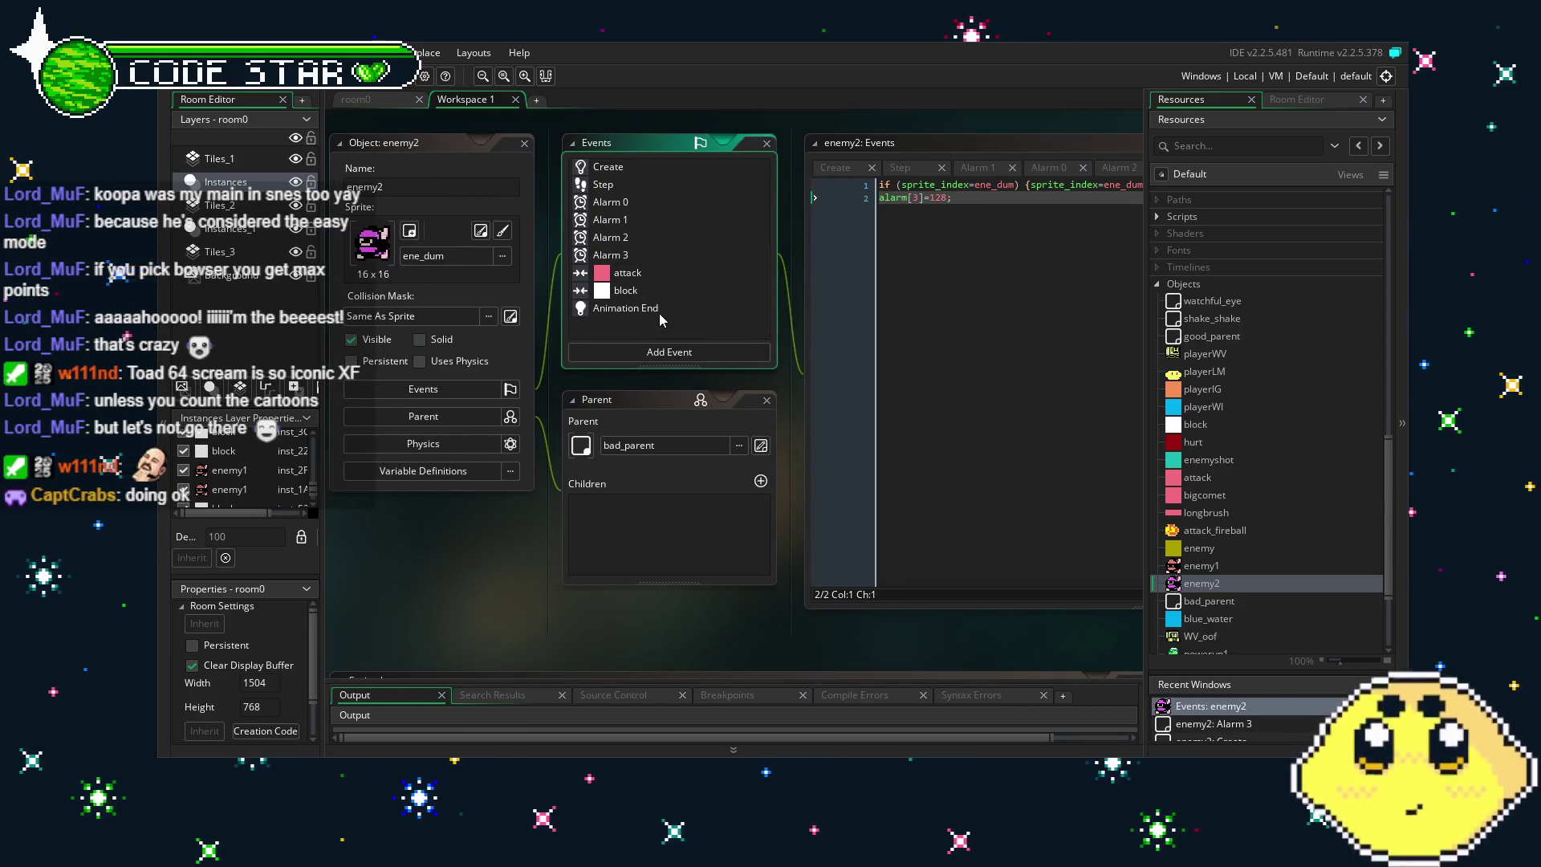
pyautogui.click(659, 311)
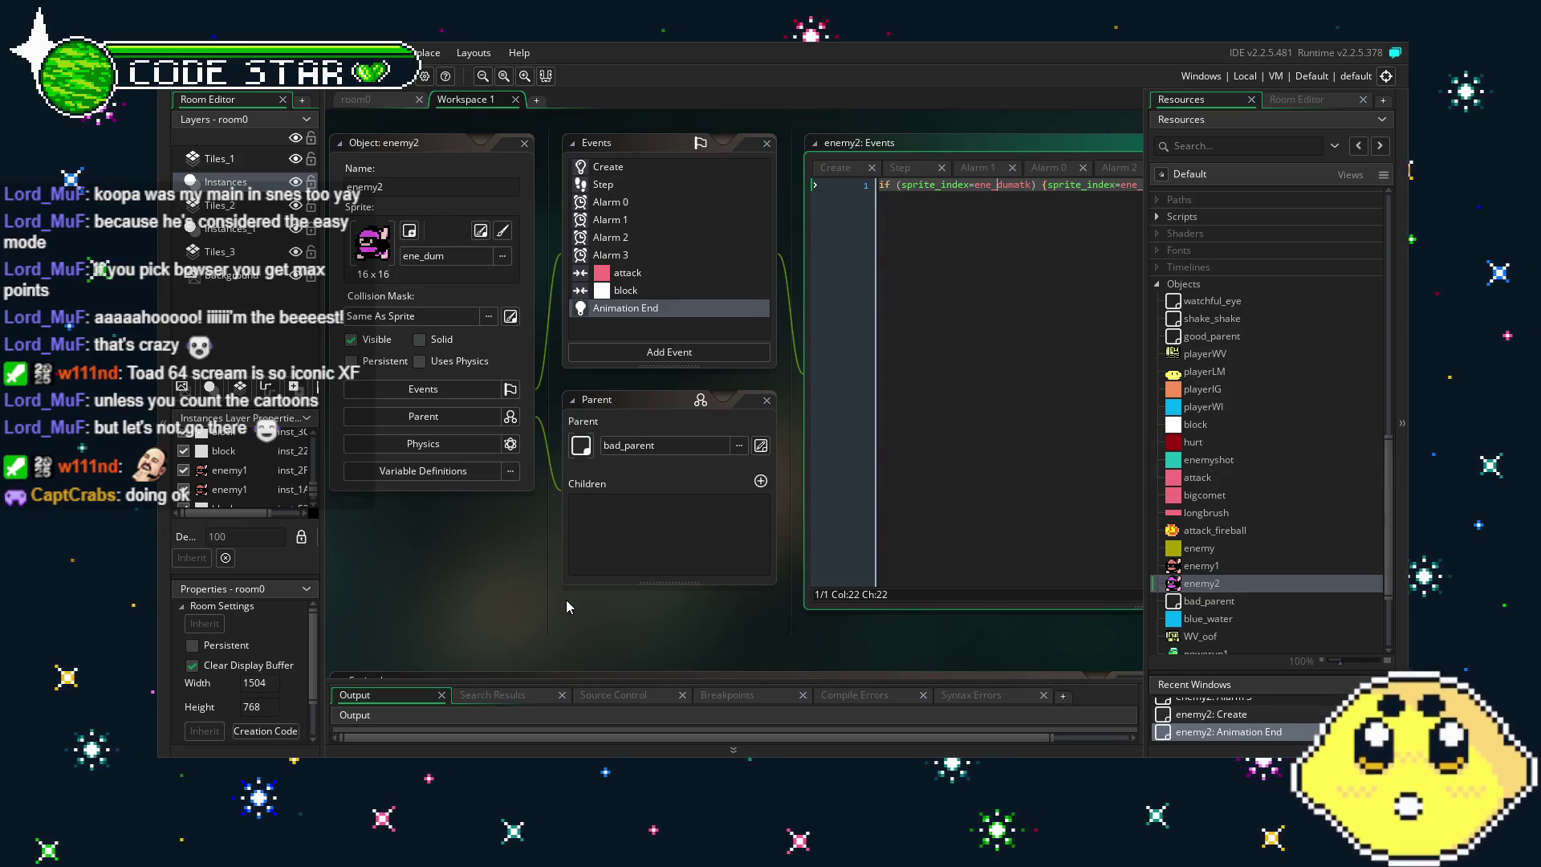
pyautogui.click(618, 166)
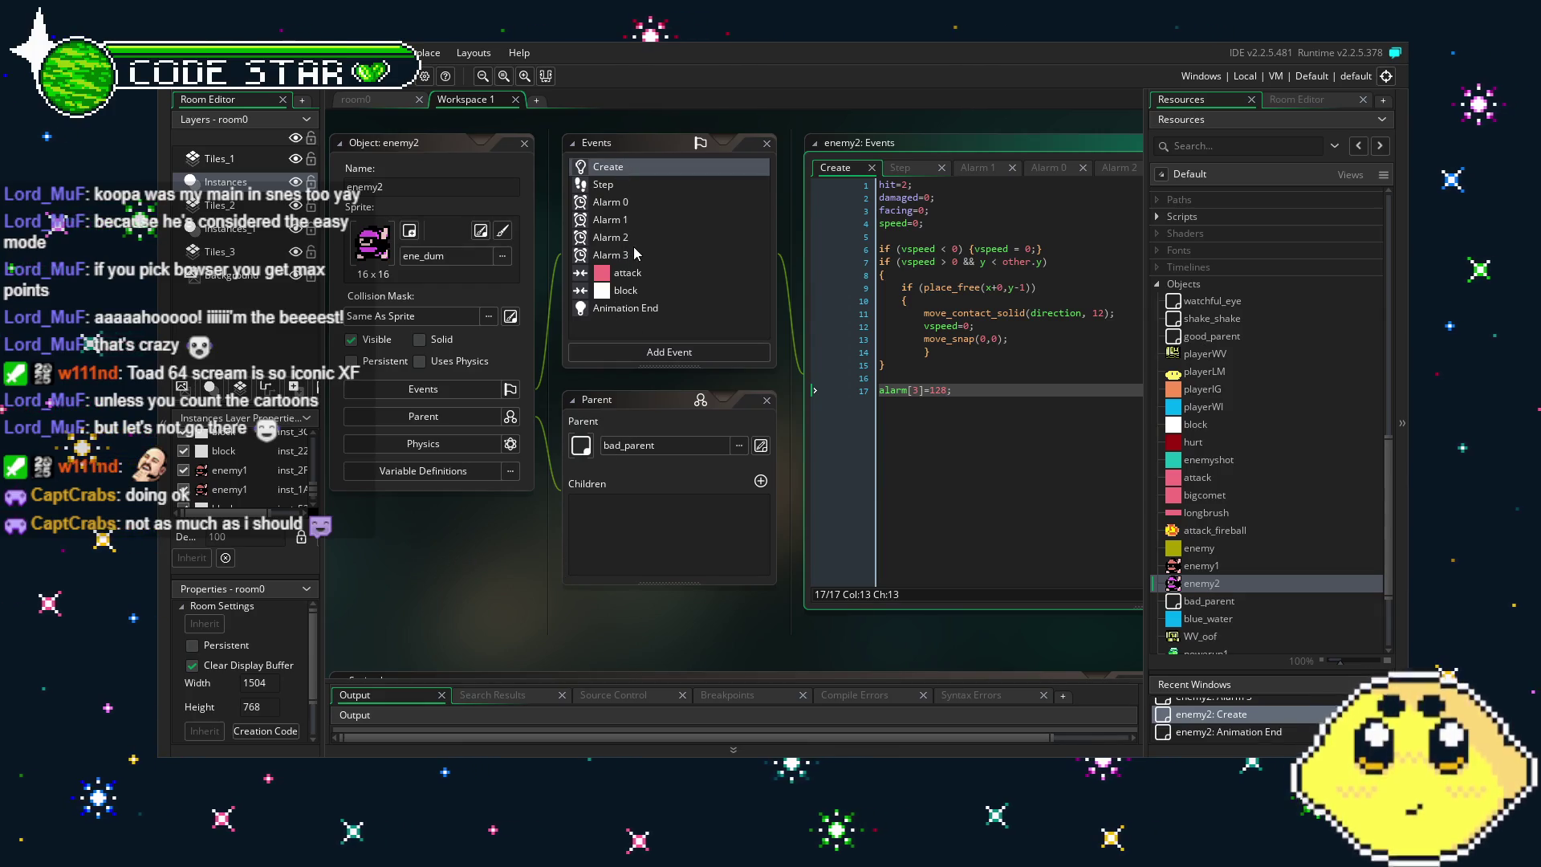
pyautogui.click(635, 249)
pyautogui.click(627, 530)
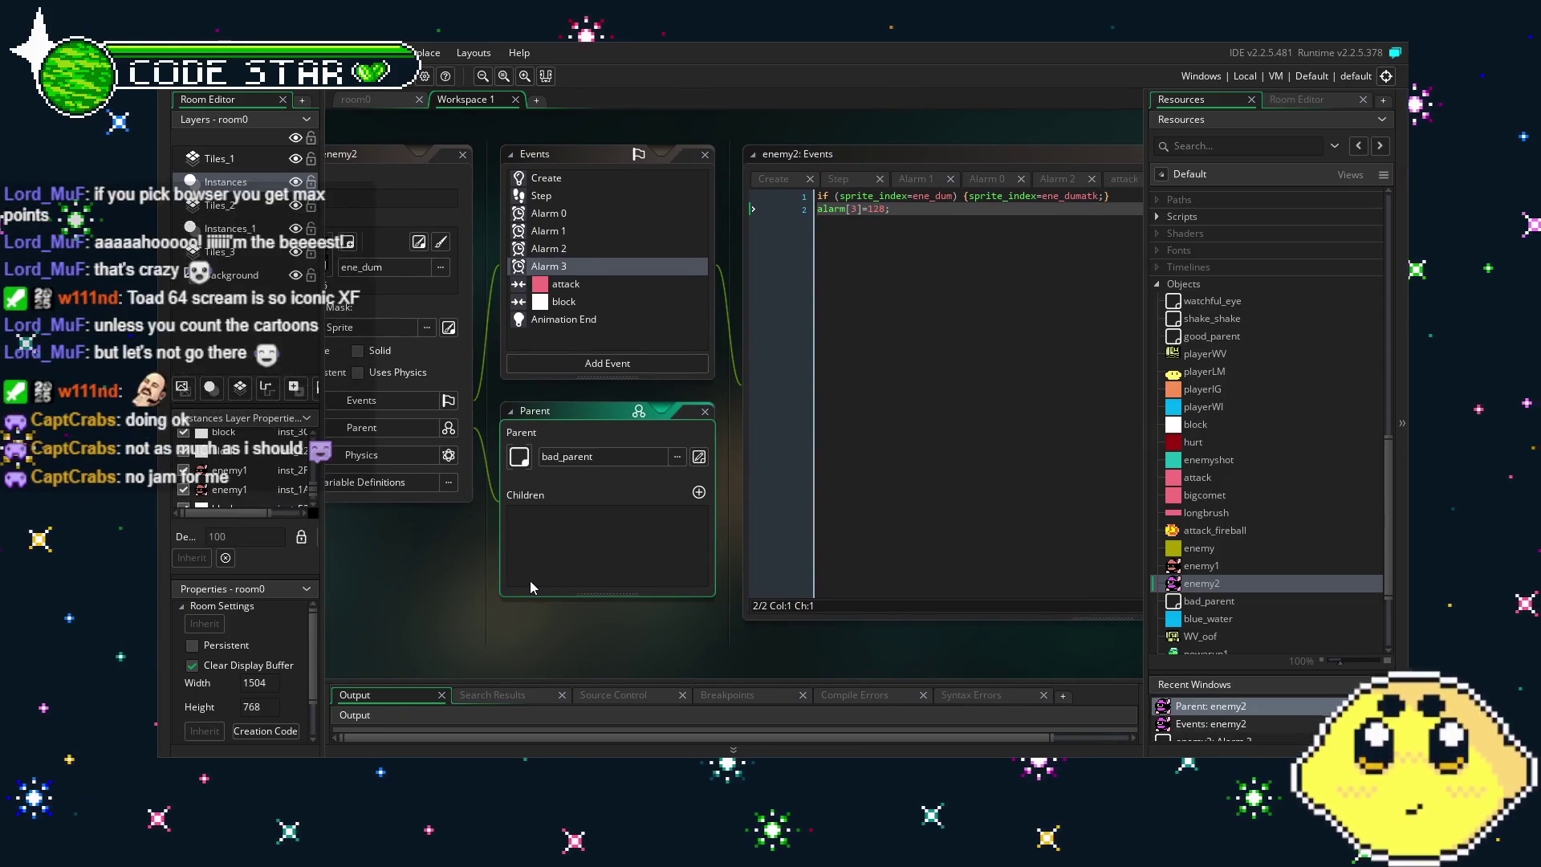
pyautogui.click(589, 323)
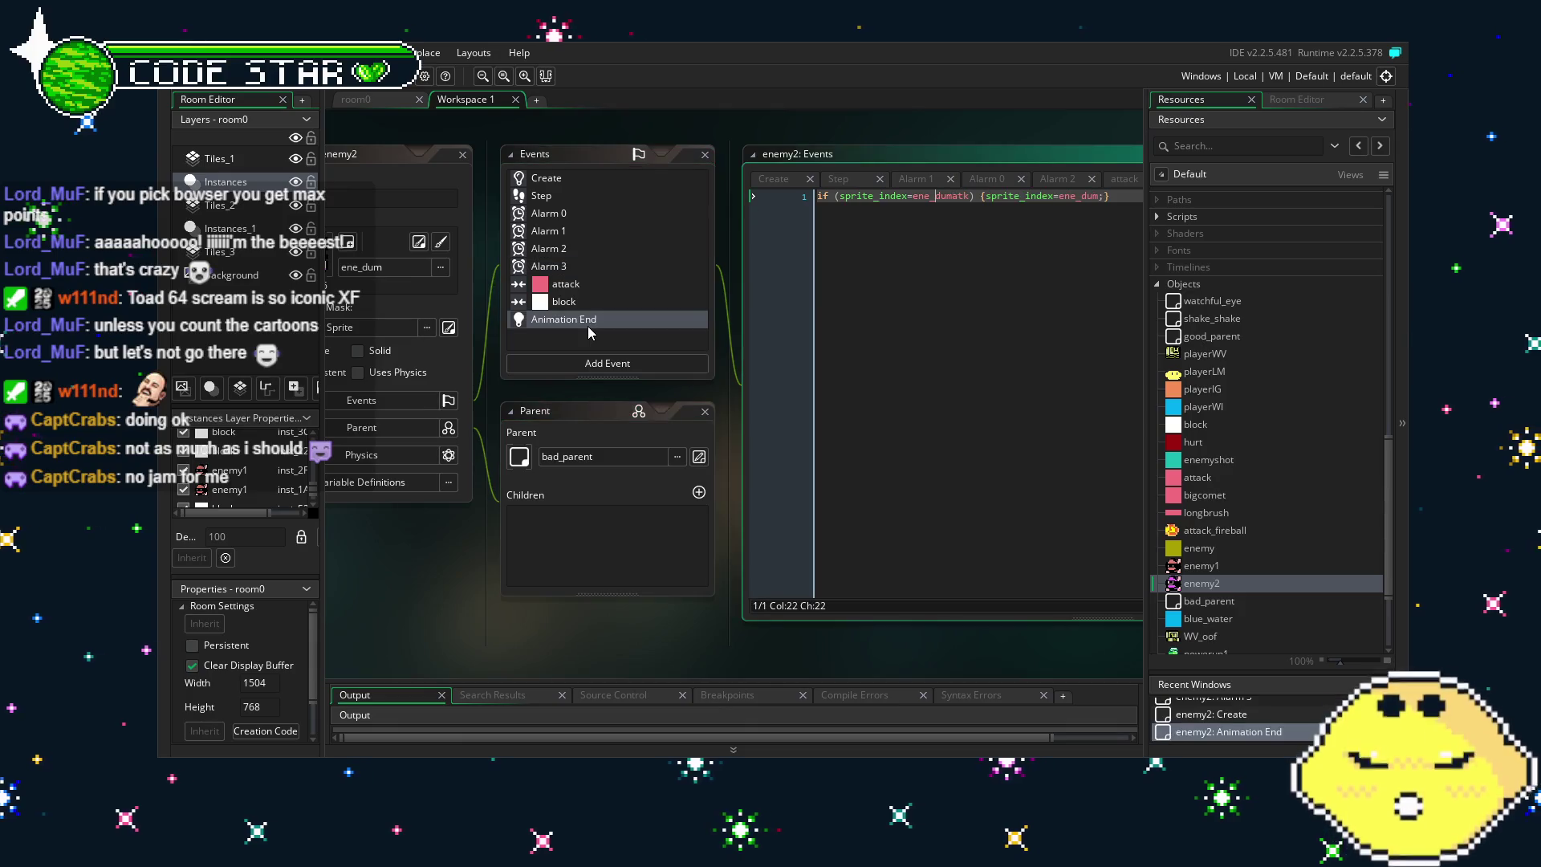
pyautogui.click(585, 184)
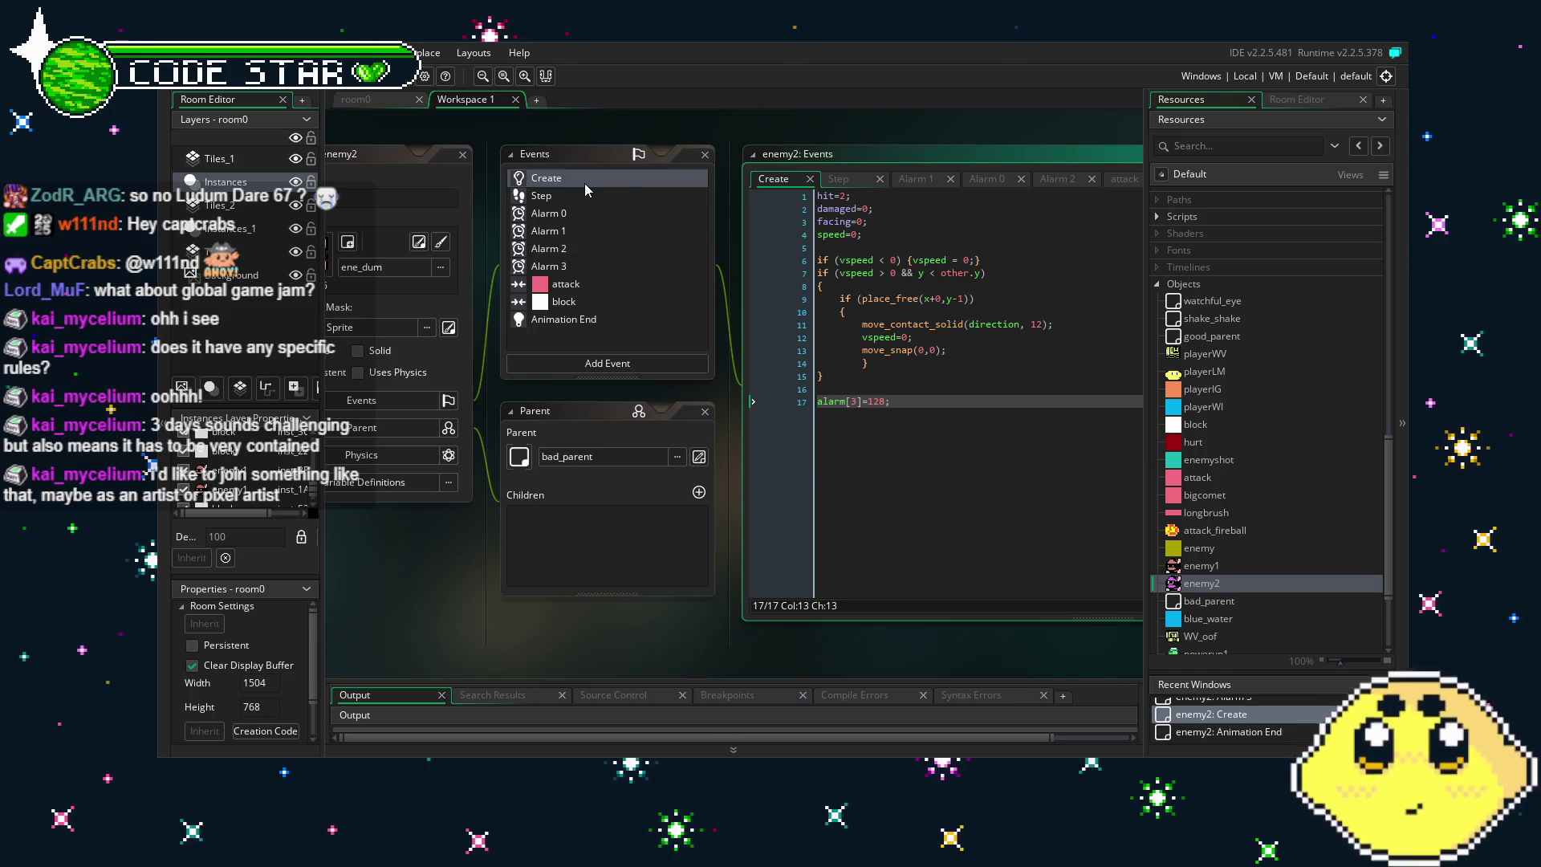
# Move the cursor to the end of the alarm[3]=128; line in enemy2's Create code.
pyautogui.press('Right')
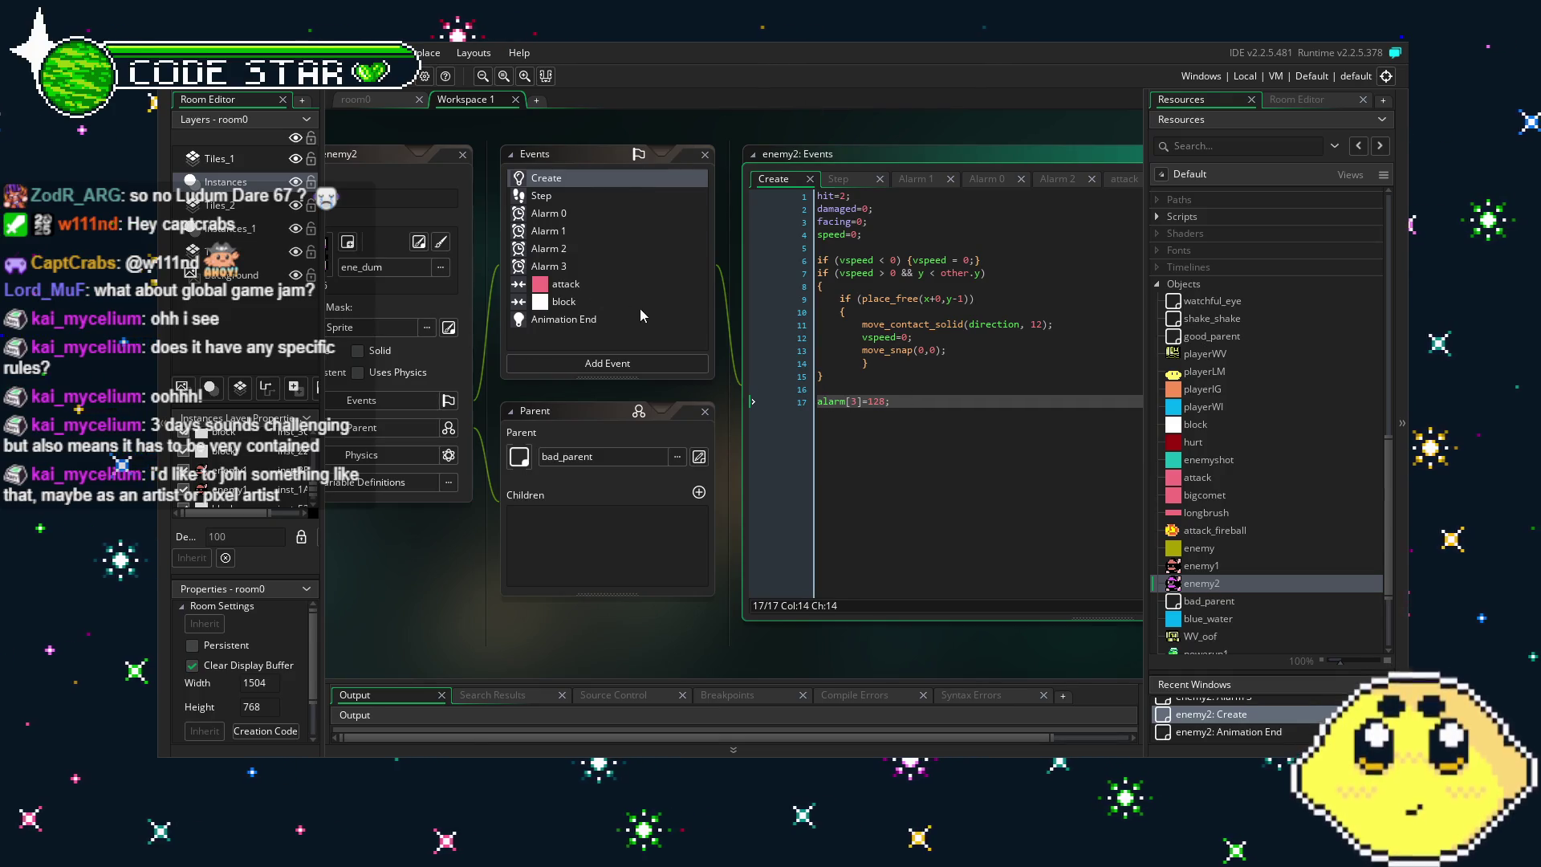
pyautogui.click(466, 481)
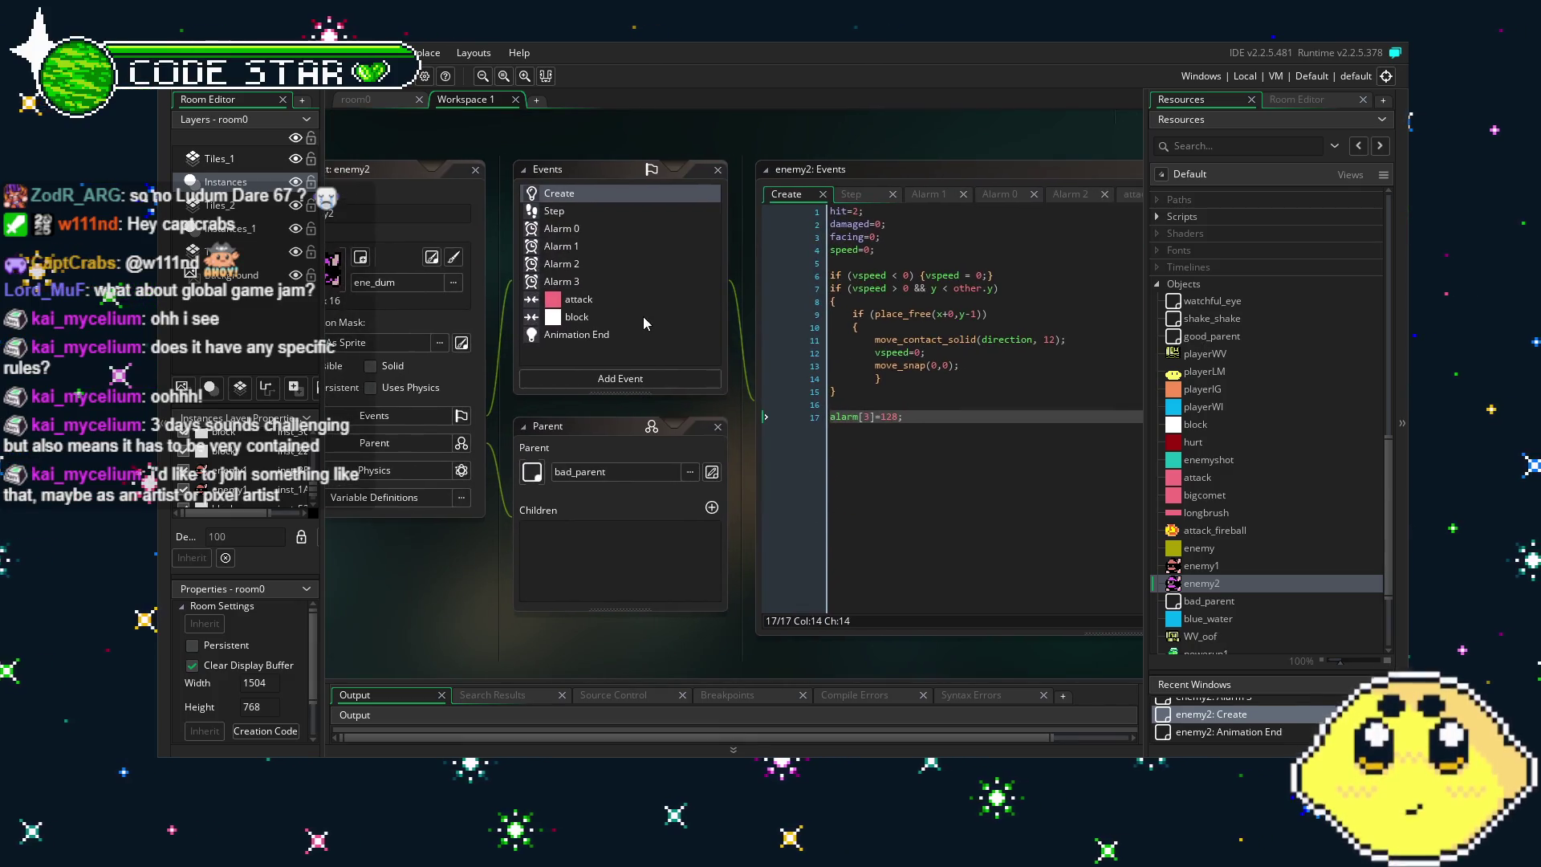
pyautogui.click(644, 315)
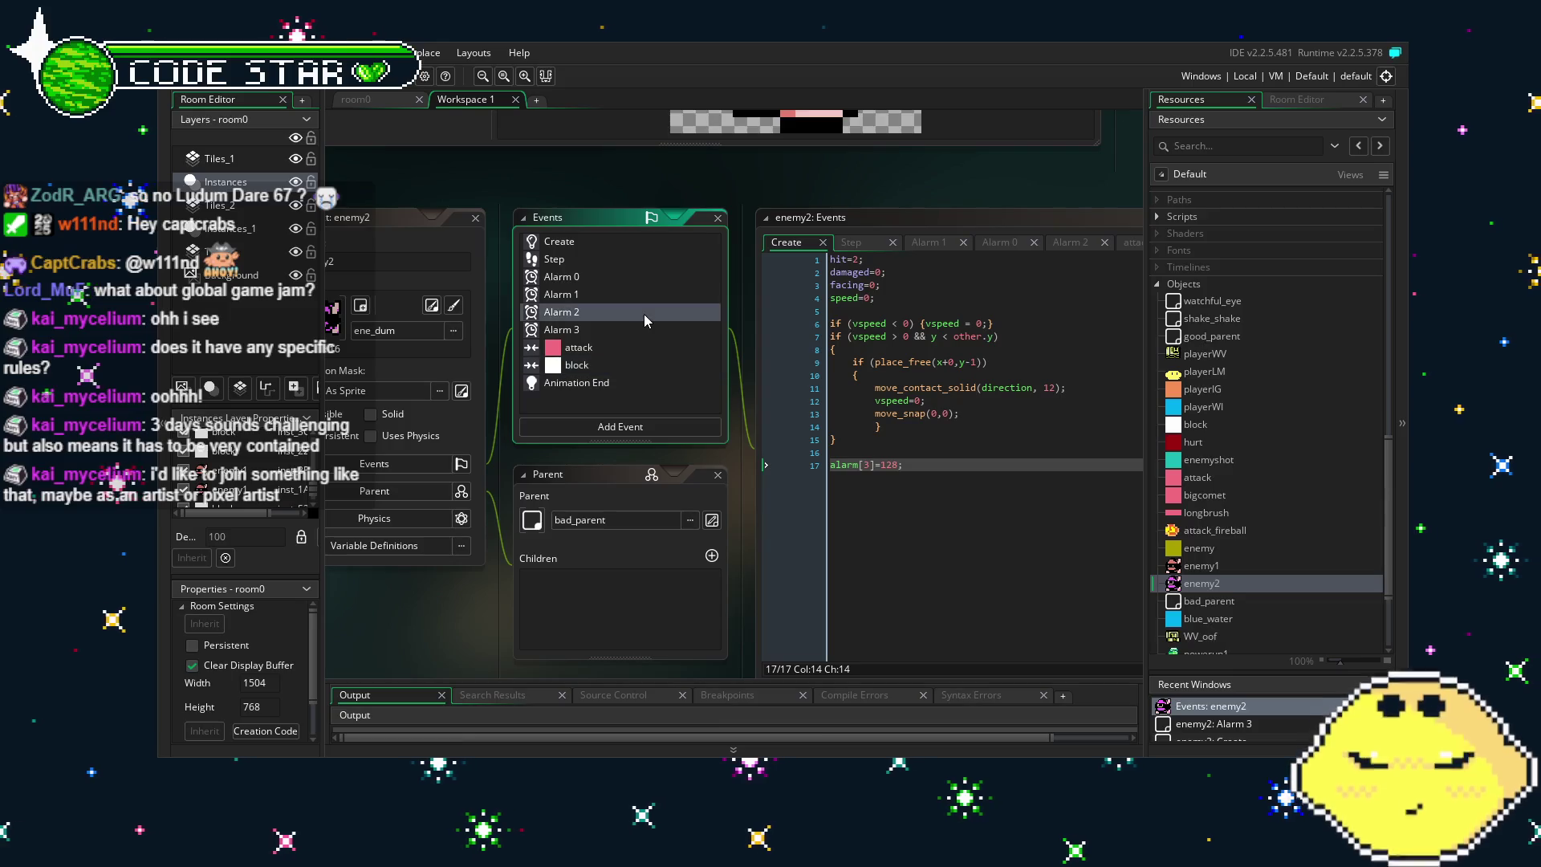
pyautogui.click(597, 383)
pyautogui.click(598, 364)
pyautogui.click(599, 346)
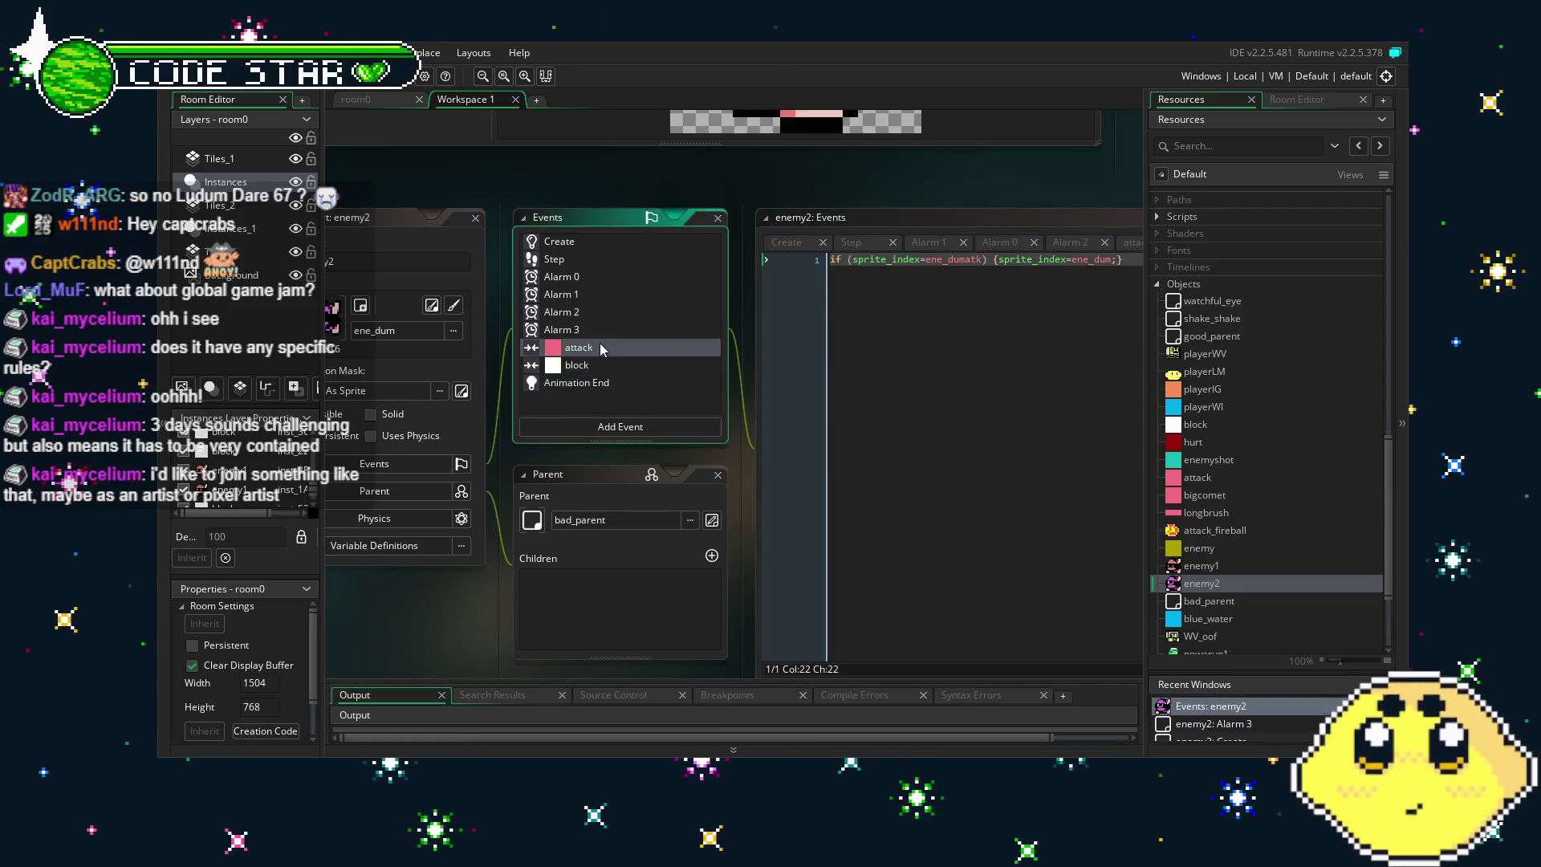
pyautogui.click(586, 242)
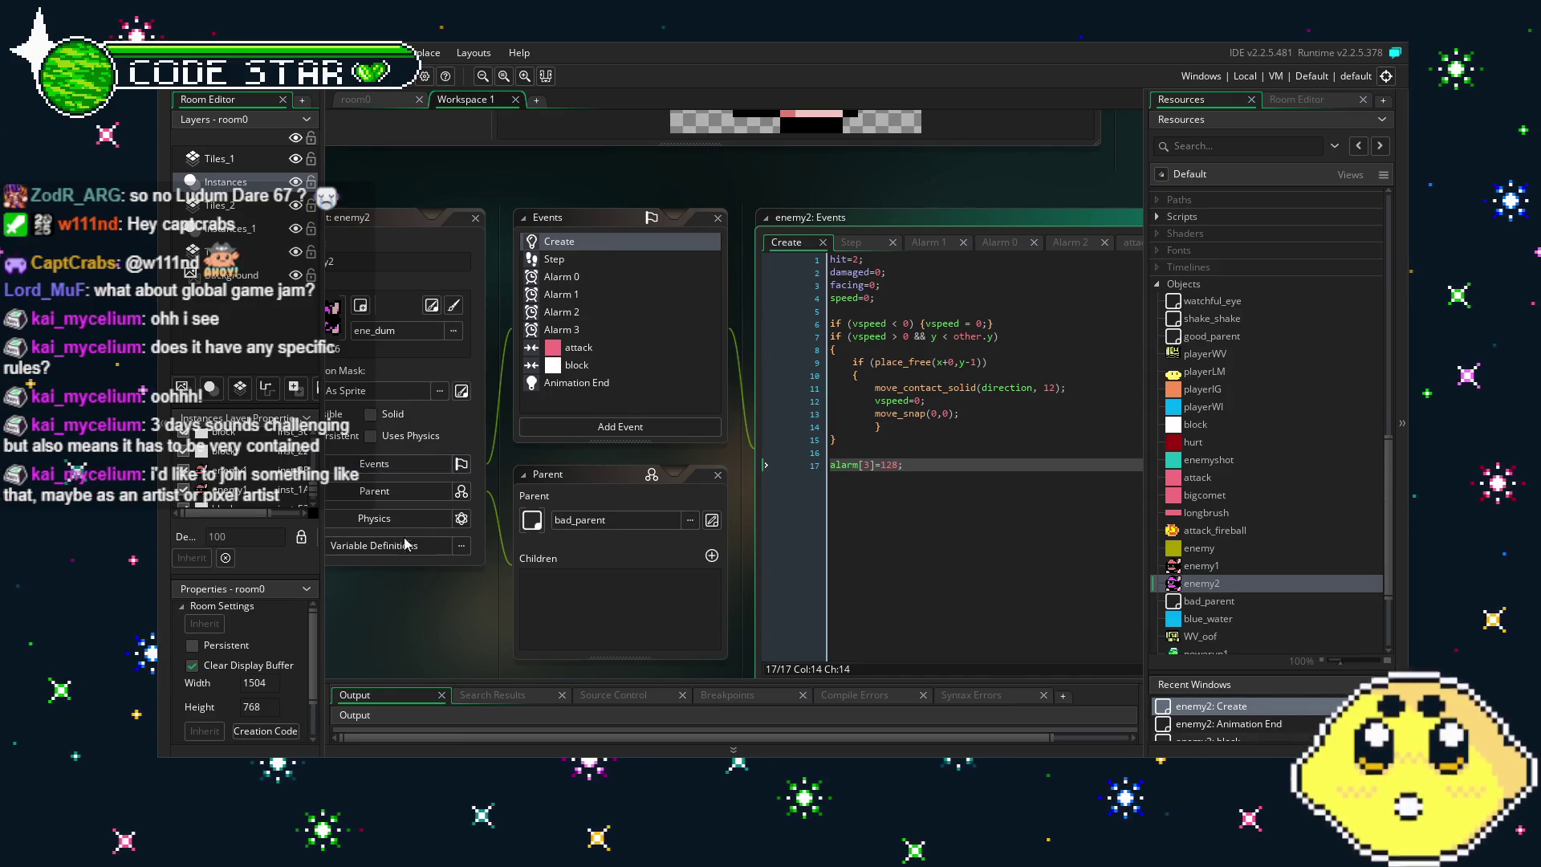
pyautogui.moveTo(434, 625)
pyautogui.mouseDown()
pyautogui.moveTo(412, 585)
pyautogui.moveTo(445, 585)
pyautogui.mouseUp()
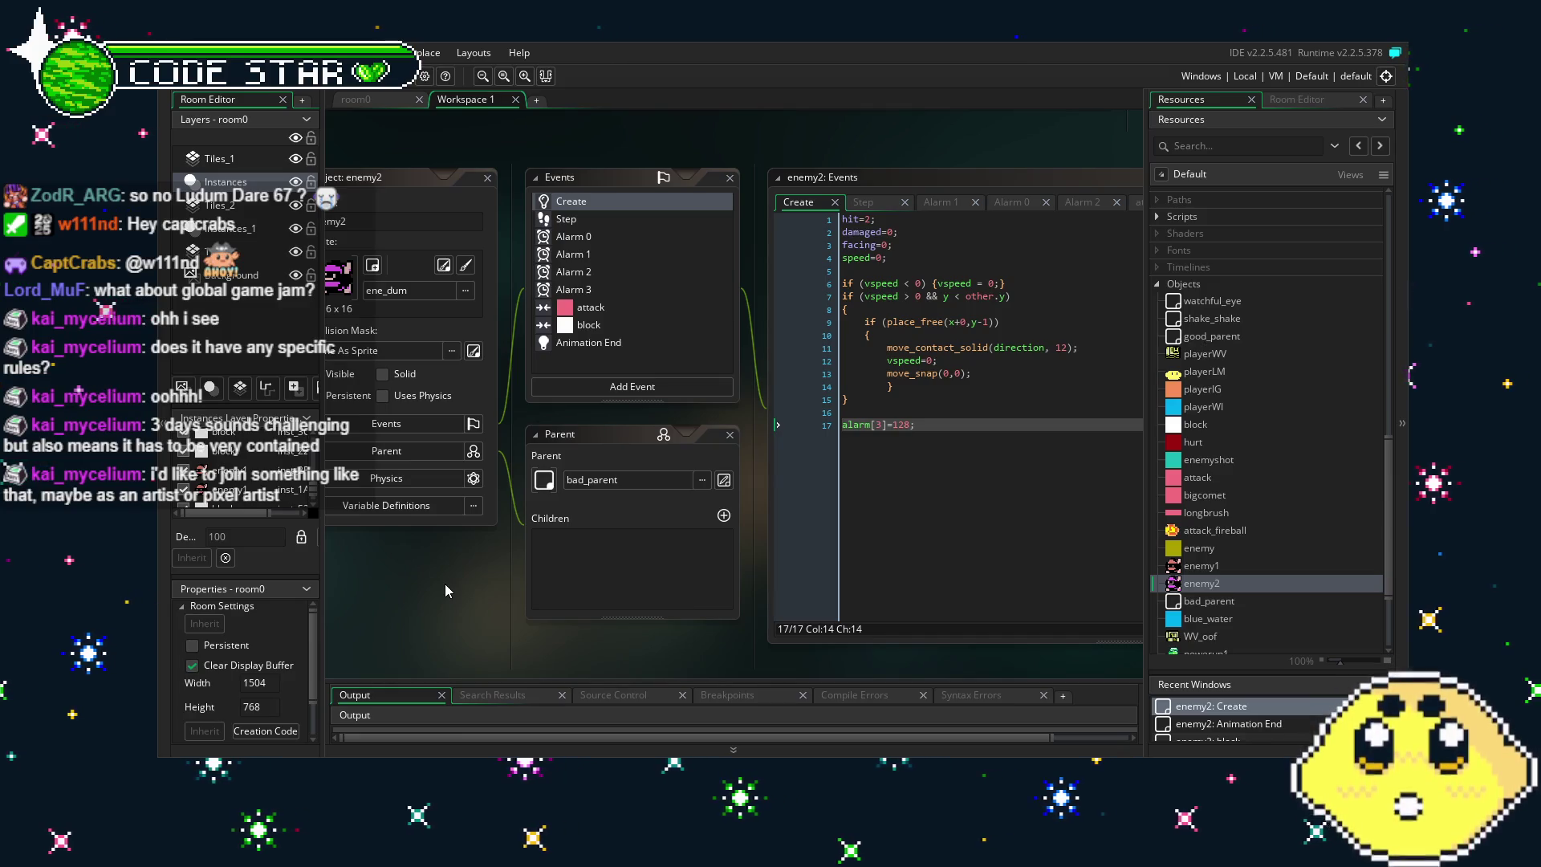
# Review enemy2's Animation End, block, attack, Alarm 3 and Alarm 2 event code in turn.
pyautogui.moveTo(445, 584); pyautogui.dragTo(392, 590)
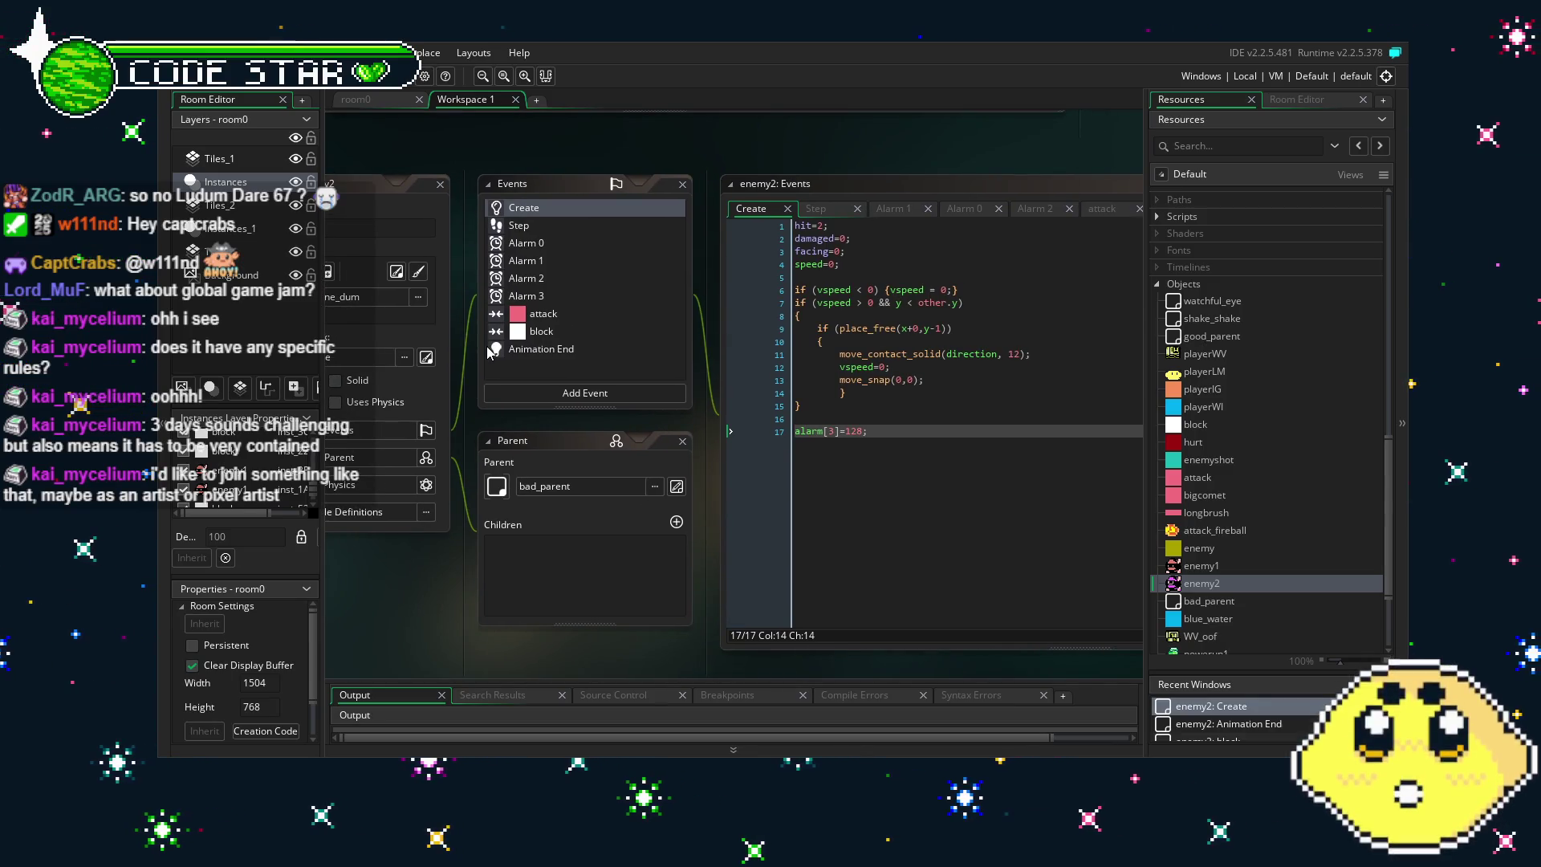
pyautogui.click(531, 357)
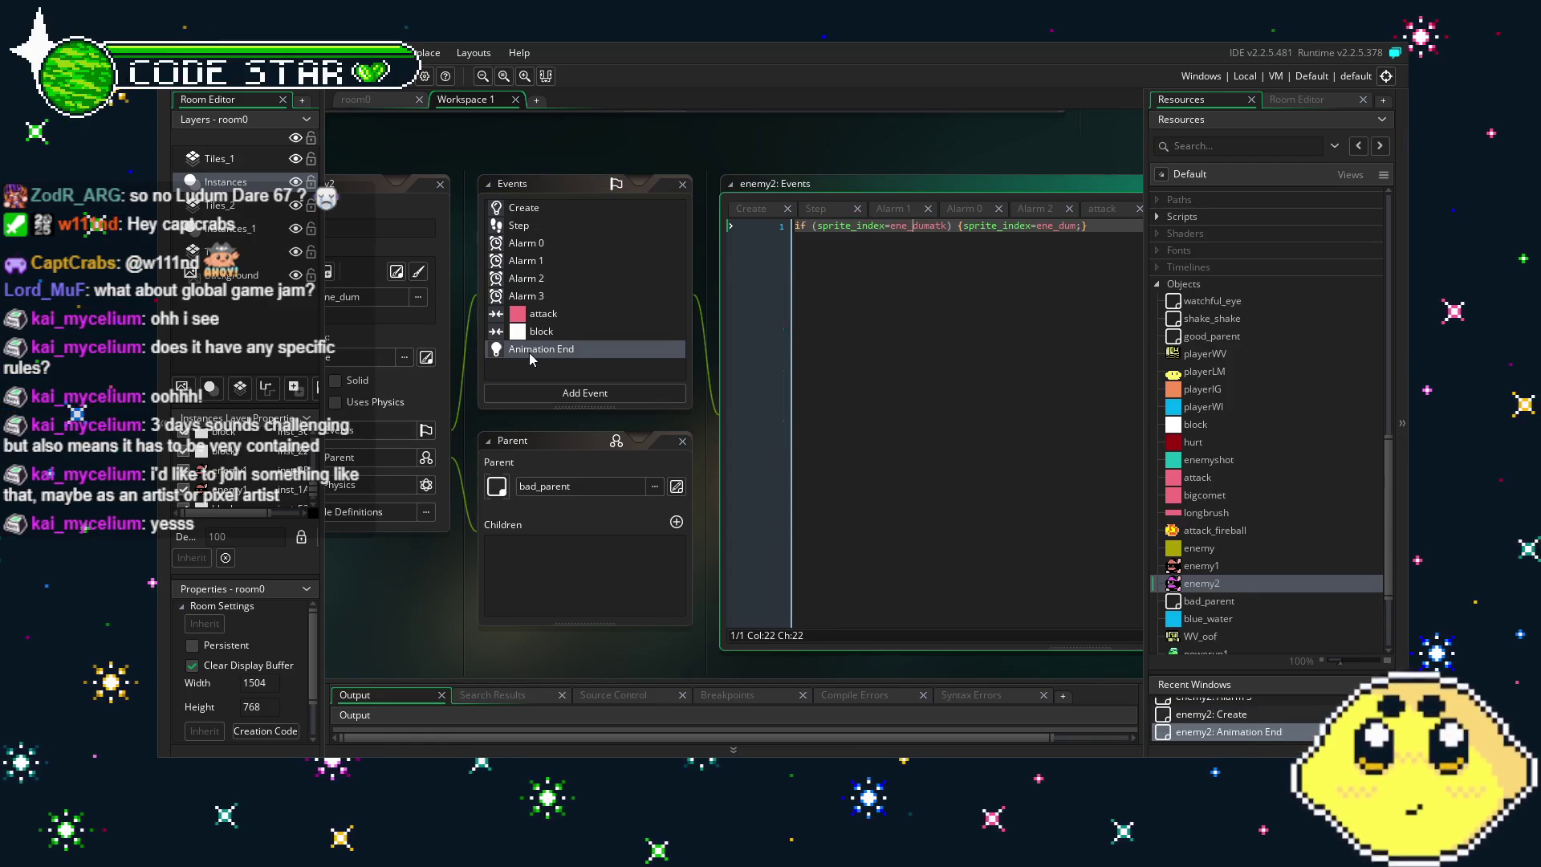
pyautogui.click(544, 334)
pyautogui.click(553, 318)
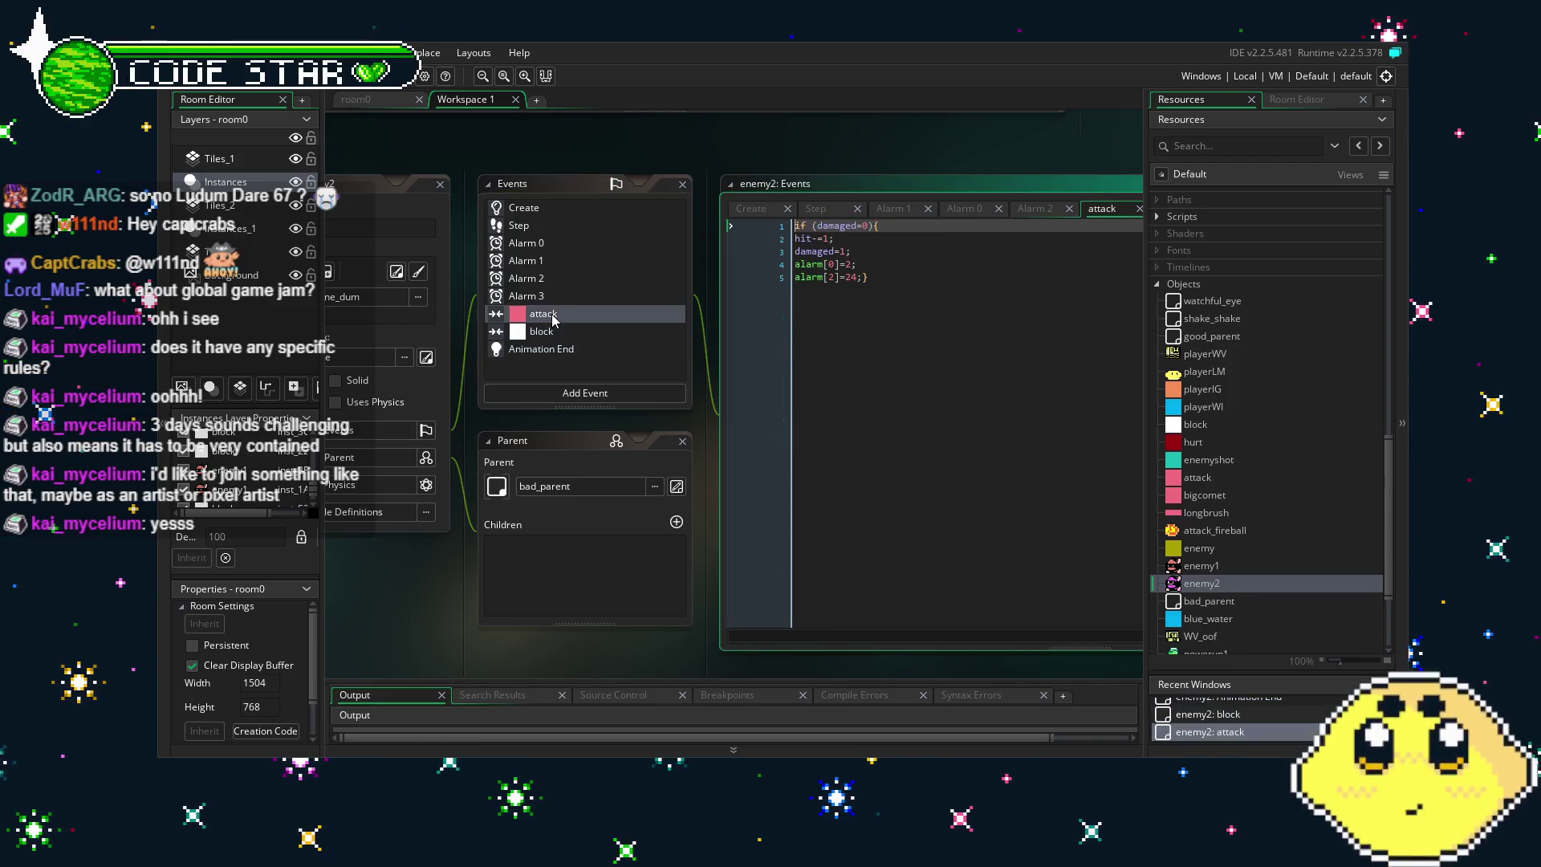
pyautogui.click(553, 302)
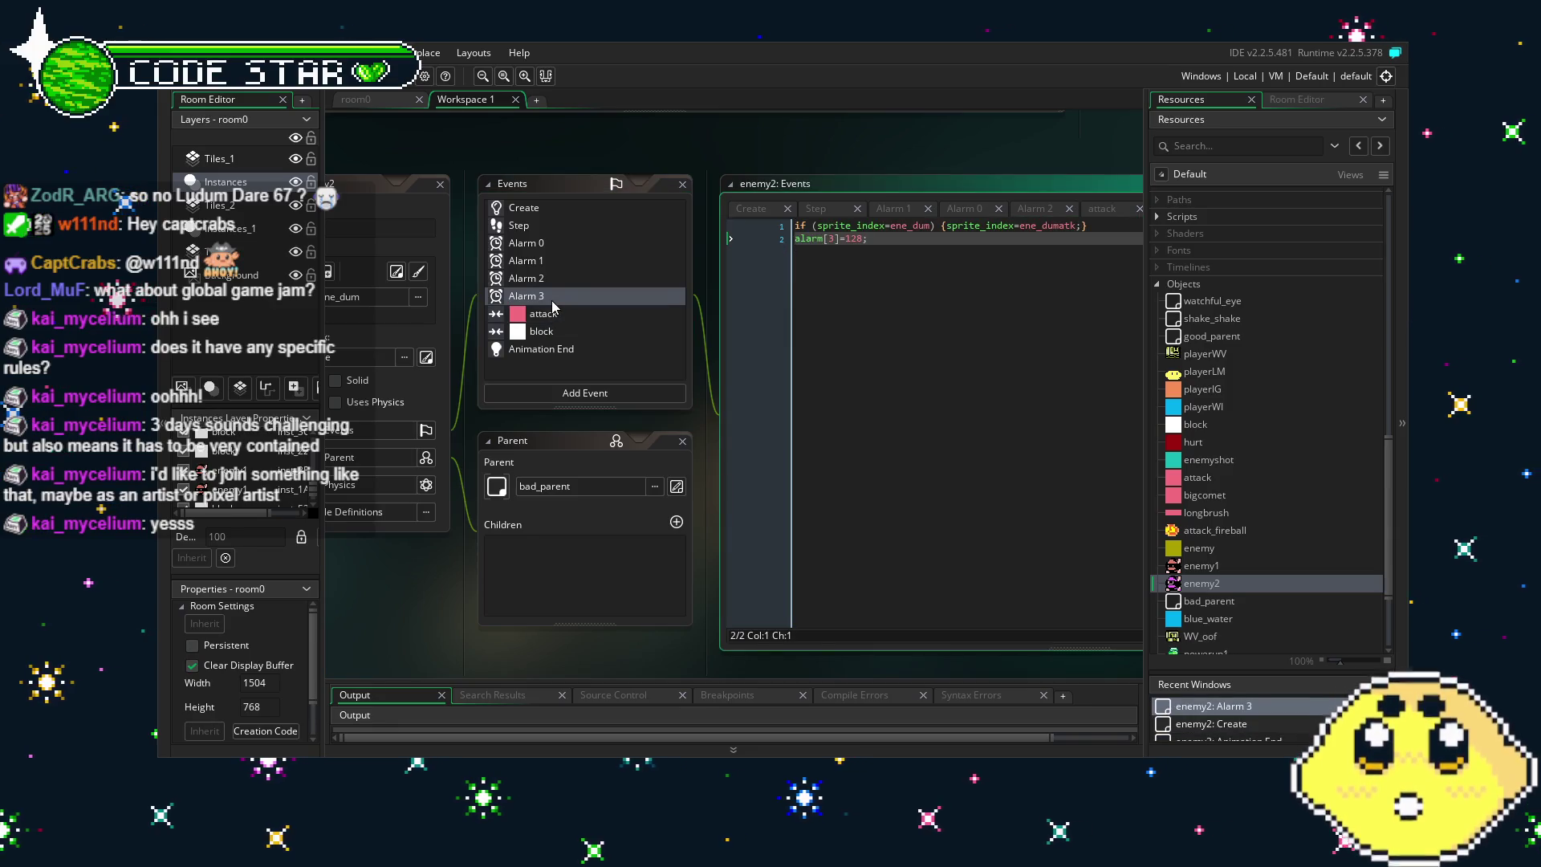
pyautogui.click(556, 283)
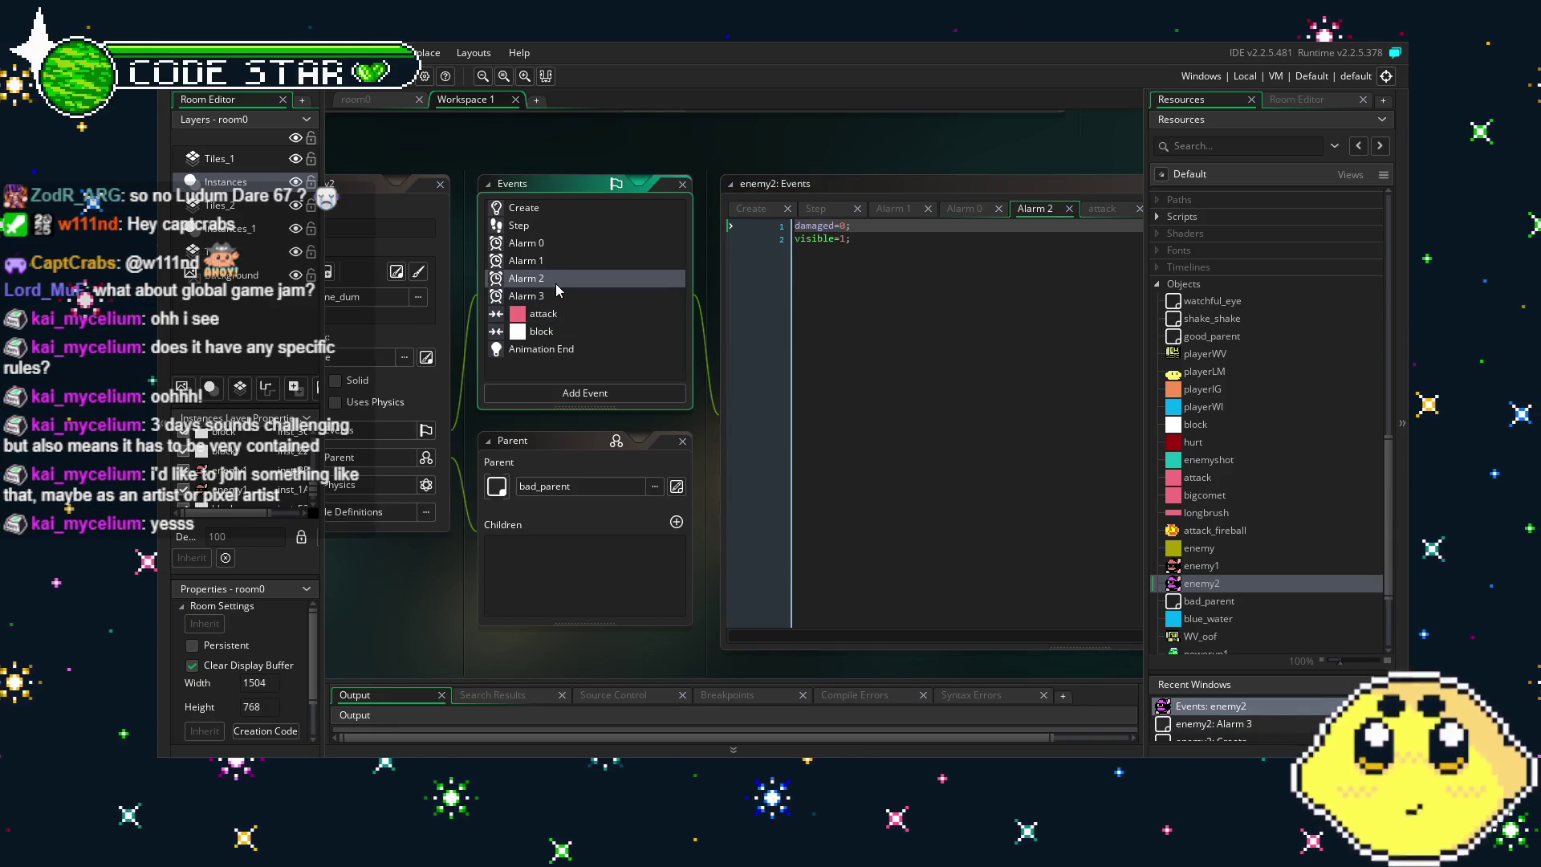
# Check enemy2's Alarm 1 code, then study Alarm 0's visible=false and alarm[1]=2 damage code.
pyautogui.click(563, 257)
pyautogui.click(565, 244)
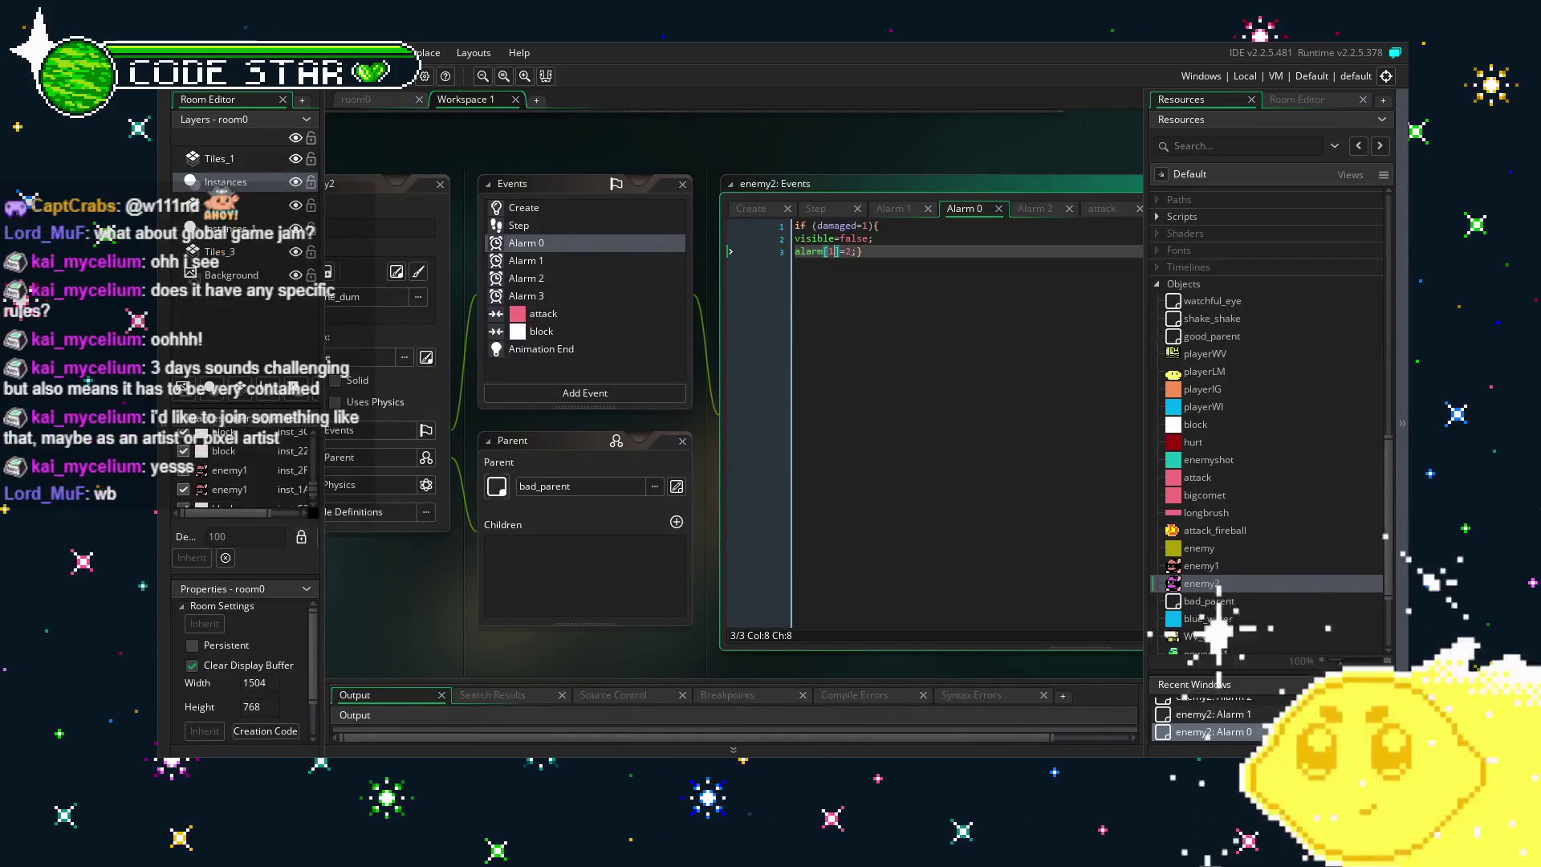
pyautogui.moveTo(554, 652)
pyautogui.mouseDown()
pyautogui.moveTo(503, 631)
pyautogui.moveTo(686, 639)
pyautogui.moveTo(614, 634)
pyautogui.moveTo(635, 634)
pyautogui.mouseUp()
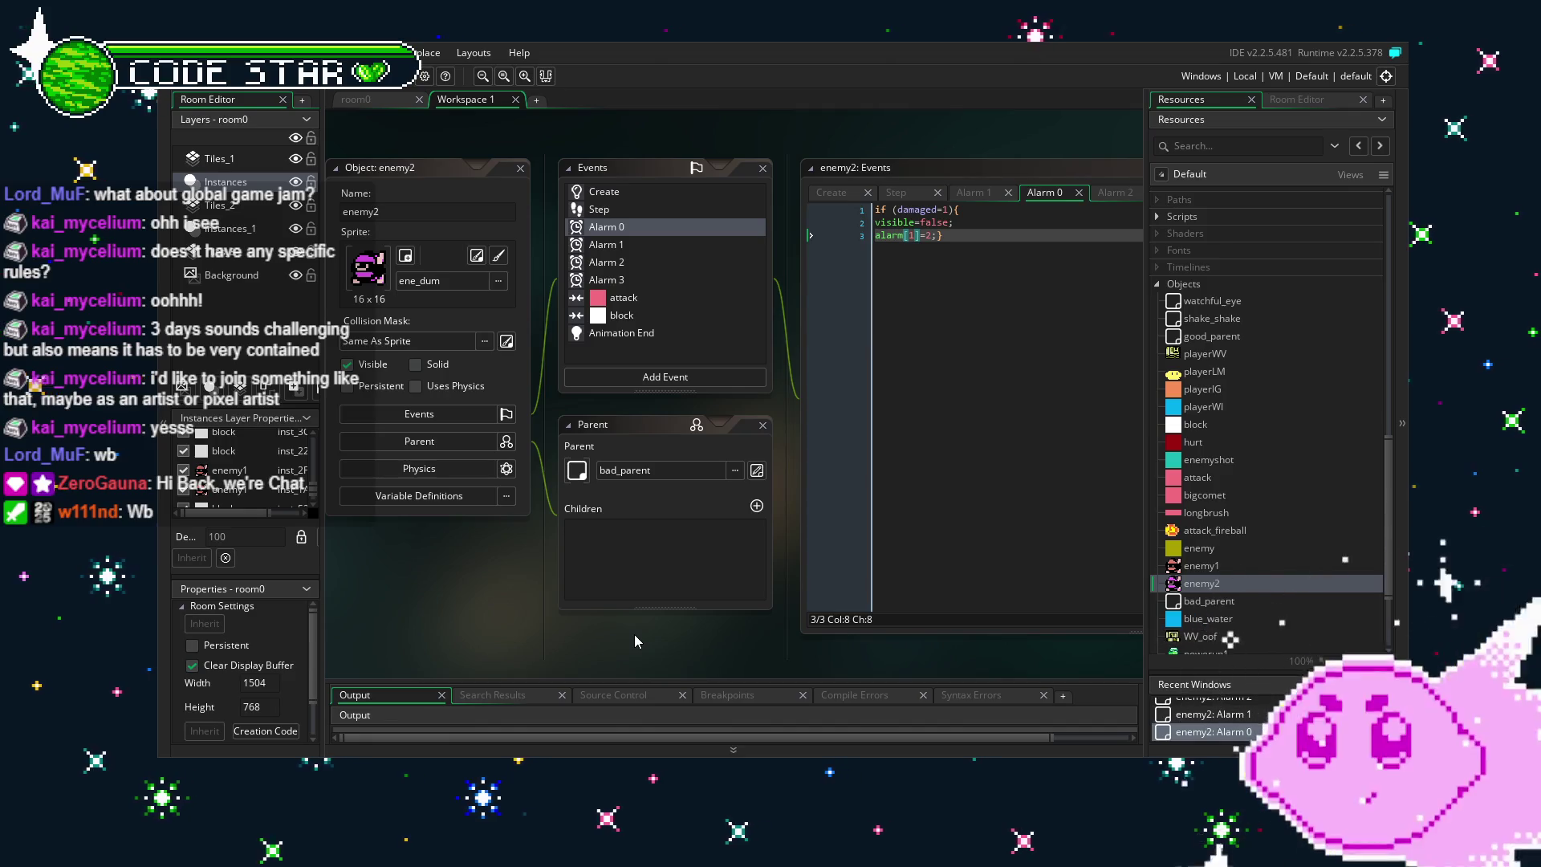
# Reopen enemy2's Create code setting hit=2, damaged=0, facing=0, speed=0 and alarm[3]=128.
pyautogui.moveTo(561, 633)
pyautogui.mouseDown()
pyautogui.moveTo(502, 614)
pyautogui.moveTo(566, 618)
pyautogui.moveTo(535, 618)
pyautogui.mouseUp()
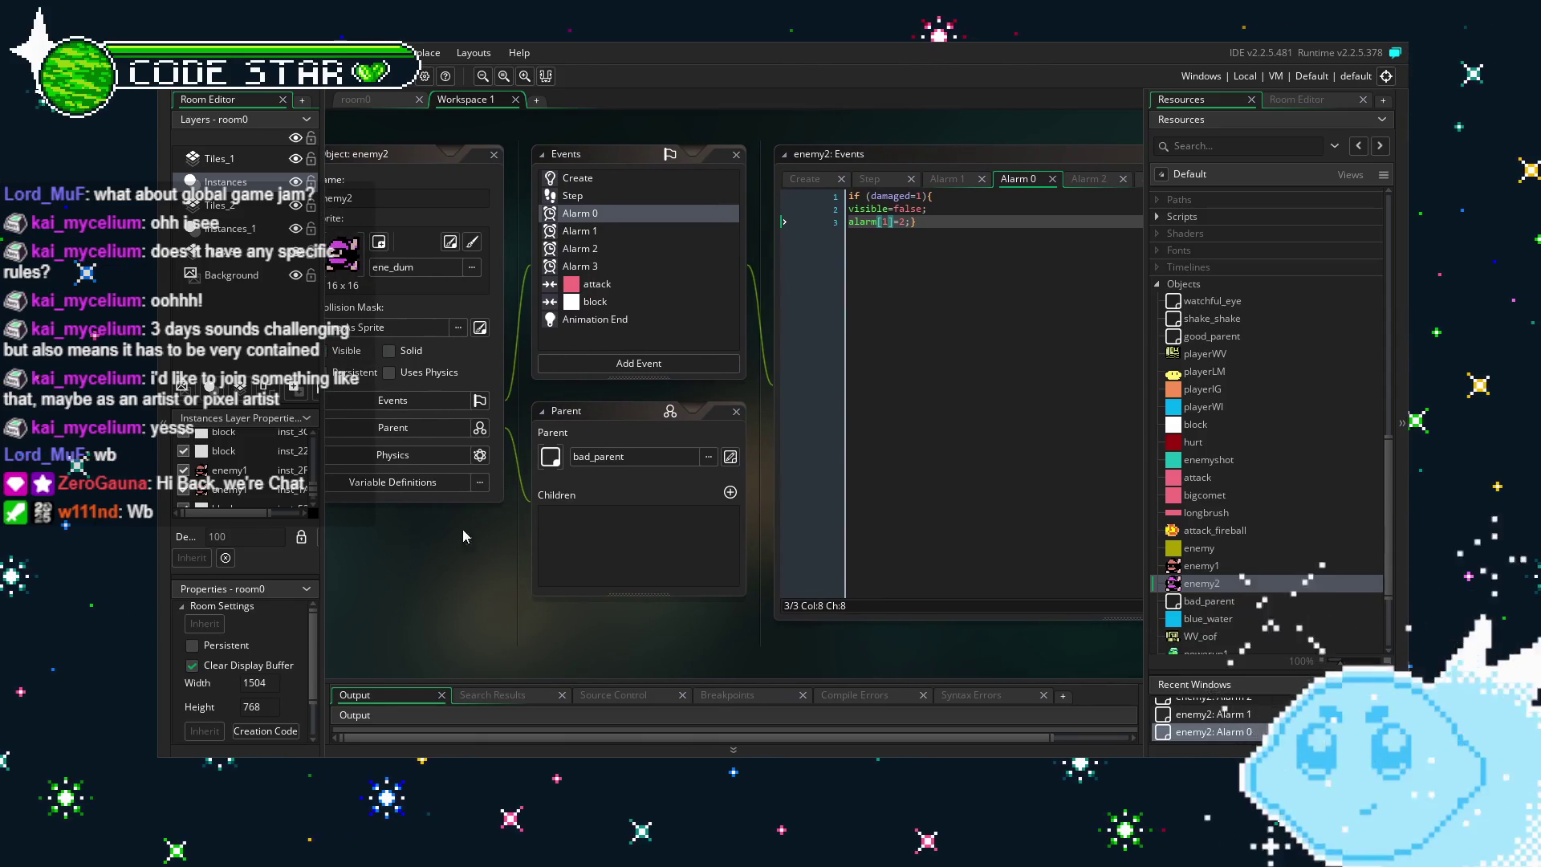
pyautogui.click(590, 180)
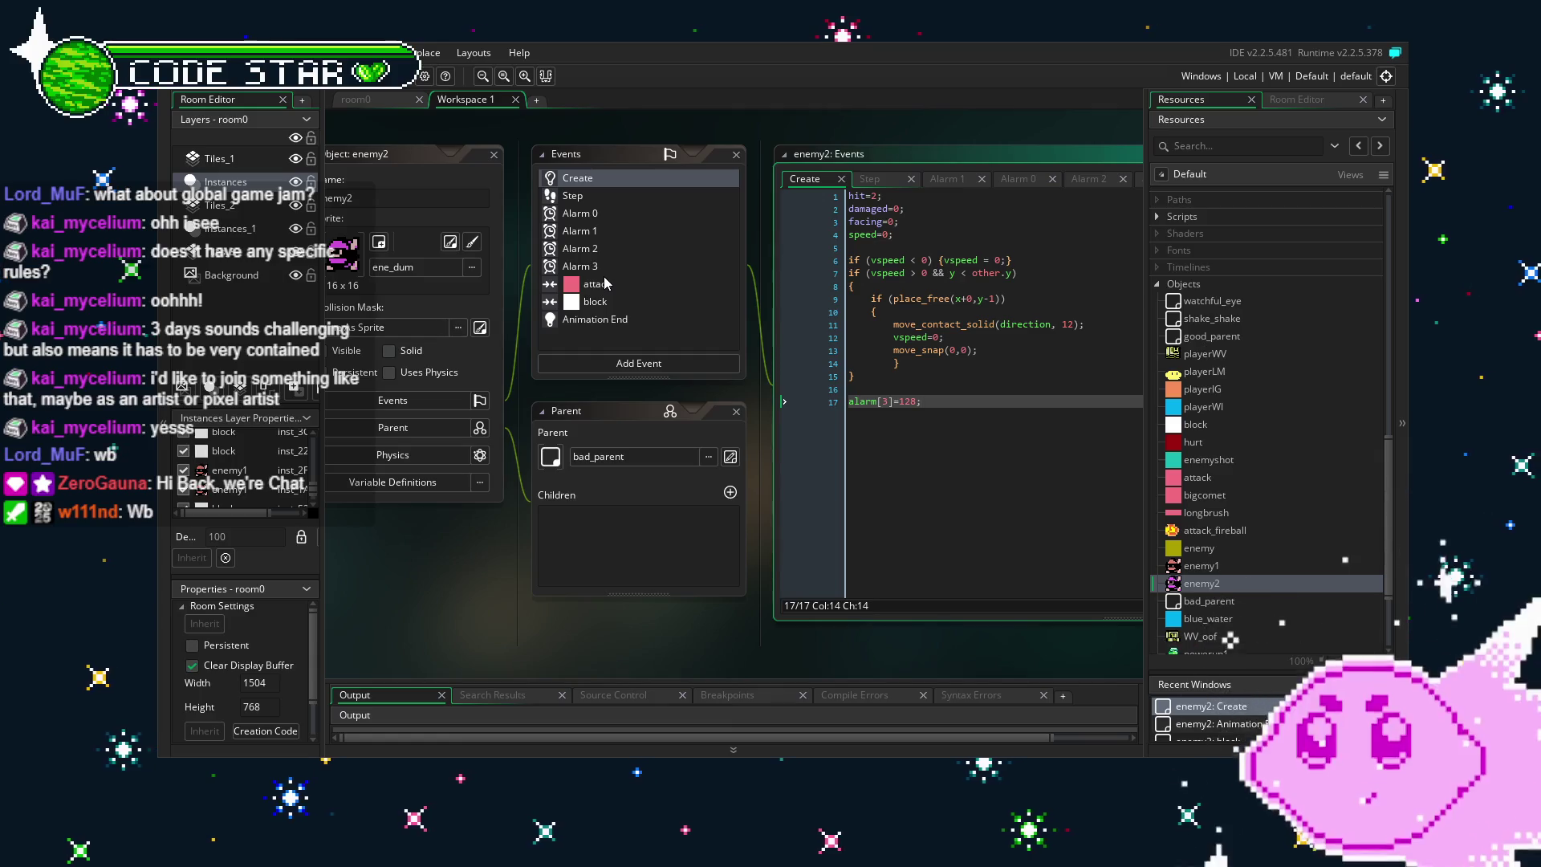
# Re-check enemy2's Animation End, attack and Create event code.
pyautogui.click(559, 573)
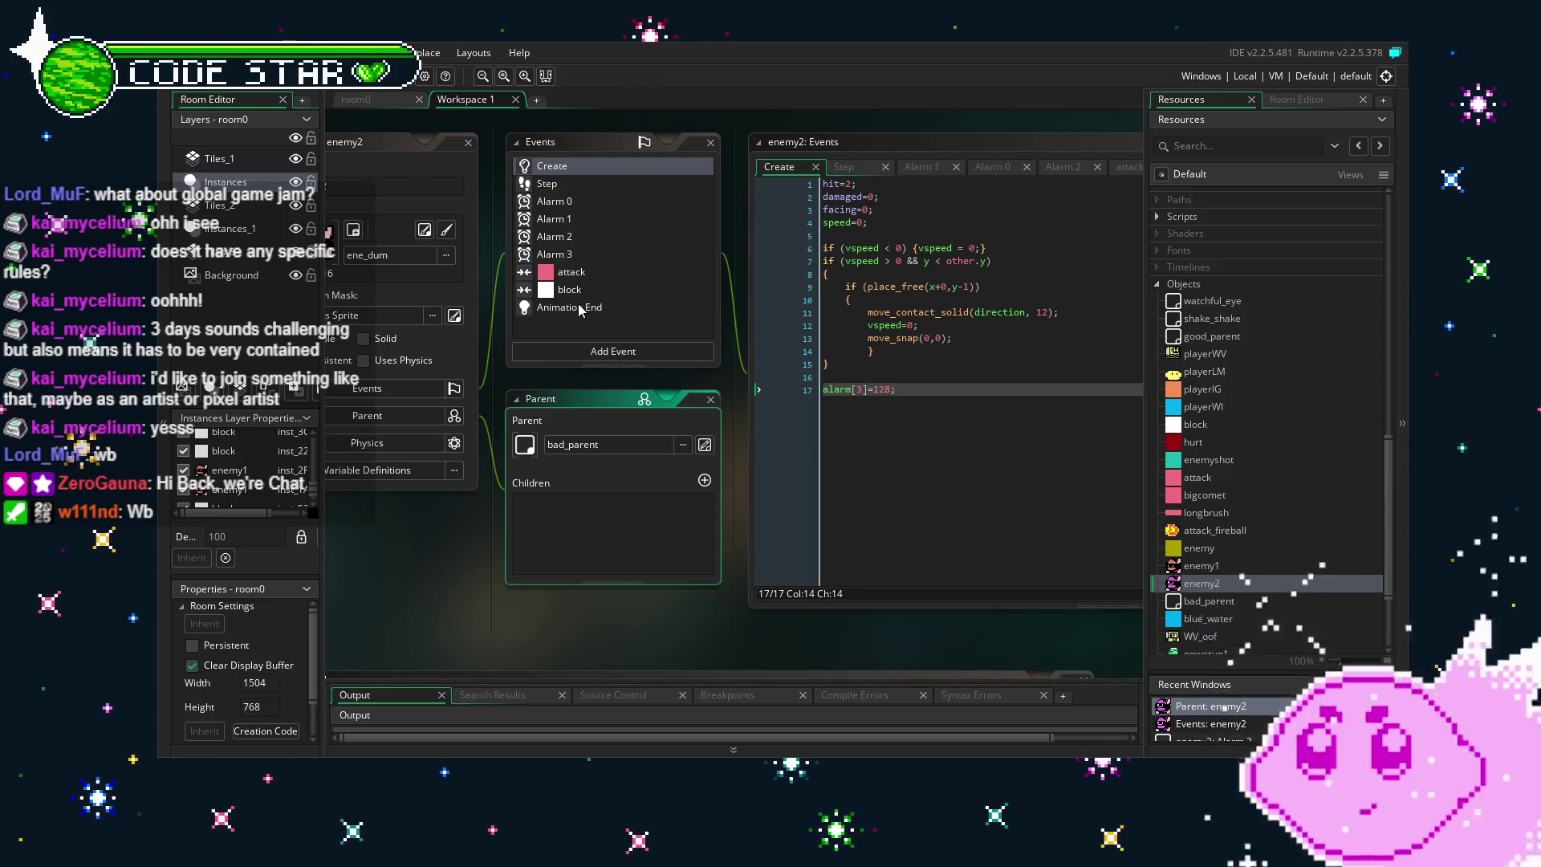
pyautogui.moveTo(543, 615); pyautogui.dragTo(615, 619)
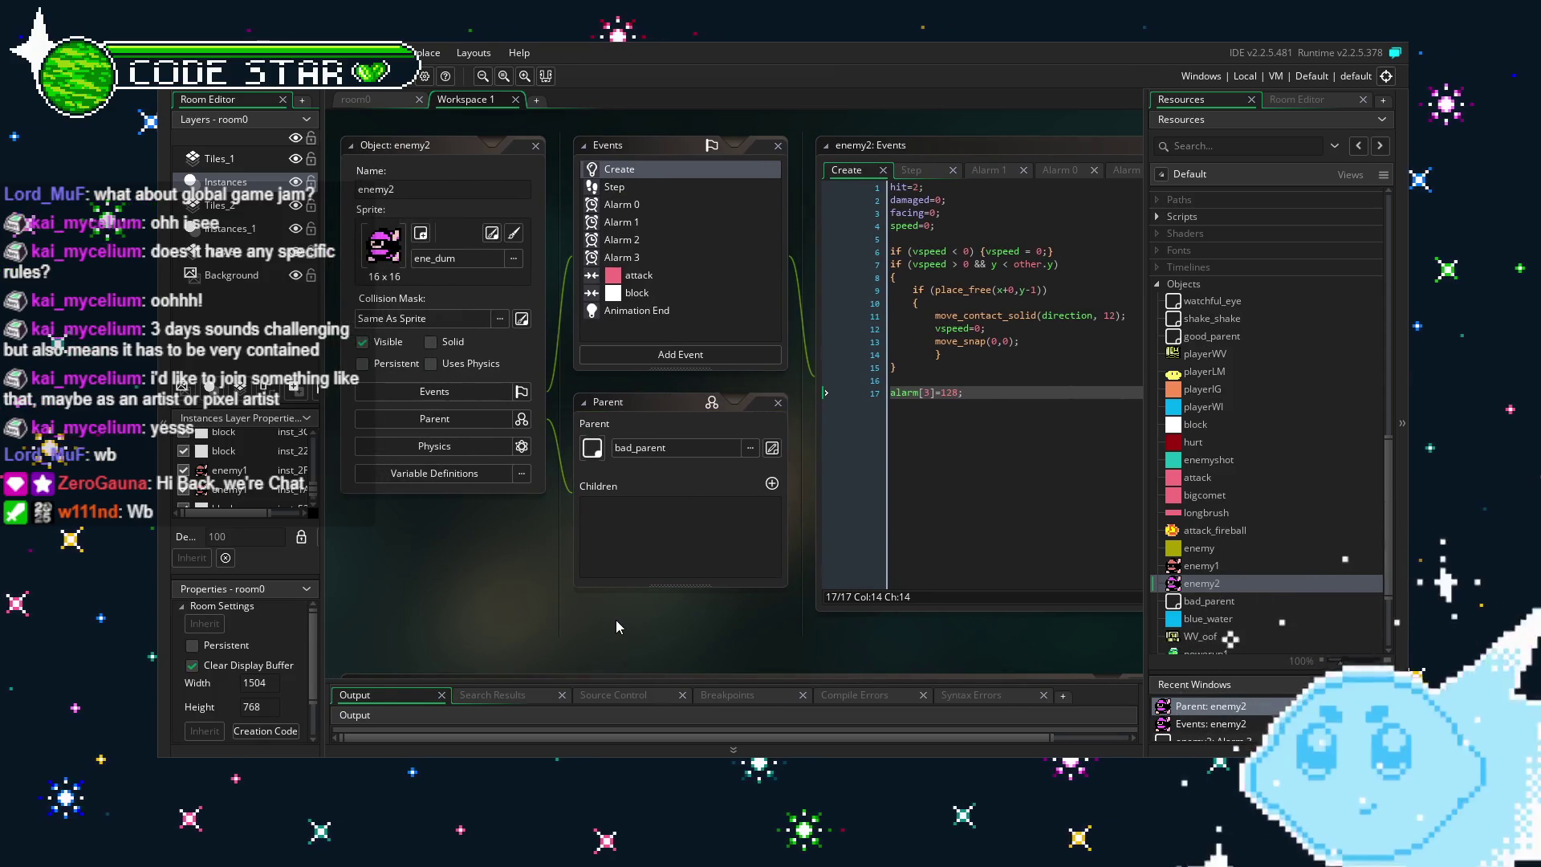
pyautogui.click(652, 311)
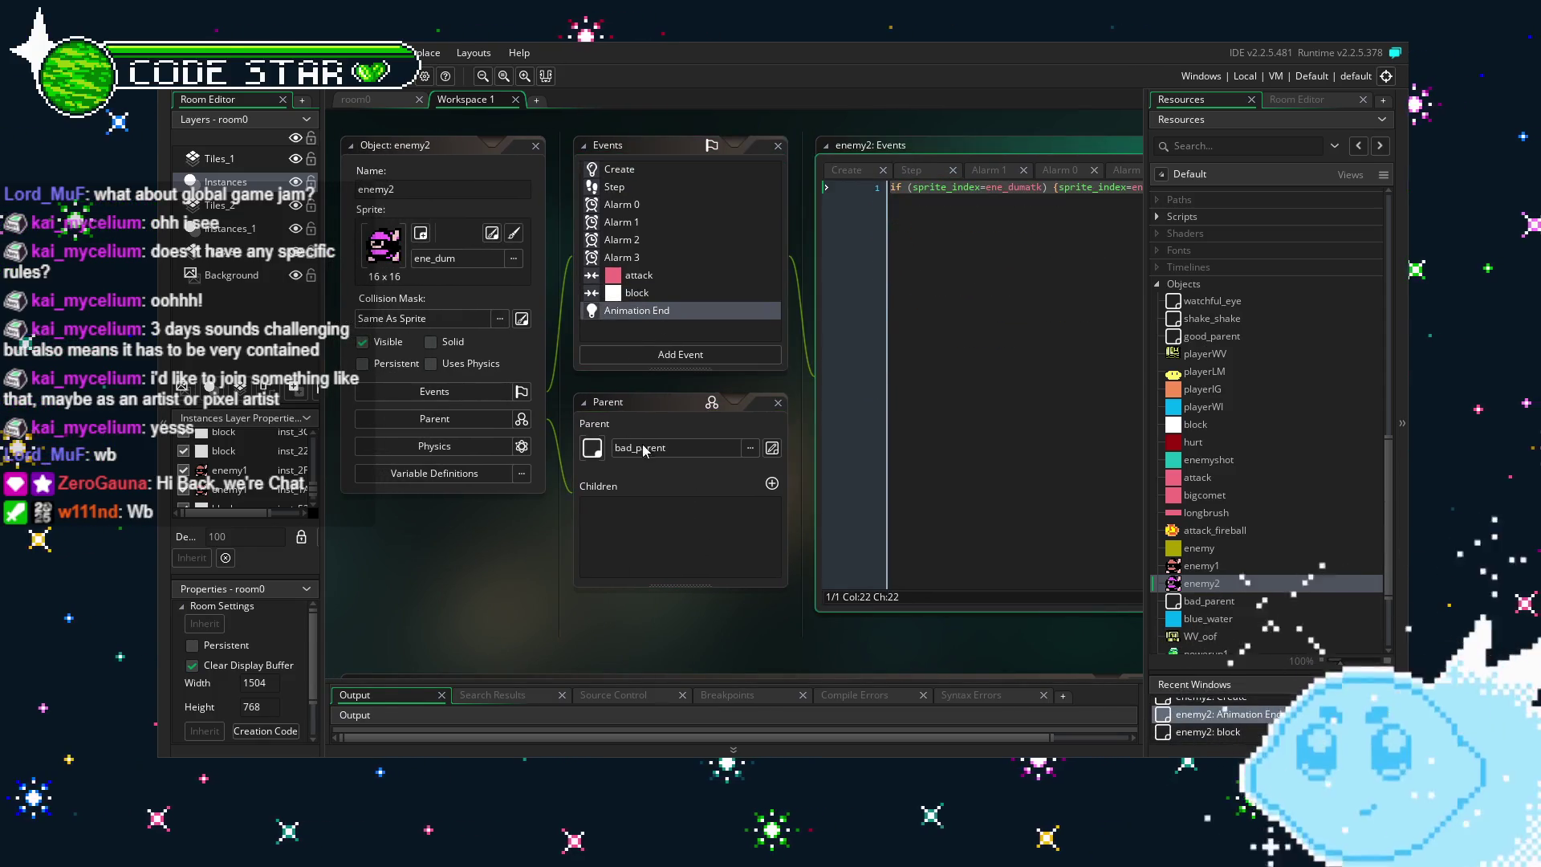
pyautogui.moveTo(639, 605); pyautogui.dragTo(602, 601)
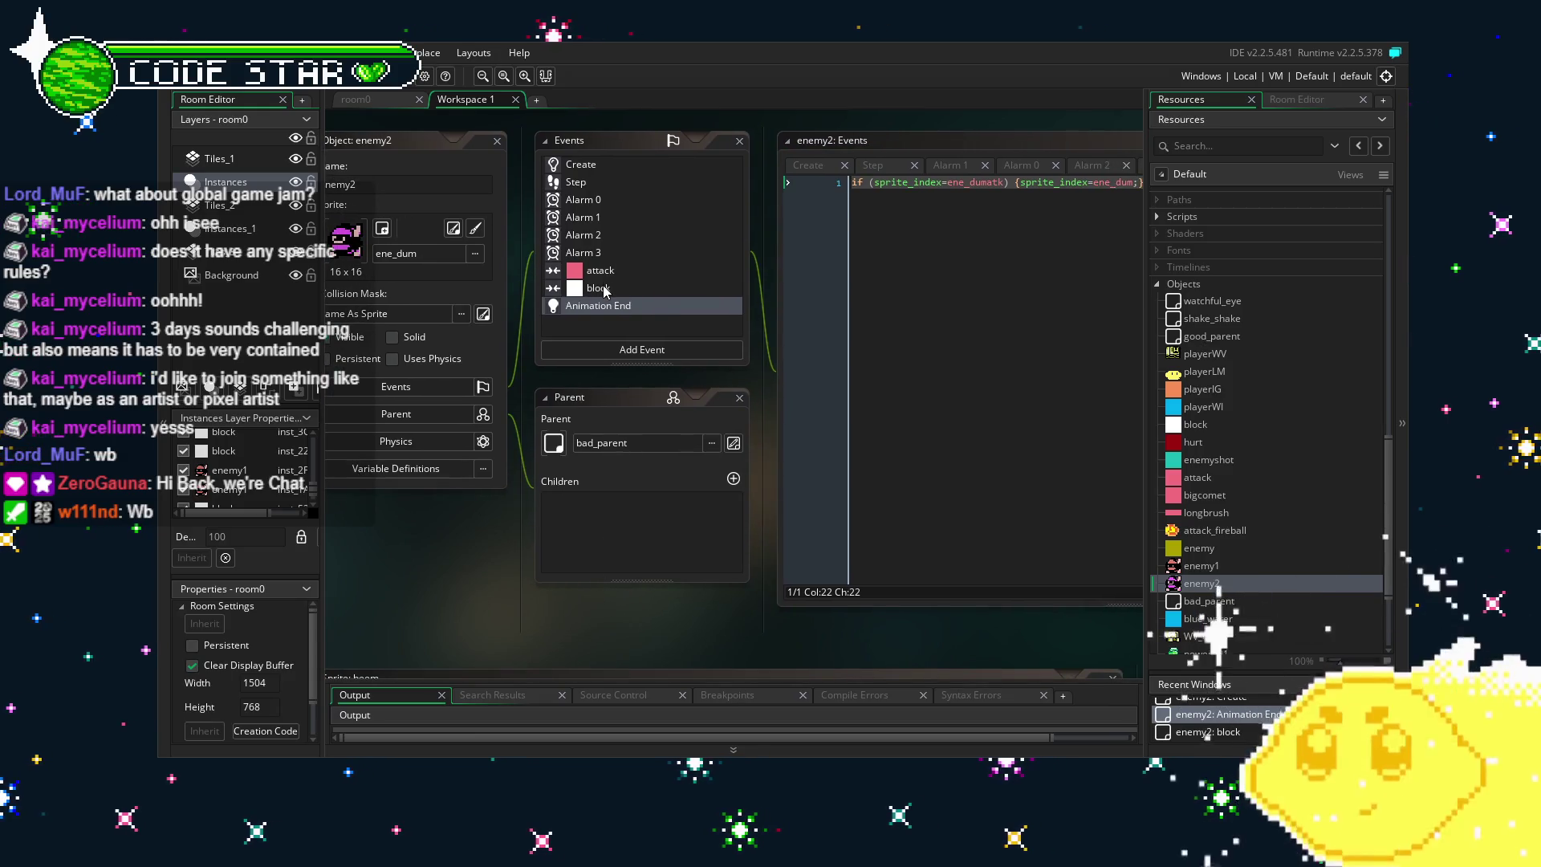
pyautogui.moveTo(483, 576); pyautogui.dragTo(519, 570)
pyautogui.click(656, 268)
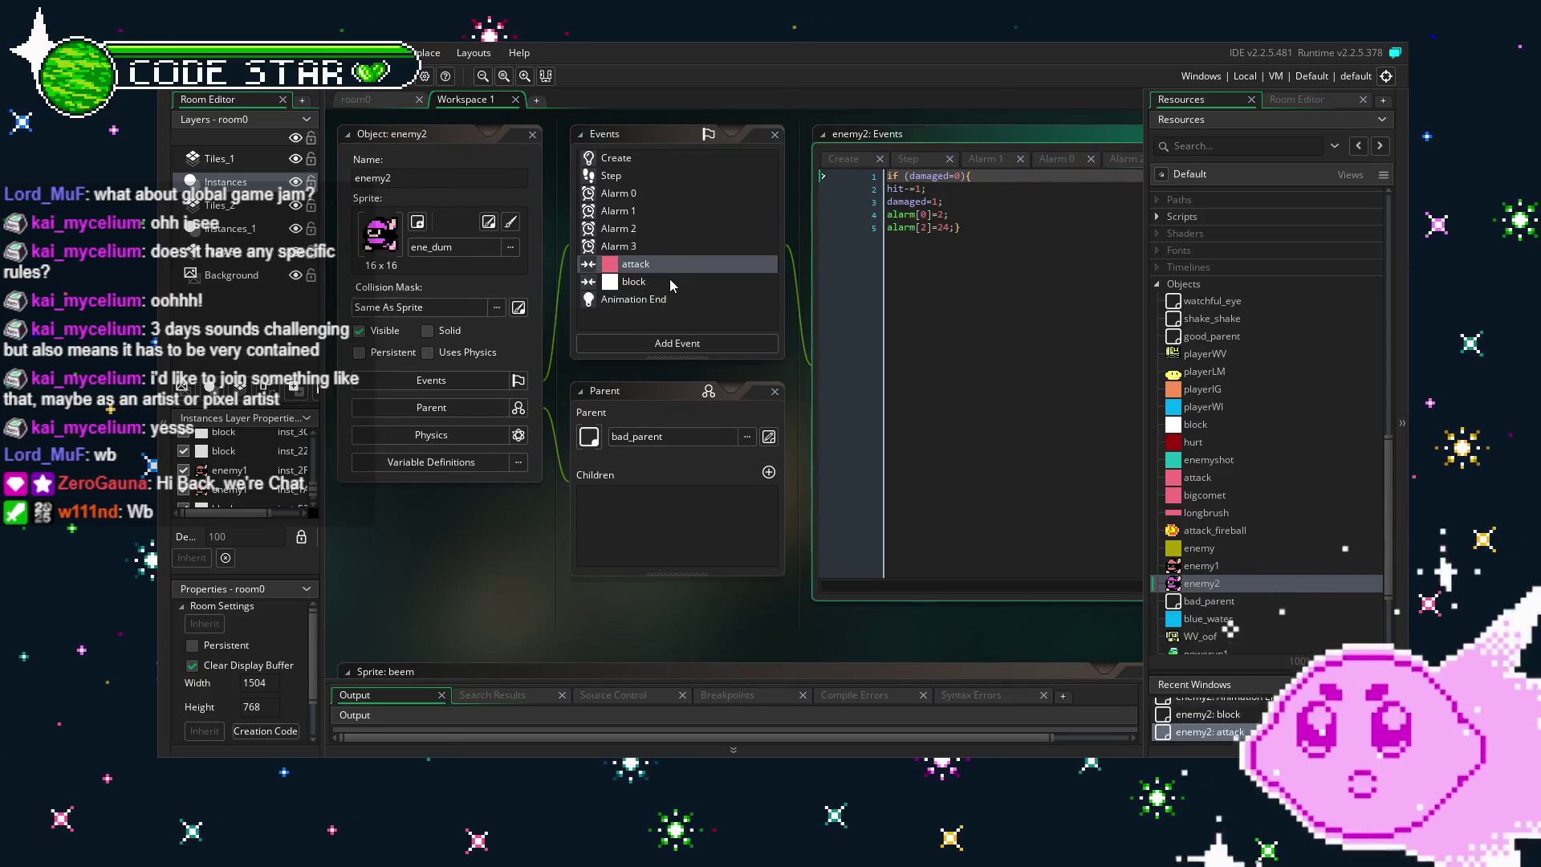
pyautogui.click(639, 161)
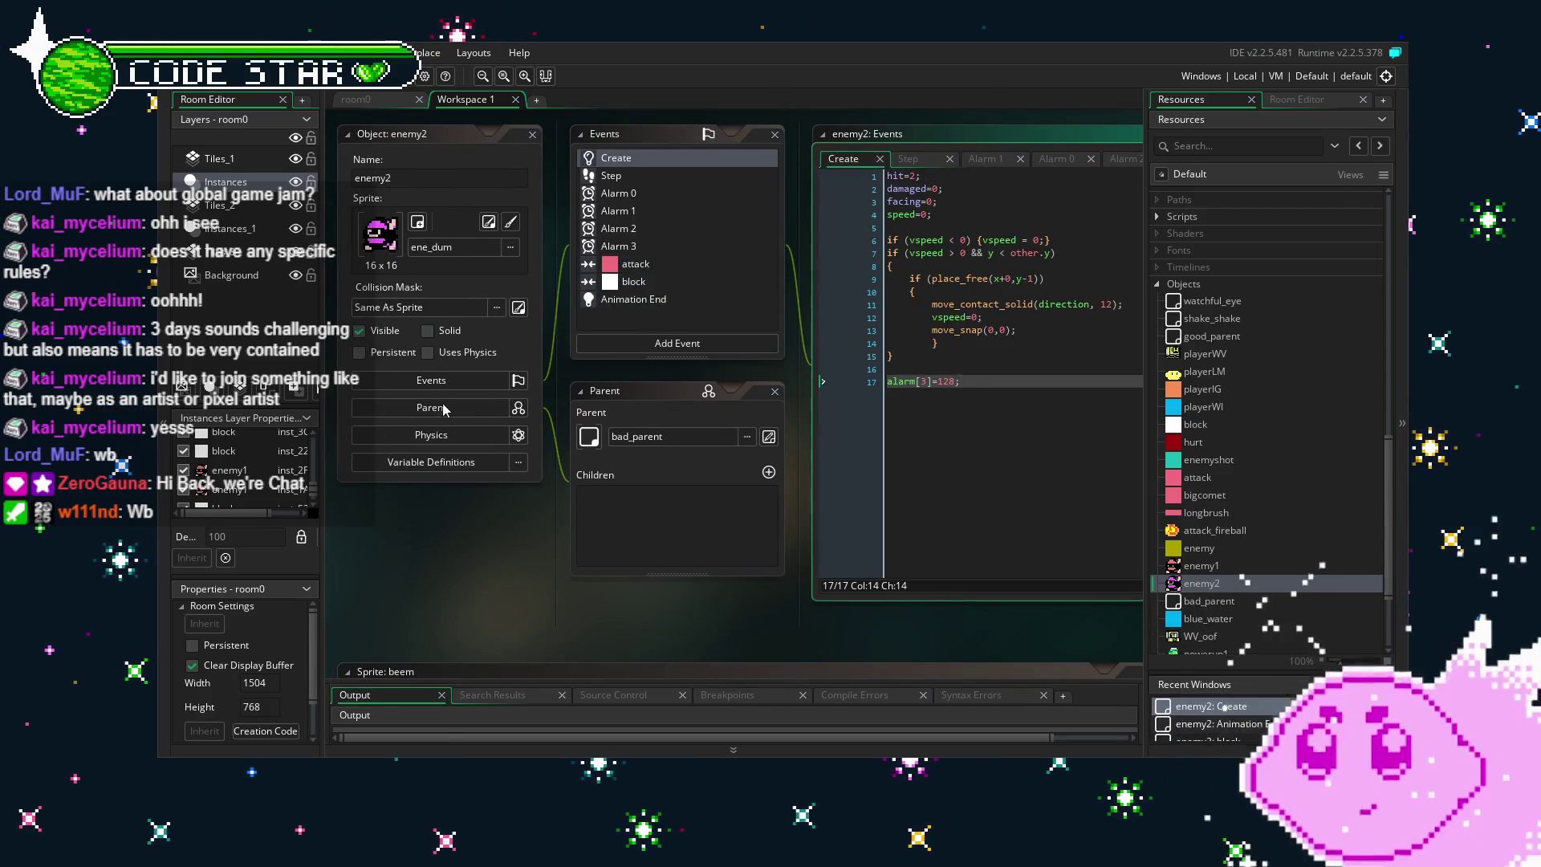
# Bring the beem sprite editor into view, then place the cursor at the end of Alarm 3's line 1.
pyautogui.scroll(-3, 1234, 575)
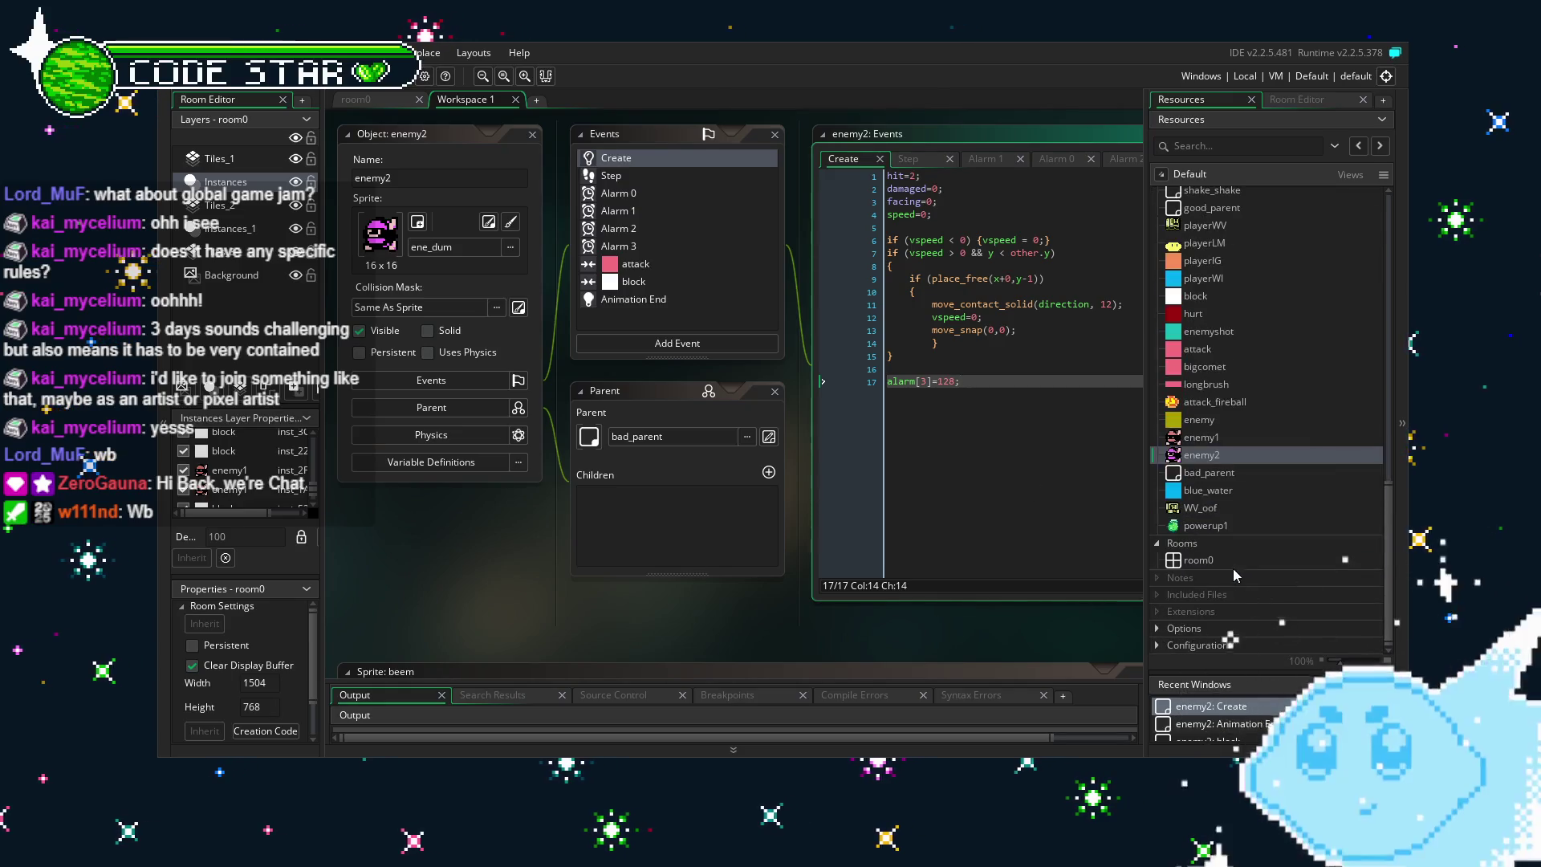
pyautogui.moveTo(810, 612)
pyautogui.mouseDown()
pyautogui.moveTo(791, 604)
pyautogui.moveTo(836, 570)
pyautogui.mouseUp()
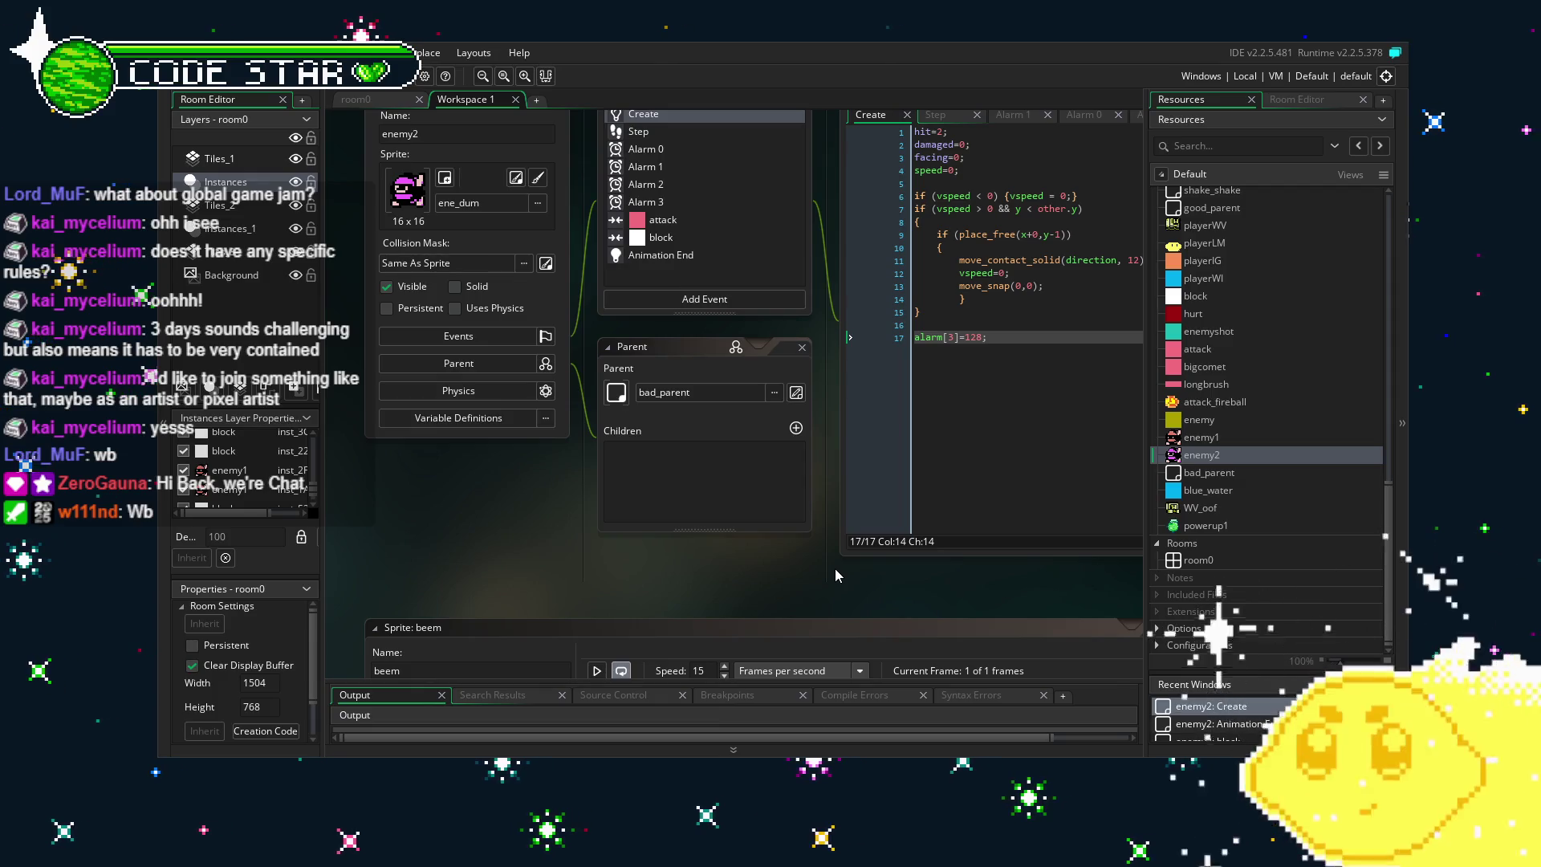
pyautogui.moveTo(721, 546); pyautogui.dragTo(629, 564)
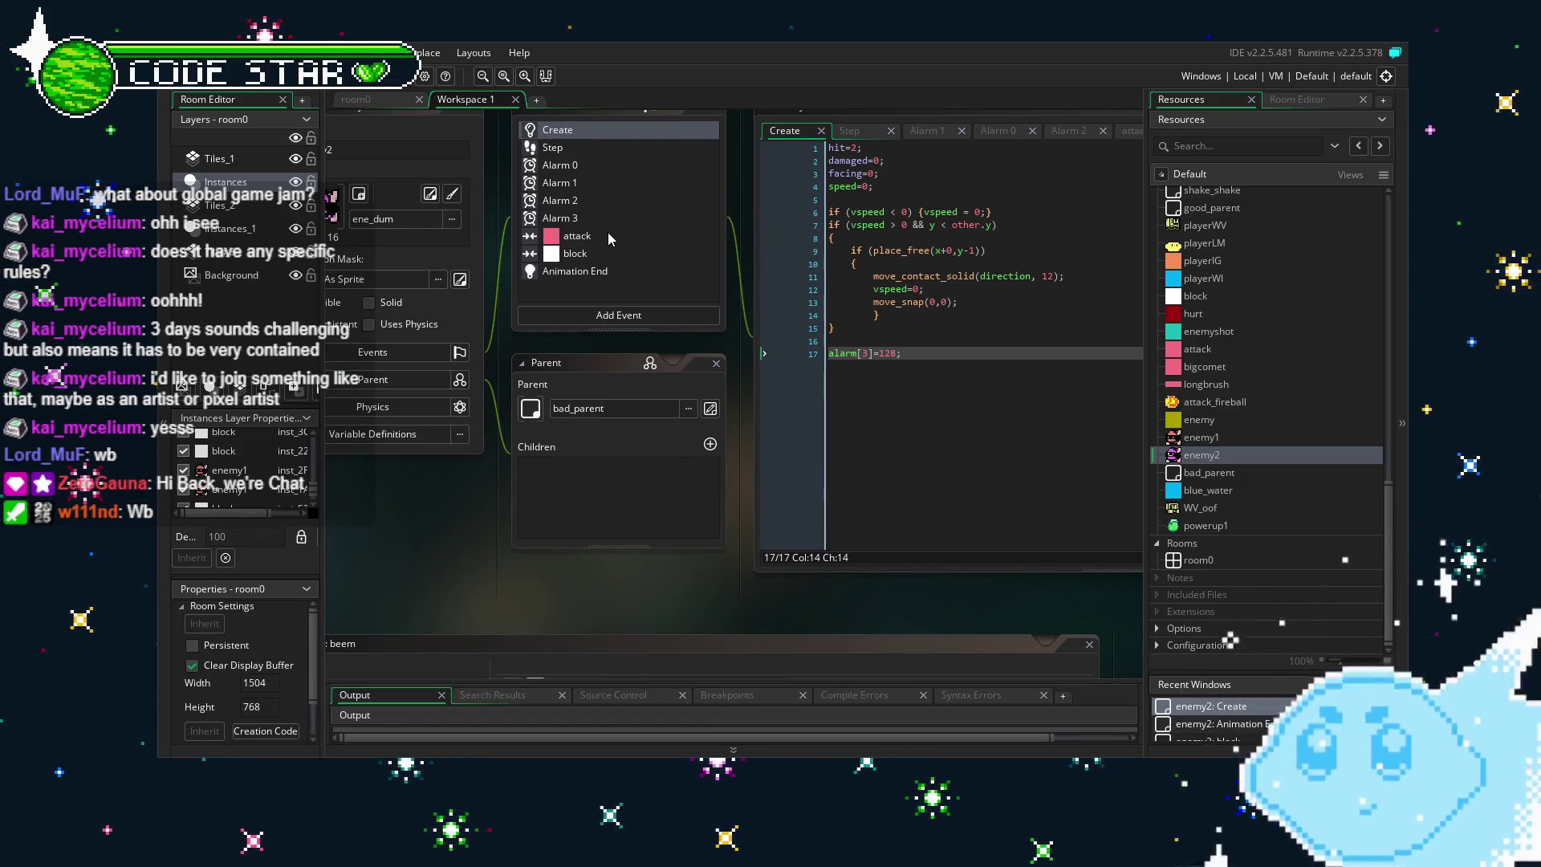
pyautogui.click(591, 215)
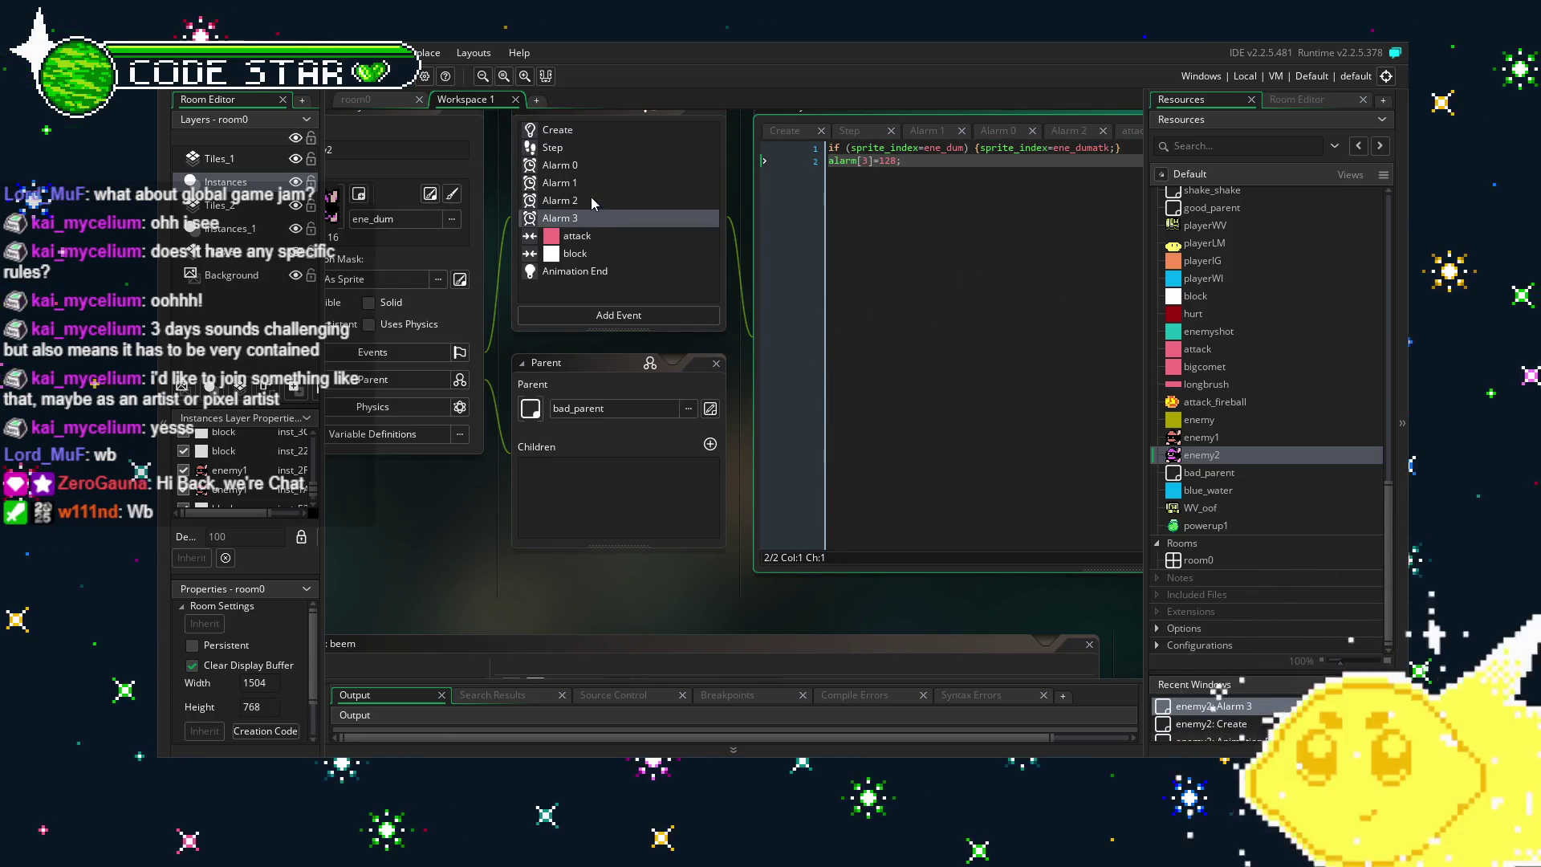
pyautogui.click(851, 397)
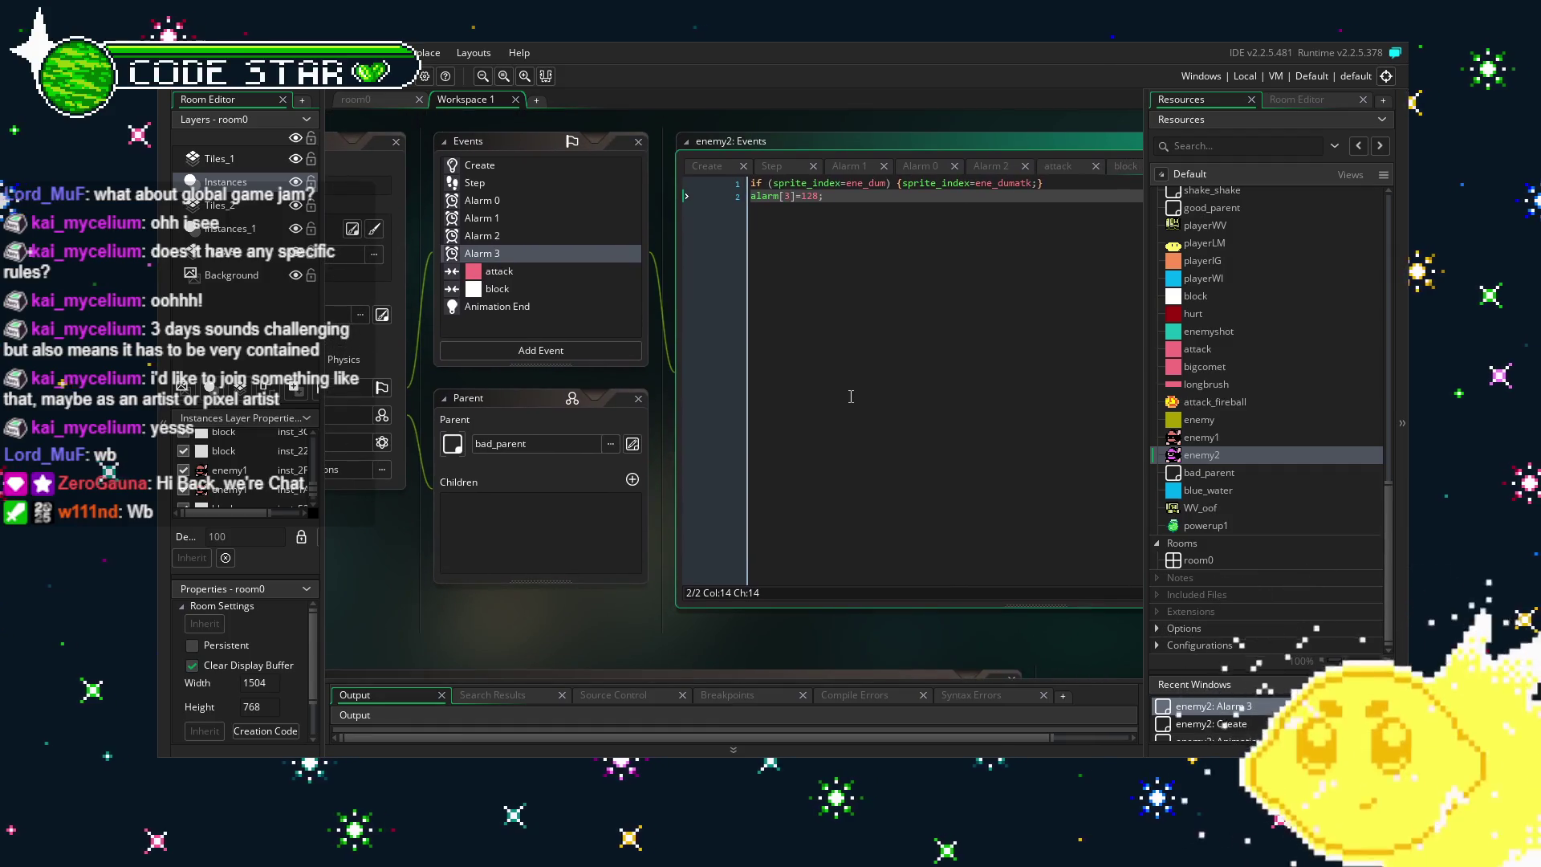
pyautogui.click(1066, 187)
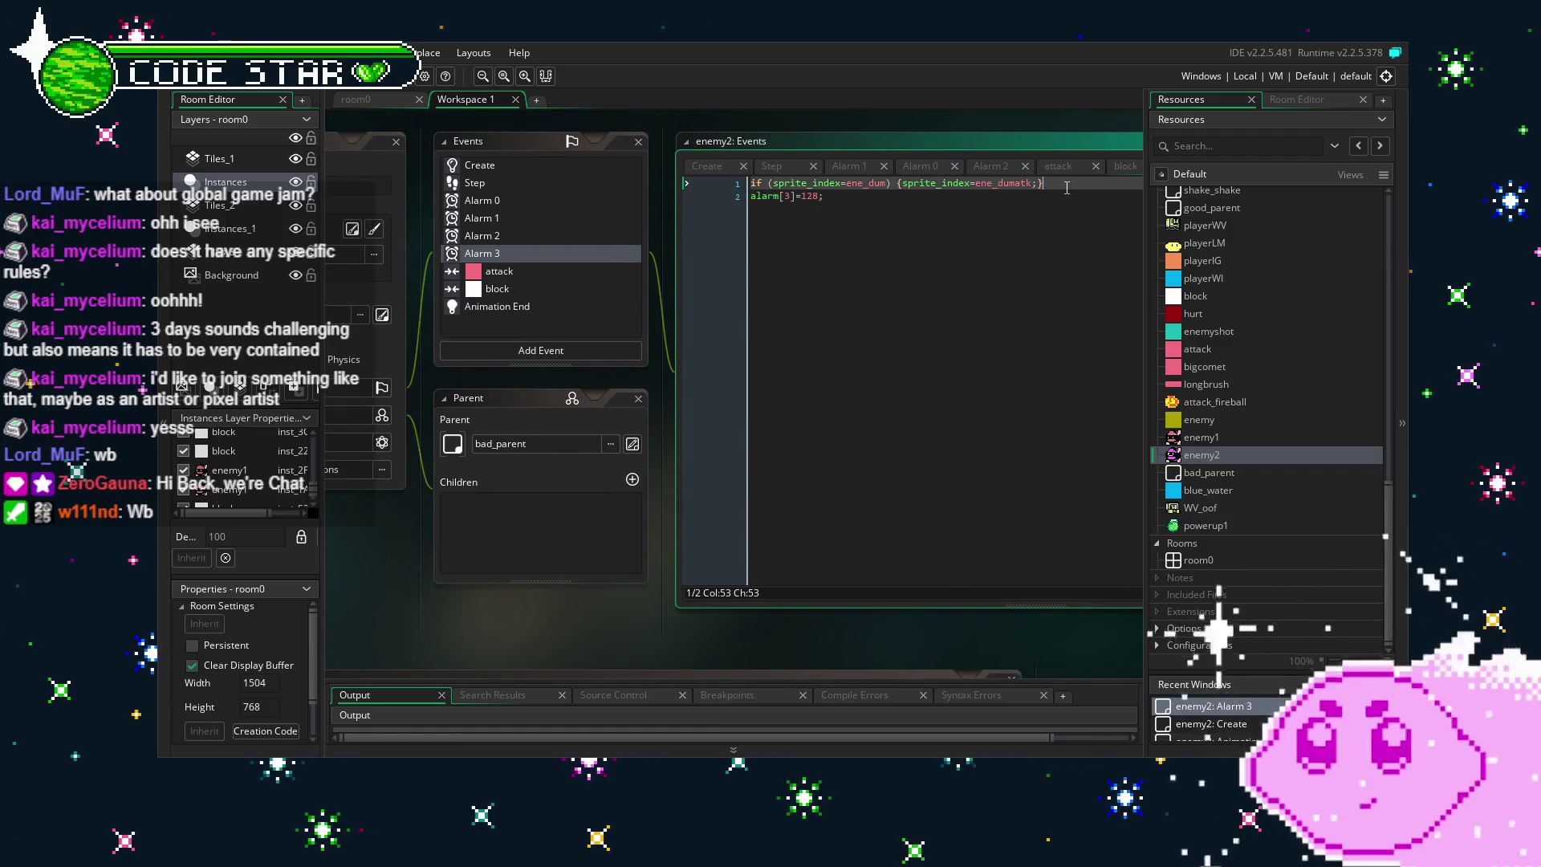
# Add line 2 to Alarm 3: var inst = instance_create_depth(x+0,y+0,-10000,beem);.
pyautogui.press('Return')
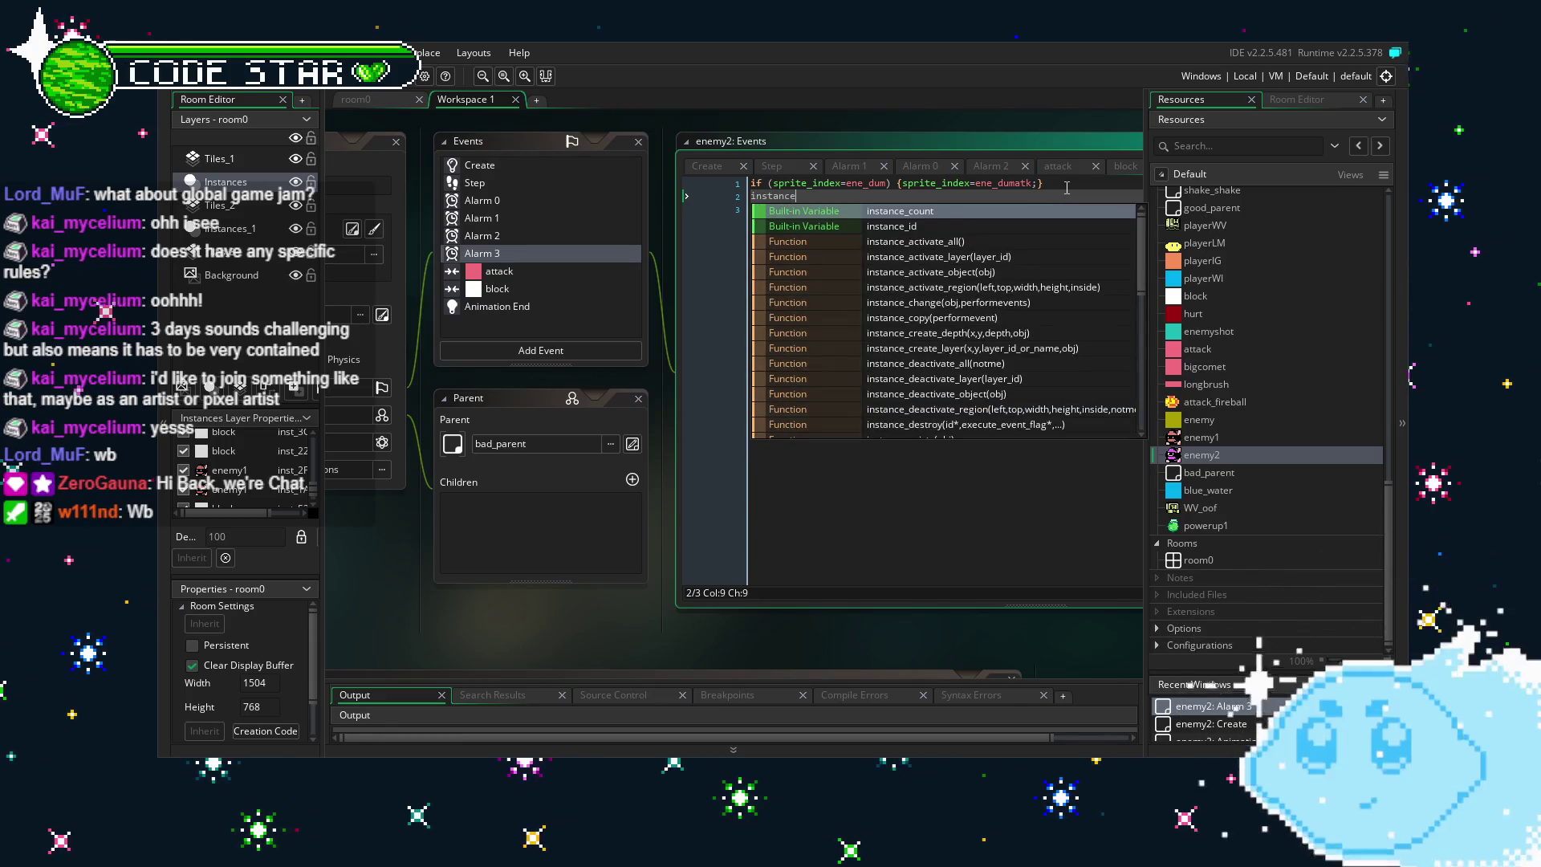
pyautogui.write('_ce')
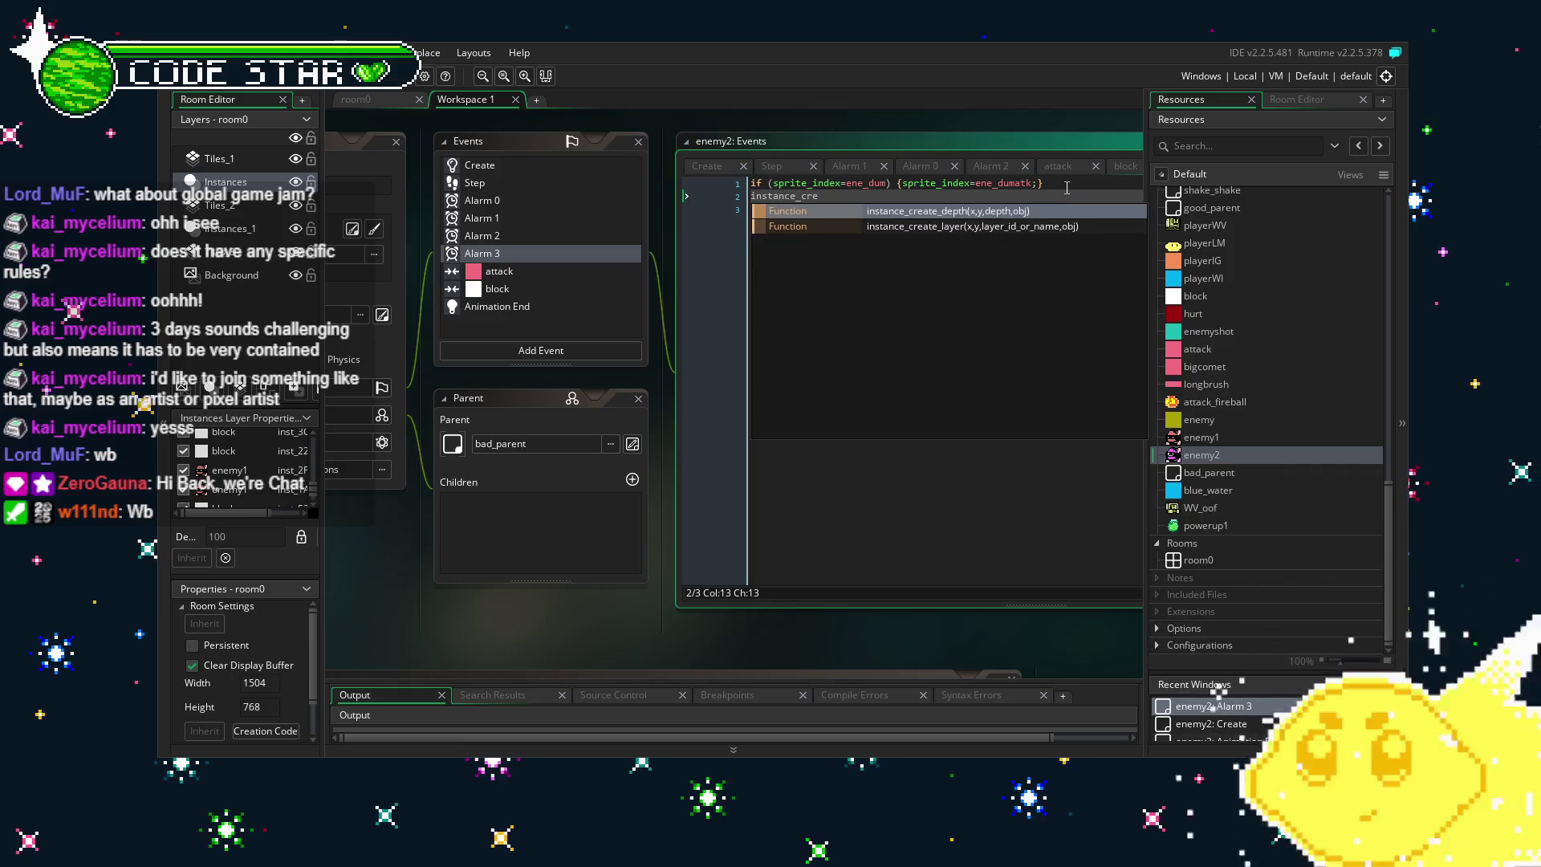
pyautogui.press('Return')
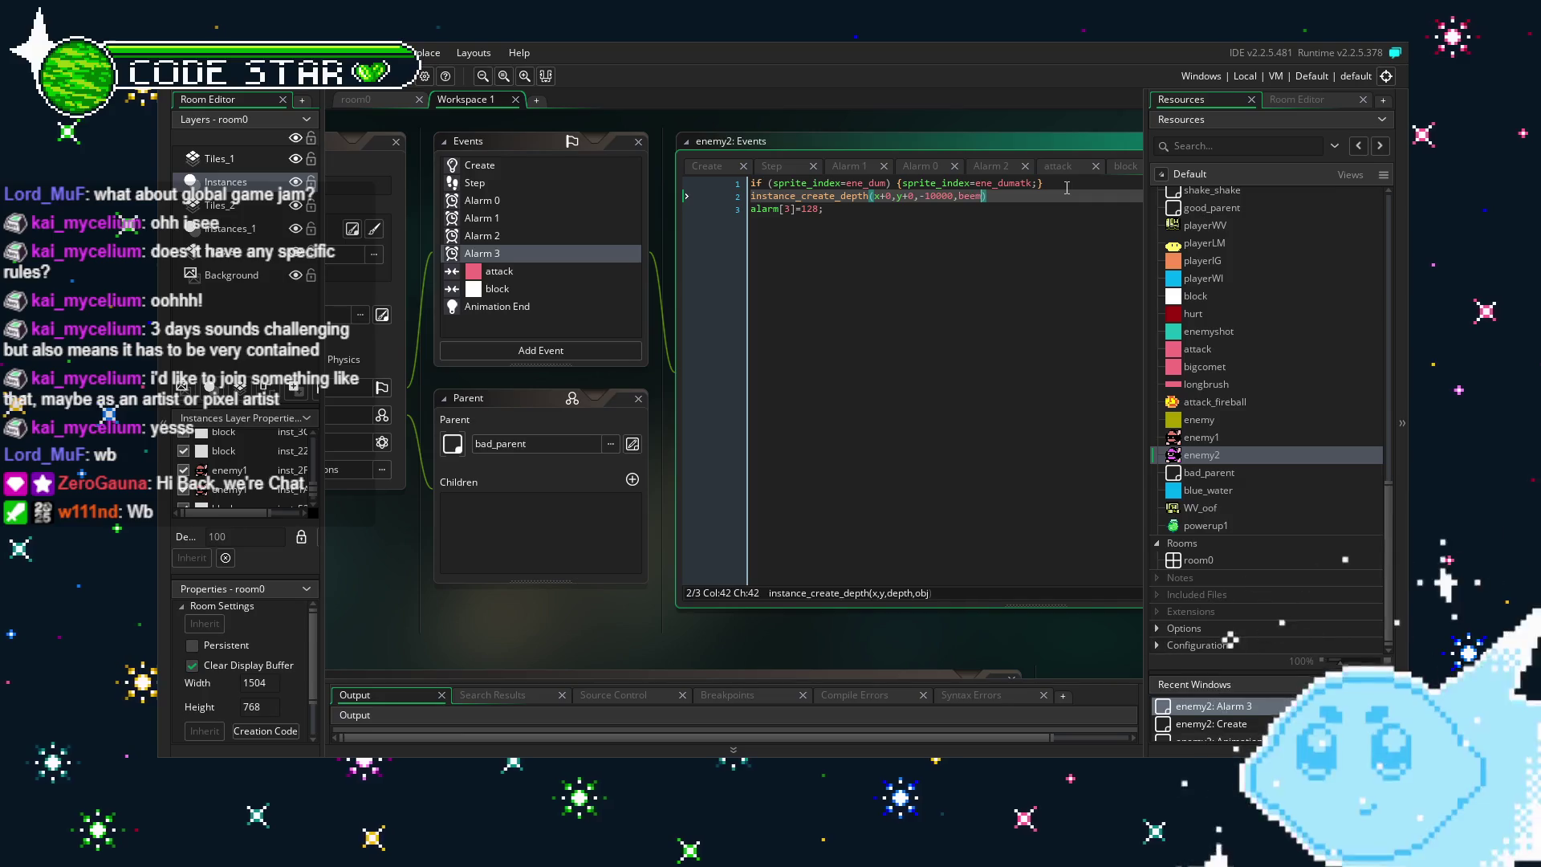
pyautogui.write(')')
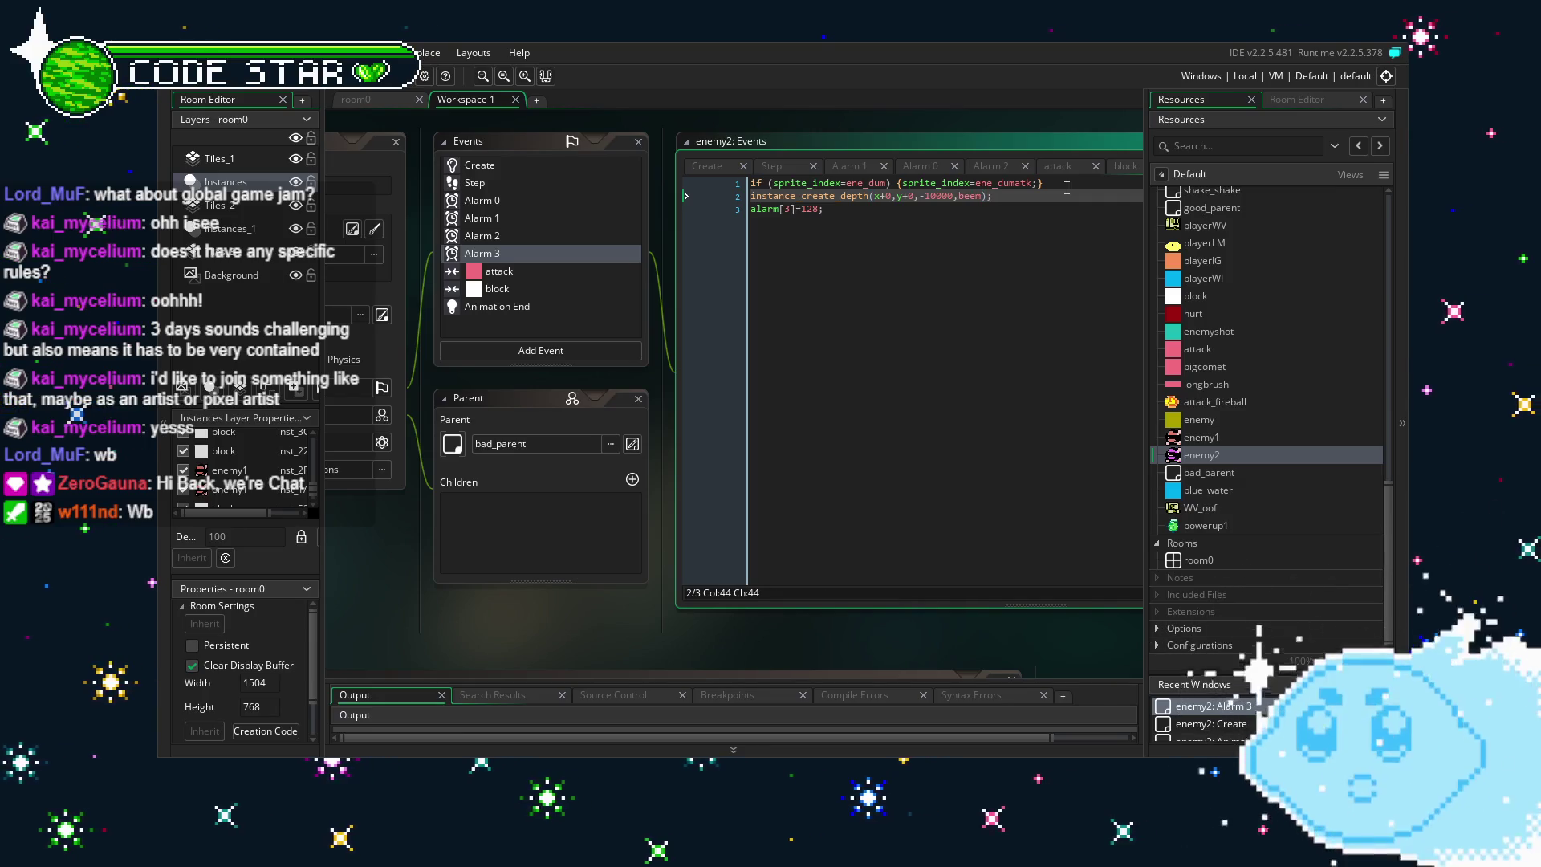
pyautogui.click(752, 196)
pyautogui.write('var inst =')
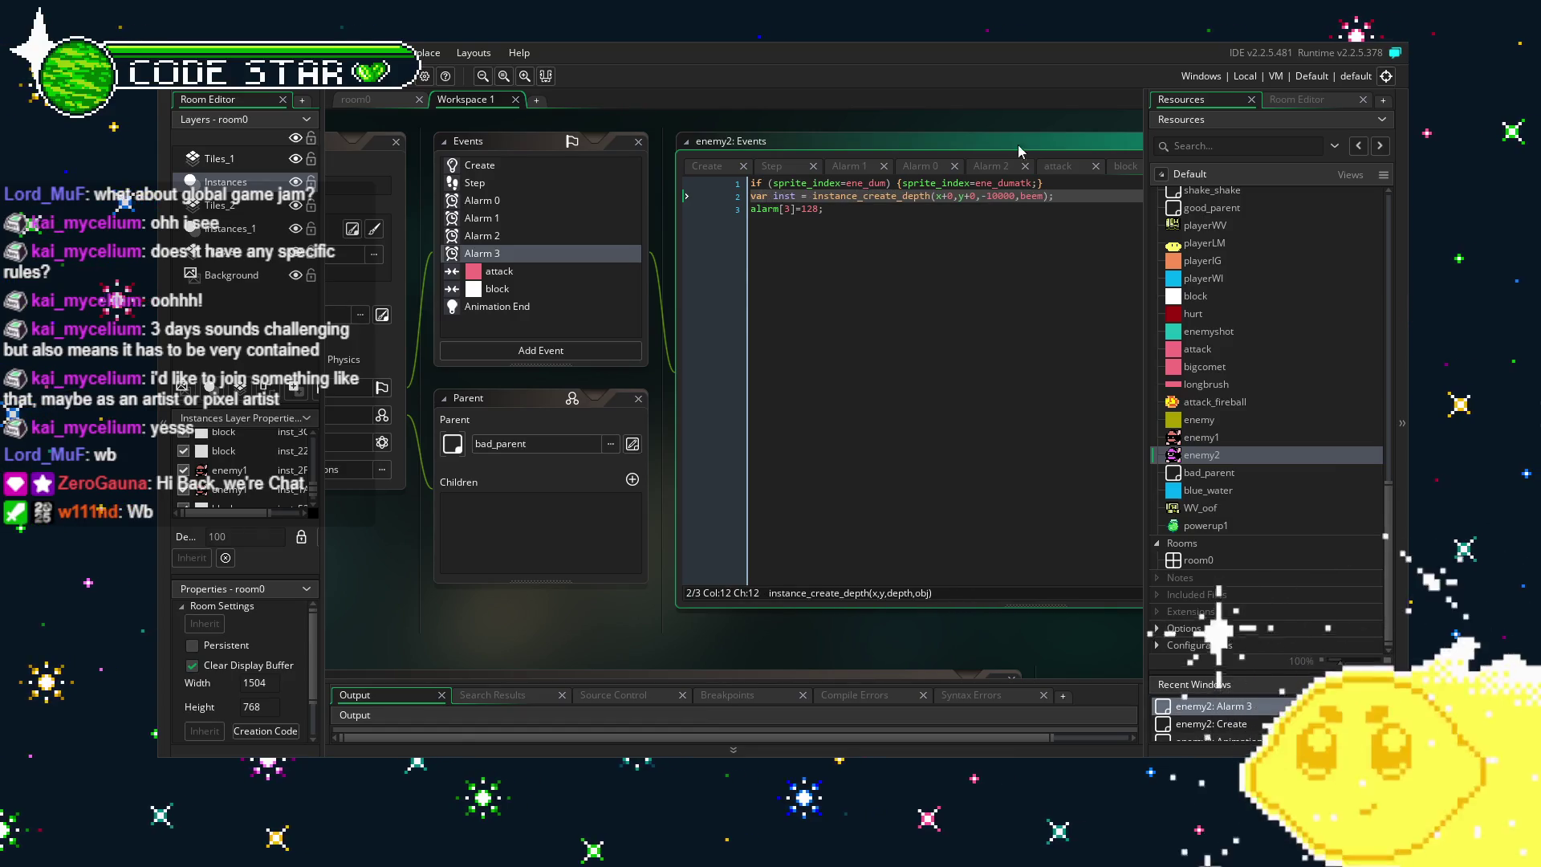
# Set inst.direction to 180 when facing=0 and 0 when facing=1, then begin inst.speed.
pyautogui.click(1082, 200)
pyautogui.press('Return')
pyautogui.write('if (faci')
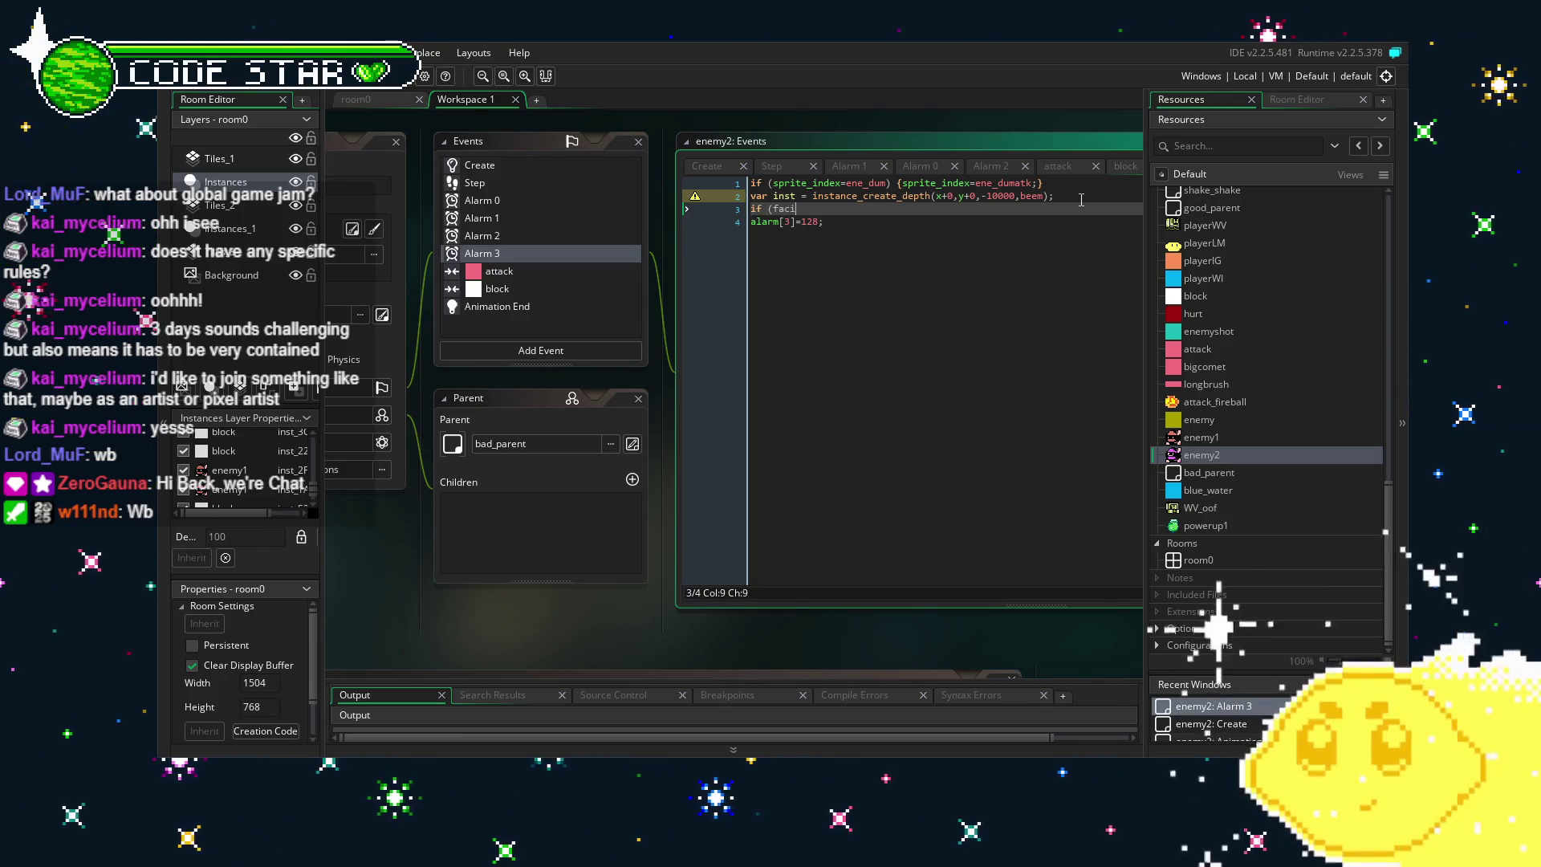
pyautogui.write('ng=0) {inst.direction=180;}')
pyautogui.press('Return')
pyautogui.write('if (facing=1) {inst.direction=0;}')
pyautogui.press('Return')
pyautogui.write('i')
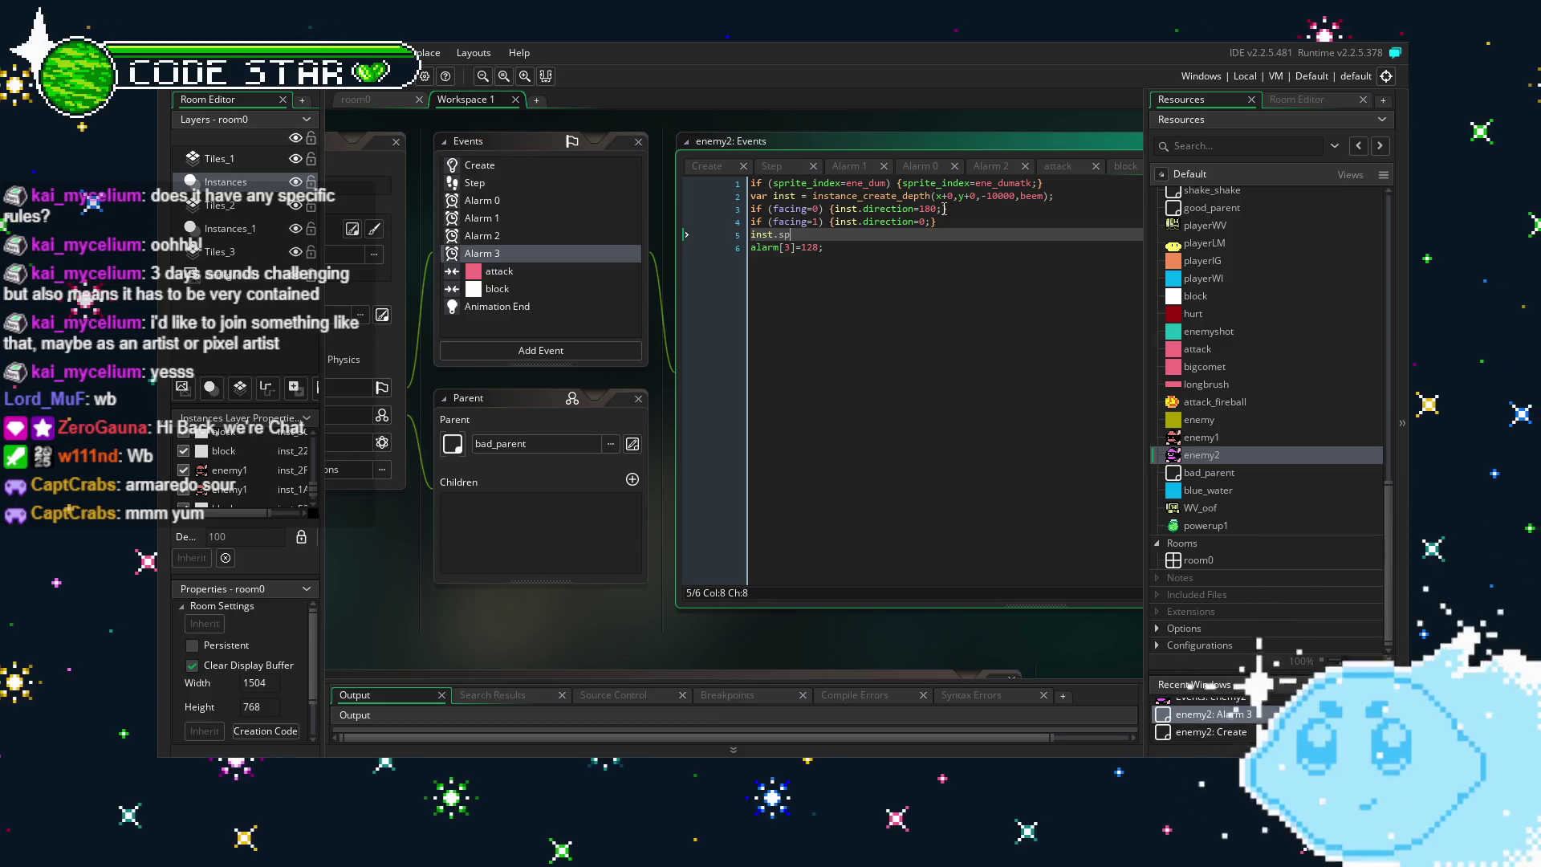
pyautogui.write('=1;')
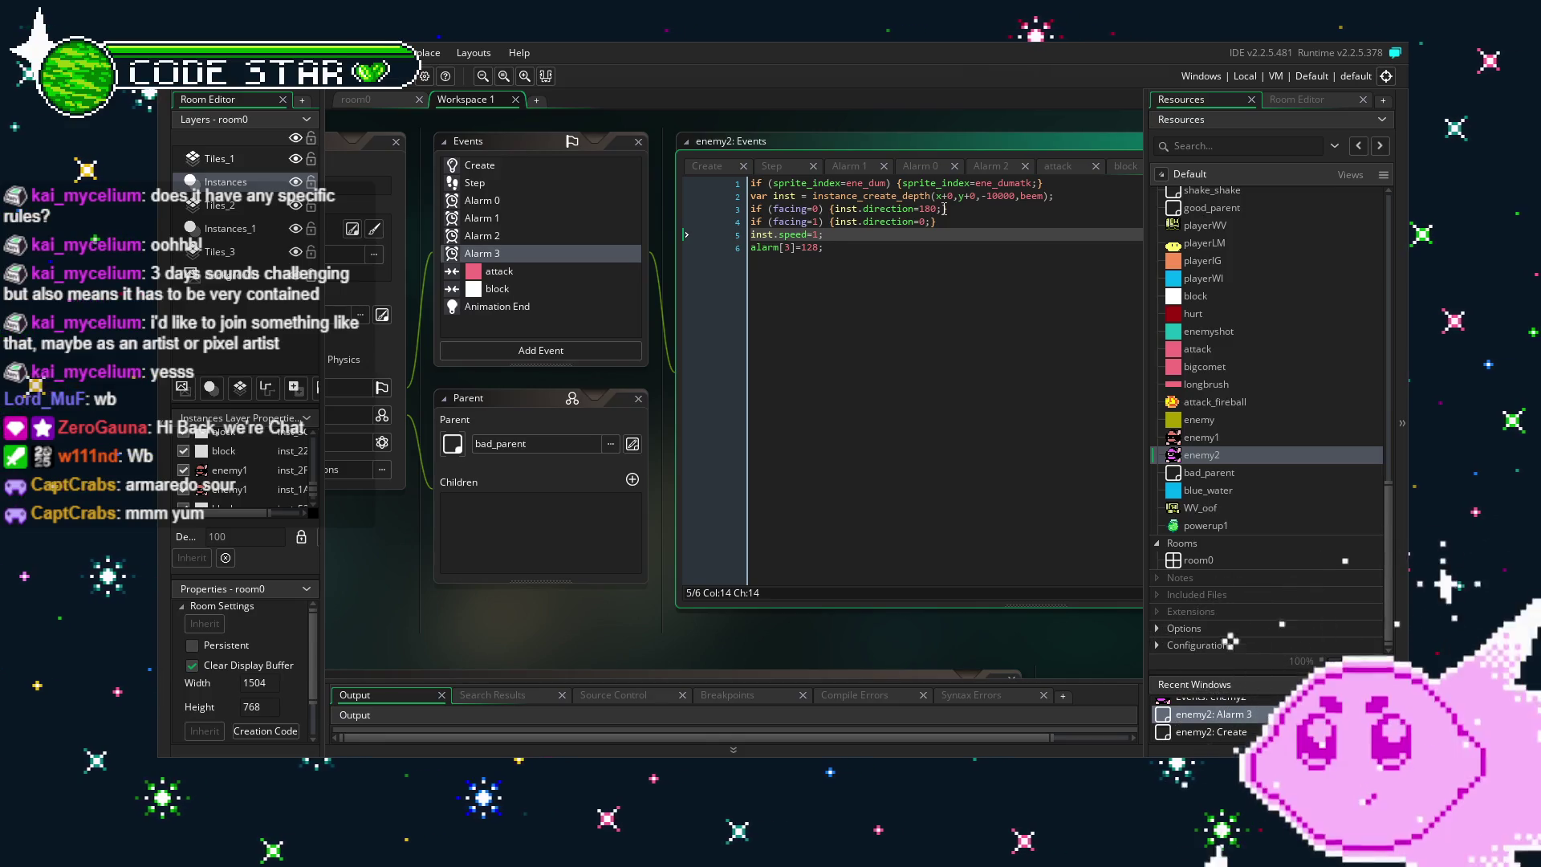
pyautogui.moveTo(637, 603)
pyautogui.mouseDown()
pyautogui.moveTo(532, 578)
pyautogui.moveTo(580, 584)
pyautogui.moveTo(561, 581)
pyautogui.moveTo(574, 623)
pyautogui.mouseUp()
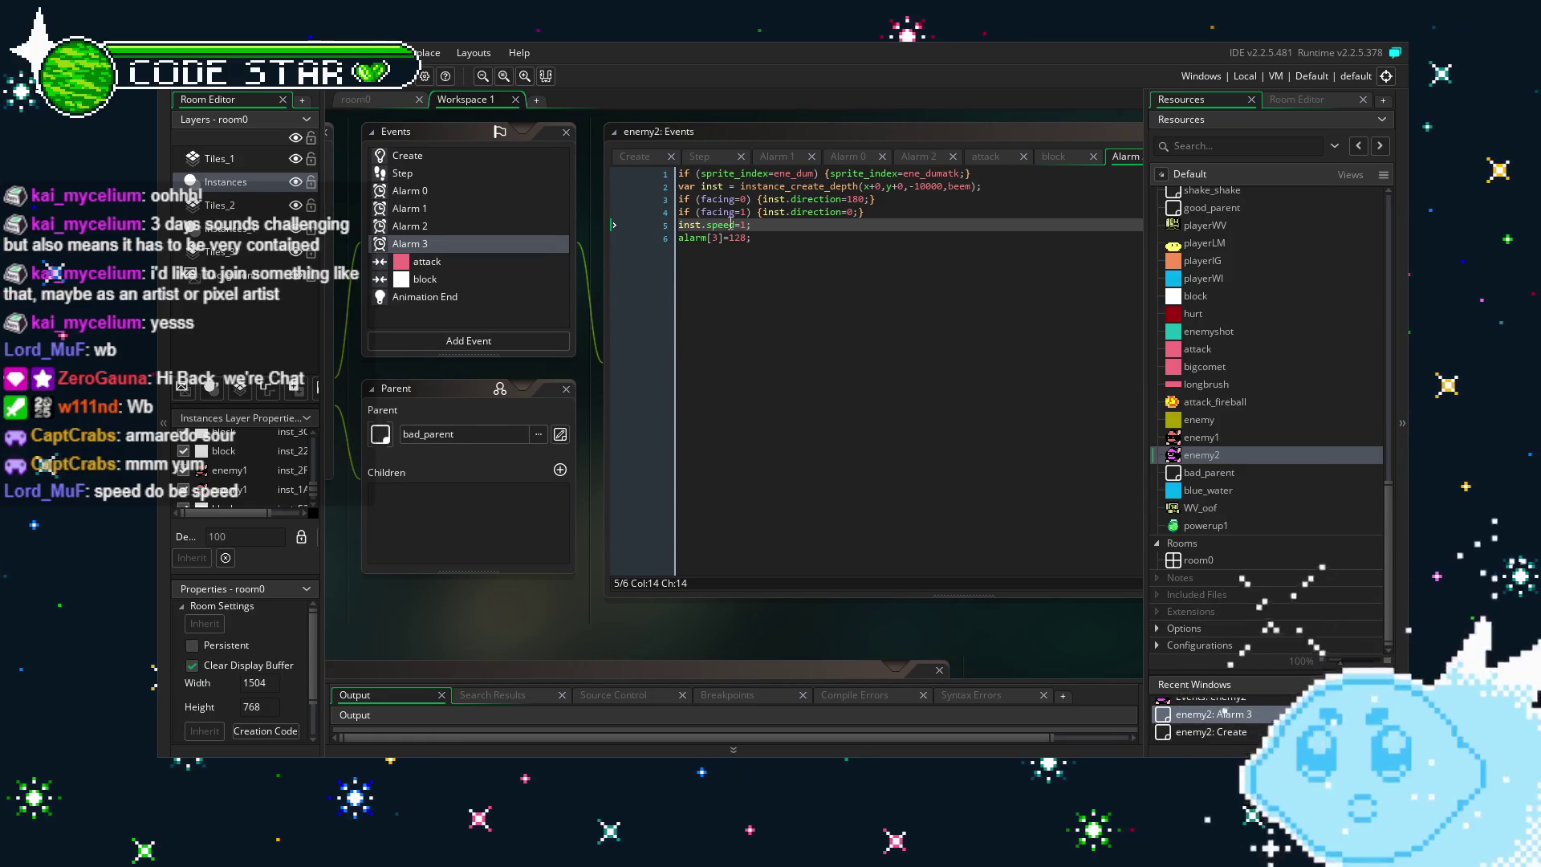
pyautogui.click(708, 225)
pyautogui.write('h')
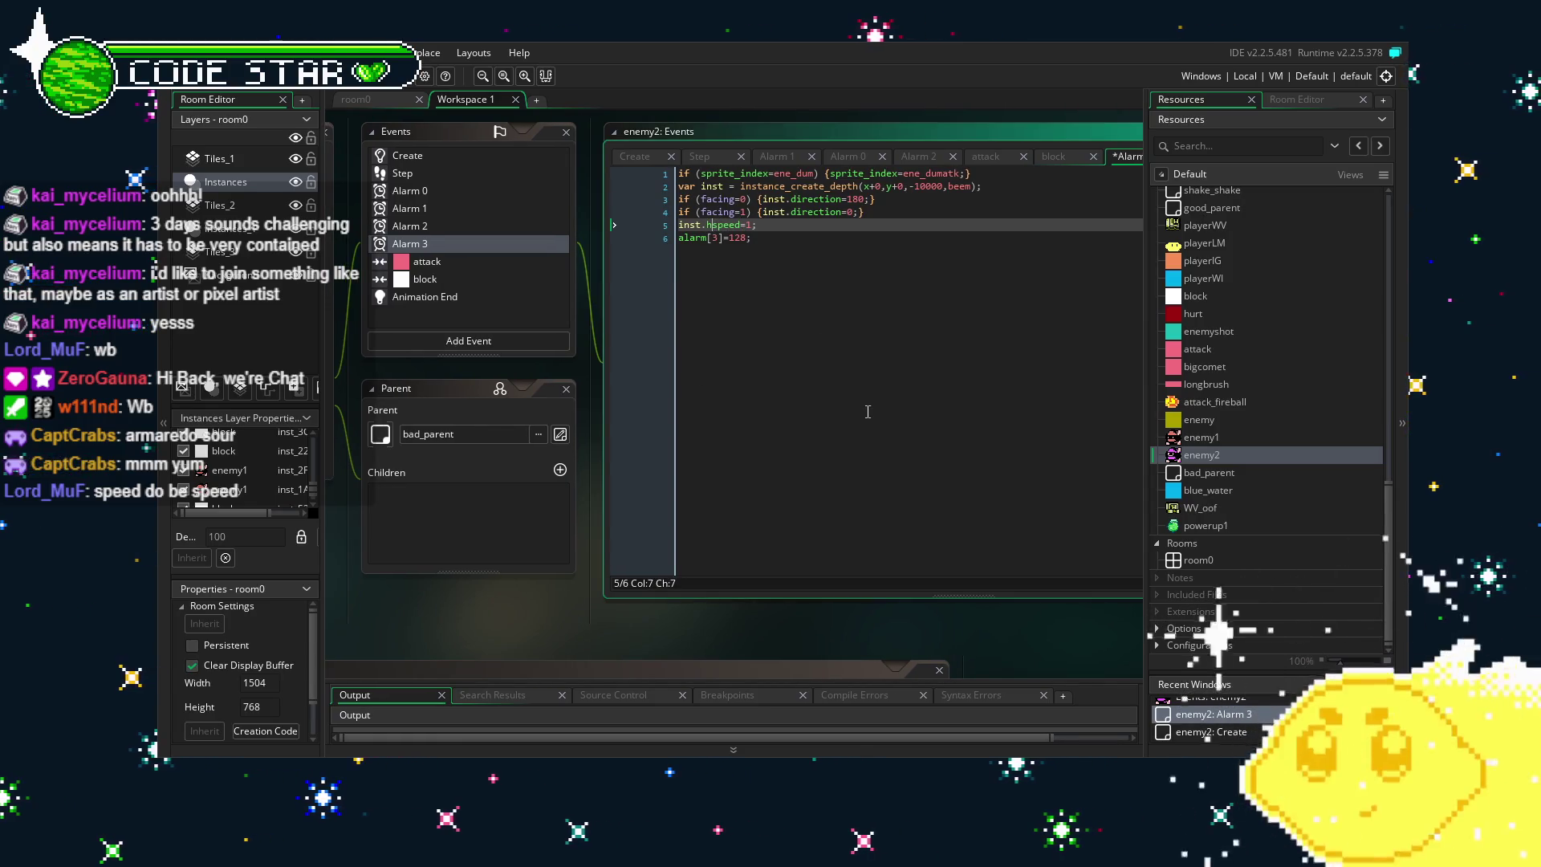
pyautogui.click(897, 367)
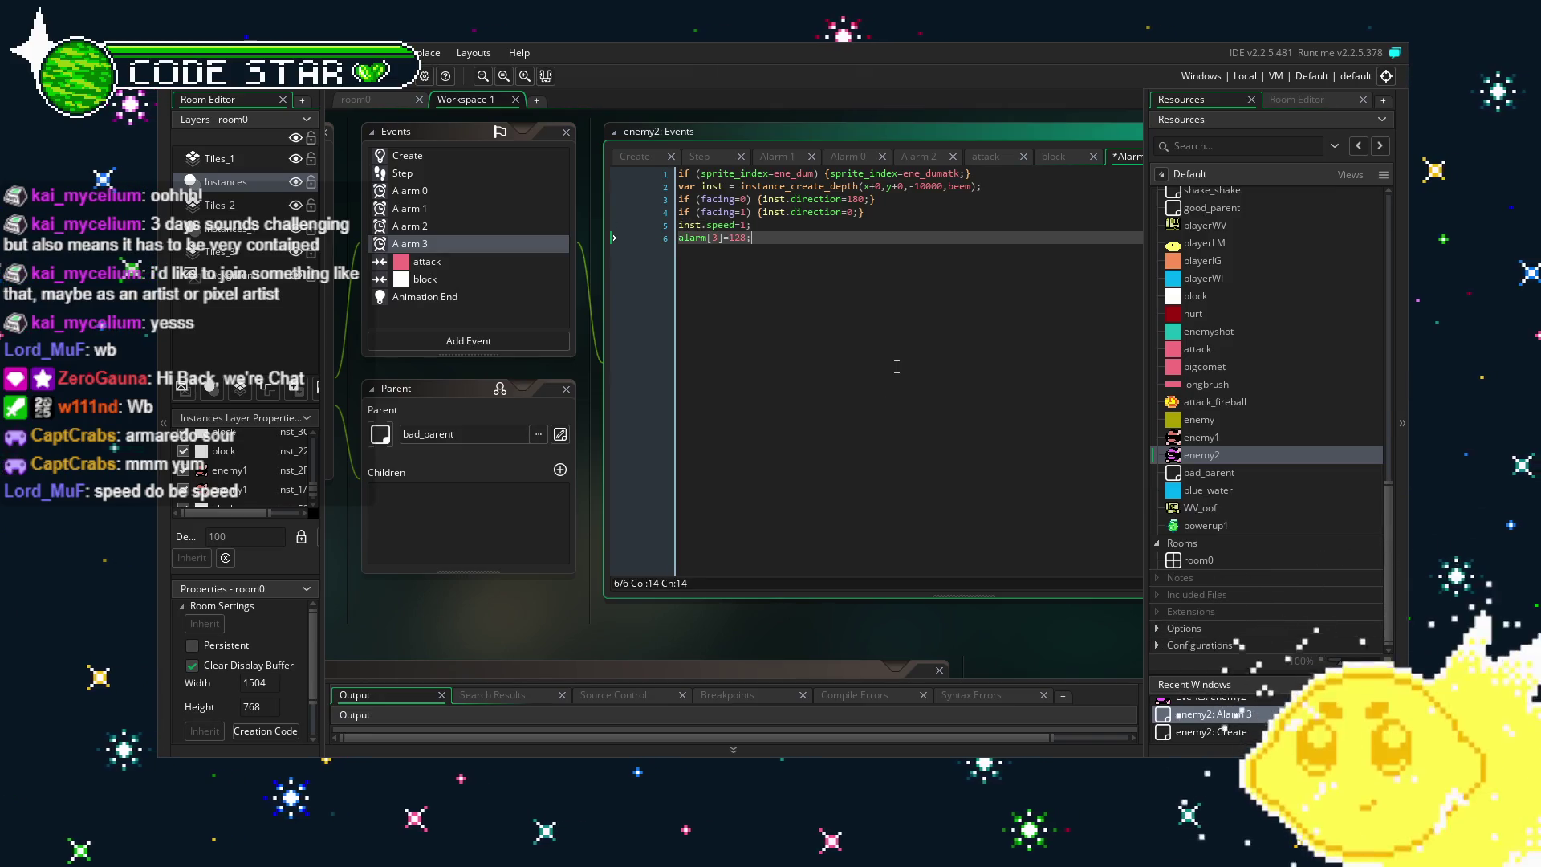
pyautogui.moveTo(783, 467)
pyautogui.mouseDown()
pyautogui.moveTo(903, 466)
pyautogui.moveTo(850, 466)
pyautogui.mouseUp()
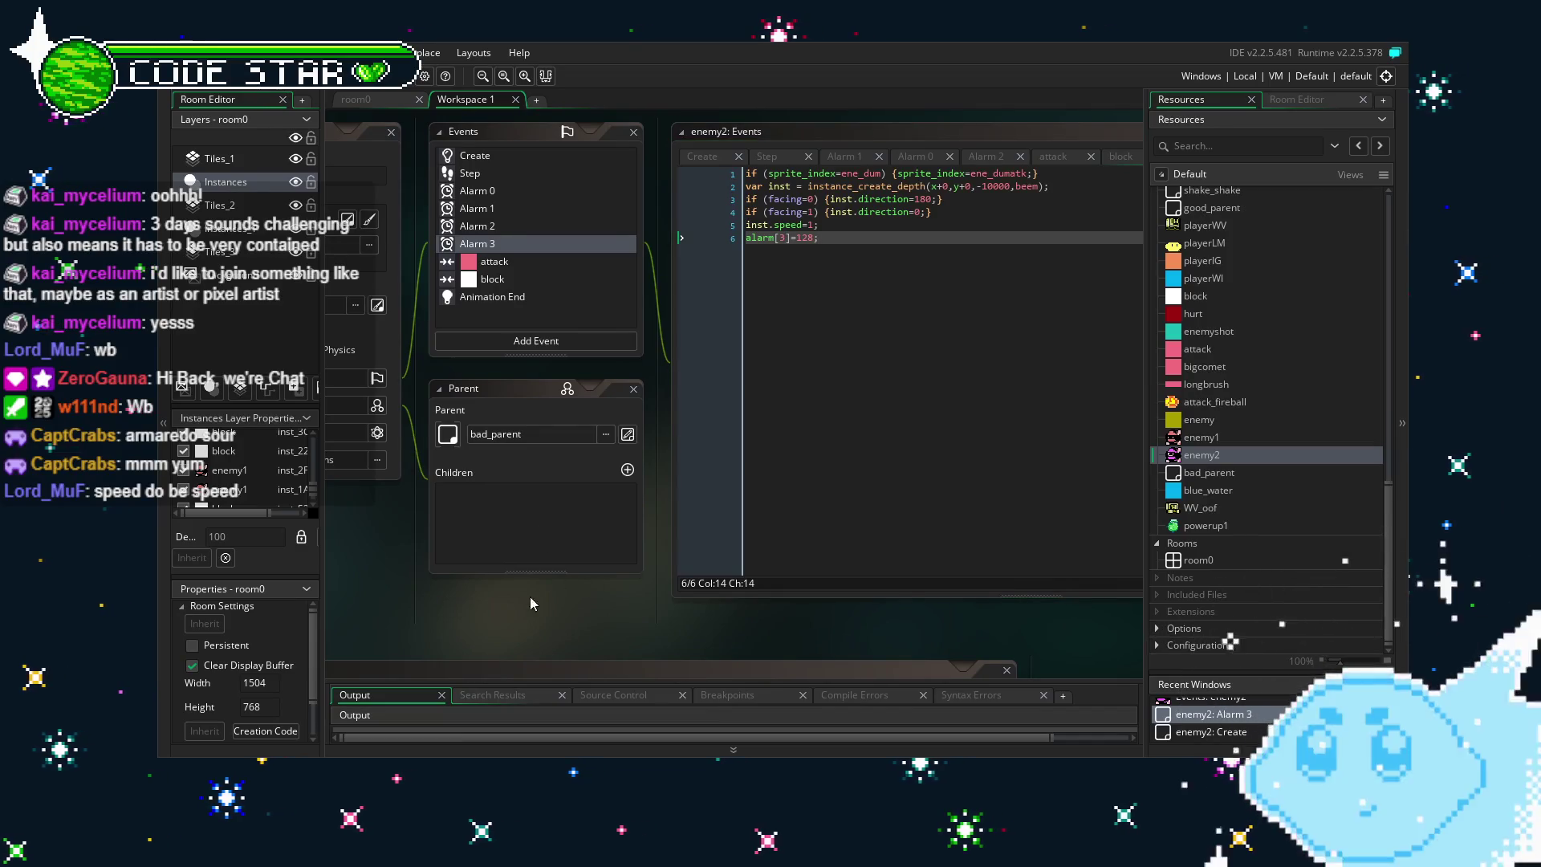
pyautogui.moveTo(530, 603); pyautogui.dragTo(489, 596)
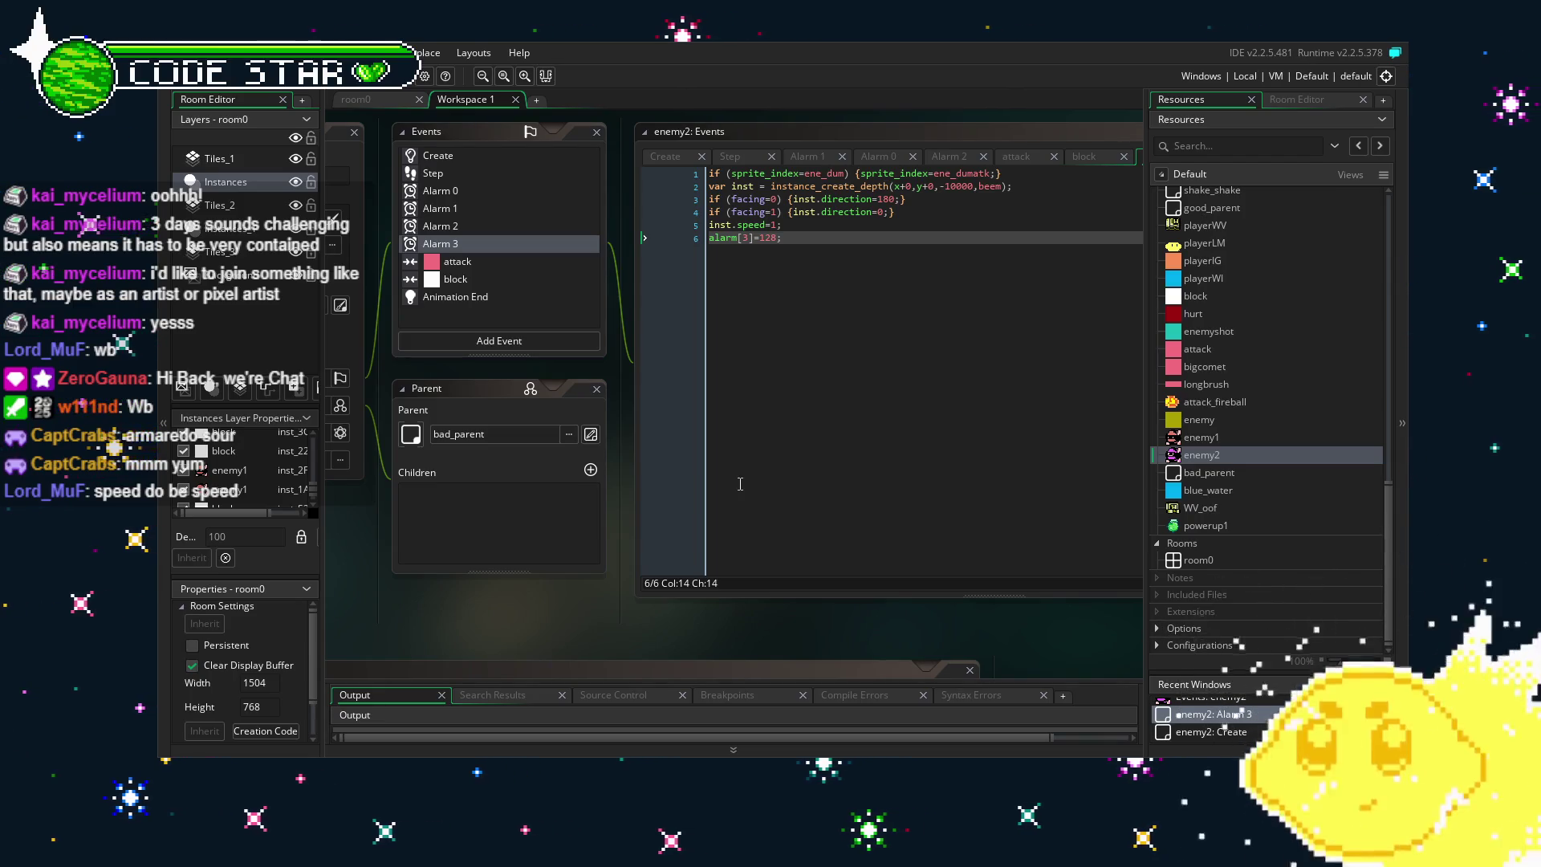
# Build and run the game to playtest the forest level with the player and enemies.
pyautogui.moveTo(576, 628)
pyautogui.mouseDown()
pyautogui.moveTo(667, 610)
pyautogui.moveTo(627, 614)
pyautogui.mouseUp()
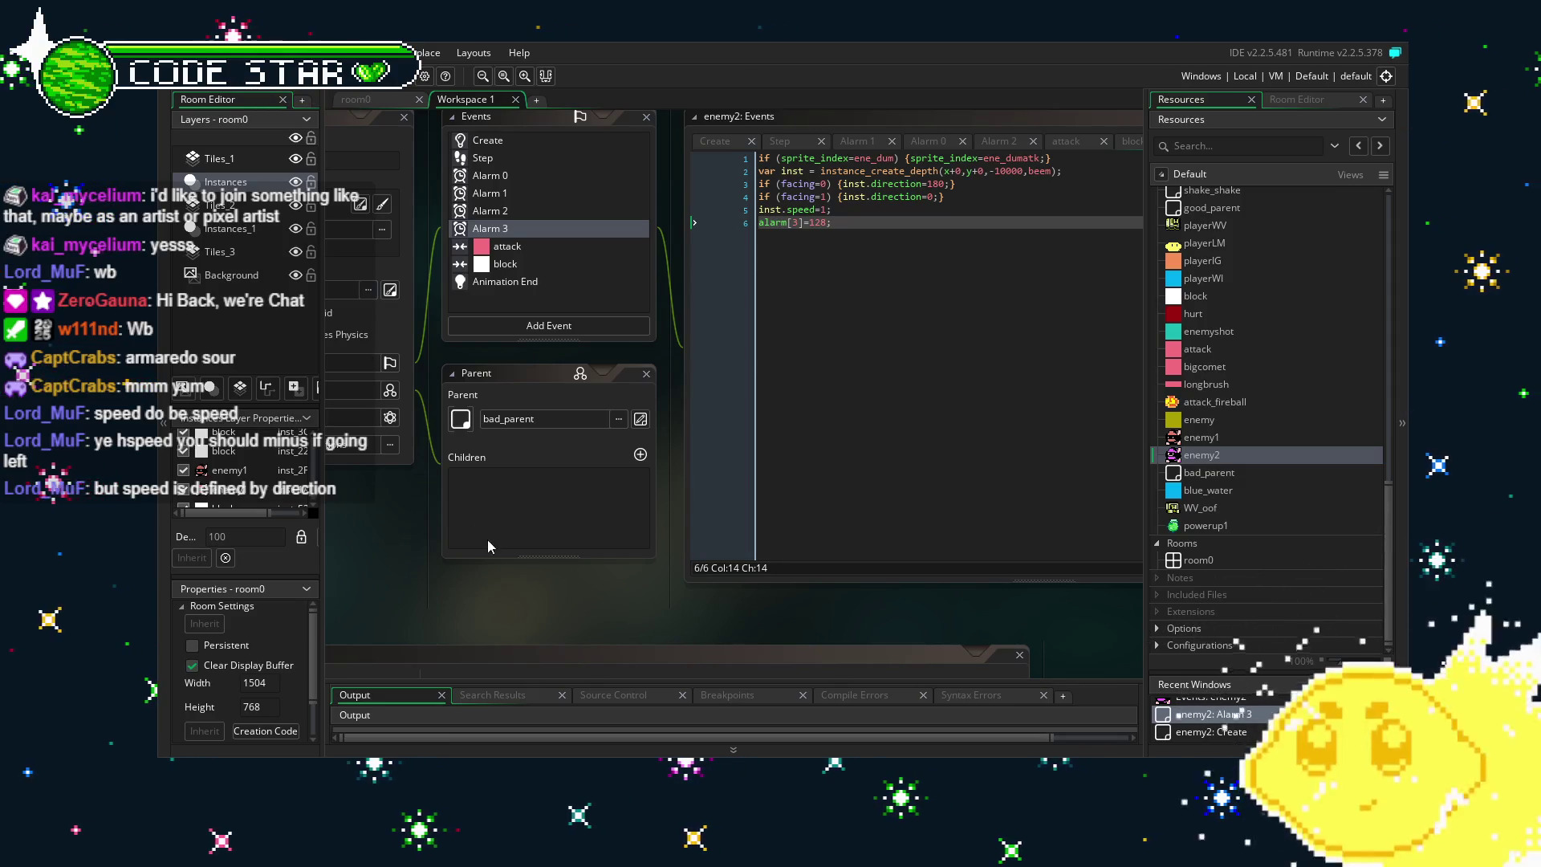
pyautogui.moveTo(559, 491); pyautogui.dragTo(537, 485)
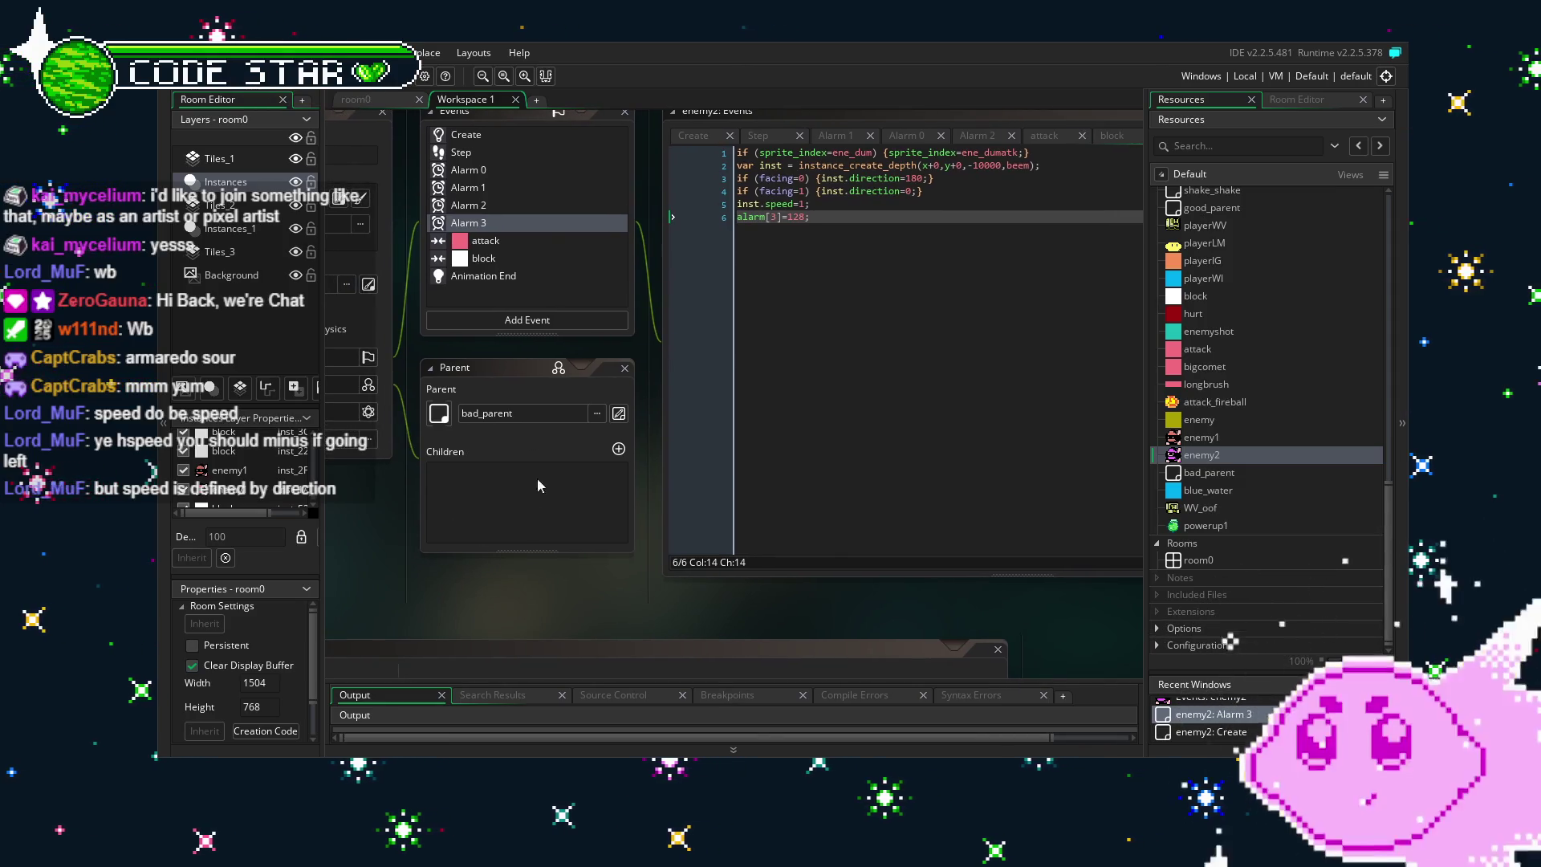
pyautogui.click(350, 82)
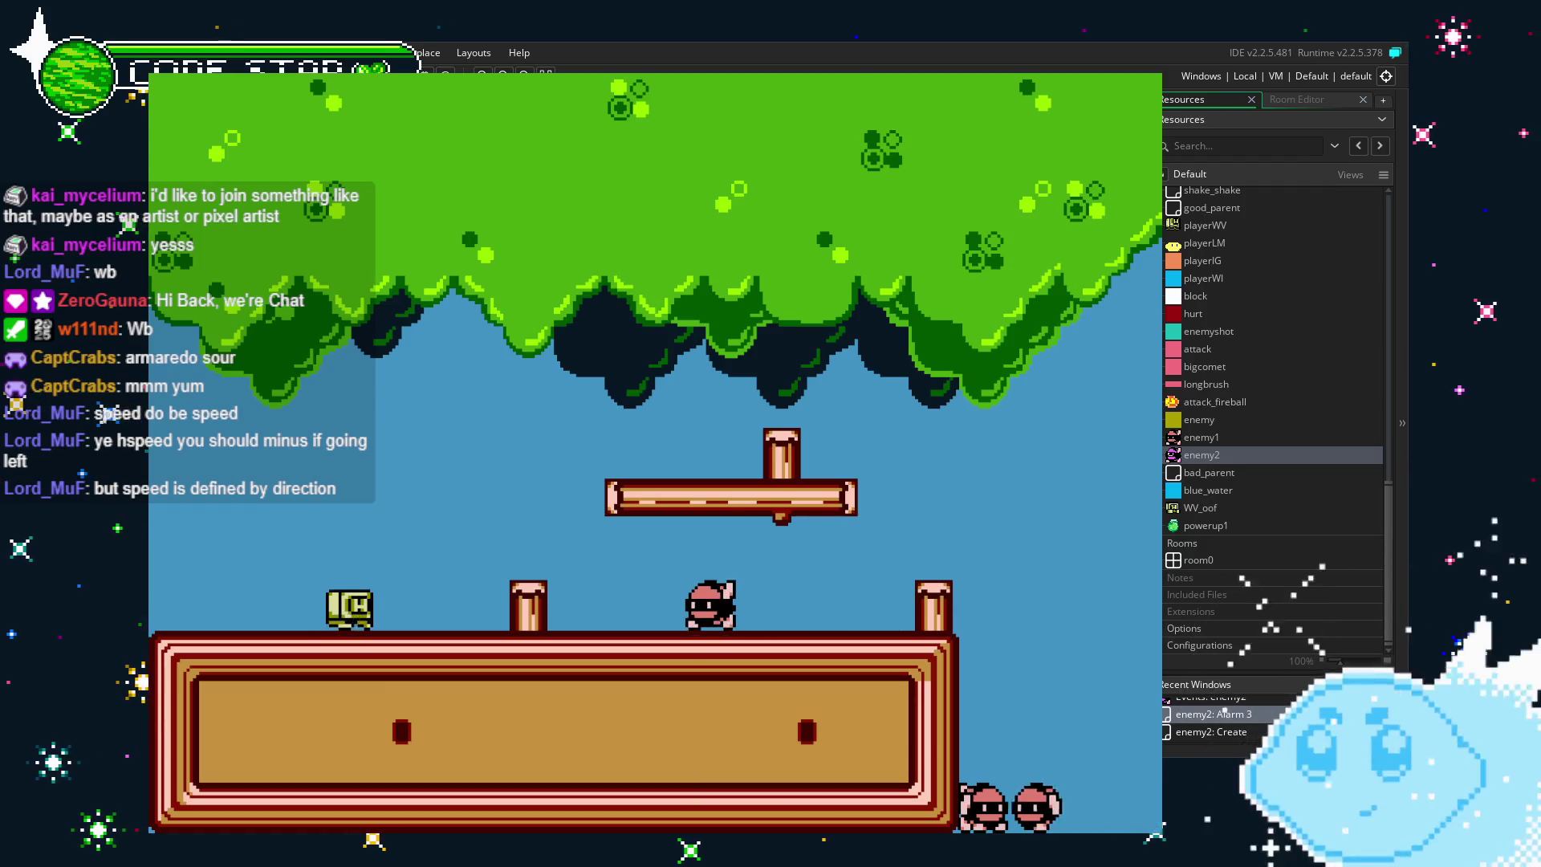
# Playtest the level, walking the player right off the platform and back left, then quit.
pyautogui.press('Right')
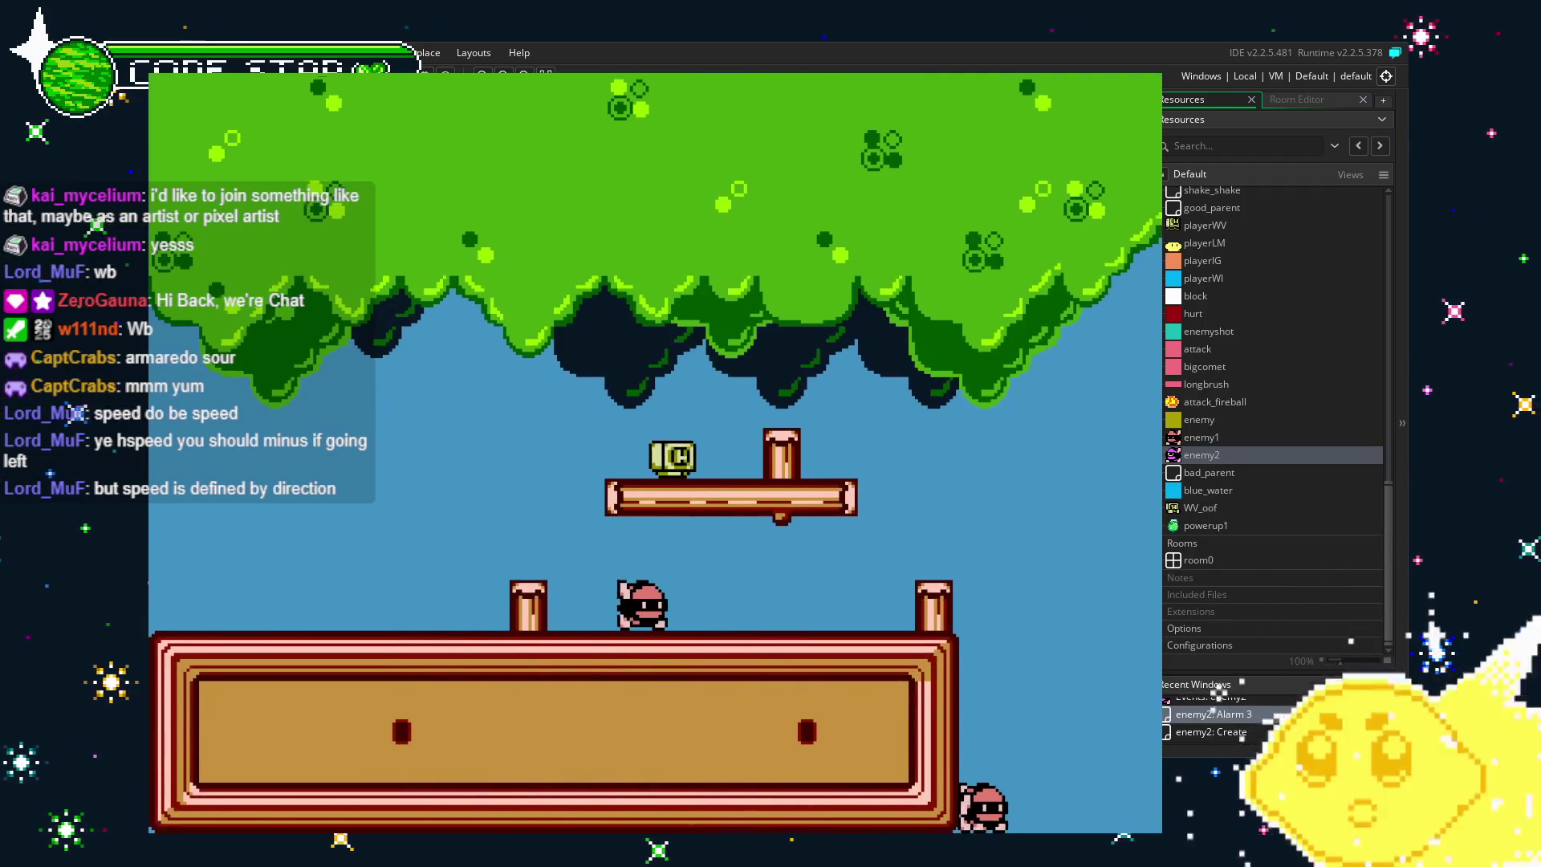
pyautogui.press('Right')
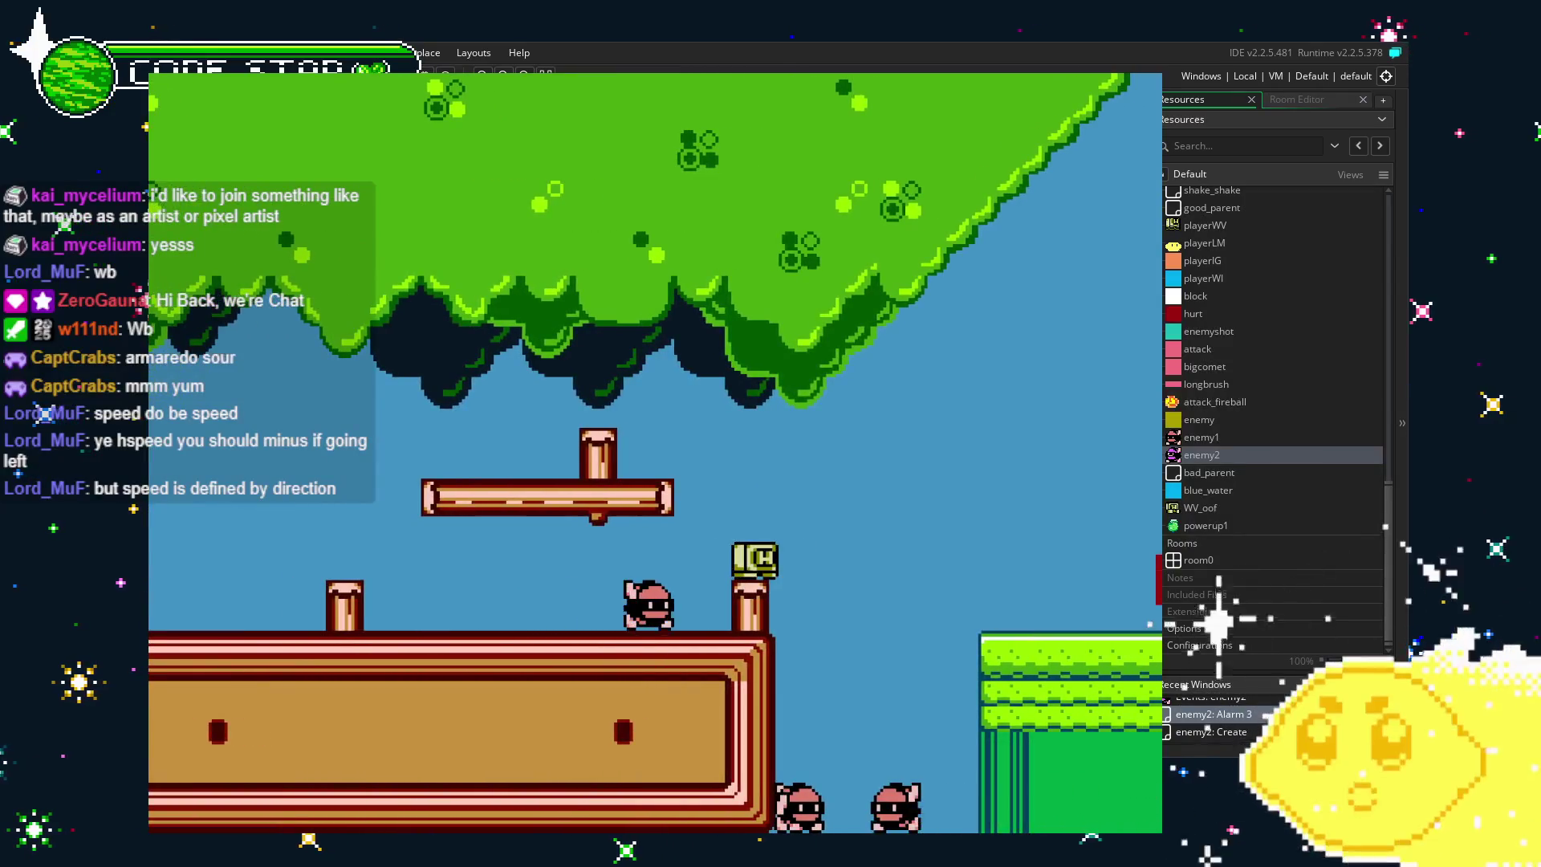
pyautogui.press('Right')
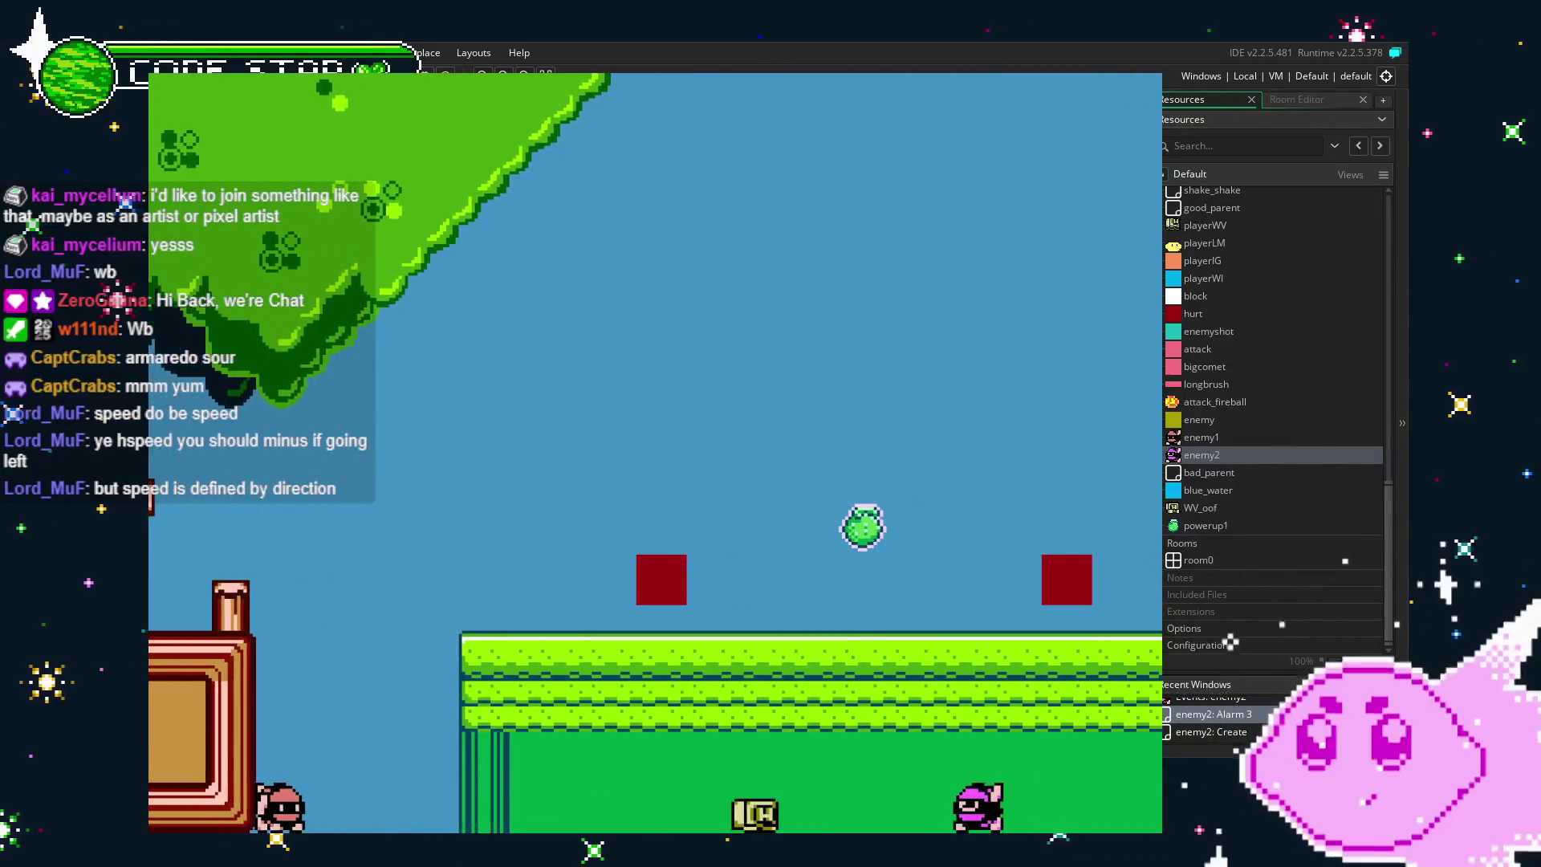
pyautogui.press('Left')
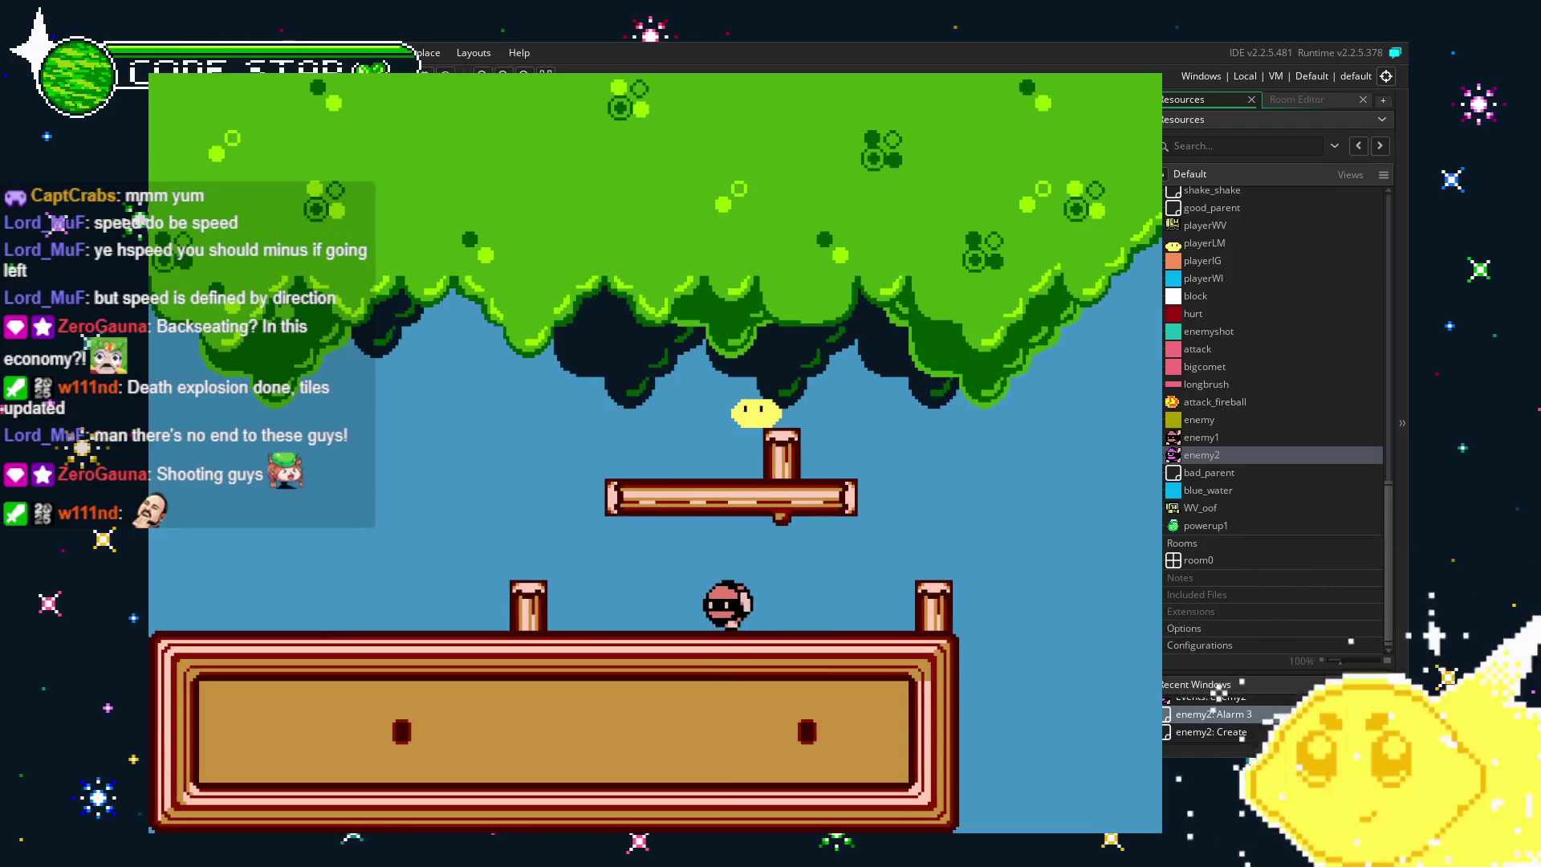
pyautogui.press('Escape')
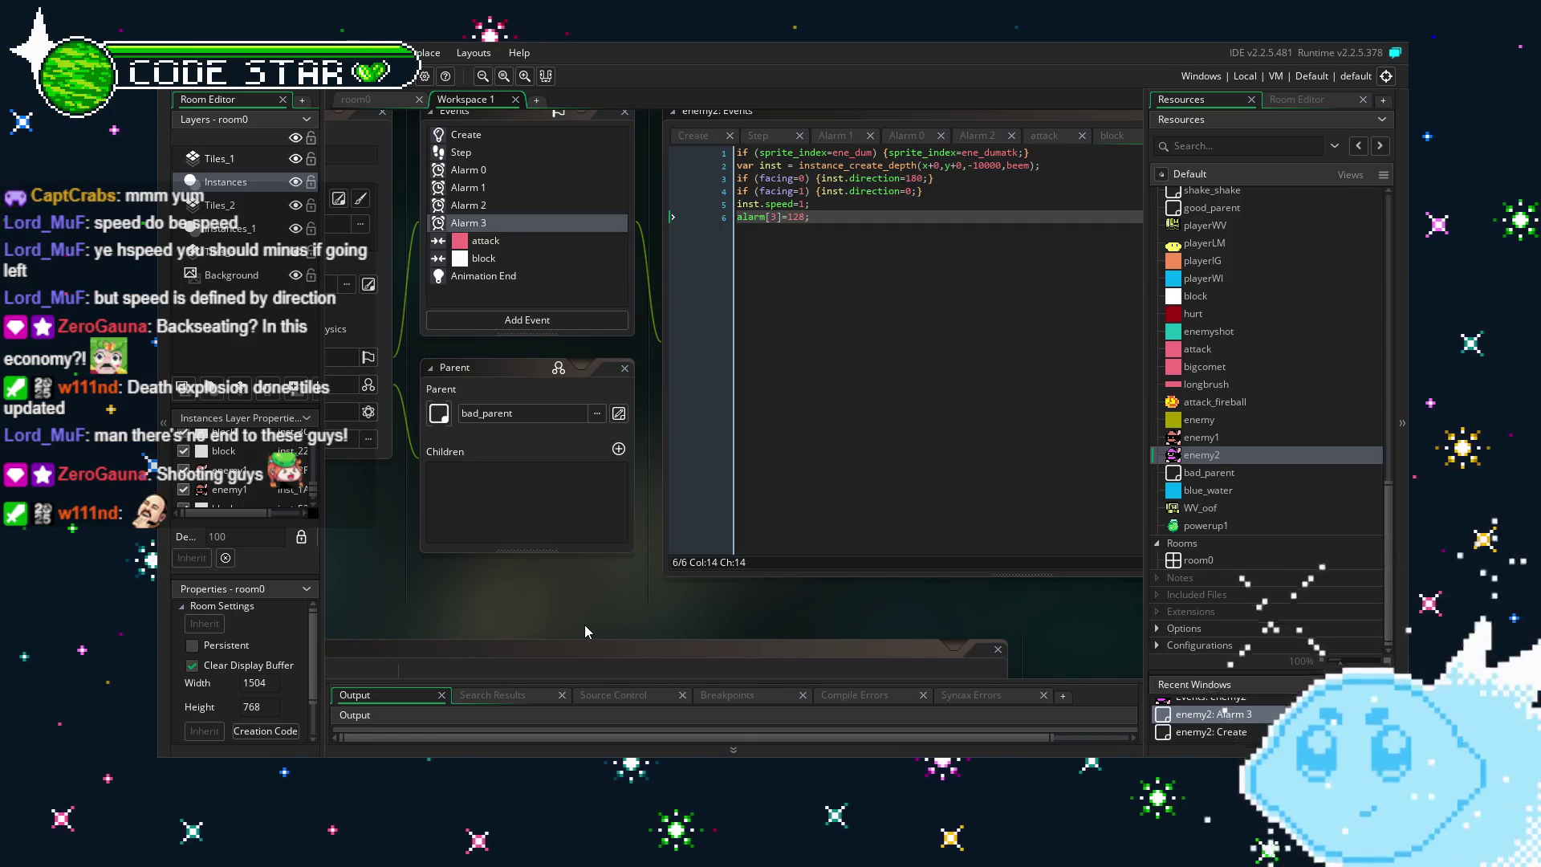
# Review the code of enemy2's attack, block and Animation End events.
pyautogui.moveTo(475, 548); pyautogui.dragTo(536, 586)
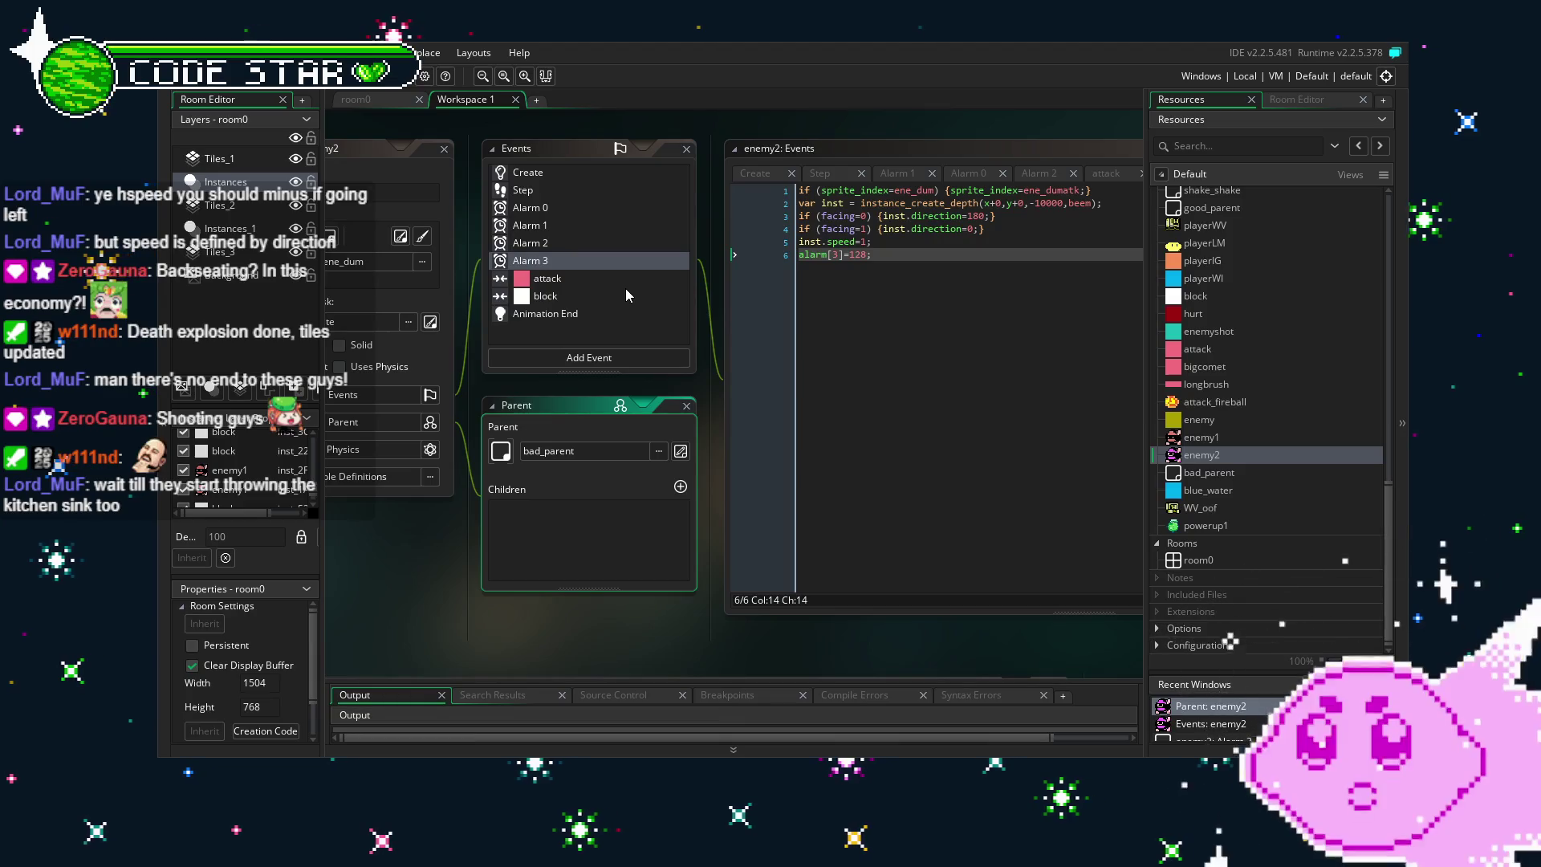
pyautogui.click(582, 286)
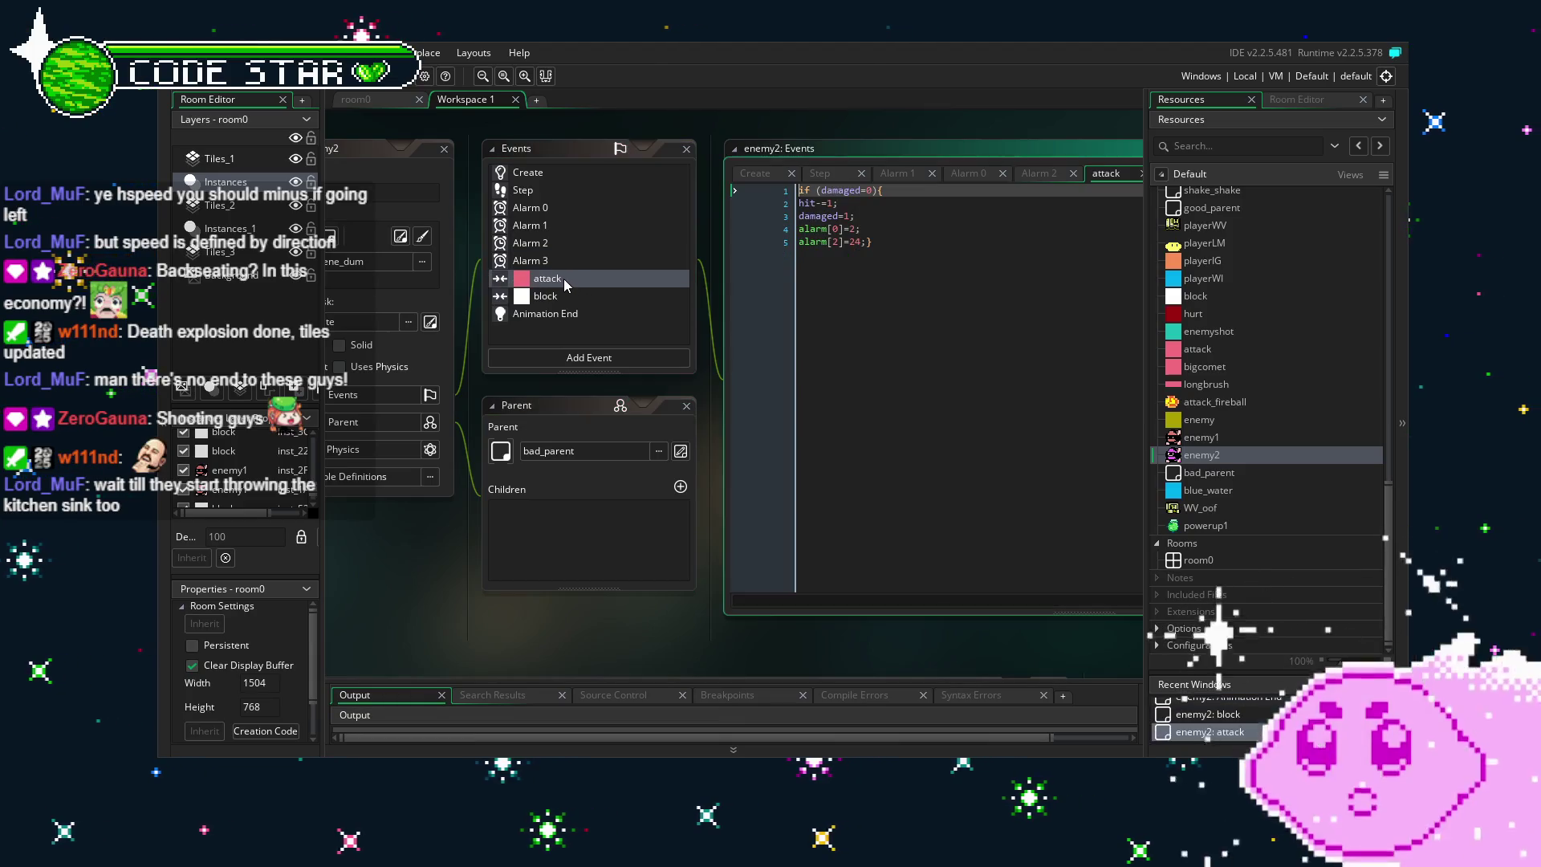
pyautogui.click(595, 298)
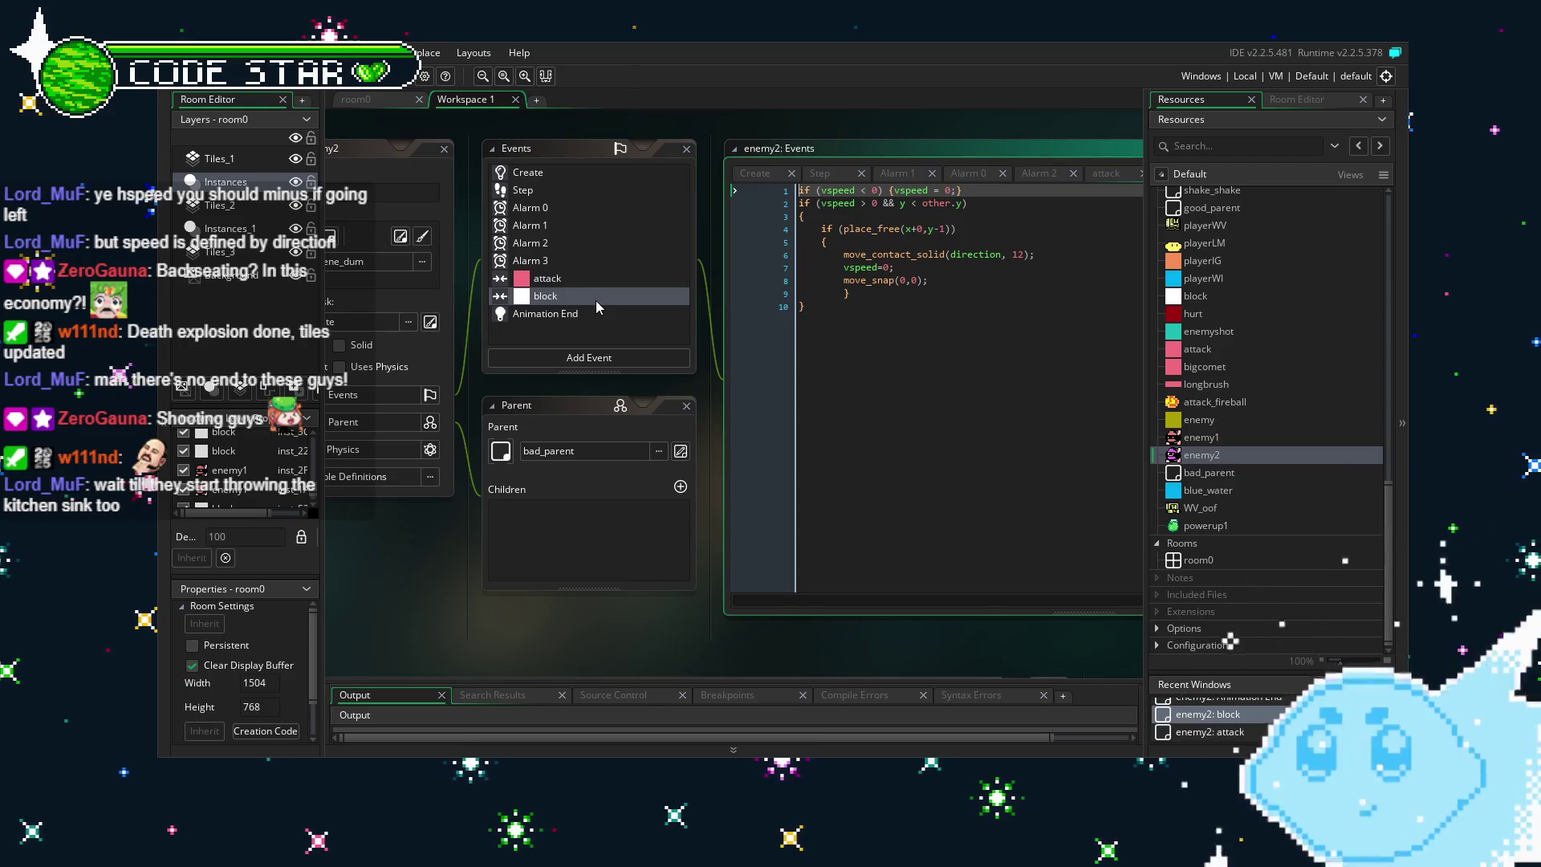
pyautogui.click(599, 314)
pyautogui.moveTo(639, 614)
pyautogui.mouseDown()
pyautogui.moveTo(538, 594)
pyautogui.moveTo(565, 597)
pyautogui.mouseUp()
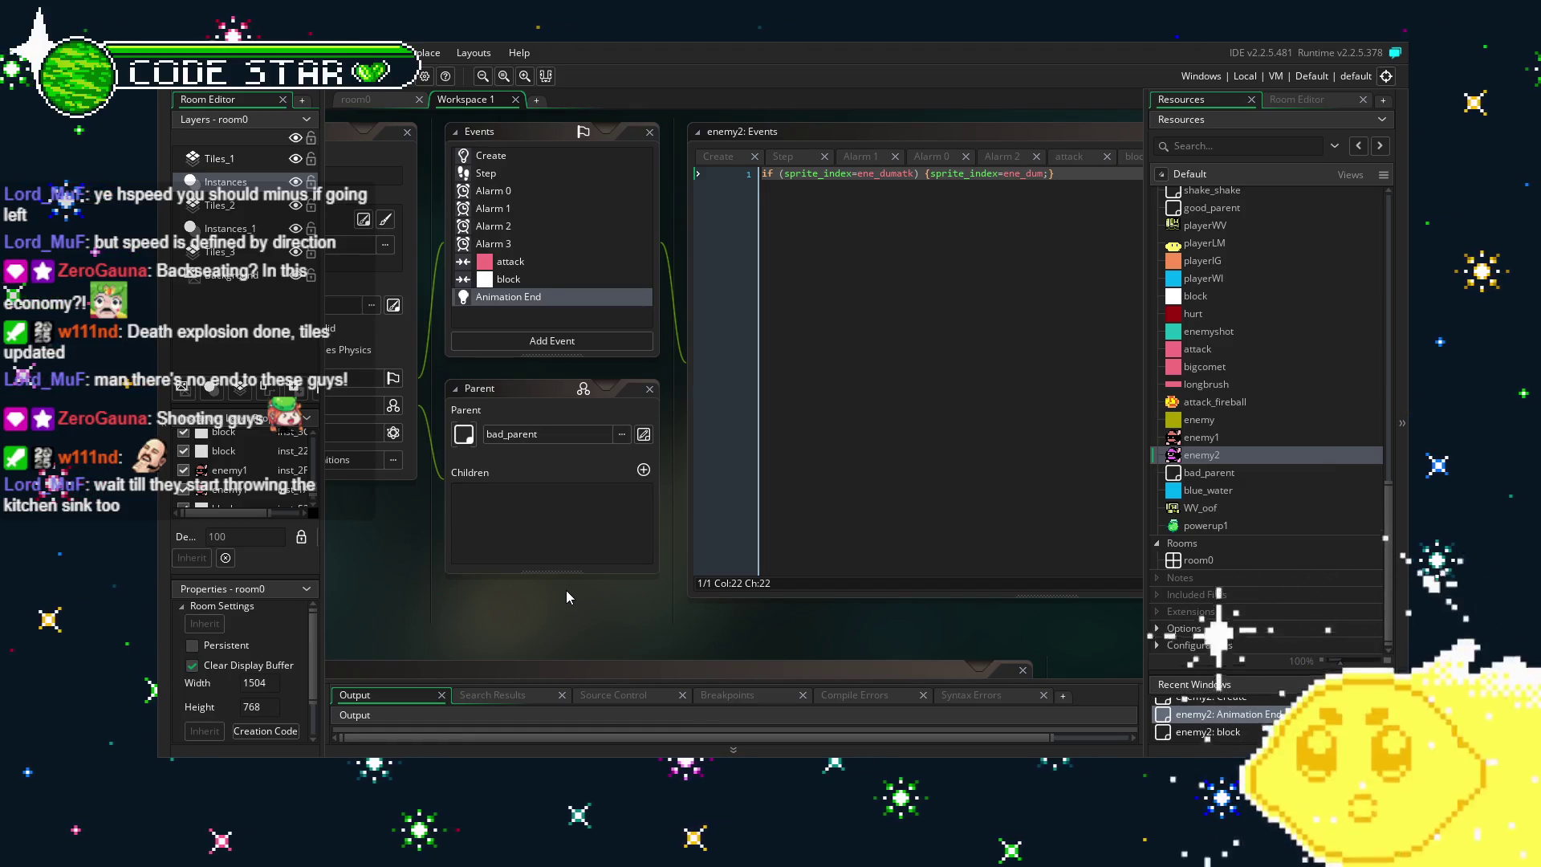
pyautogui.moveTo(518, 607); pyautogui.dragTo(623, 613)
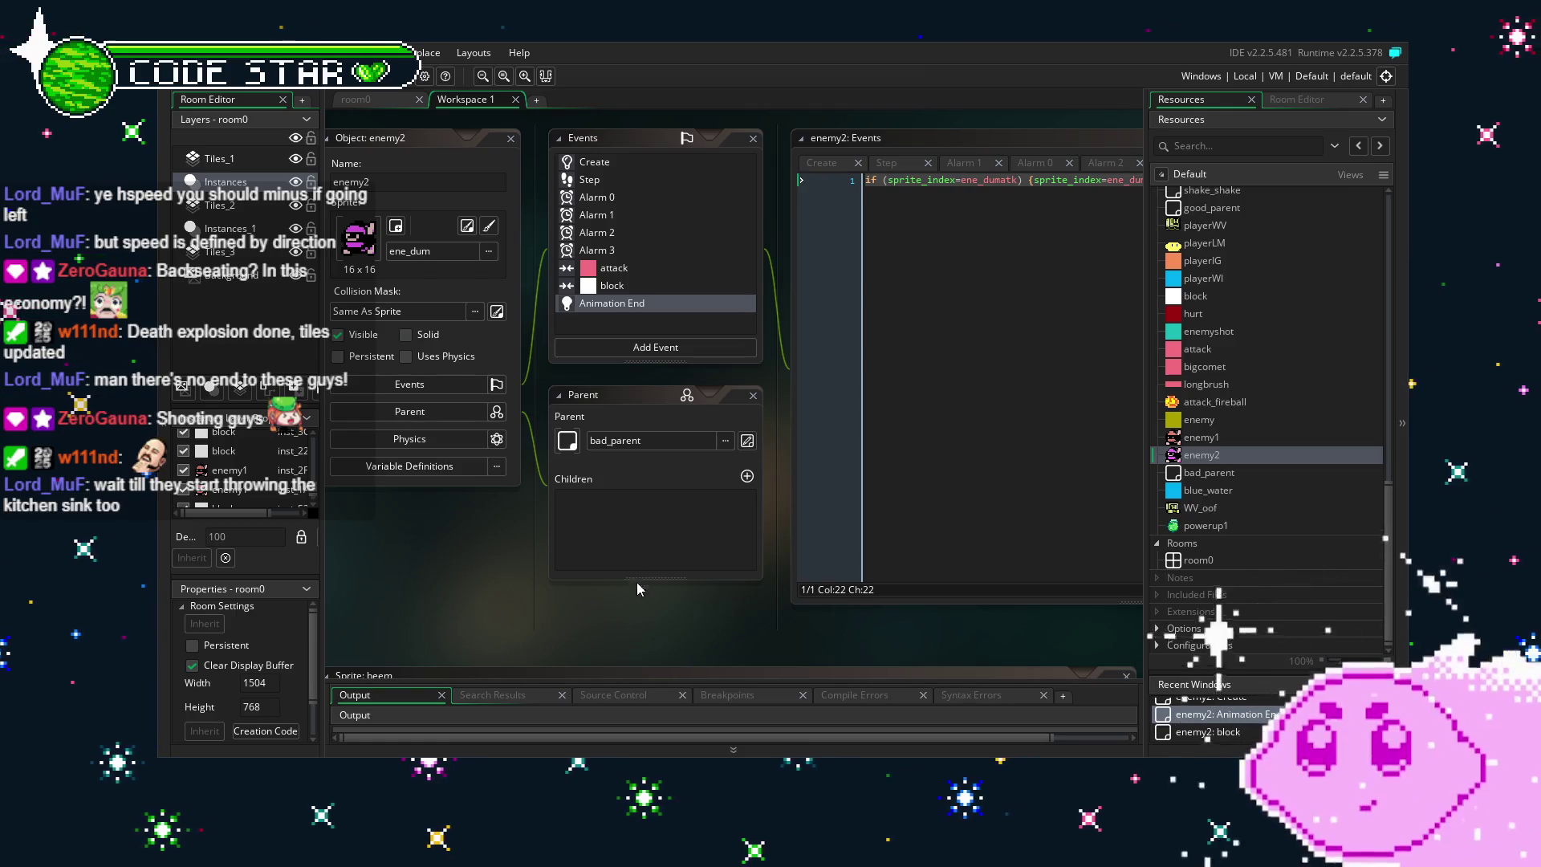
pyautogui.moveTo(503, 586); pyautogui.dragTo(521, 589)
# Step through the attack, Alarm 2 and Alarm 0 events to the Step code, maximizing enemy2's editor.
pyautogui.click(674, 287)
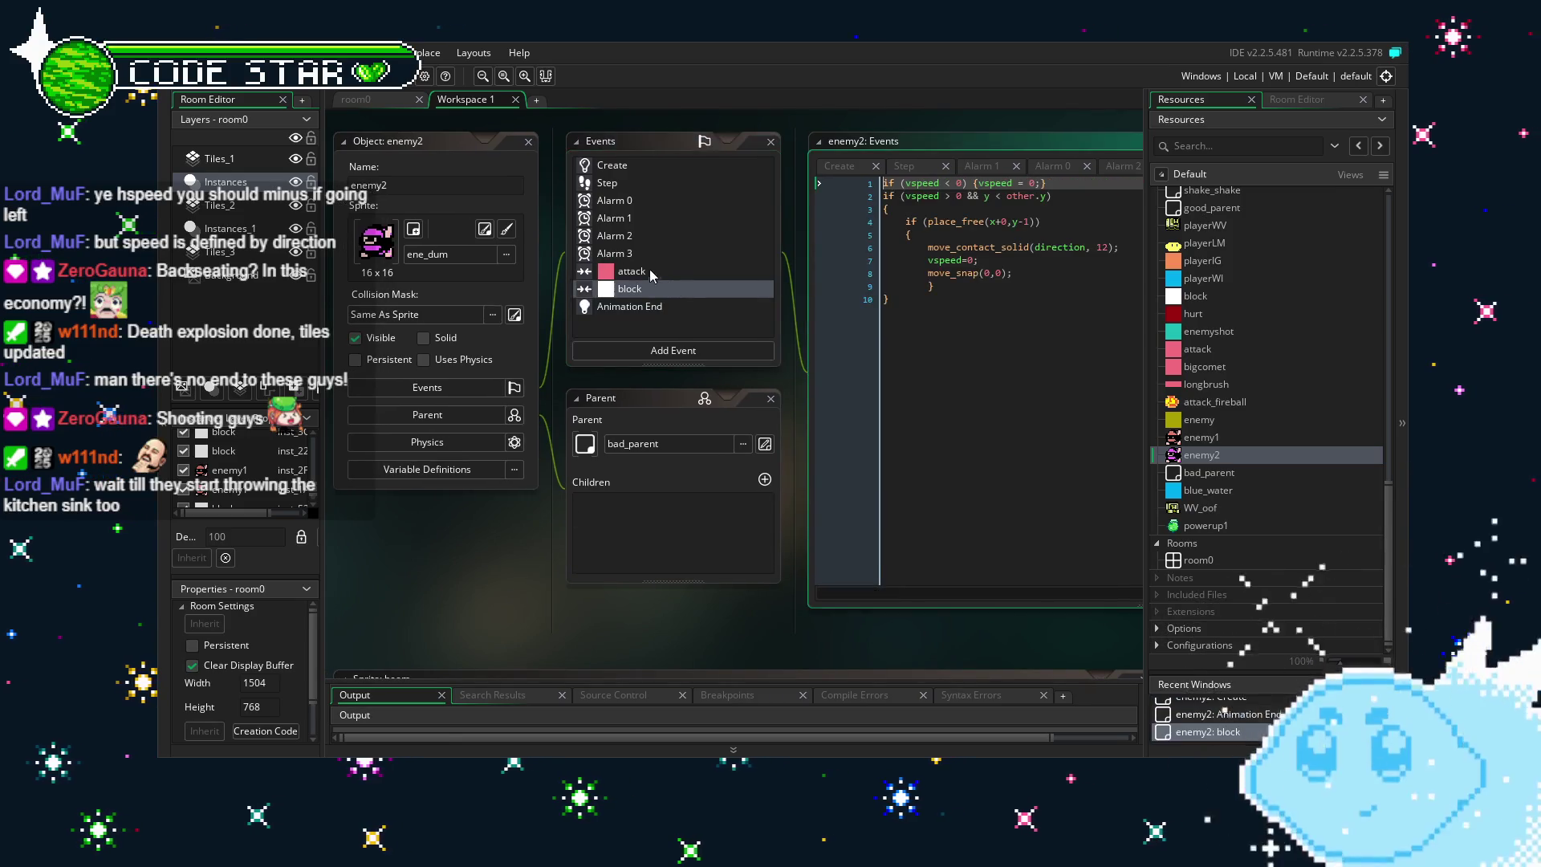
pyautogui.click(642, 271)
pyautogui.scroll(1, 522, 558)
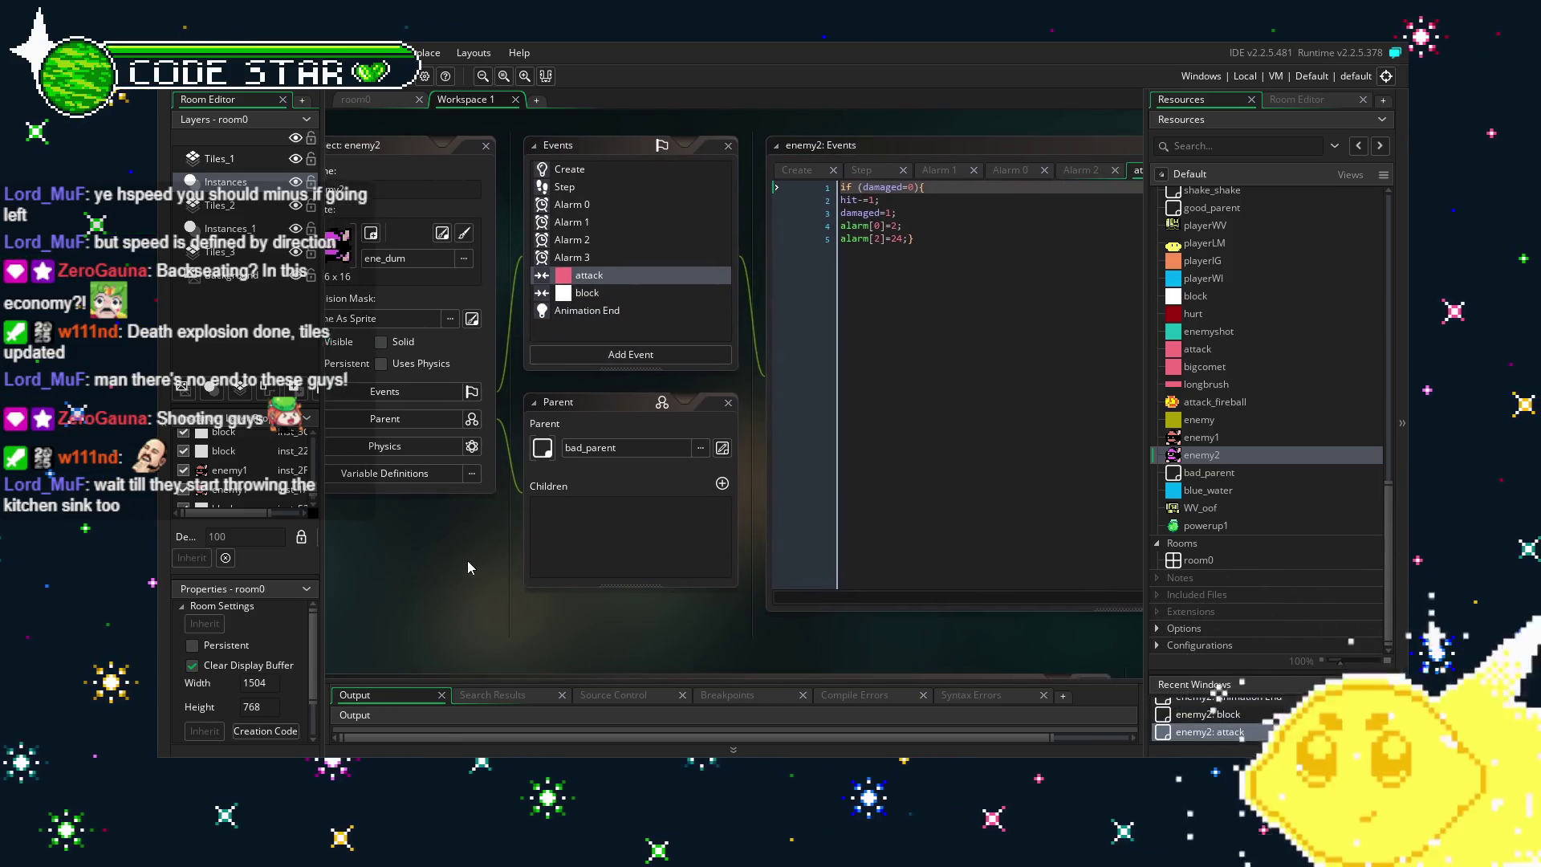
pyautogui.click(647, 257)
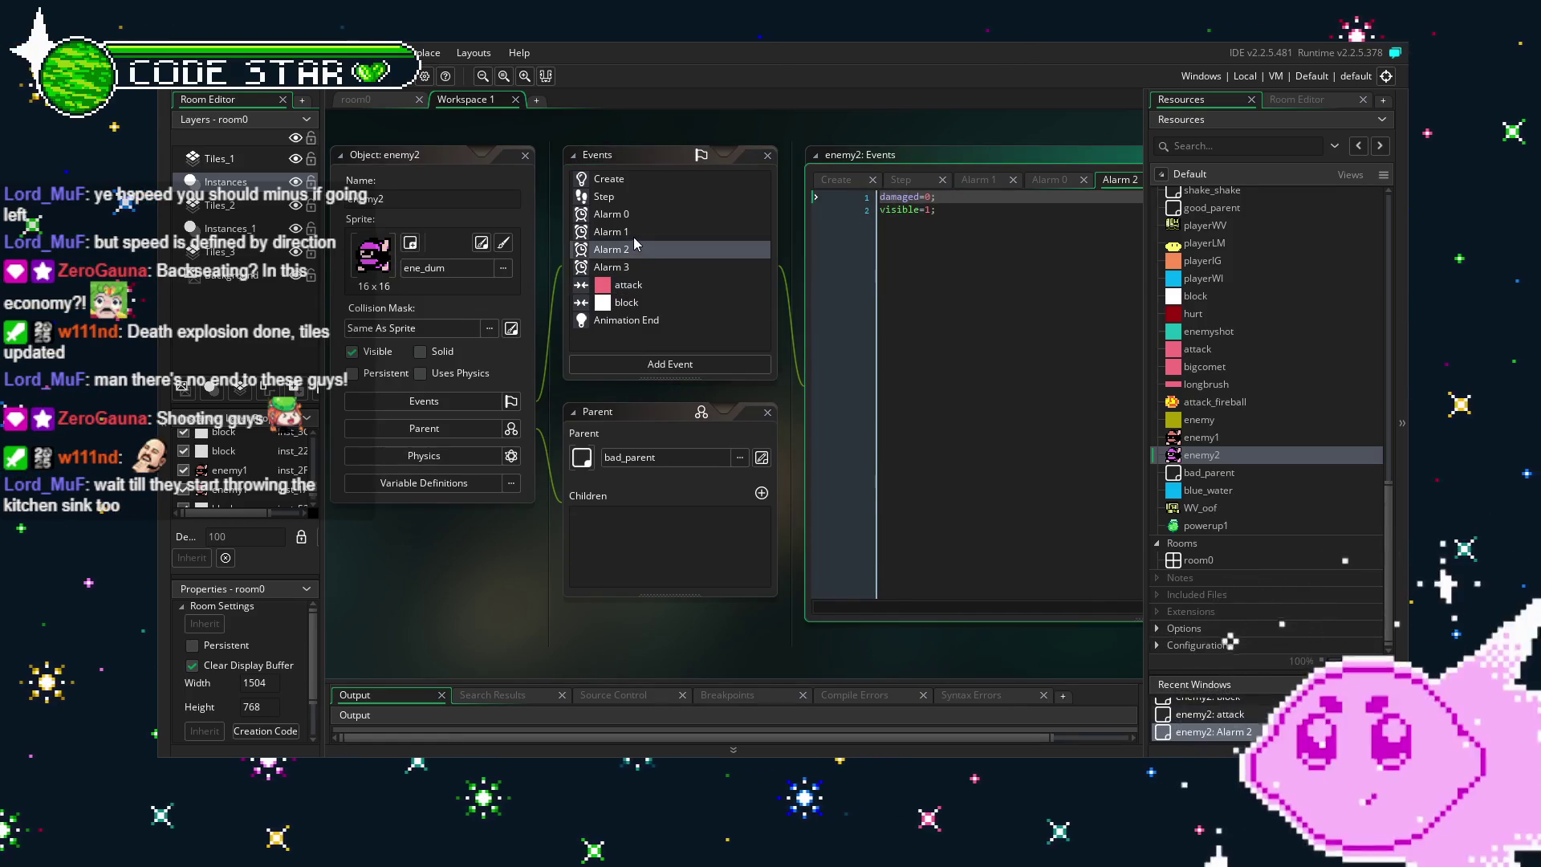
pyautogui.click(631, 232)
pyautogui.click(627, 215)
pyautogui.click(625, 197)
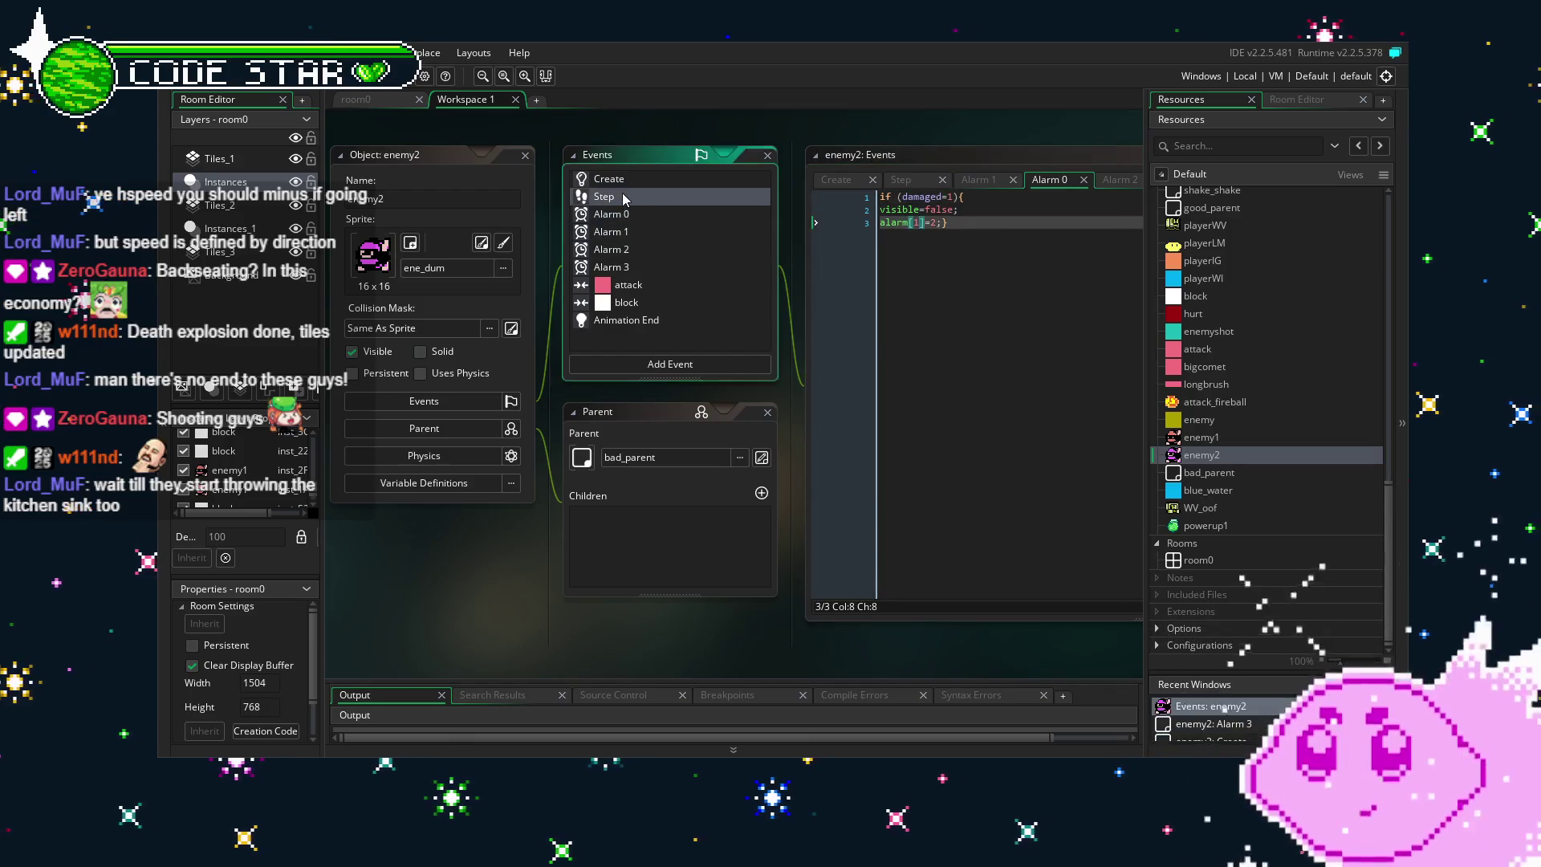
pyautogui.click(670, 522)
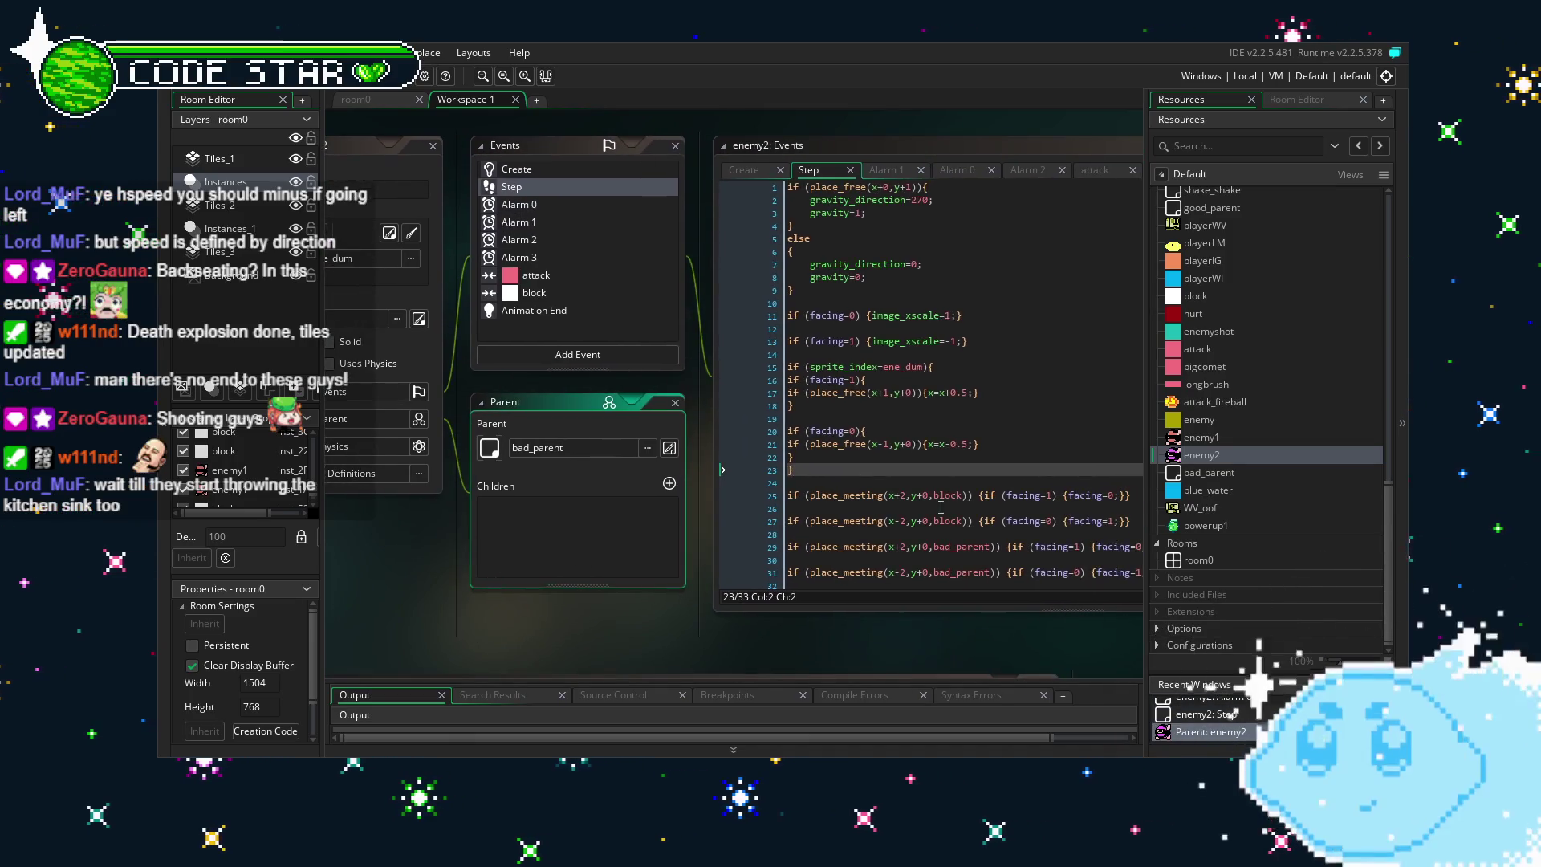
pyautogui.scroll(-1, 941, 507)
pyautogui.moveTo(556, 602); pyautogui.dragTo(583, 604)
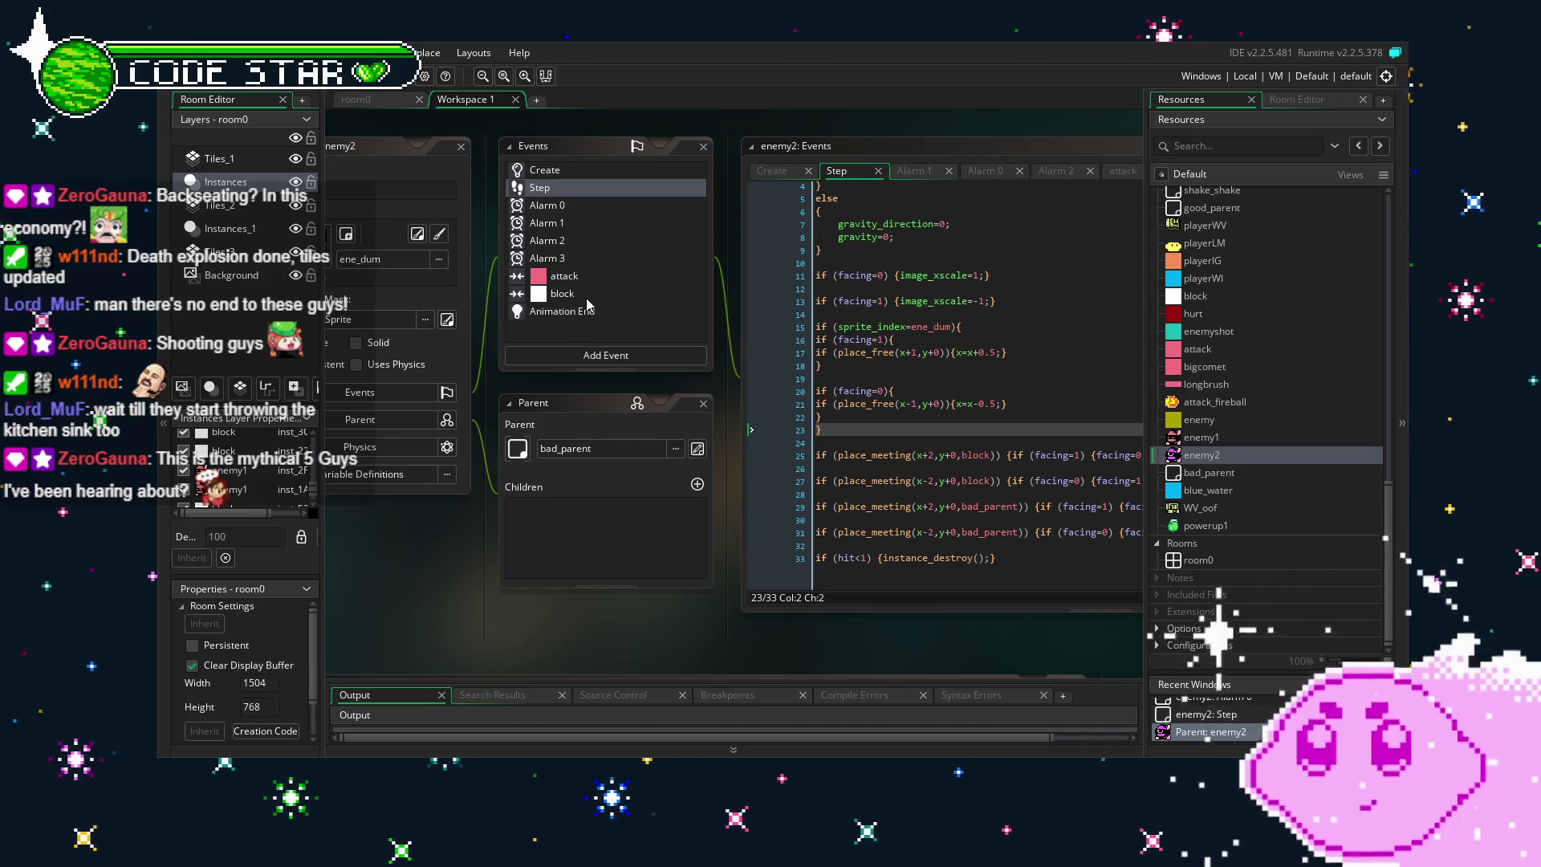
pyautogui.doubleClick(1179, 462)
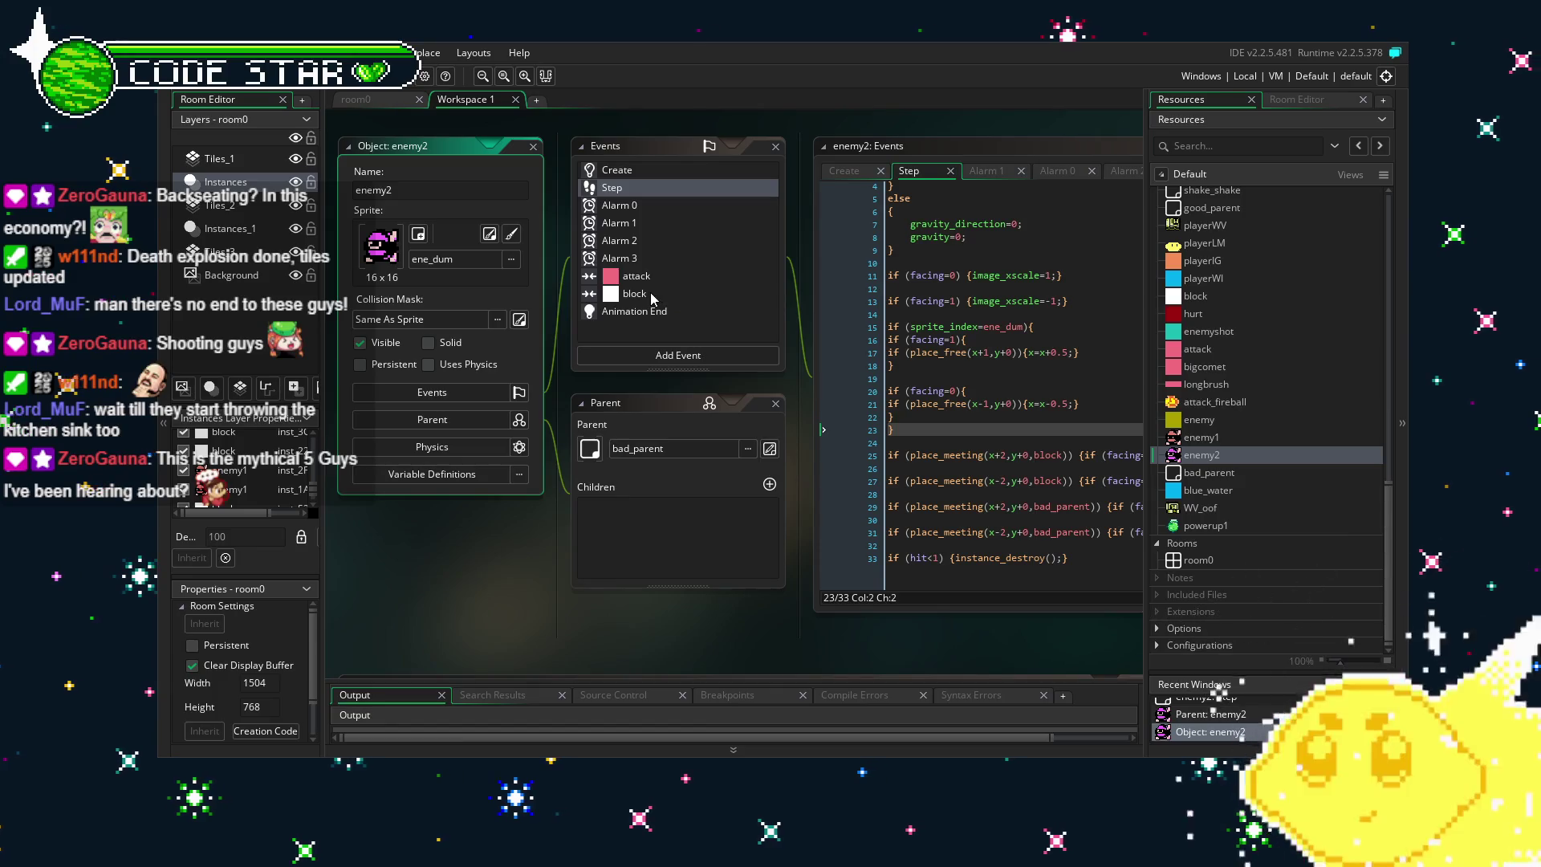
# Make enemy2's Alarm 3 spawn enemyshot instead of beem, then build and run the game.
pyautogui.click(691, 256)
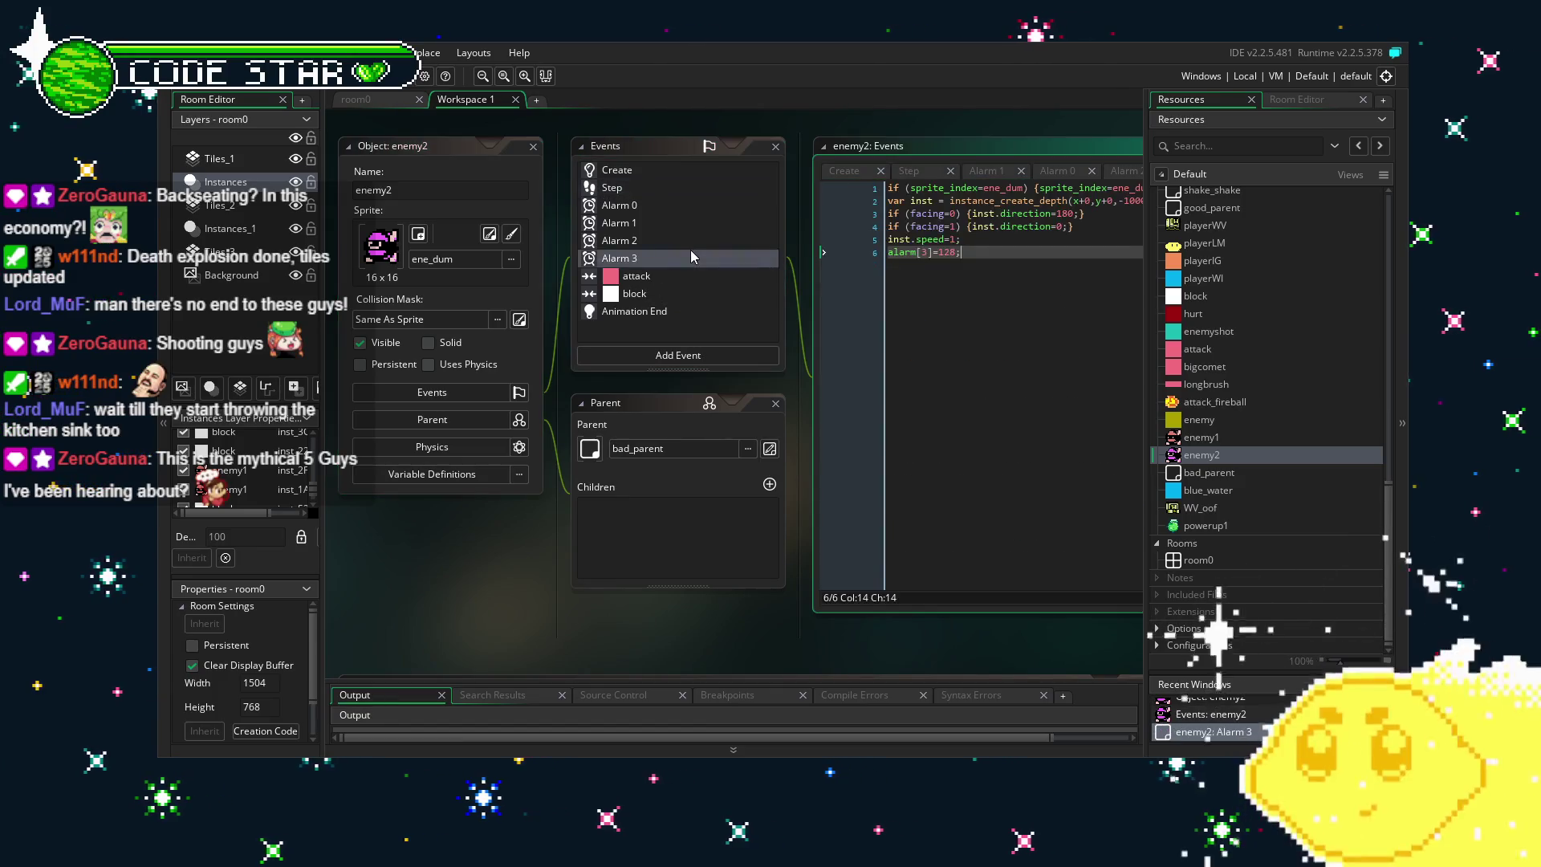
pyautogui.moveTo(724, 623); pyautogui.dragTo(527, 618)
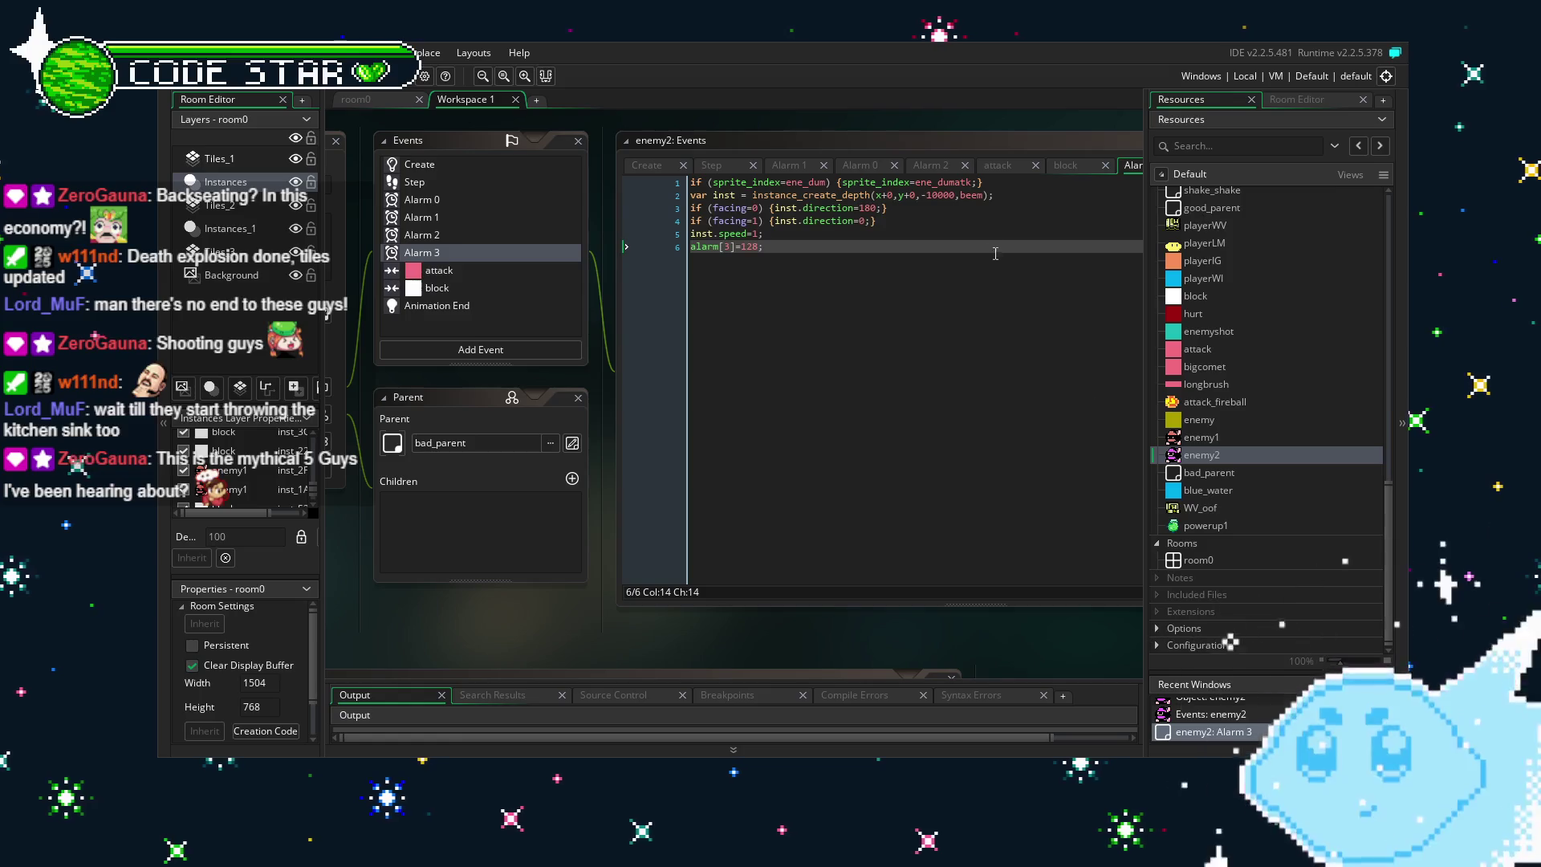
pyautogui.doubleClick(971, 193)
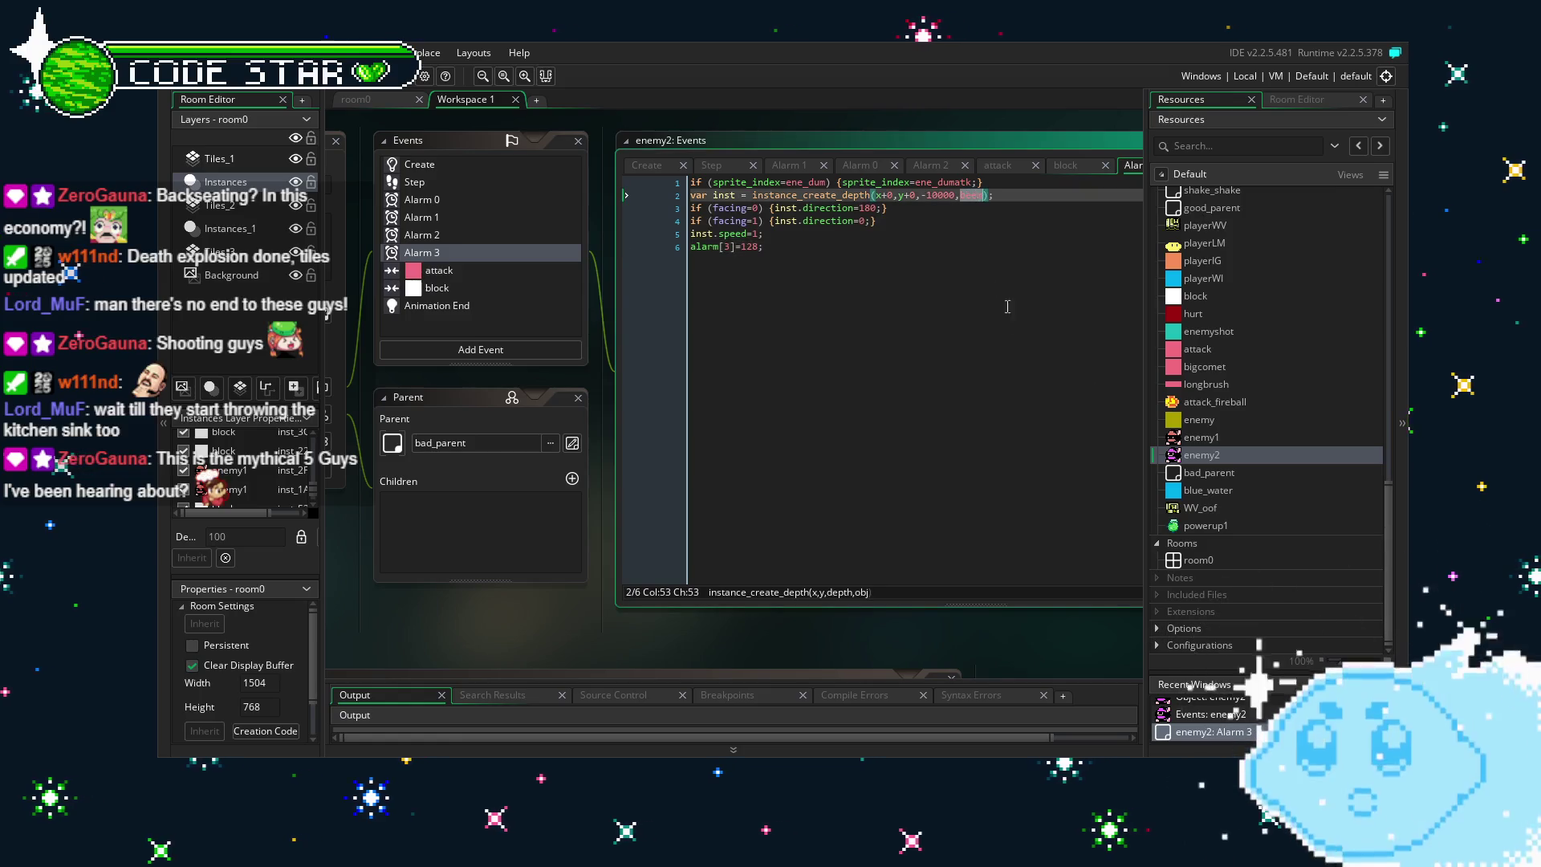
pyautogui.click(1014, 347)
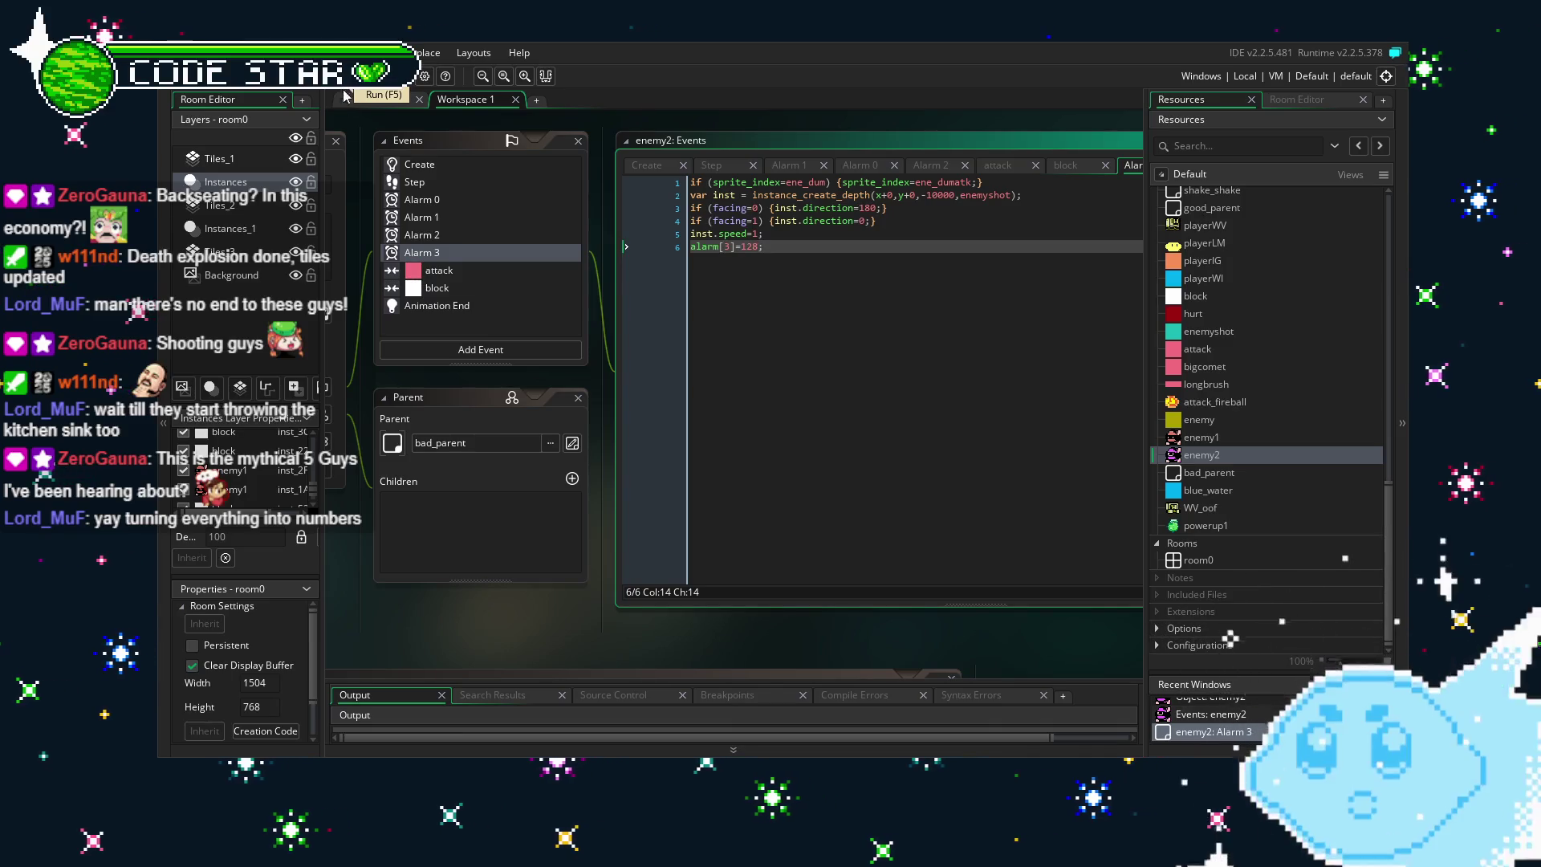
pyautogui.moveTo(474, 620)
pyautogui.mouseDown()
pyautogui.moveTo(618, 610)
pyautogui.moveTo(586, 618)
pyautogui.mouseUp()
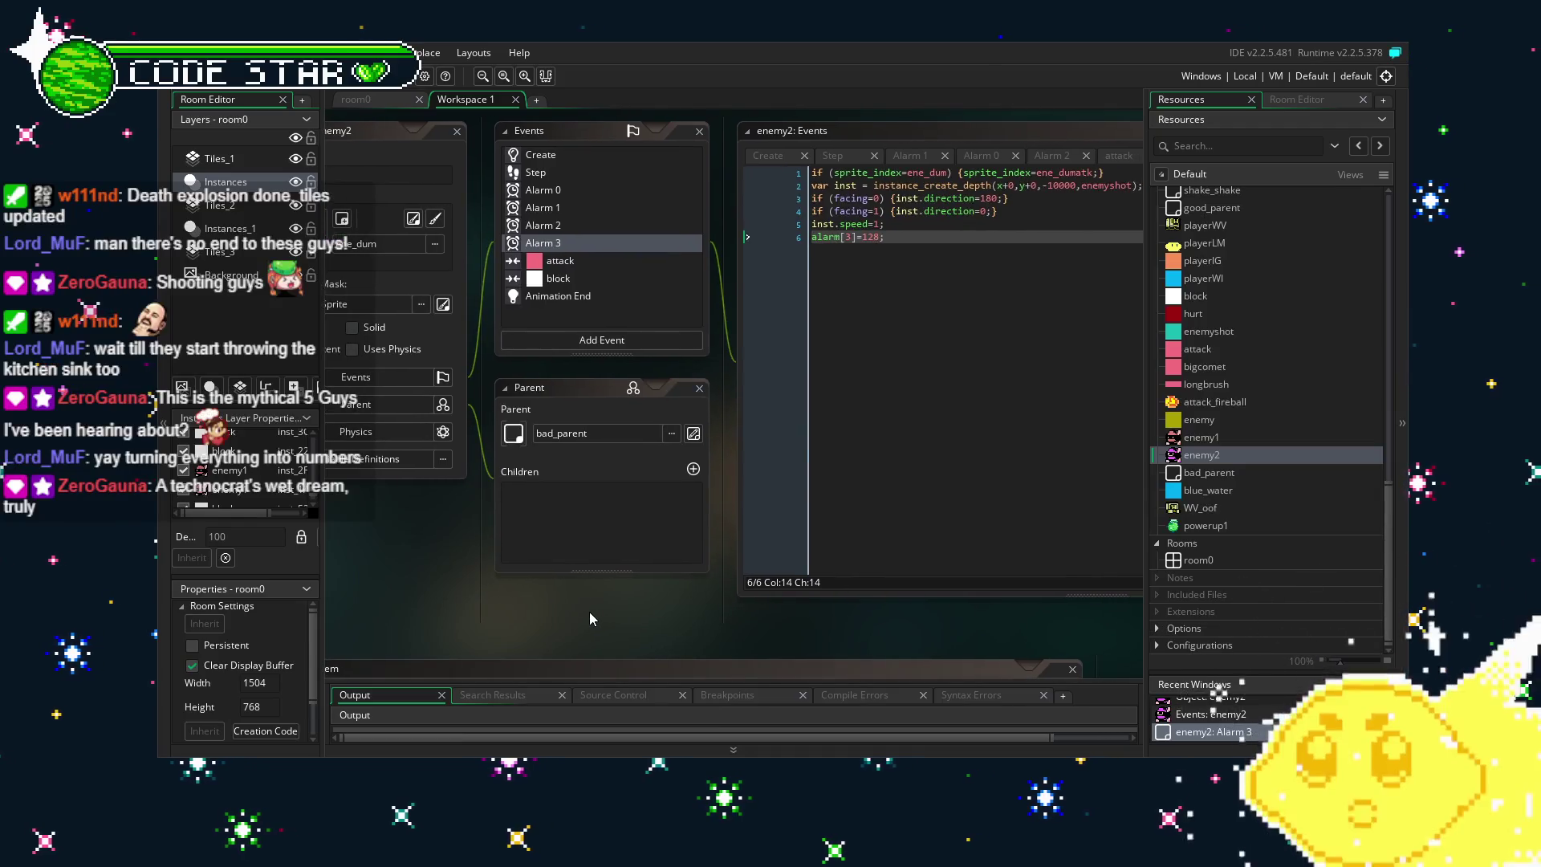
pyautogui.click(342, 91)
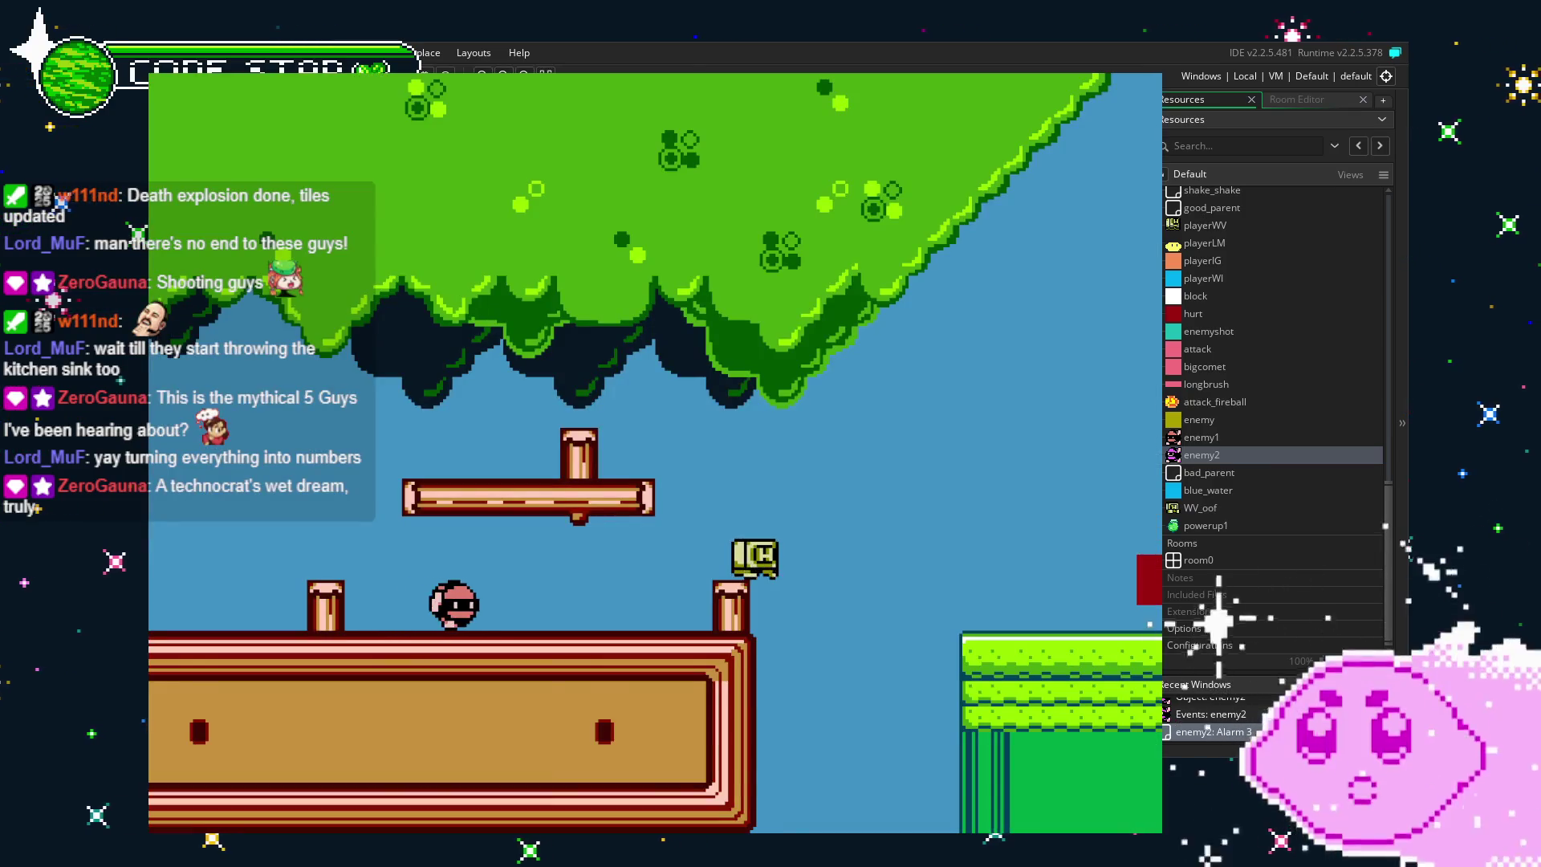
# Run the player back and forth across the level past the pipes and enemies, then quit.
pyautogui.press('Right')
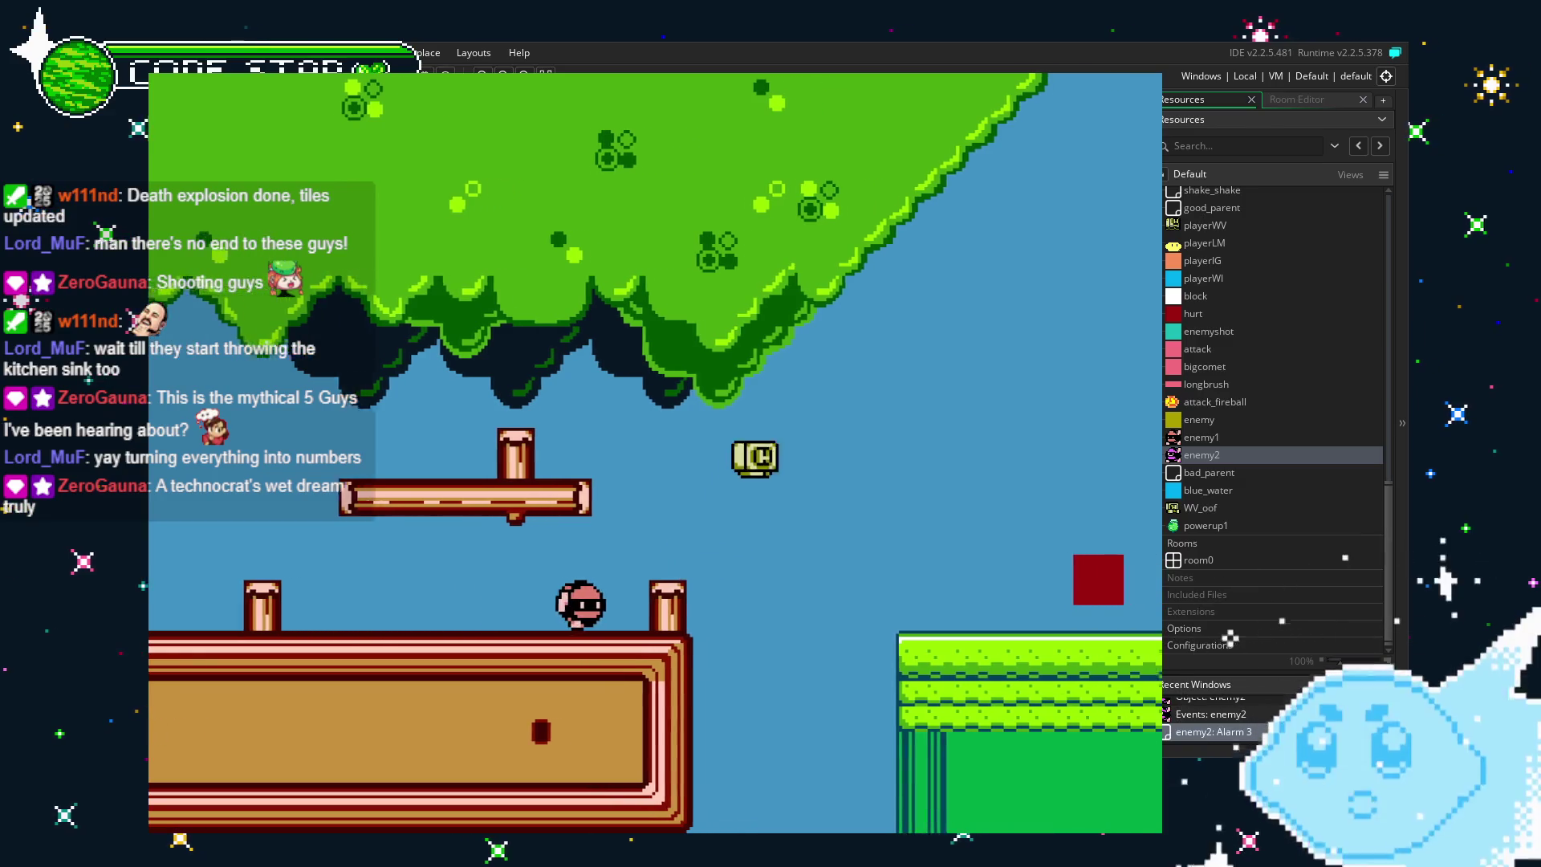
pyautogui.press('Right')
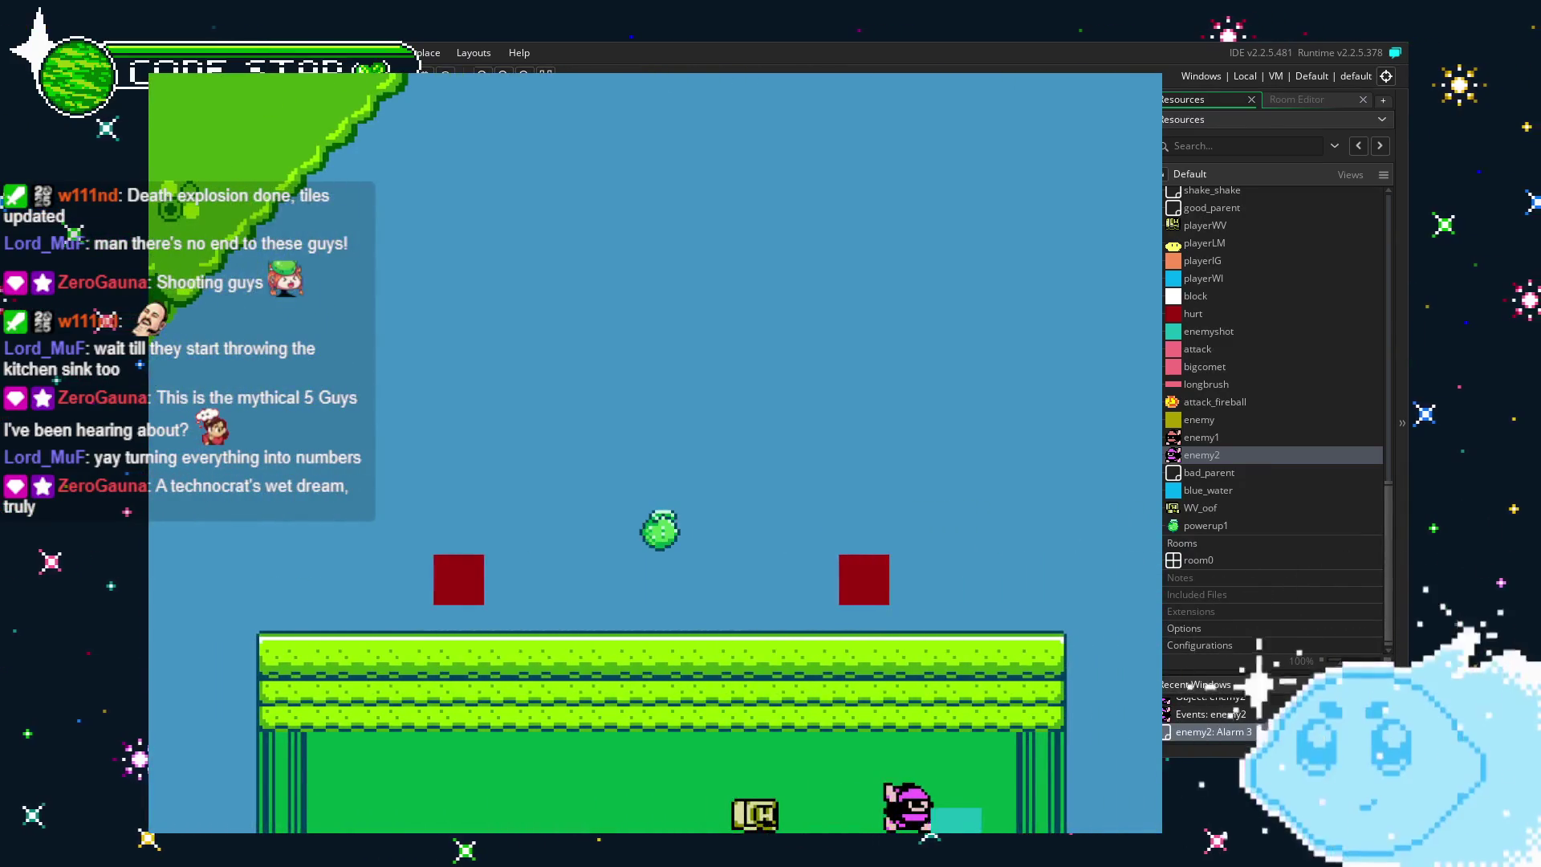
pyautogui.press('Left')
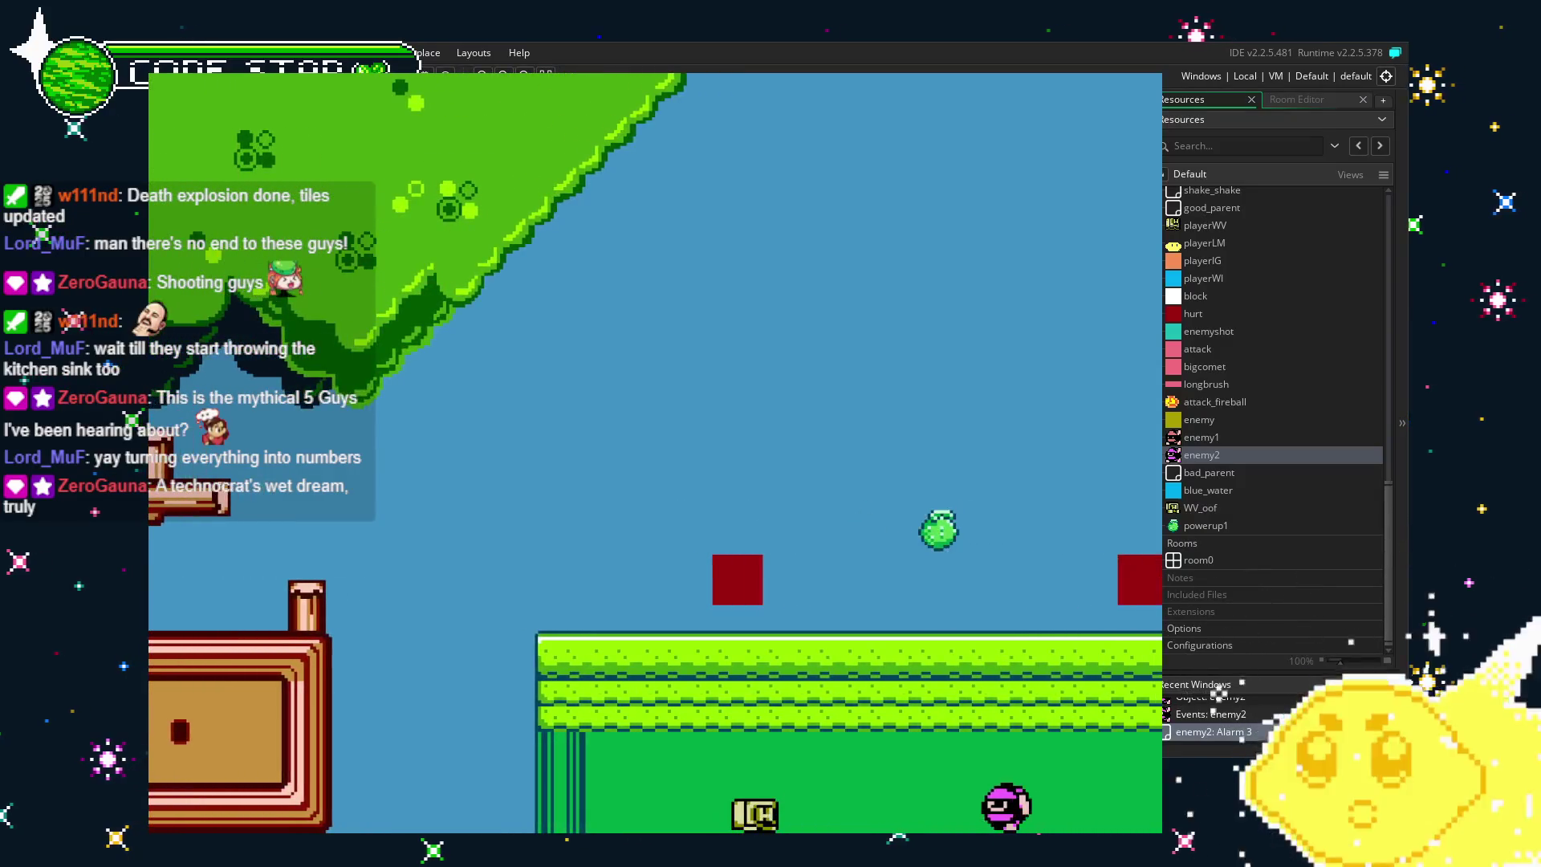
pyautogui.press('Right')
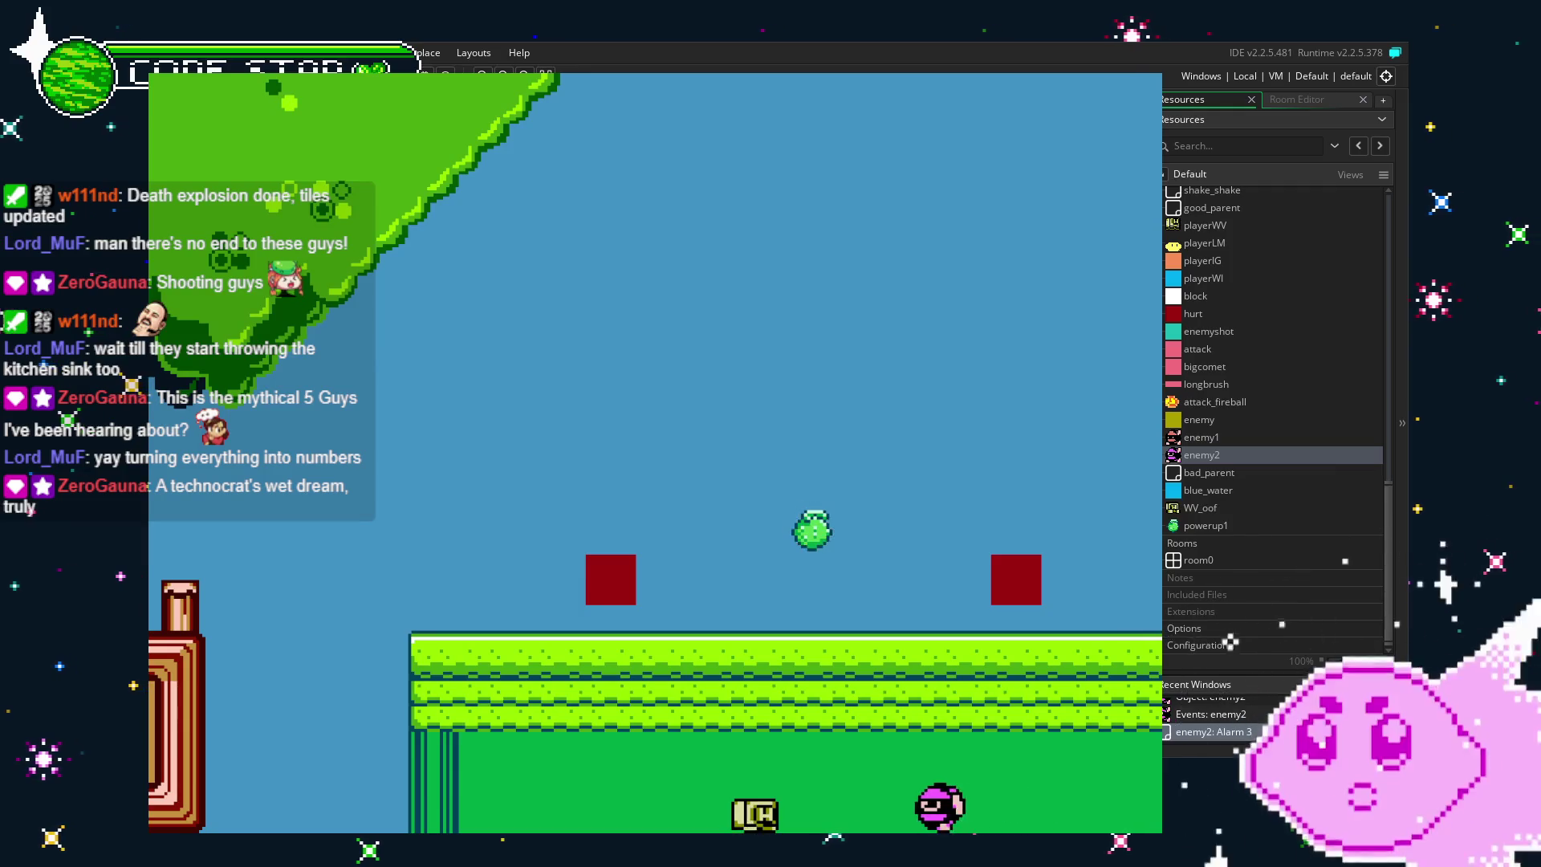
pyautogui.press('Right')
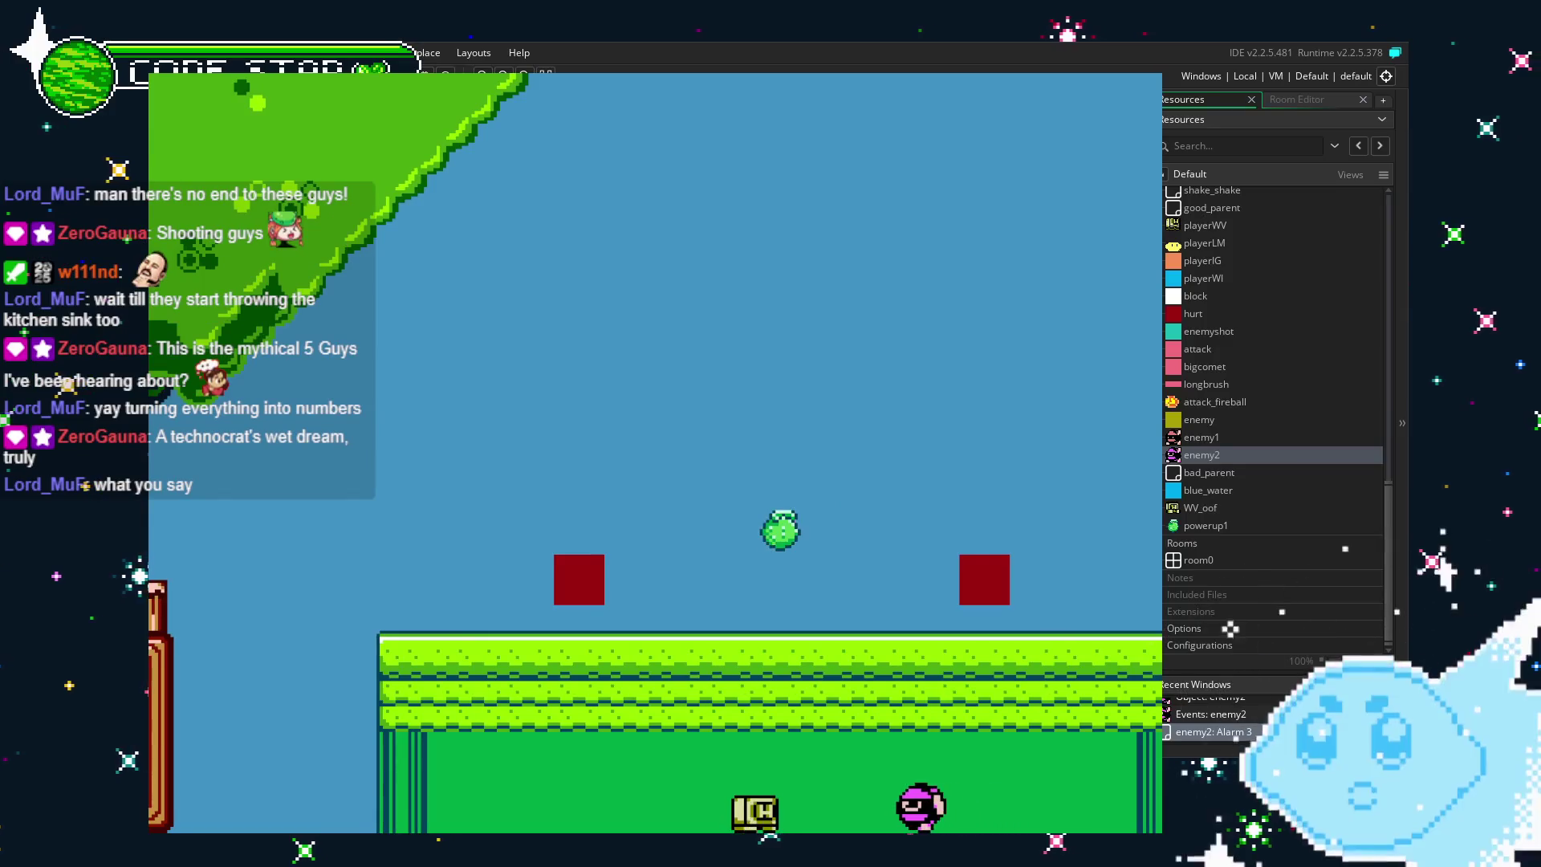
pyautogui.press('Right')
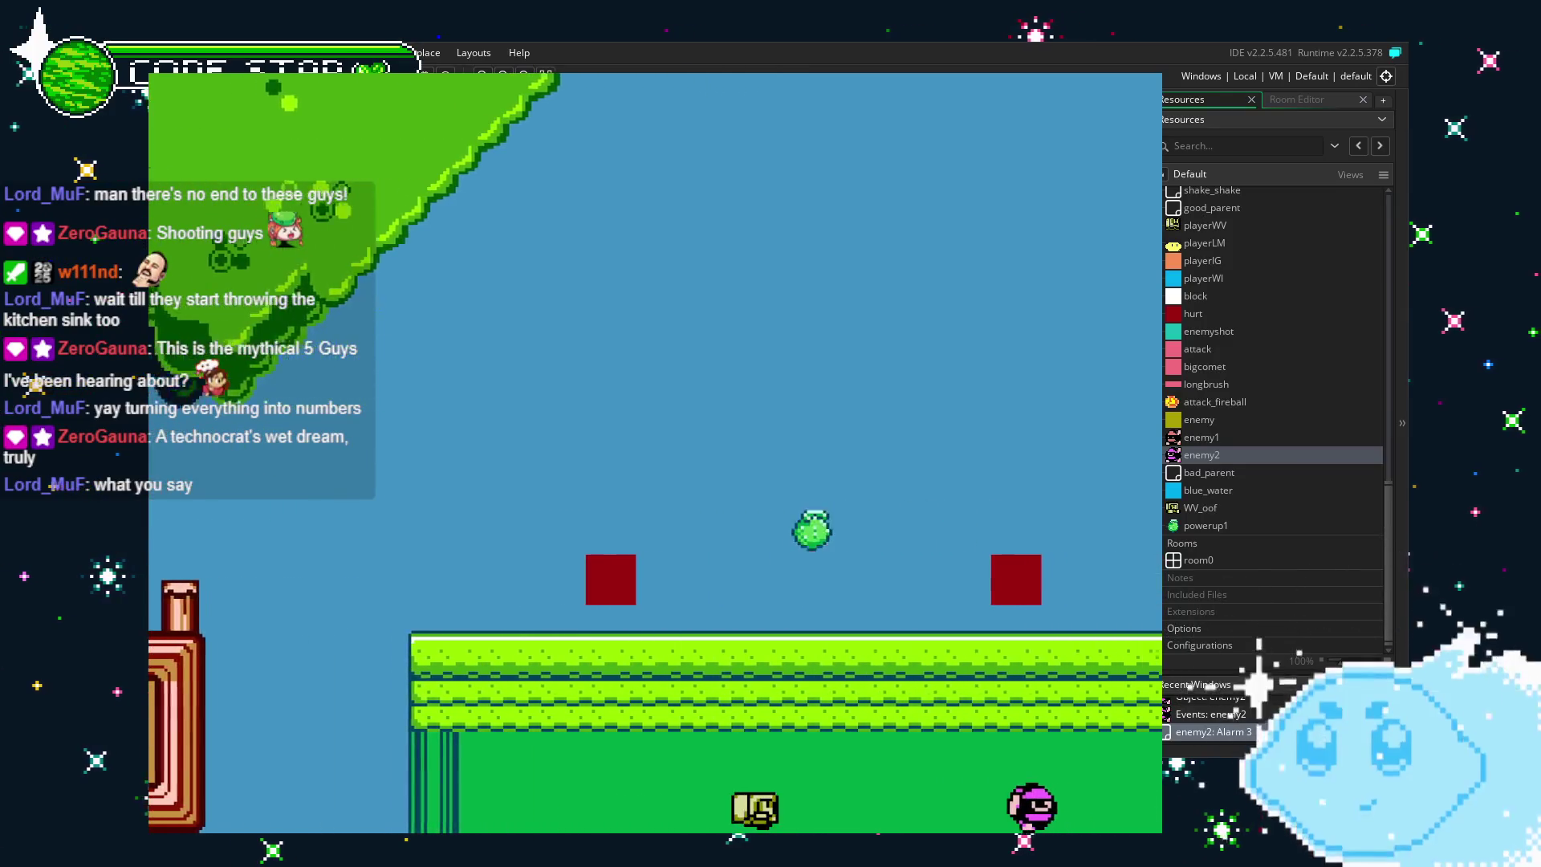
pyautogui.press('Right')
pyautogui.press('Left')
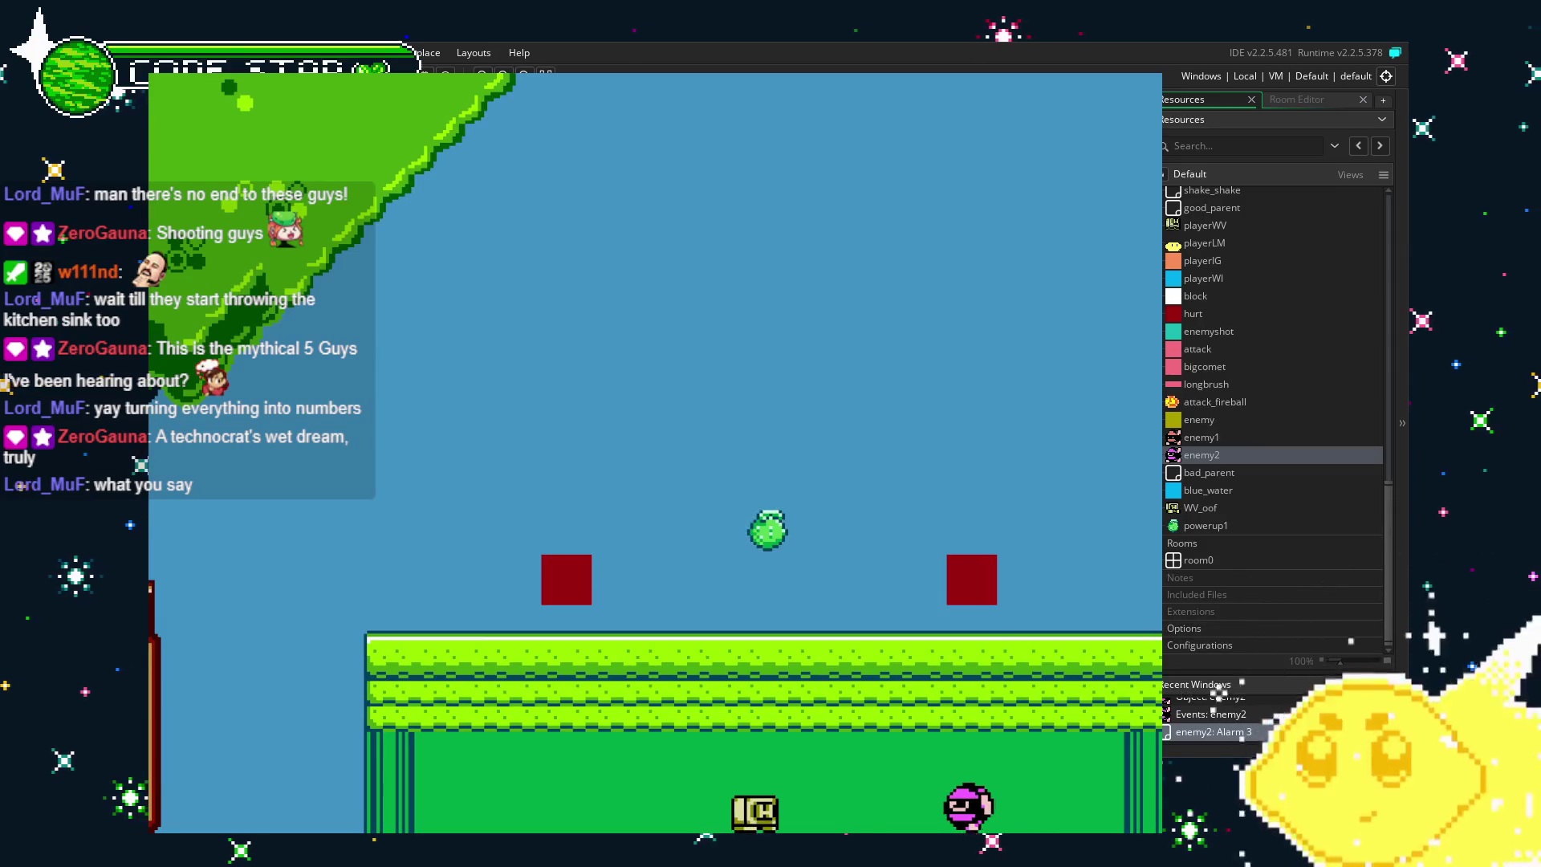
pyautogui.press('Left')
pyautogui.press('Right')
pyautogui.press('Left')
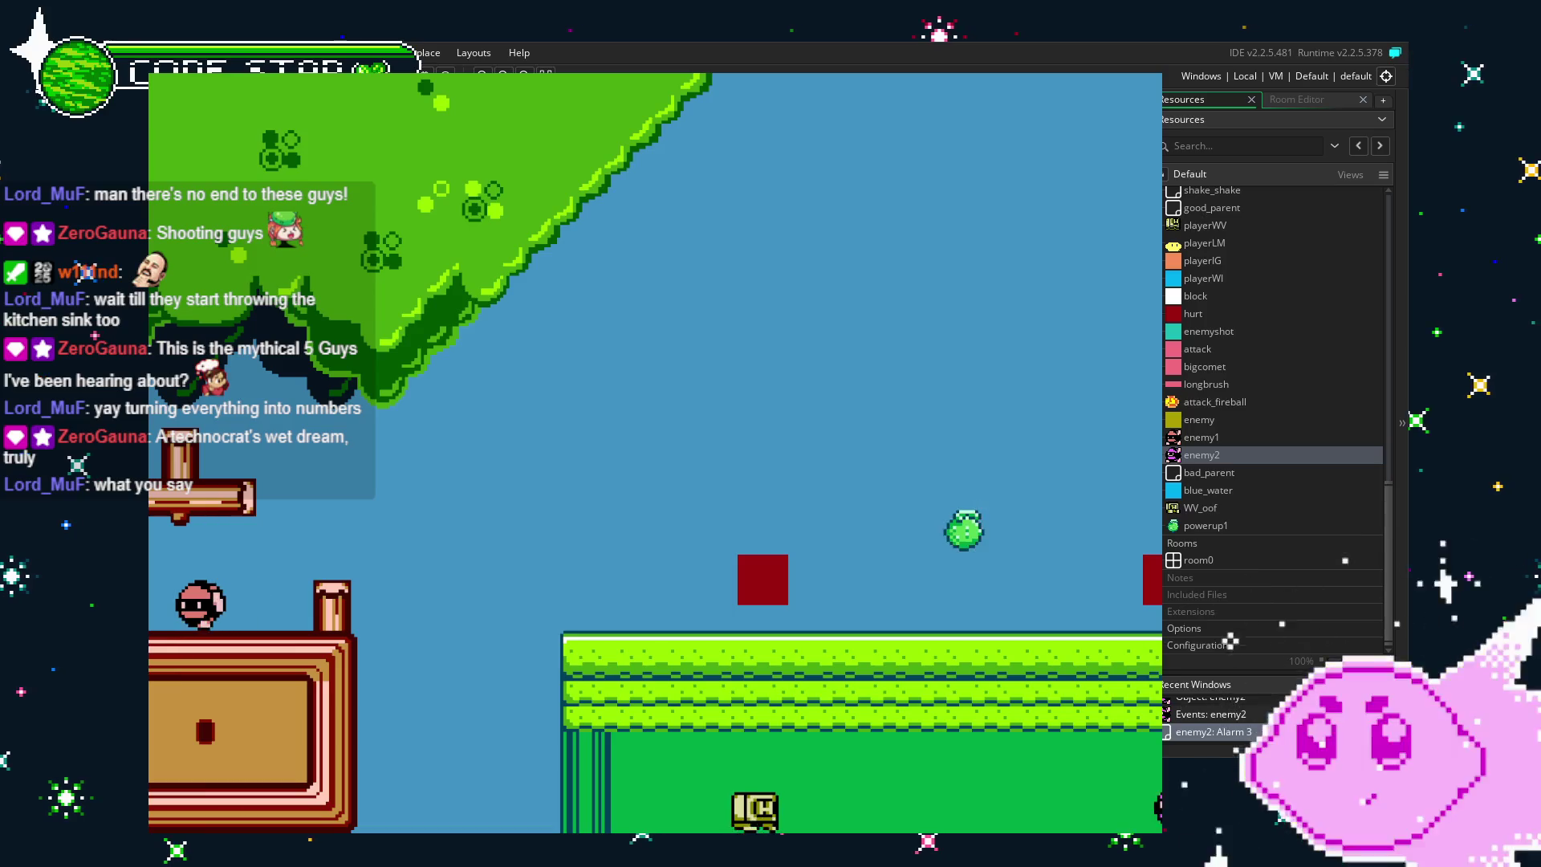
pyautogui.press('Escape')
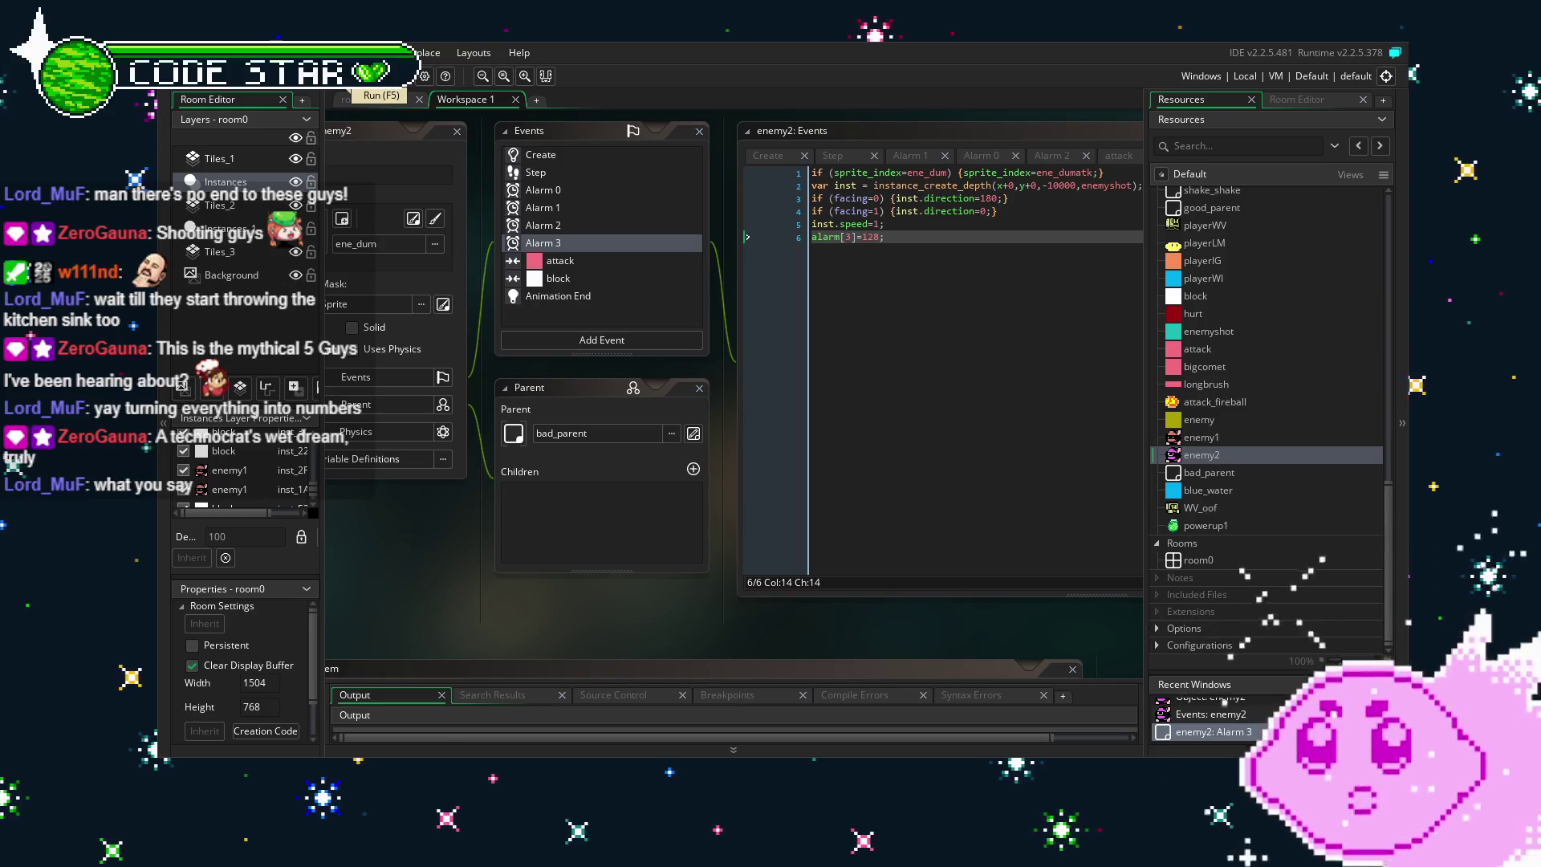
# Set the beem sprite's origin to Middle Centre (8, 8), then reopen enemy2's events.
pyautogui.scroll(8, 1226, 556)
pyautogui.scroll(3, 1226, 555)
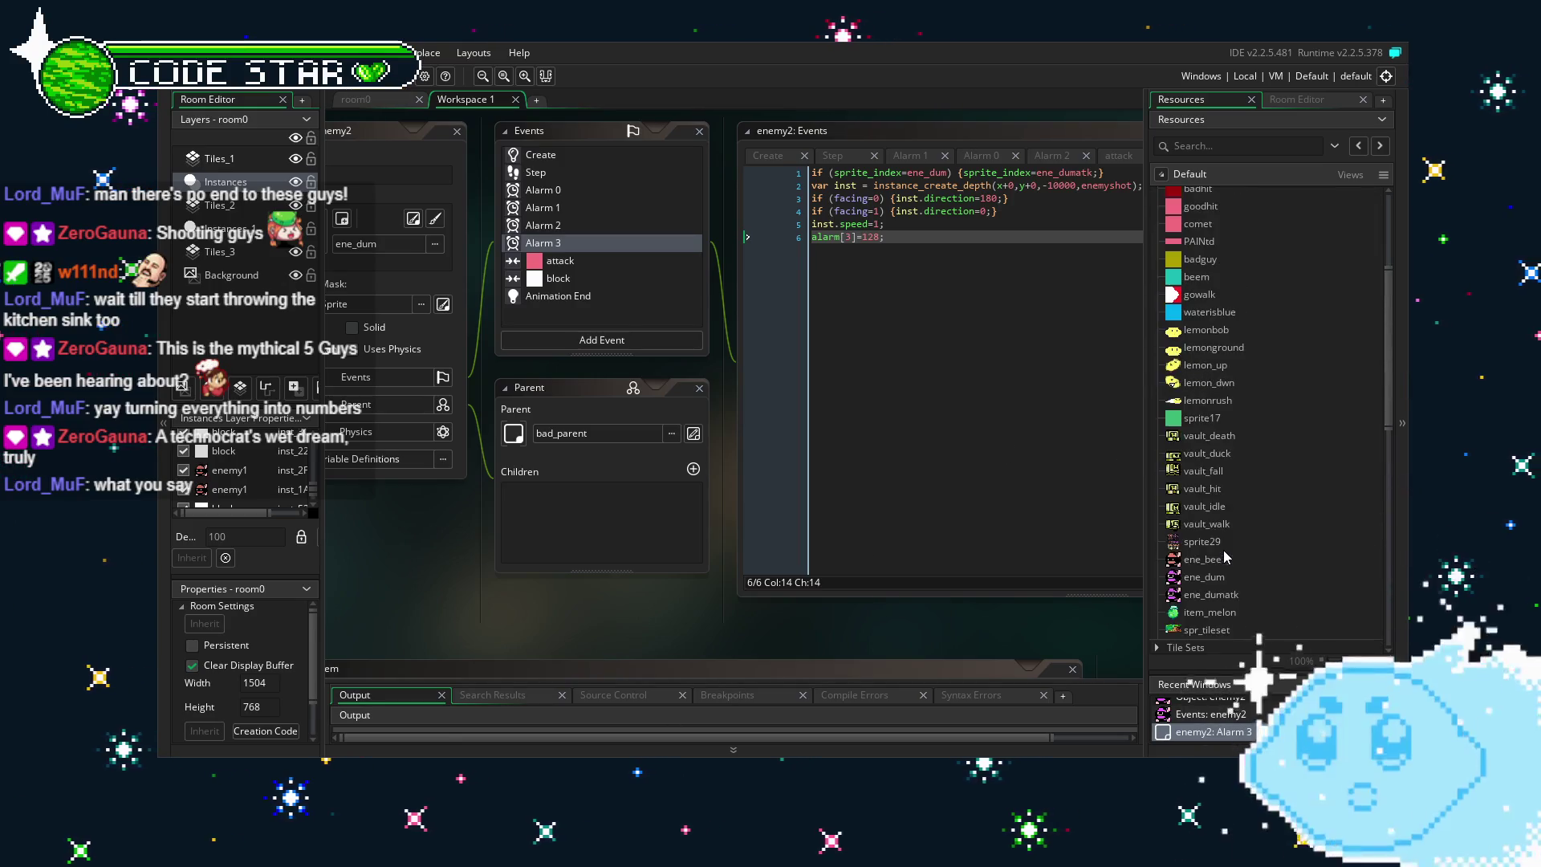
pyautogui.doubleClick(1197, 277)
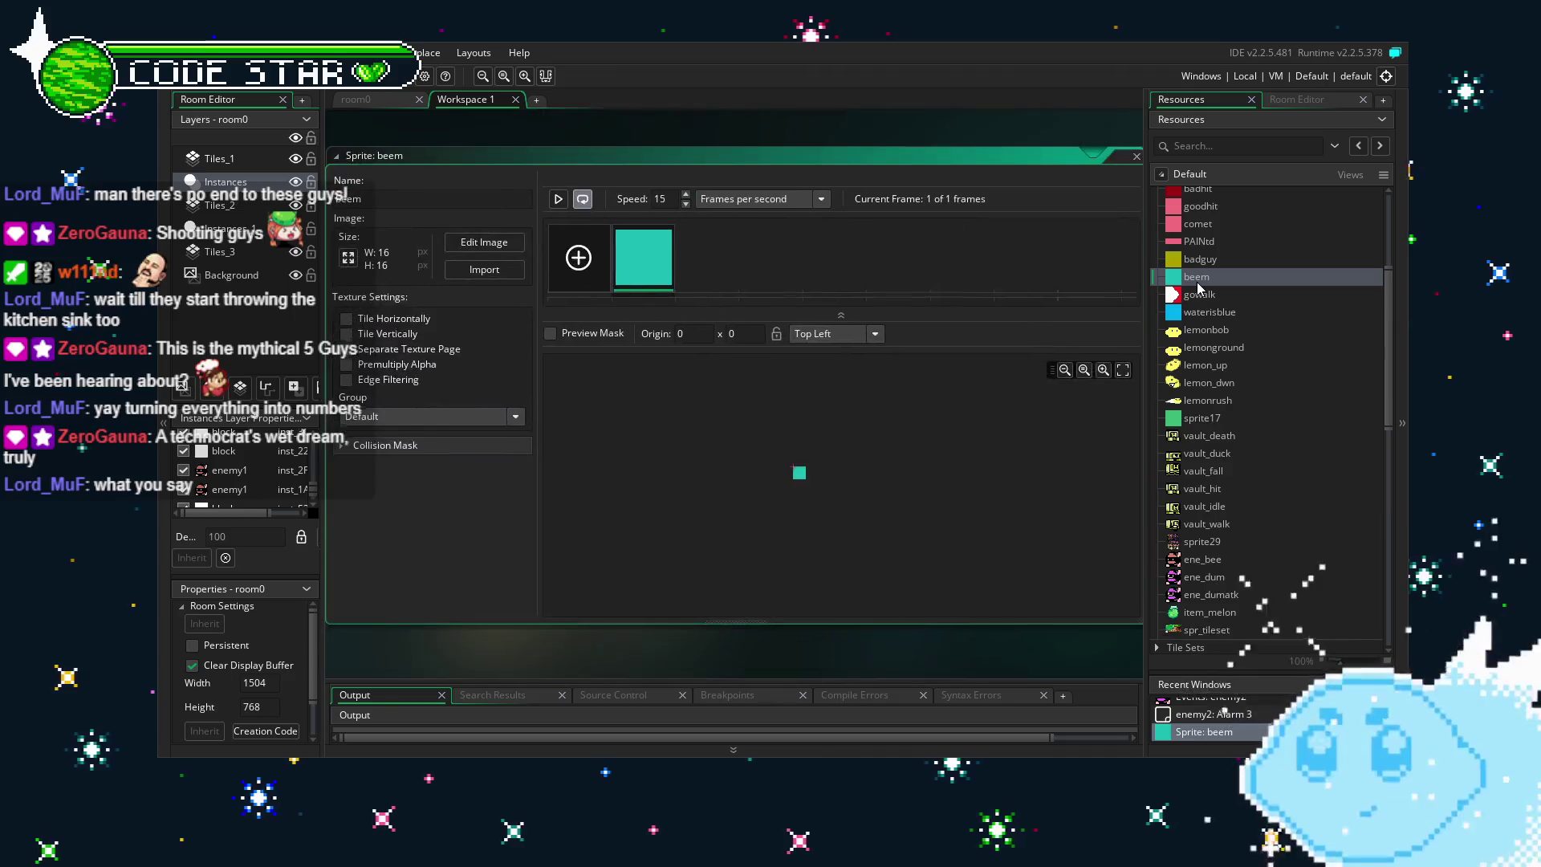
pyautogui.click(835, 337)
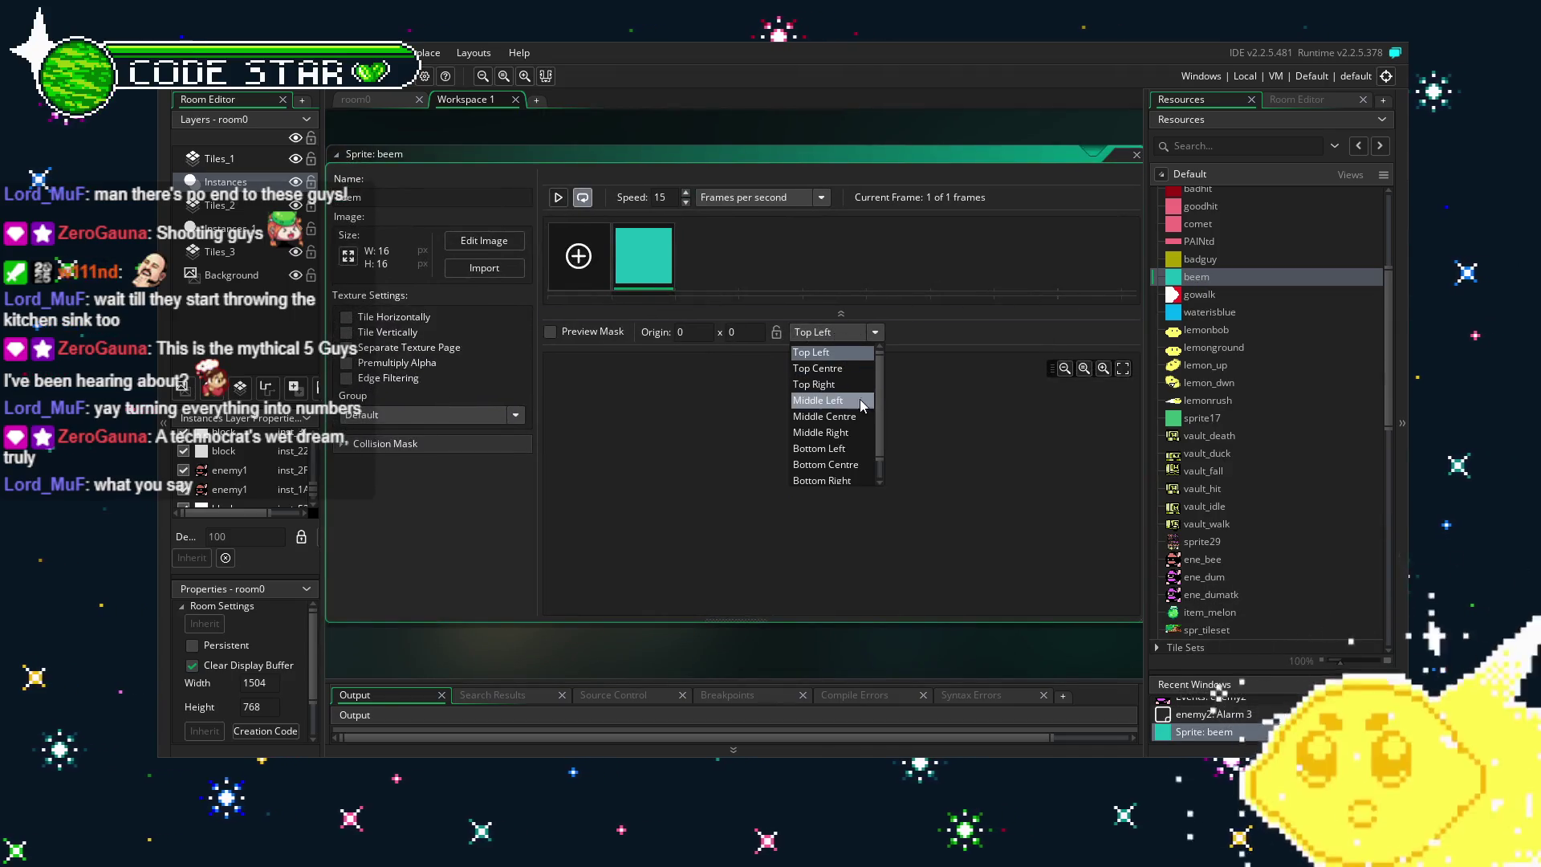
pyautogui.click(846, 411)
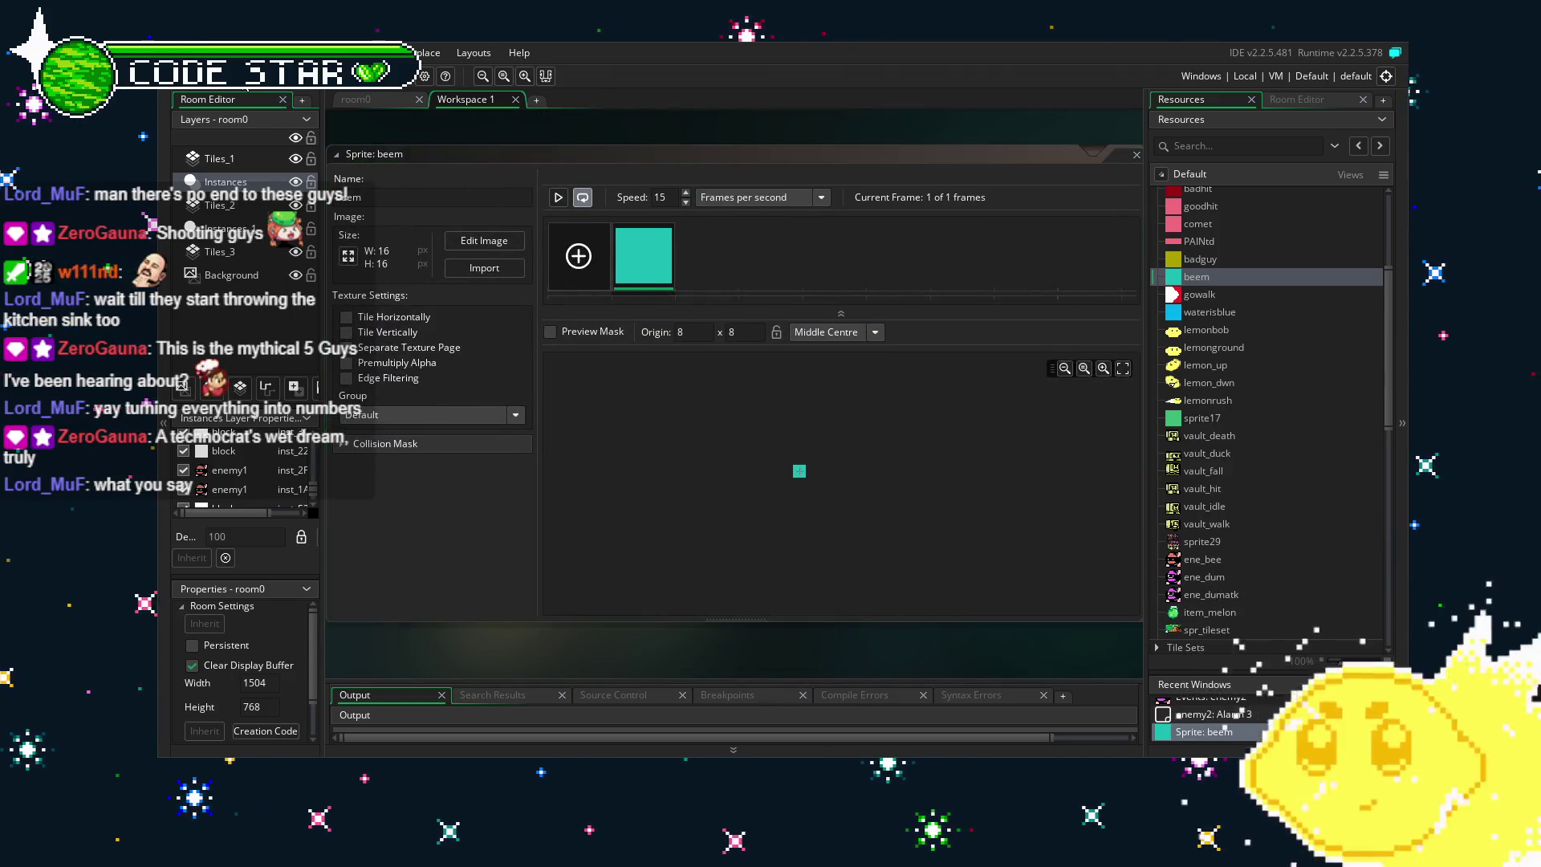
pyautogui.scroll(-6, 1254, 592)
pyautogui.scroll(-4, 1255, 592)
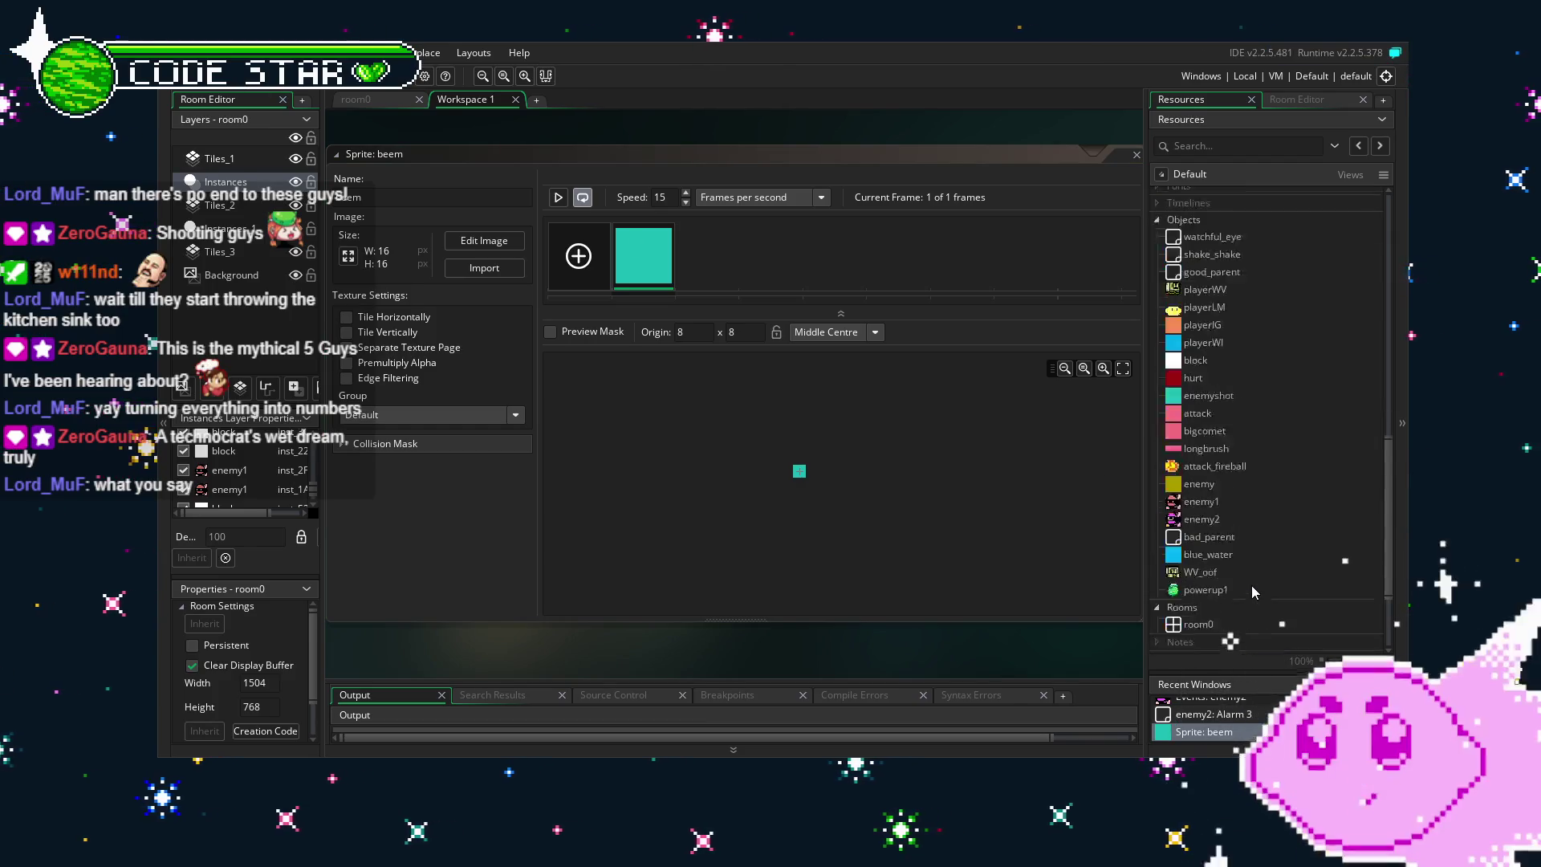
pyautogui.doubleClick(1212, 456)
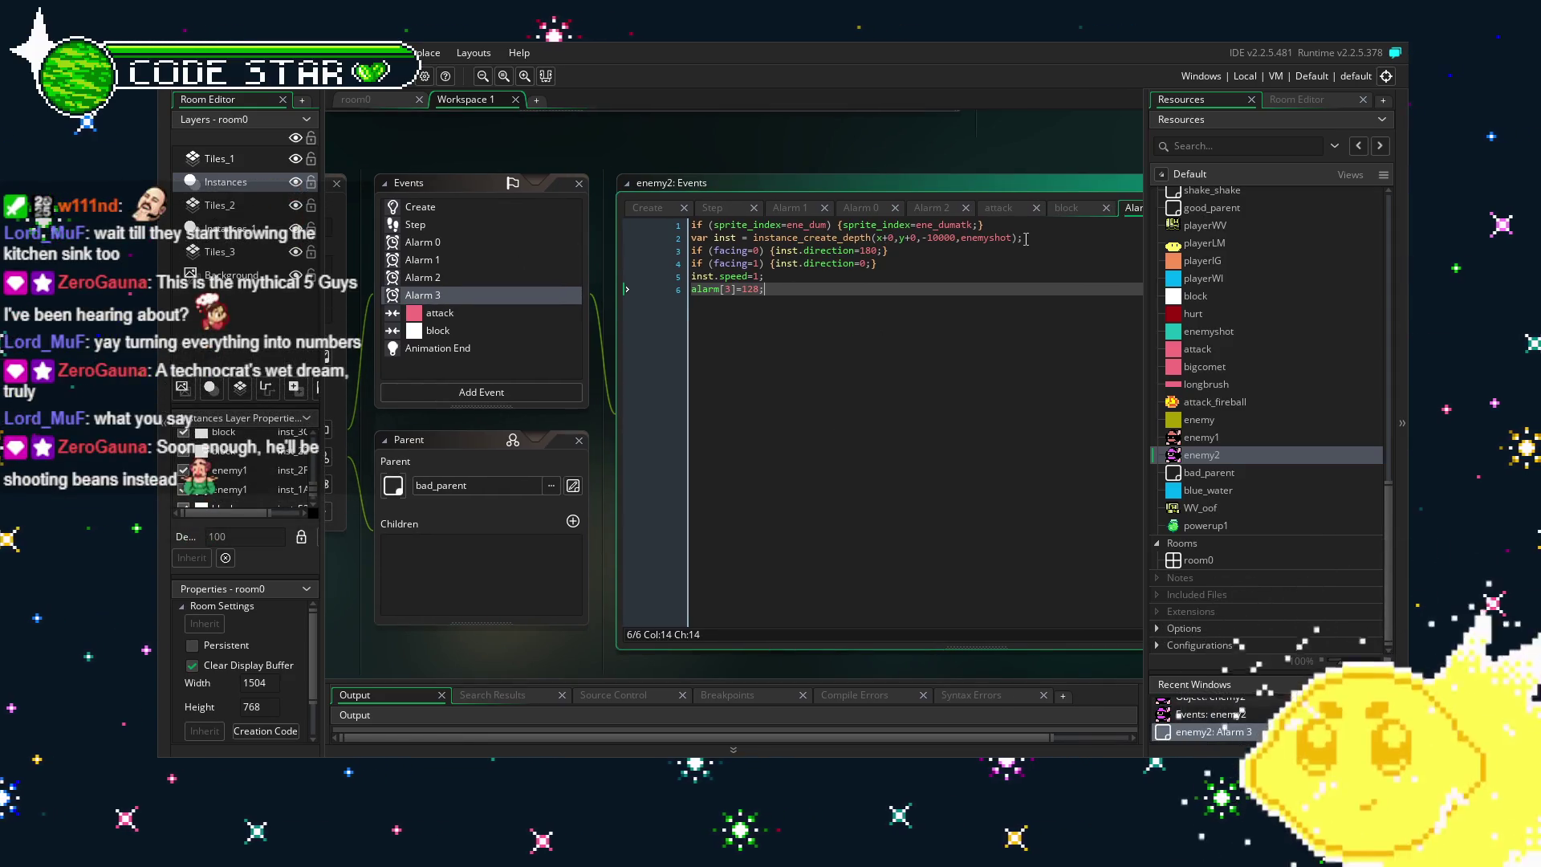
# Move the inst.speed=1 statement inside both the facing=0 and facing=1 blocks of Alarm 3.
pyautogui.moveTo(1029, 238); pyautogui.dragTo(663, 243)
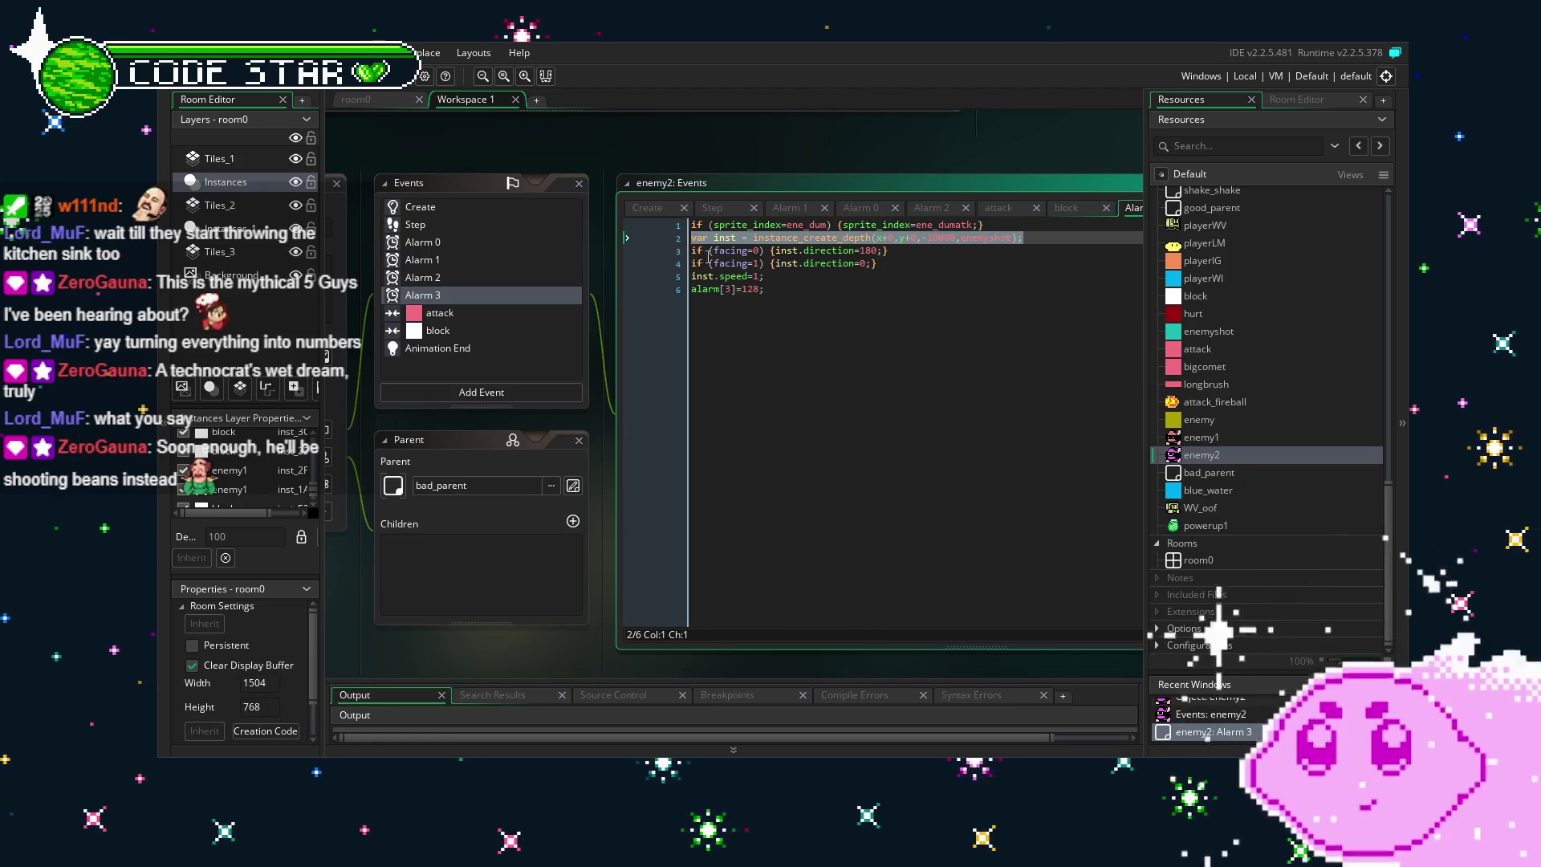
pyautogui.click(797, 311)
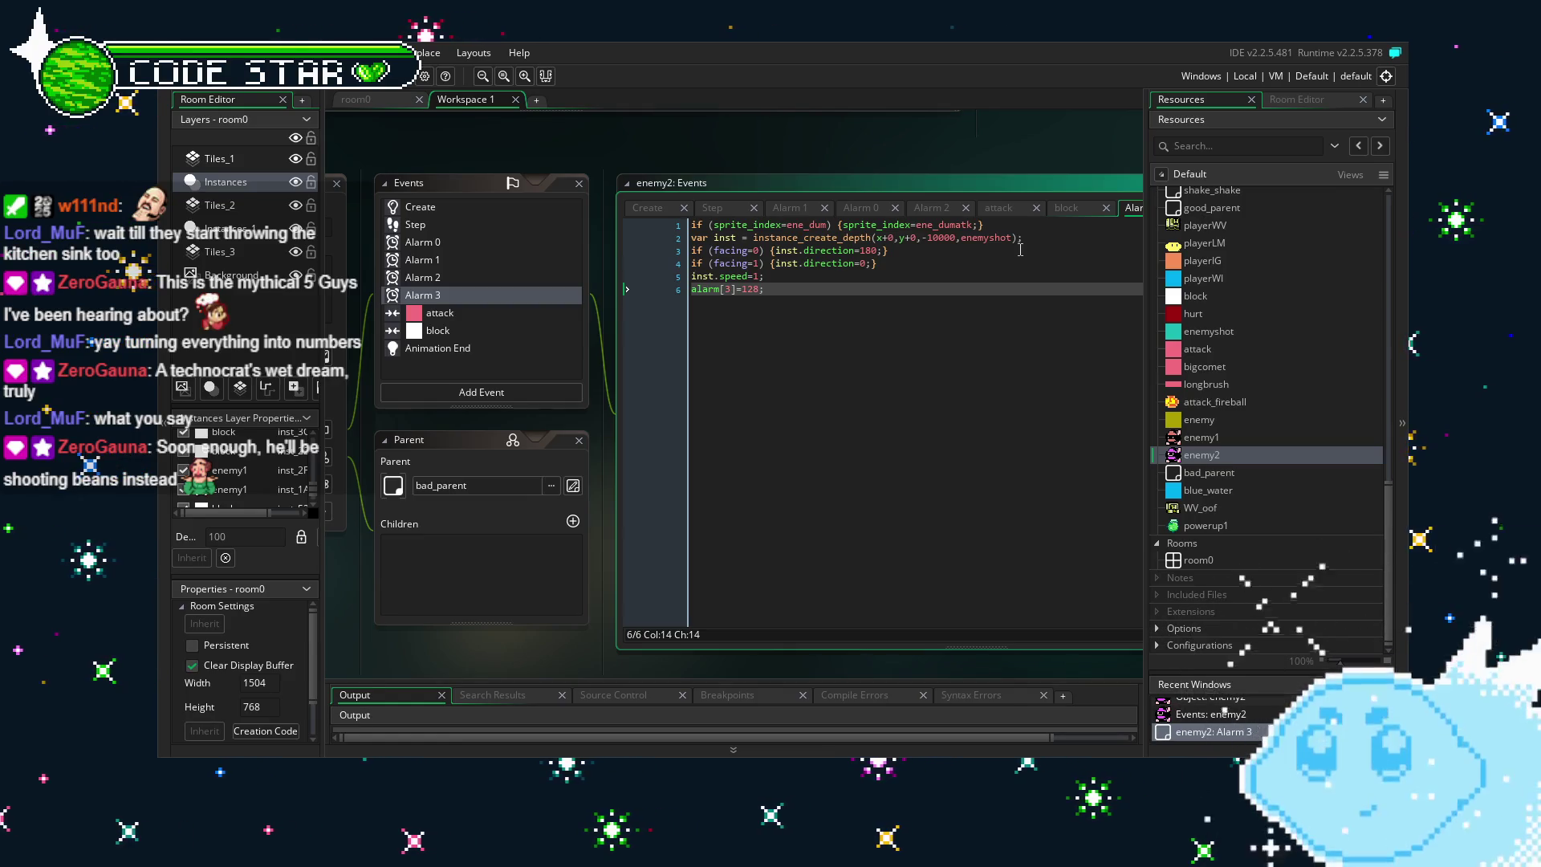
pyautogui.moveTo(766, 277); pyautogui.dragTo(650, 279)
pyautogui.press('BackSpace')
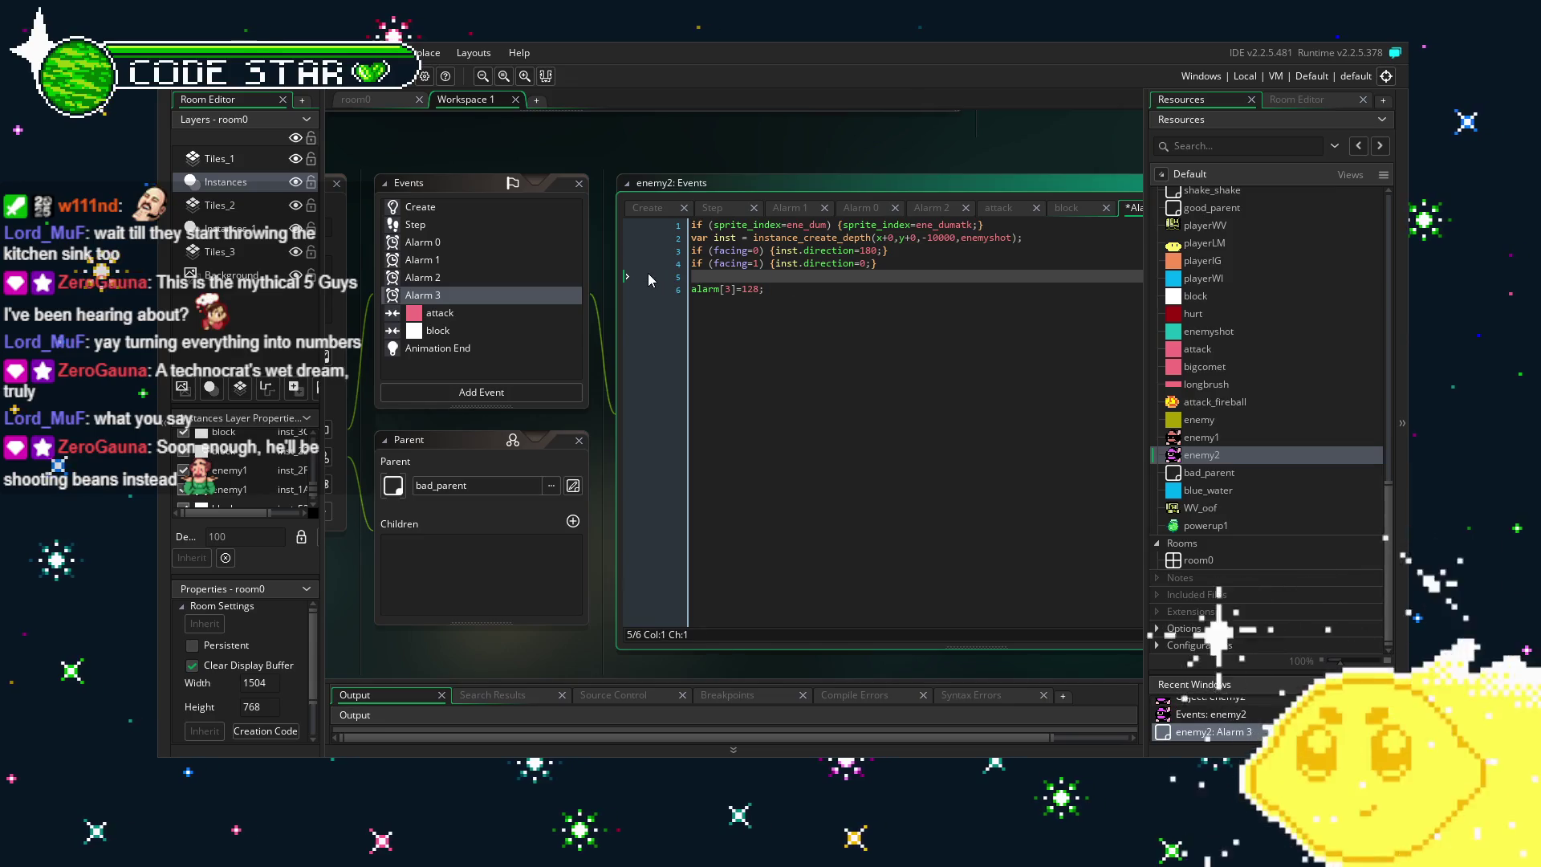
pyautogui.press('BackSpace')
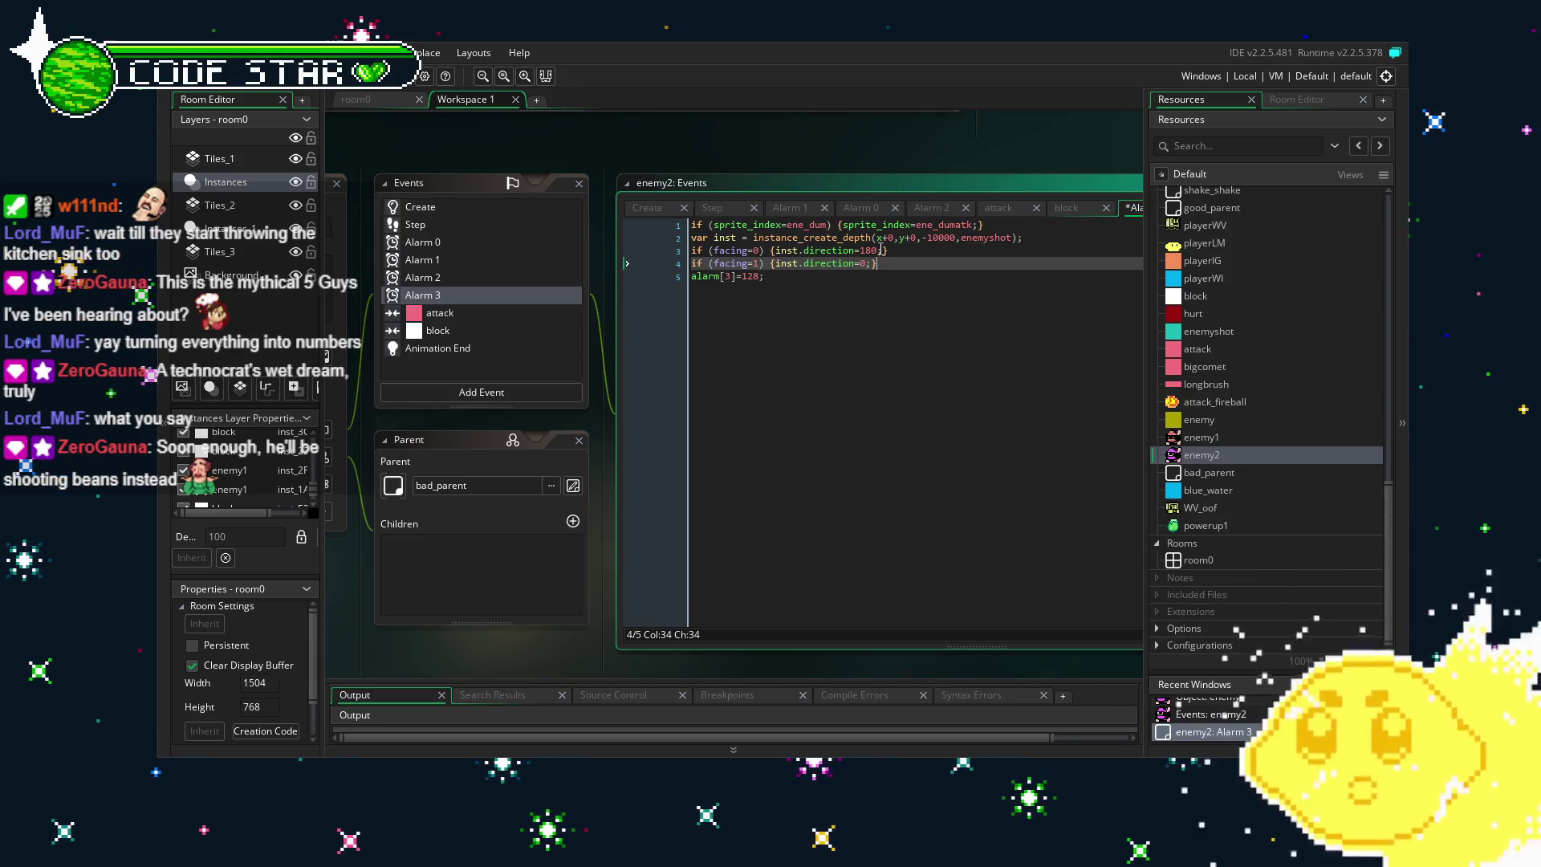
pyautogui.click(882, 250)
pyautogui.hotkey('ctrl', 'v')
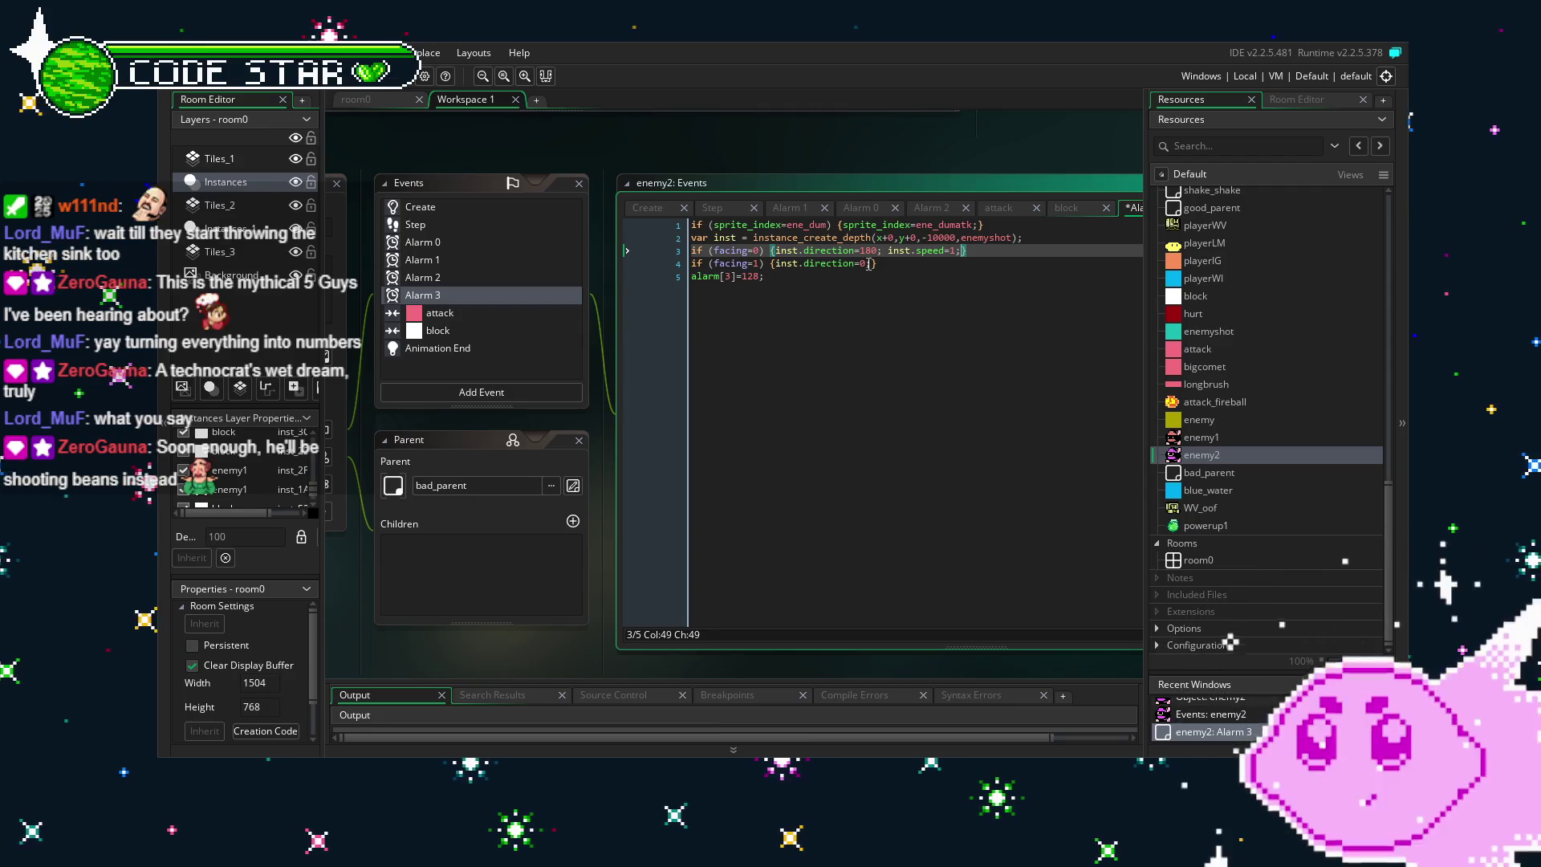
pyautogui.click(871, 263)
pyautogui.hotkey('ctrl', 'v')
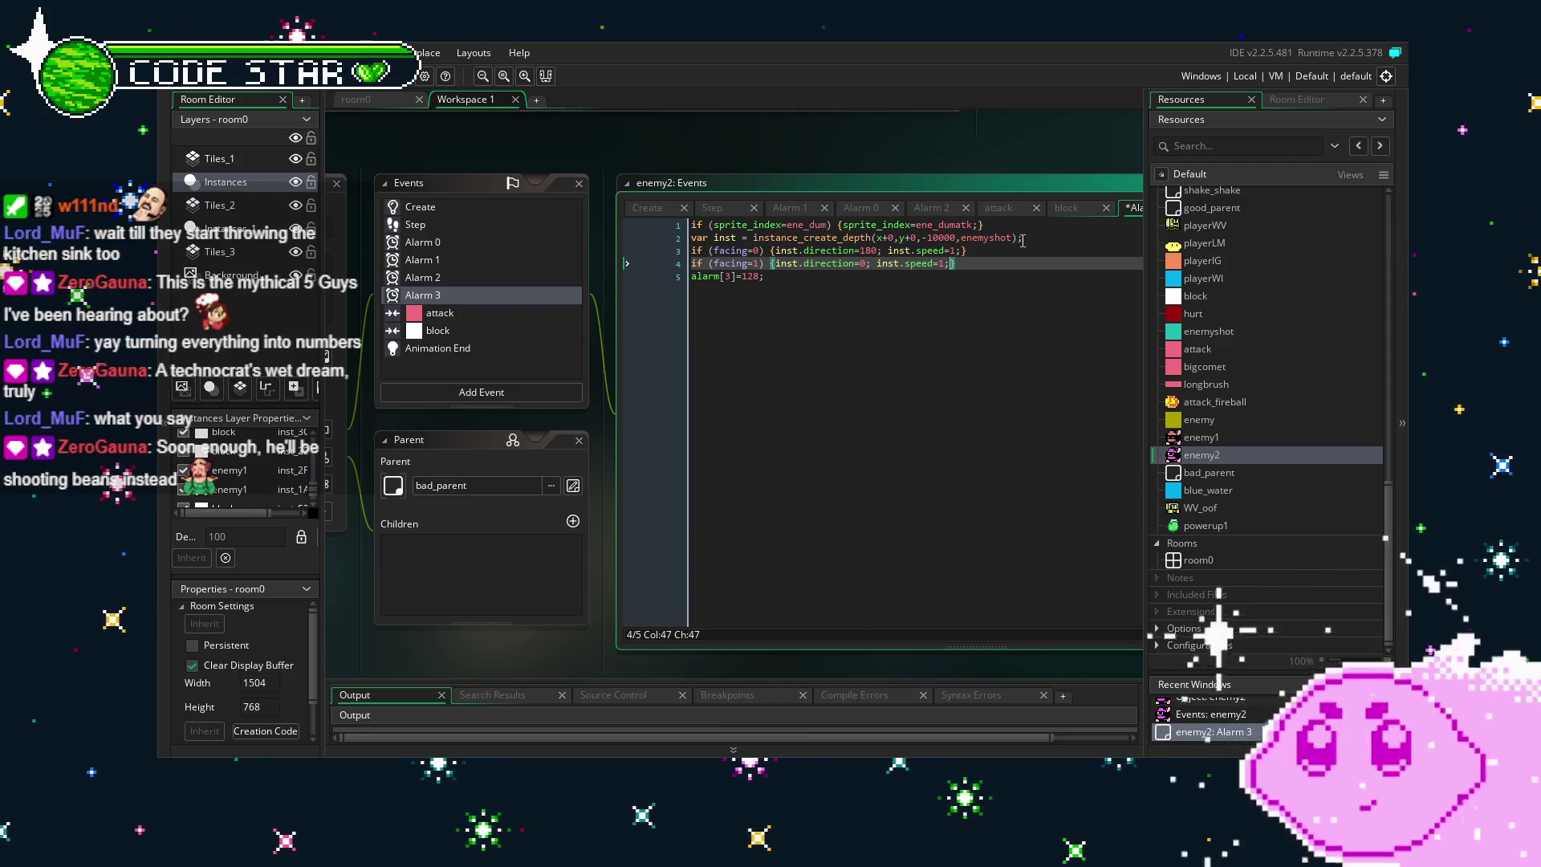
# Move the instance_create_depth statement into both the facing=0 and facing=1 blocks.
pyautogui.moveTo(1023, 238); pyautogui.dragTo(690, 238)
pyautogui.hotkey('ctrl', 'x')
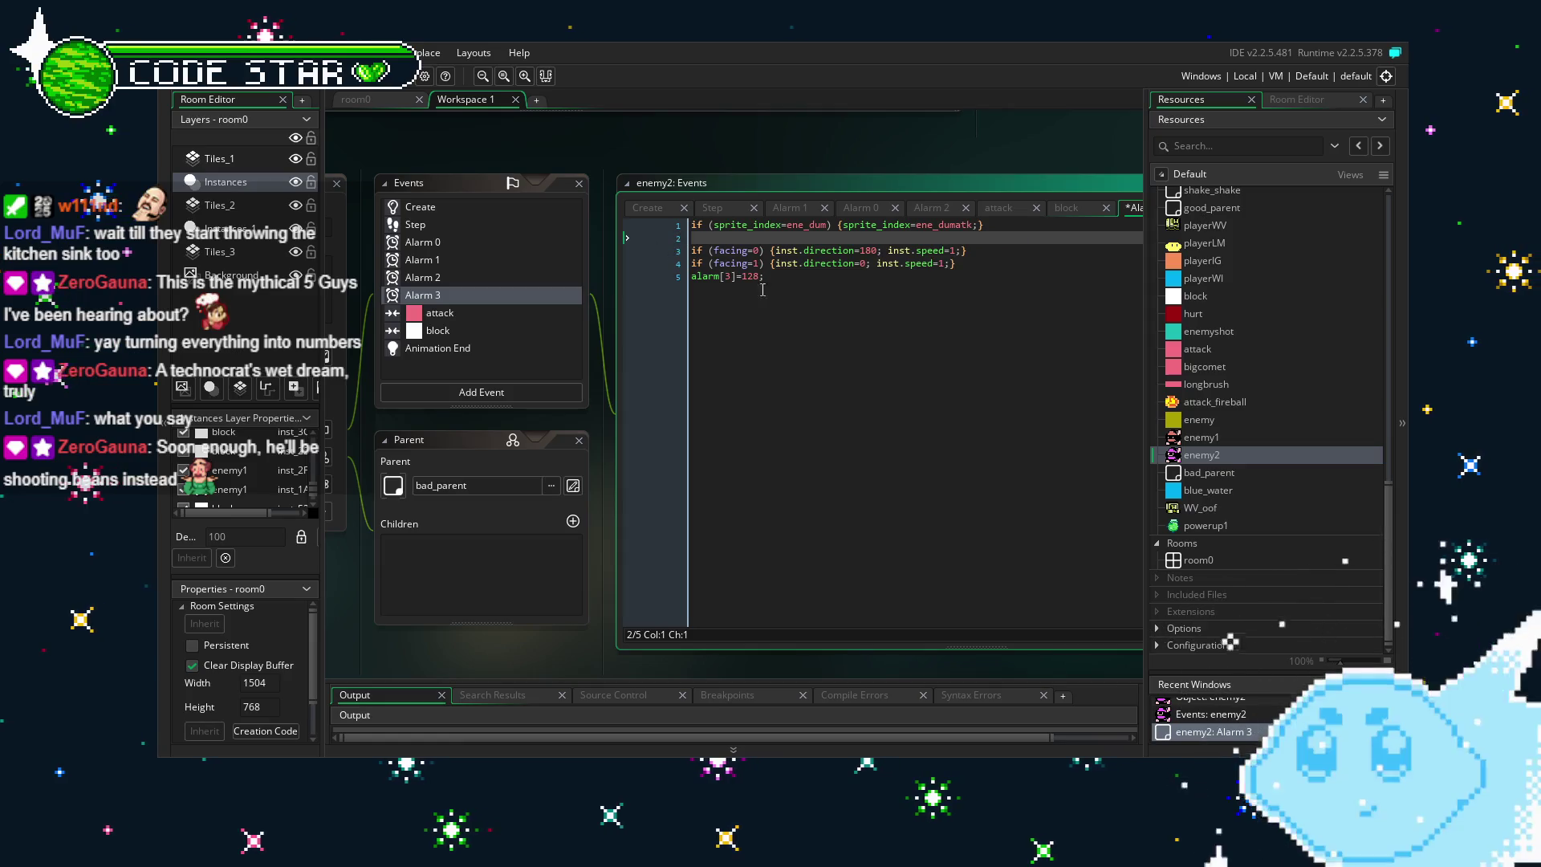
pyautogui.press('BackSpace')
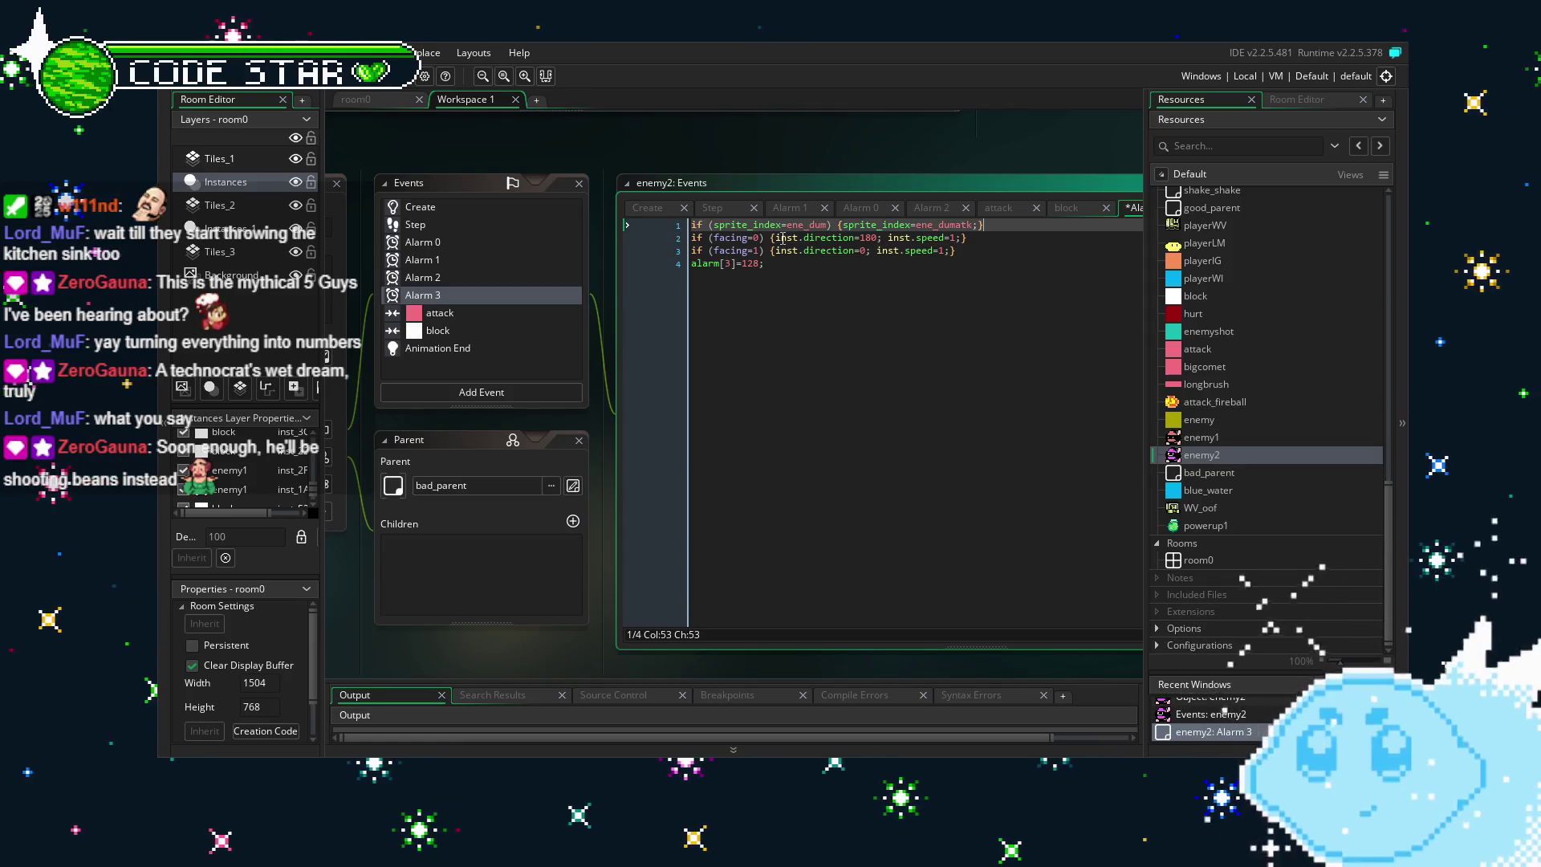
pyautogui.click(777, 238)
pyautogui.hotkey('ctrl', 'v')
pyautogui.click(774, 251)
pyautogui.hotkey('ctrl', 'v')
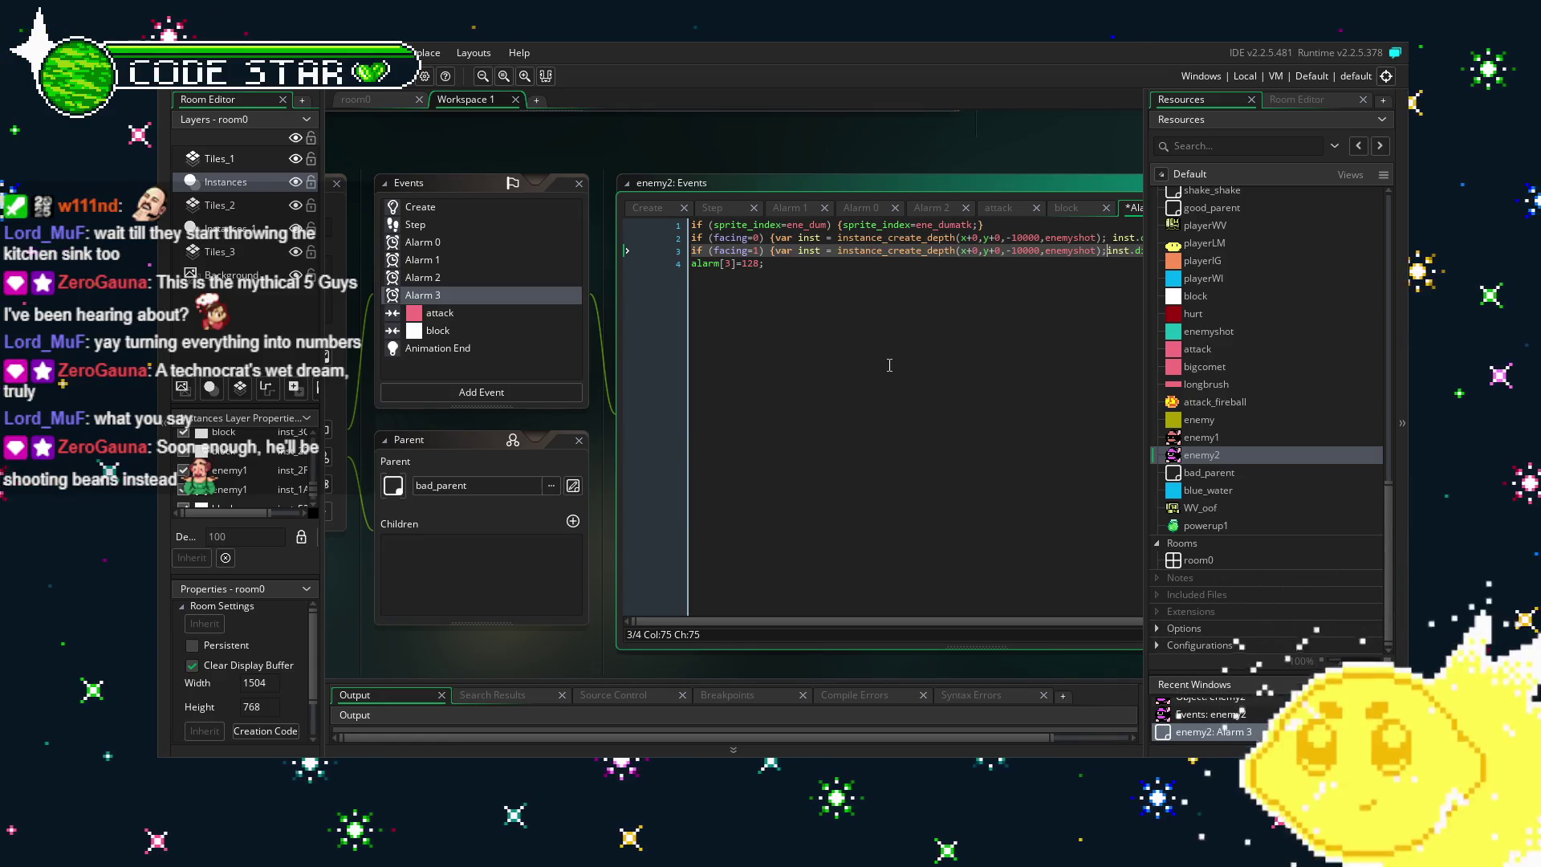
# Change the spawn x offsets on lines 2 and 3 to 16 and save with Ctrl+S.
pyautogui.click(897, 259)
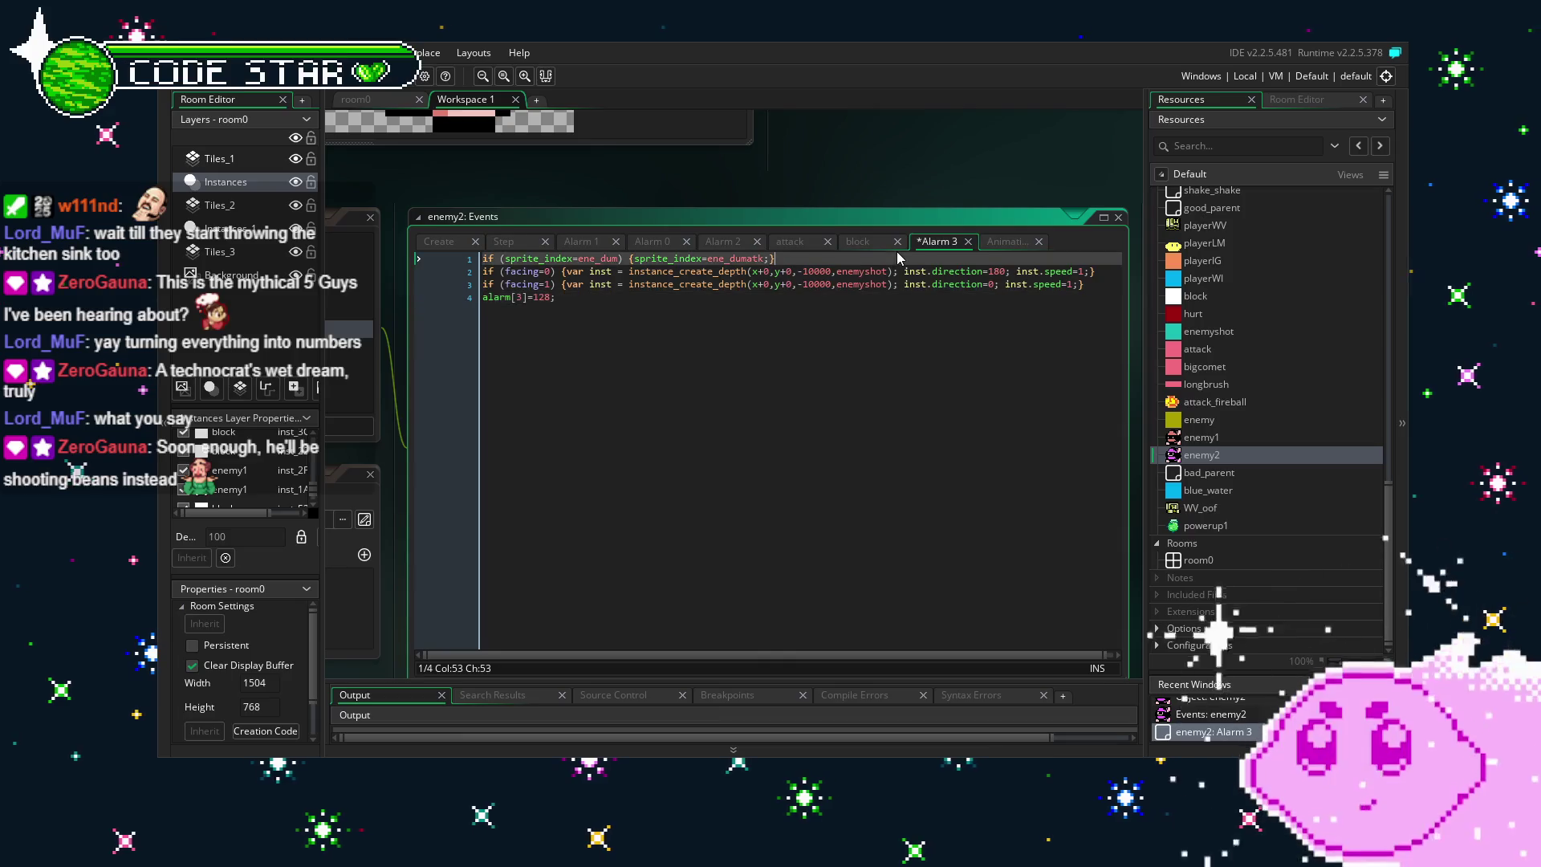
pyautogui.click(907, 285)
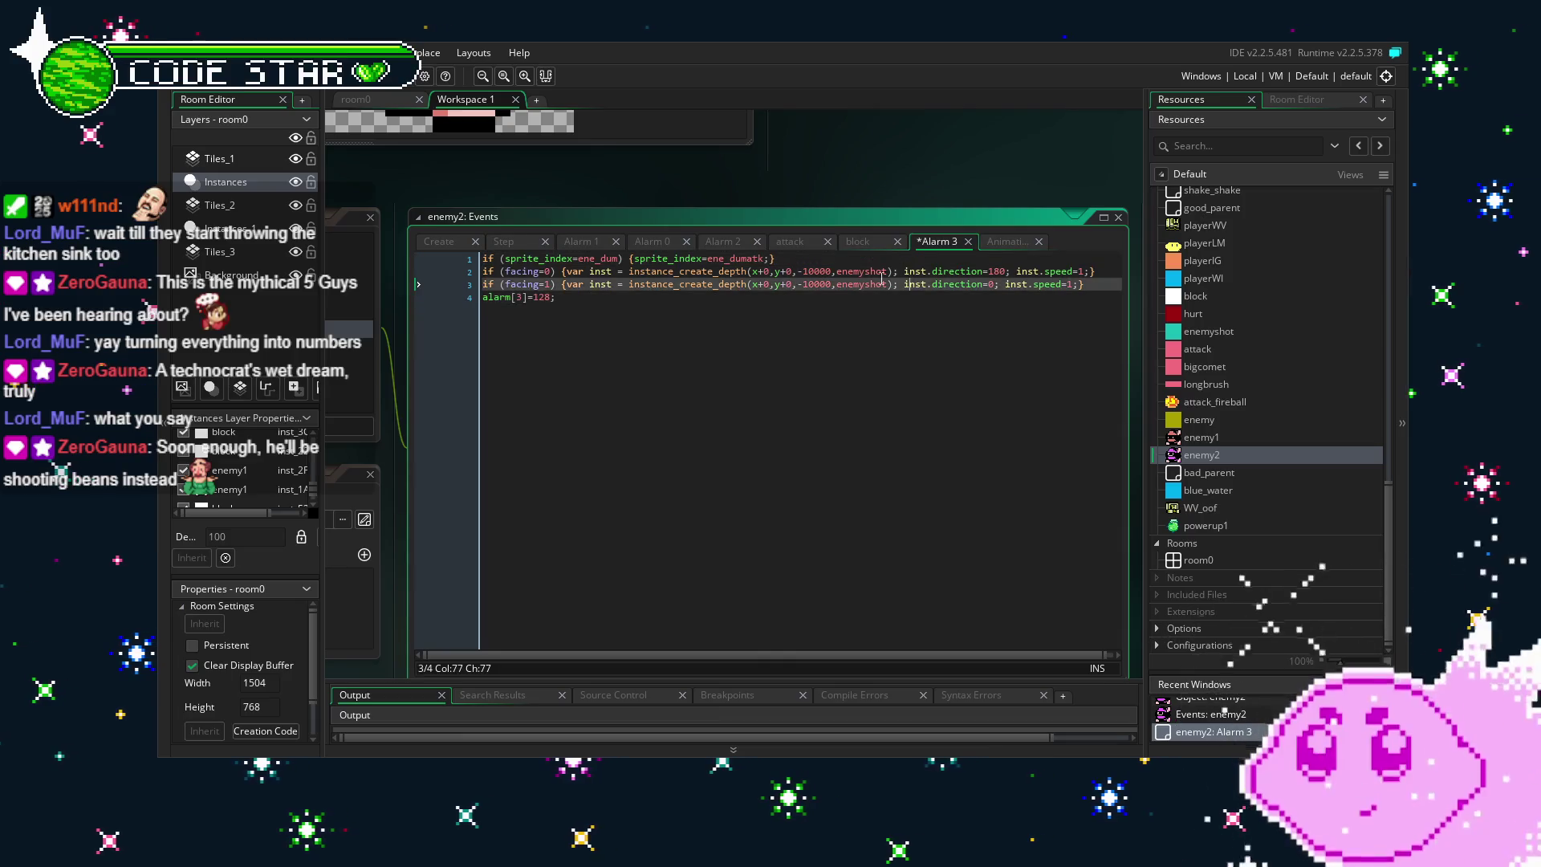
pyautogui.click(771, 271)
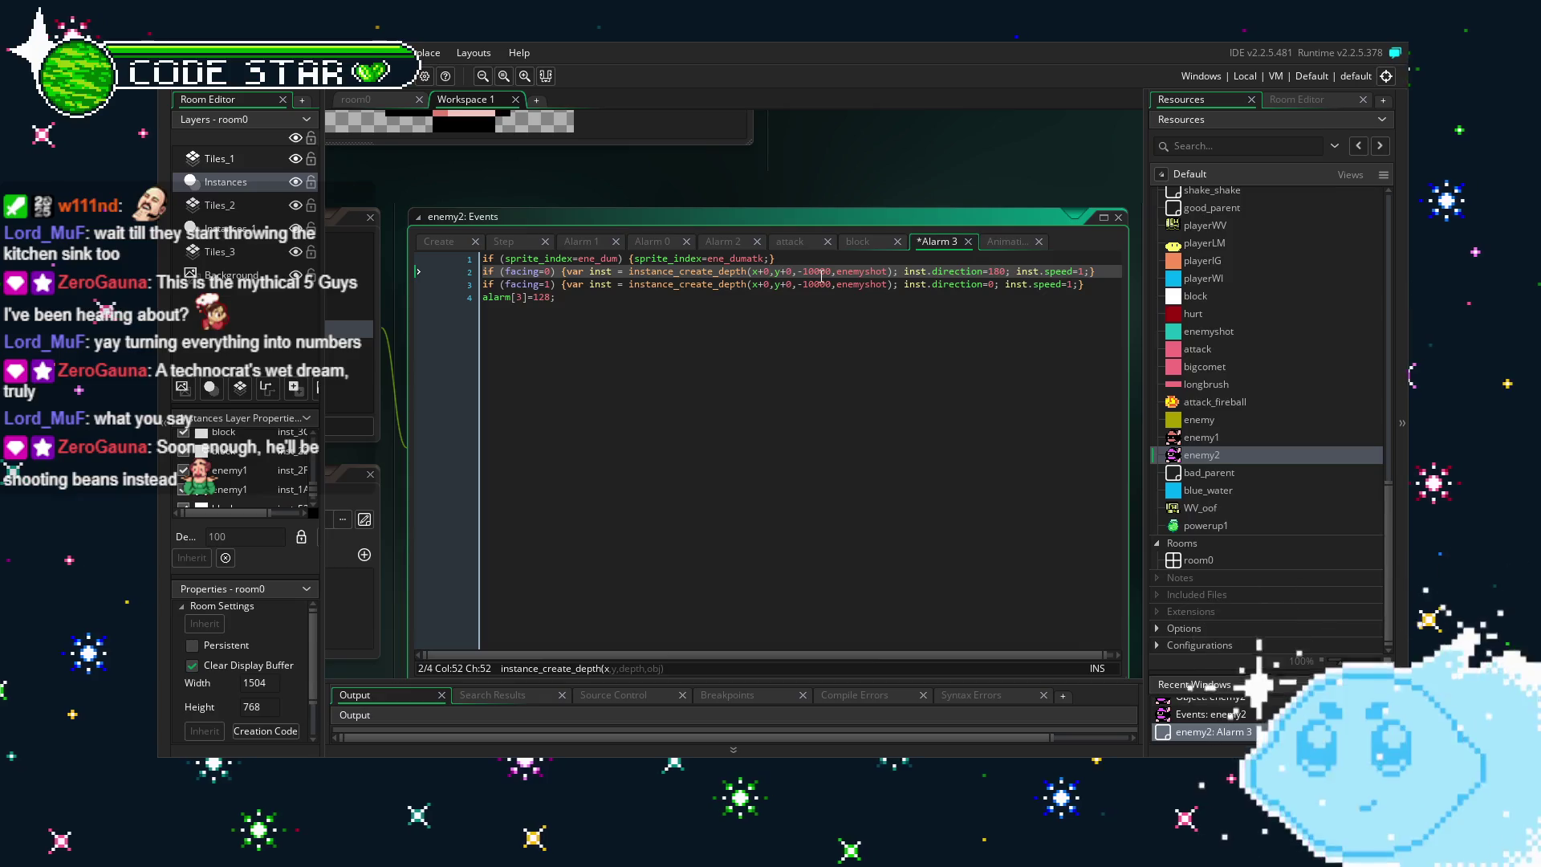
pyautogui.write('6')
pyautogui.press('BackSpace')
pyautogui.write('16')
pyautogui.click(775, 284)
pyautogui.press('BackSpace')
pyautogui.write('16')
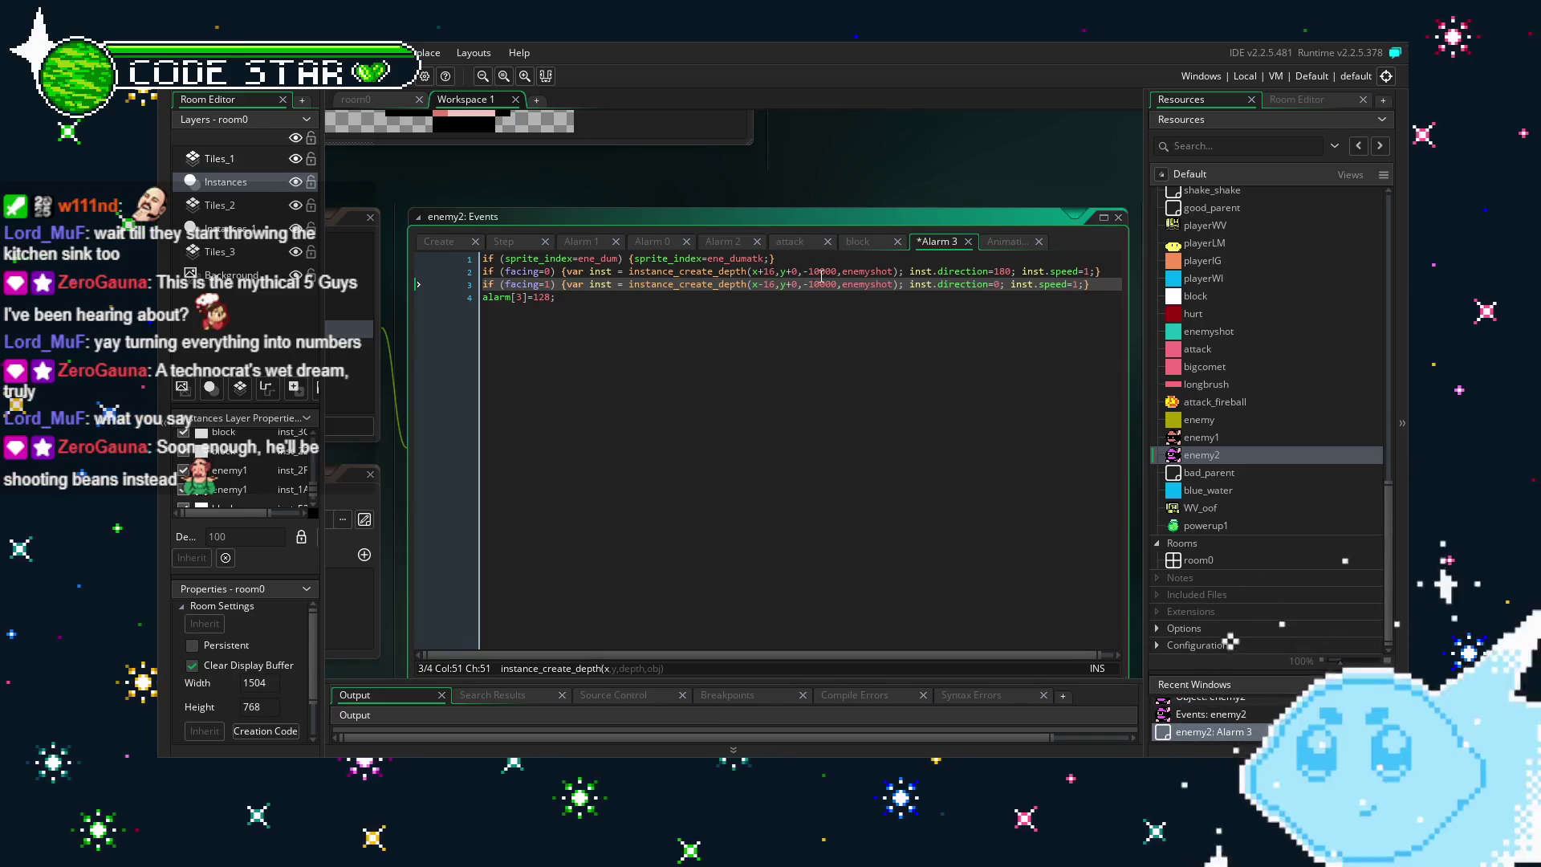
pyautogui.press('Down')
pyautogui.hotkey('ctrl', 's')
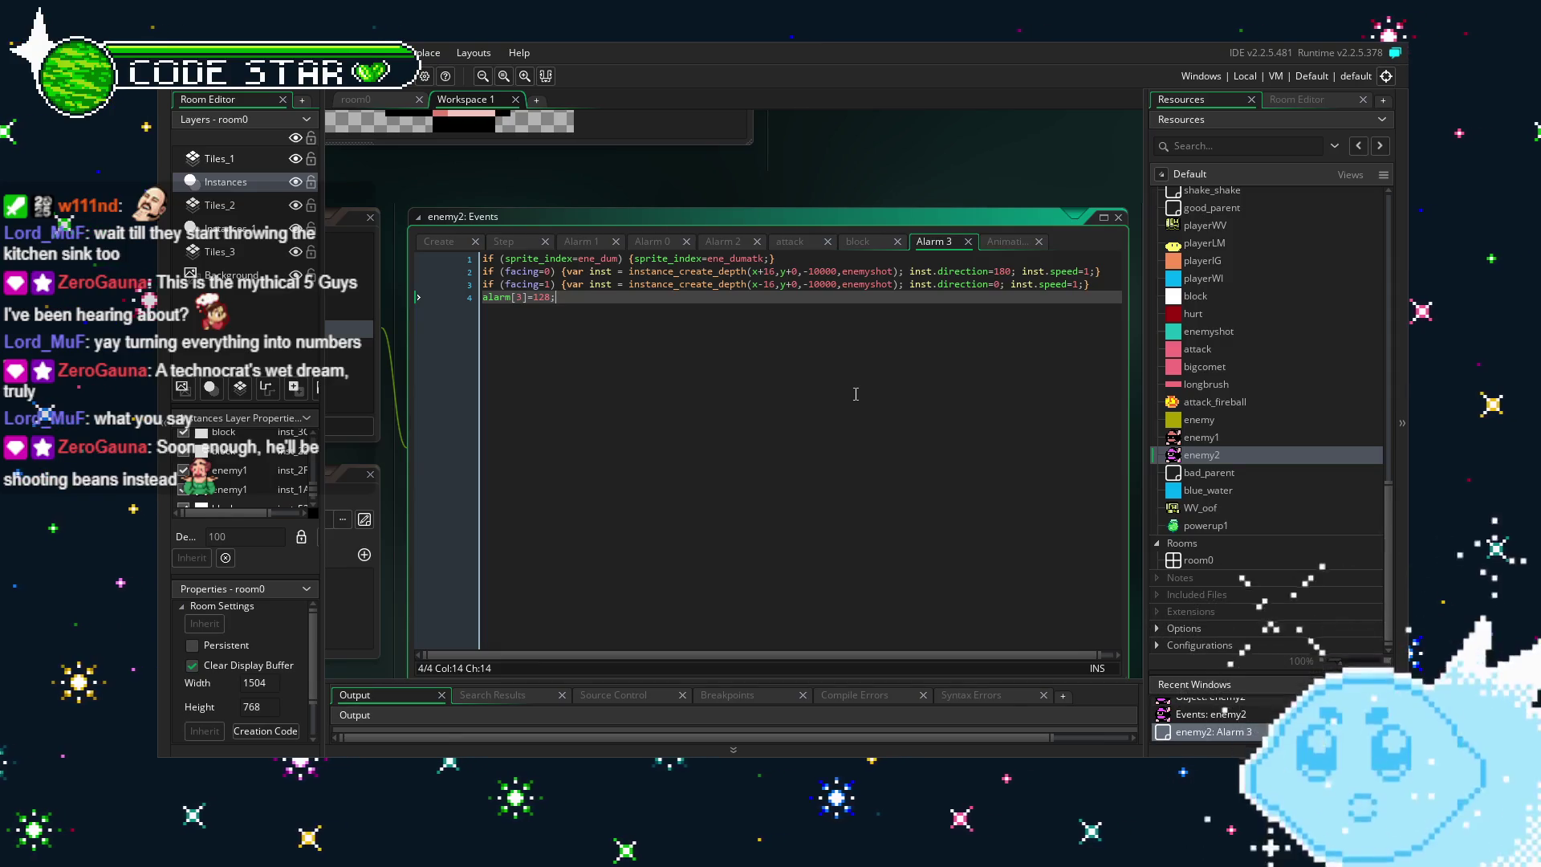
# Correct line 3's offset to x+16 by dropping the minus sign, then run with F5.
pyautogui.click(763, 271)
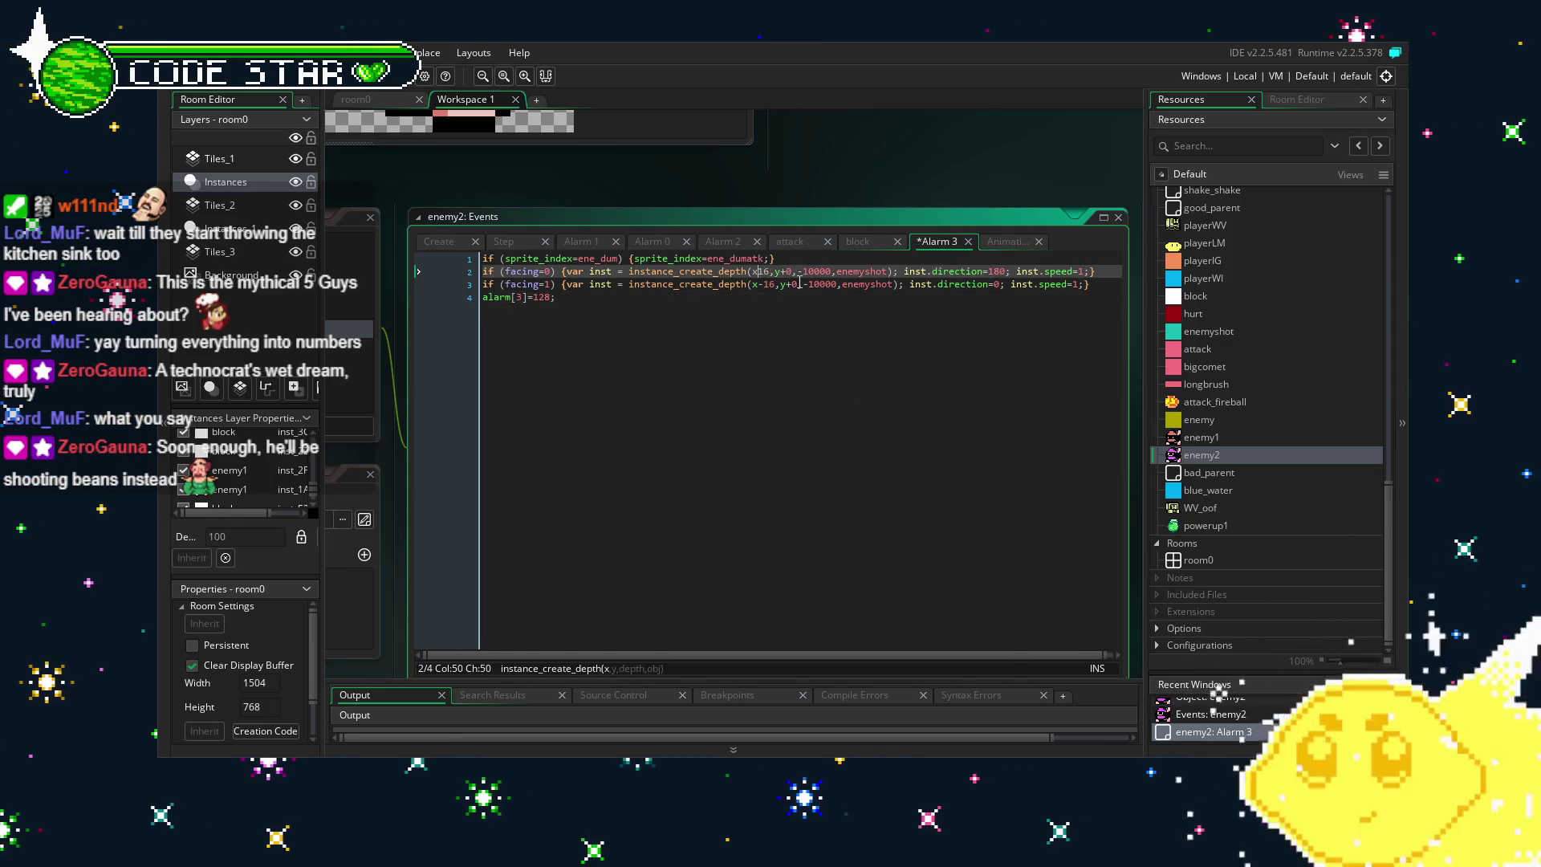
pyautogui.write('-')
pyautogui.press('Down')
pyautogui.press('BackSpace')
pyautogui.click(765, 412)
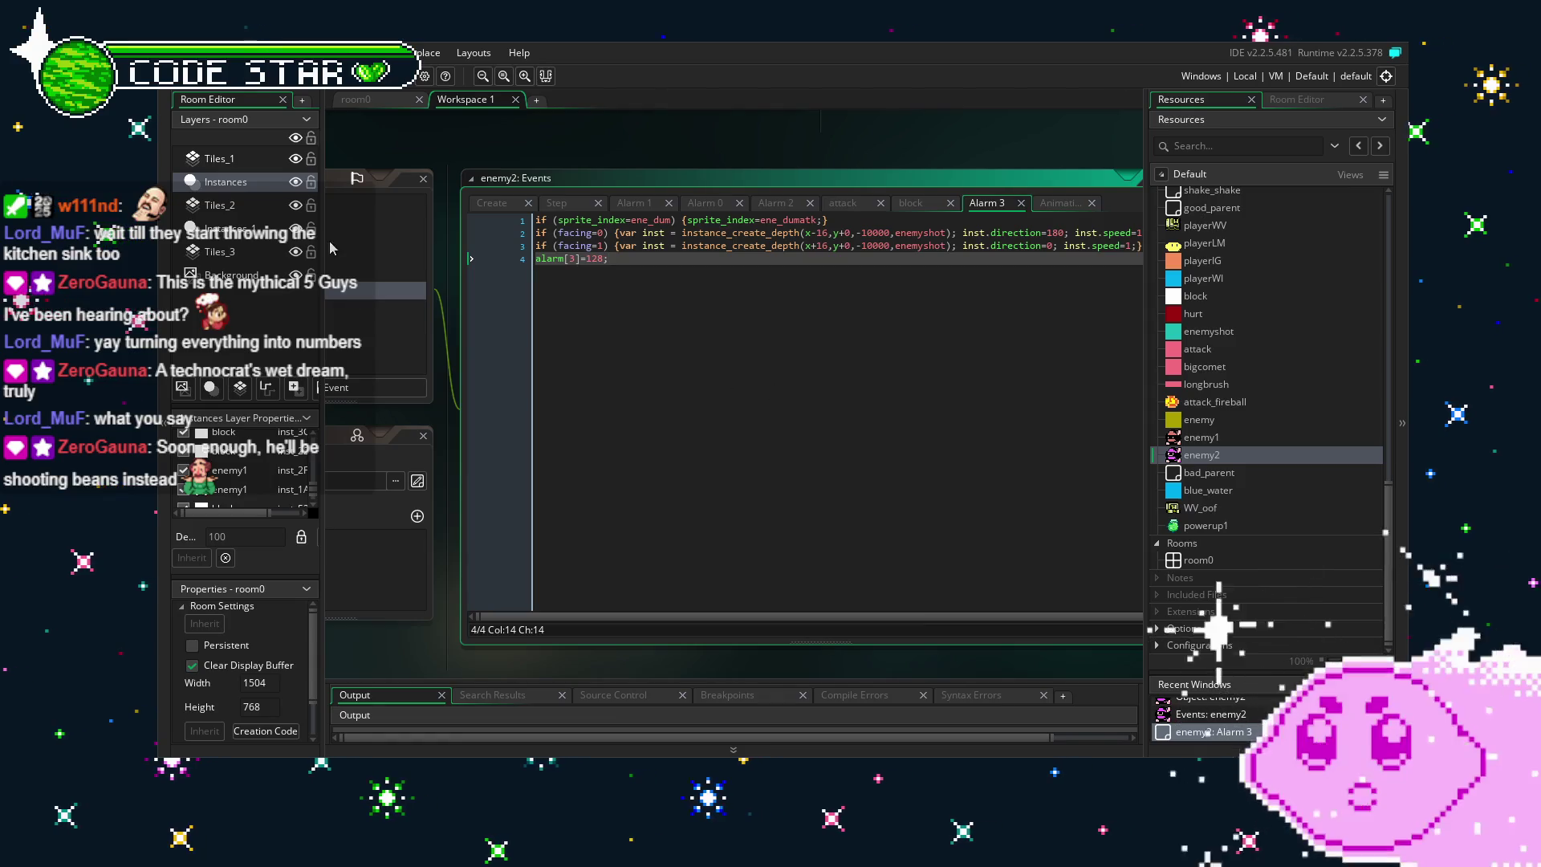
pyautogui.press('F5')
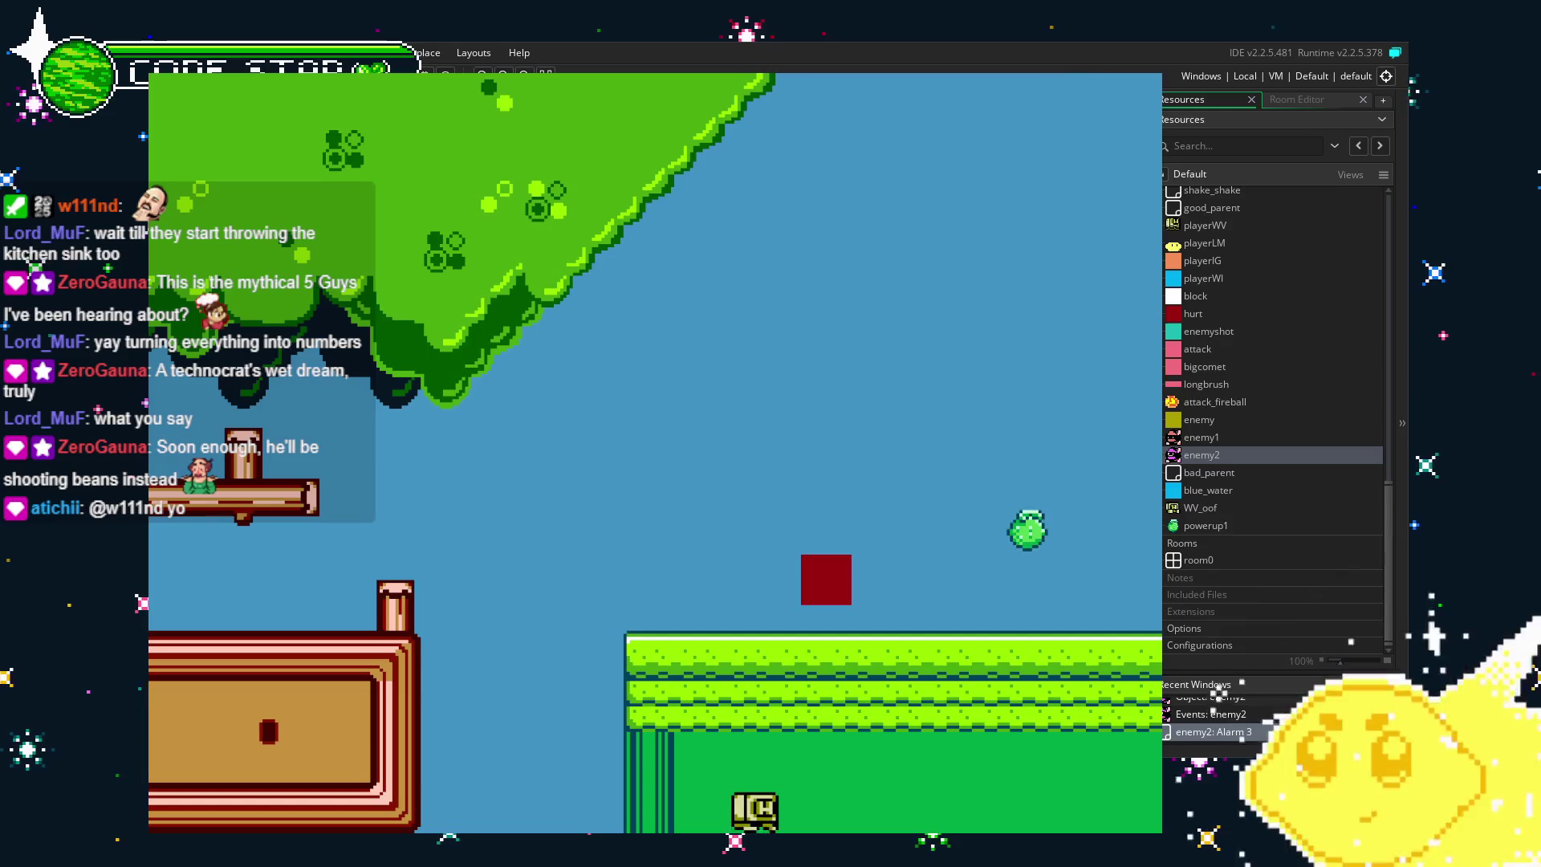
pyautogui.press('Escape')
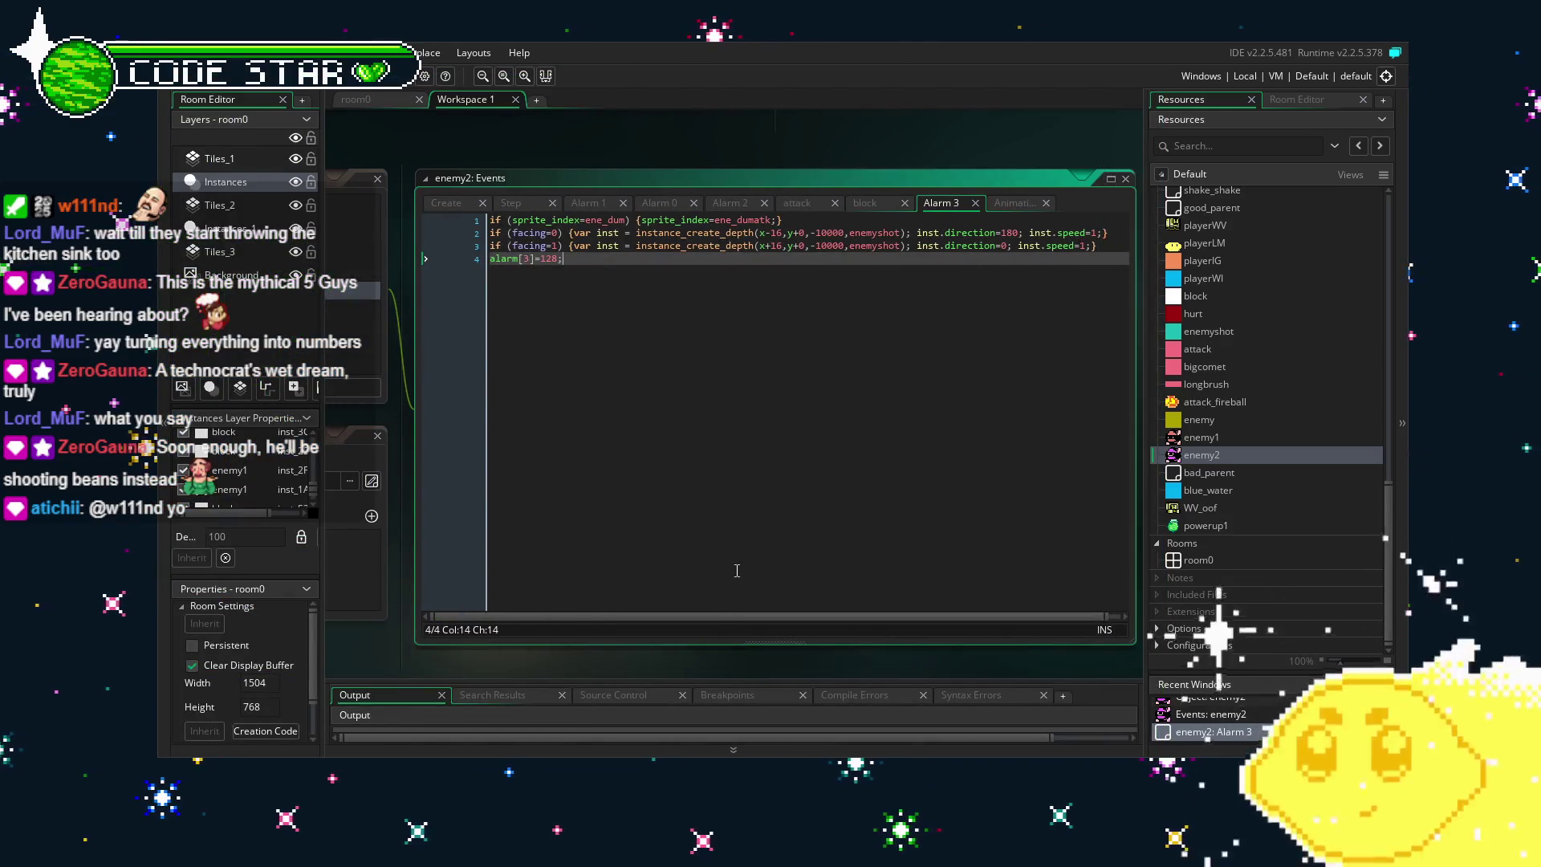
# Review enemy2's Alarm 2, Alarm 3, block, attack and Animation End code, ending on Step.
pyautogui.hscroll(-3, 747, 573)
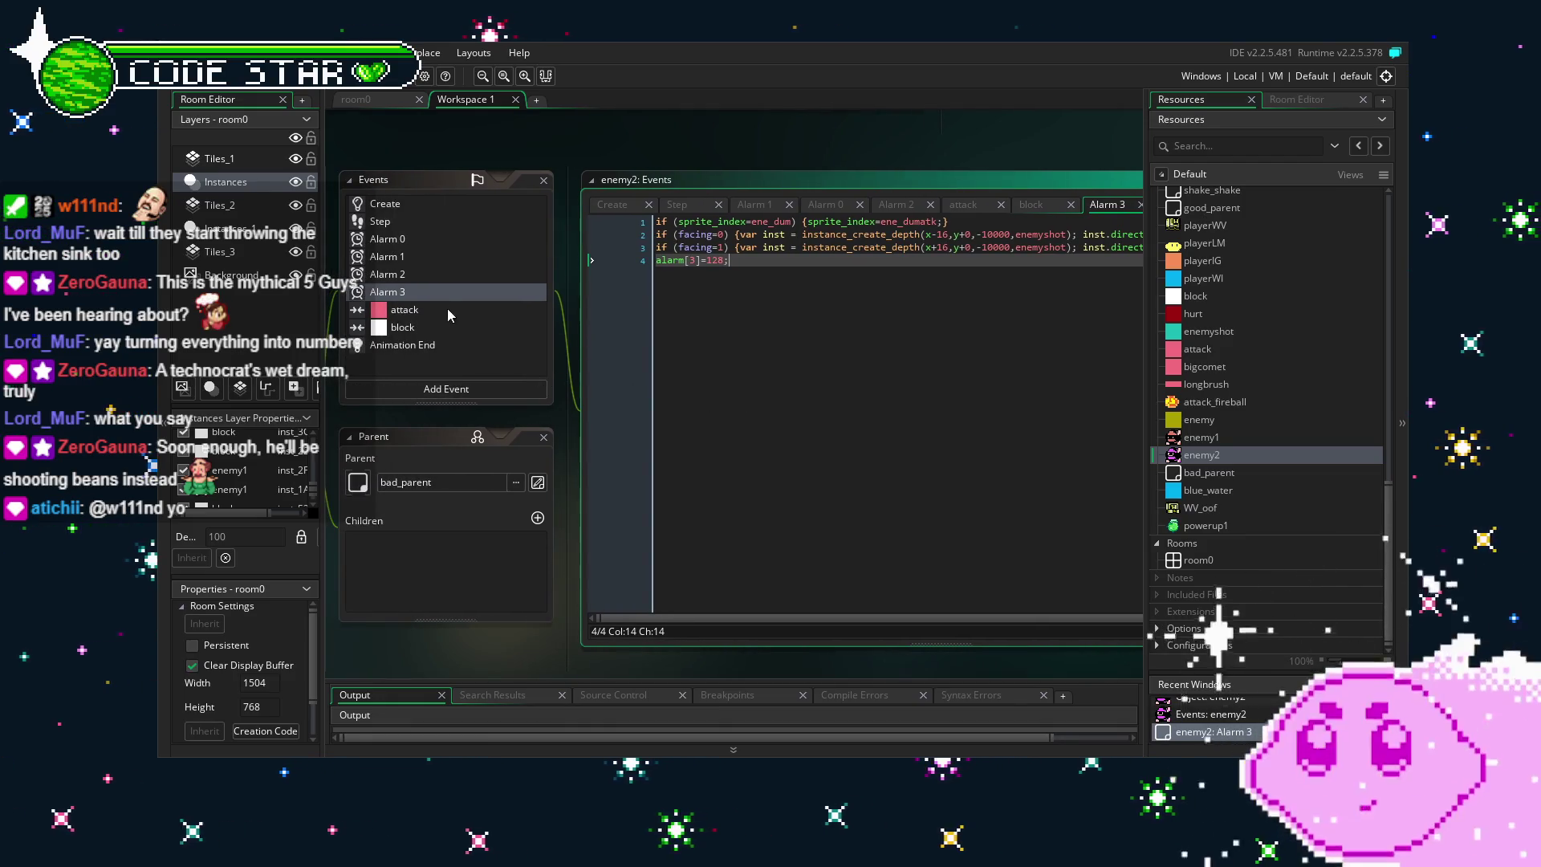
pyautogui.click(459, 274)
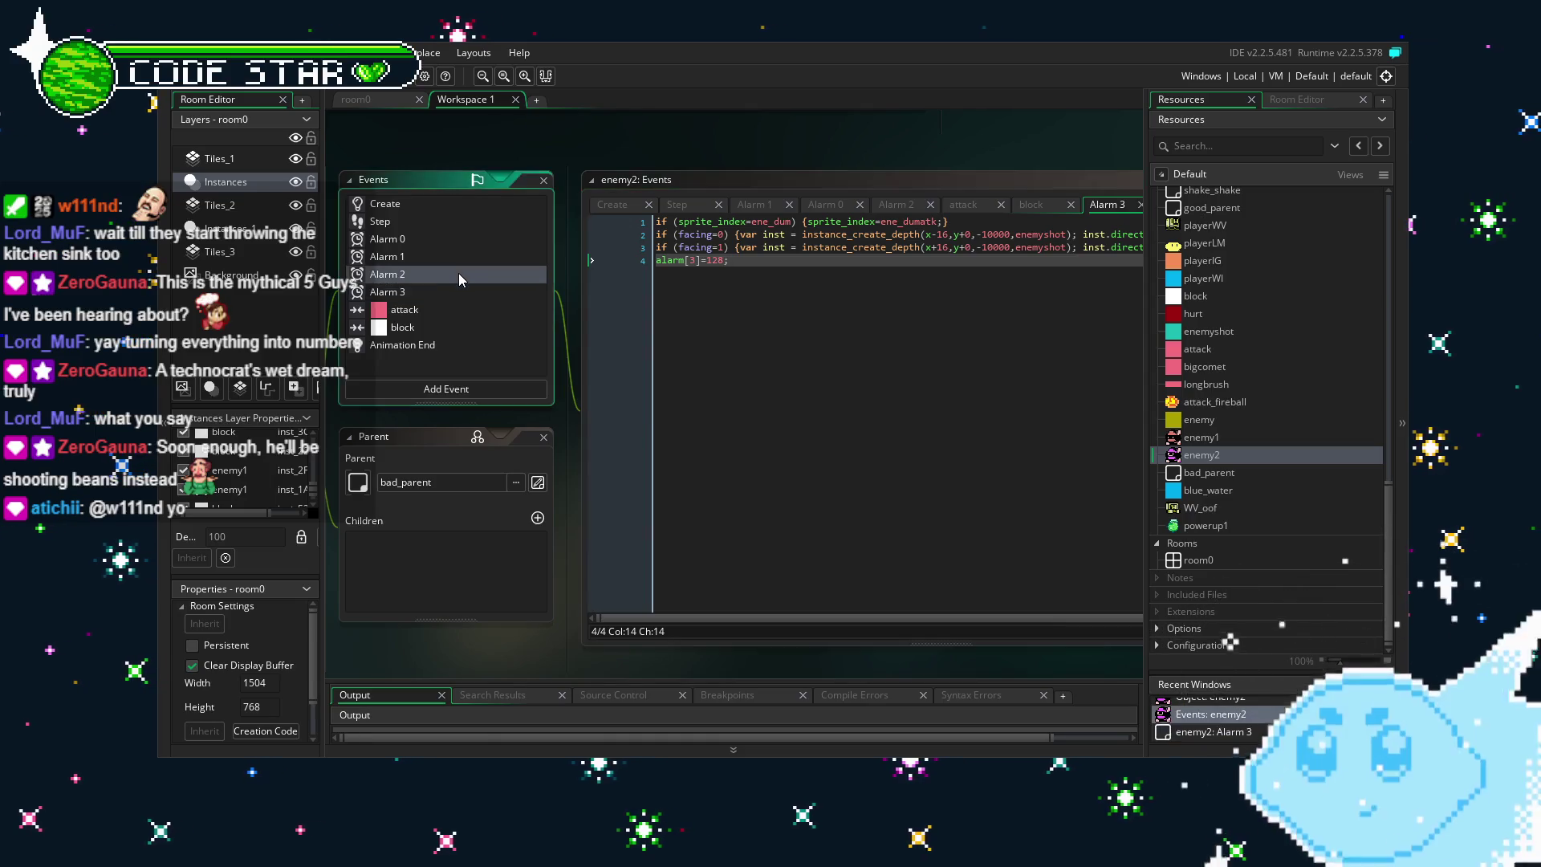
pyautogui.click(469, 292)
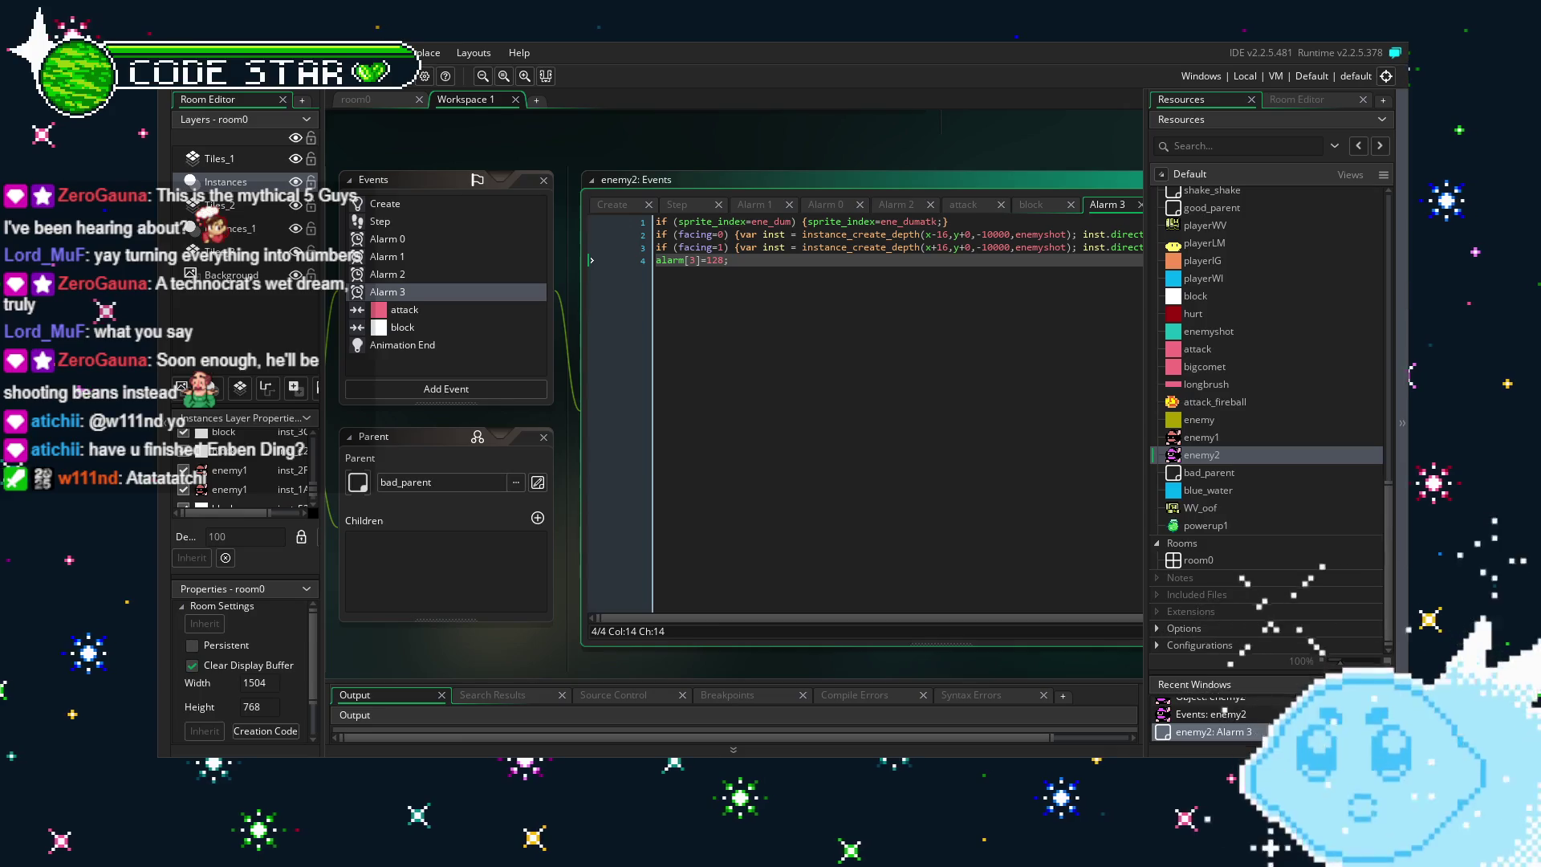
pyautogui.moveTo(516, 613); pyautogui.dragTo(577, 601)
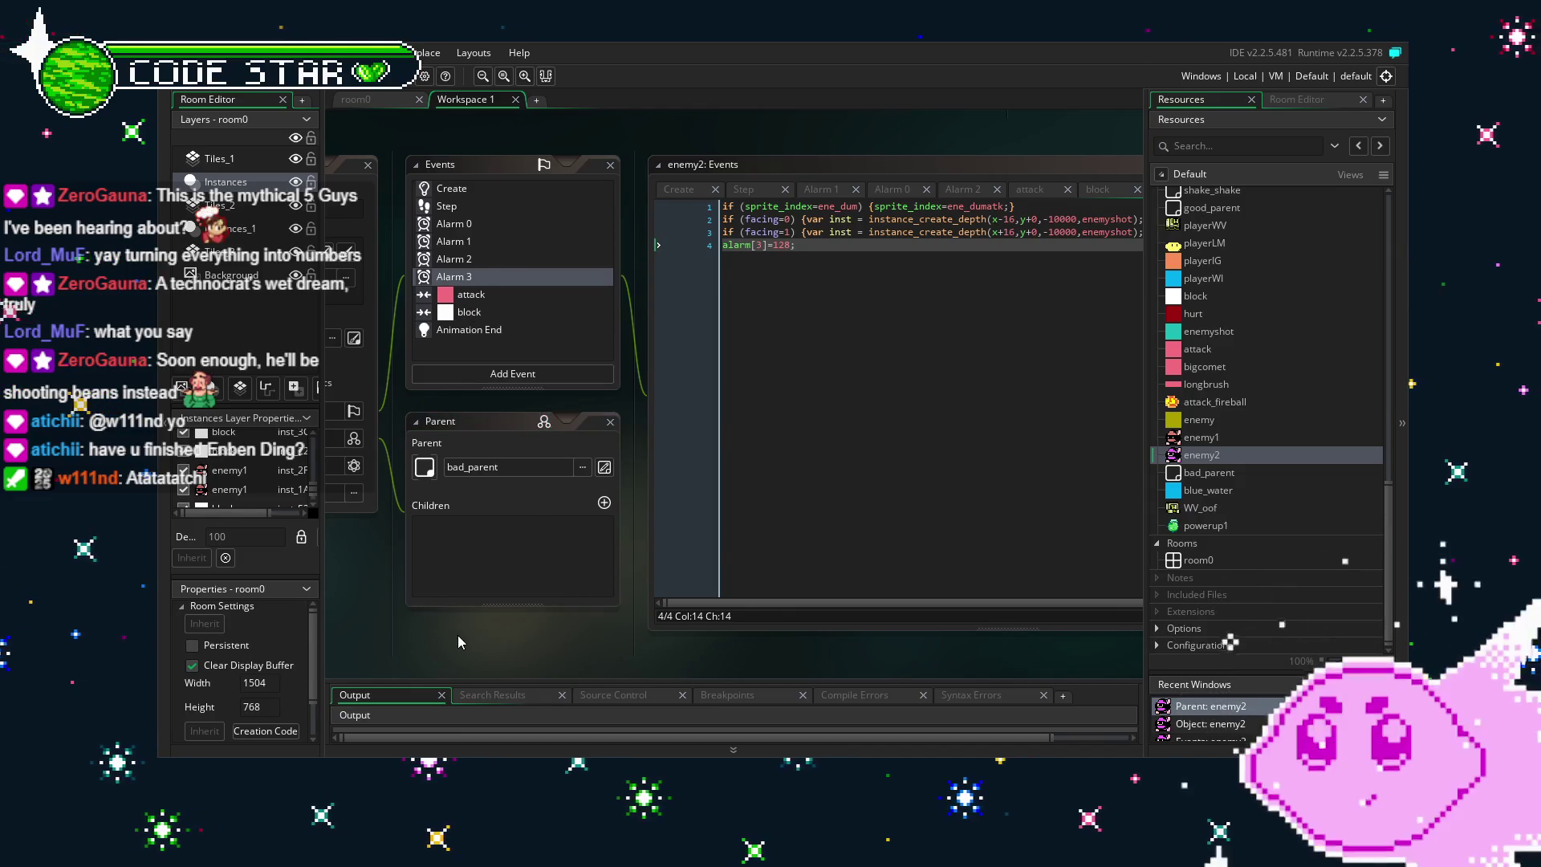
pyautogui.moveTo(458, 635); pyautogui.dragTo(488, 634)
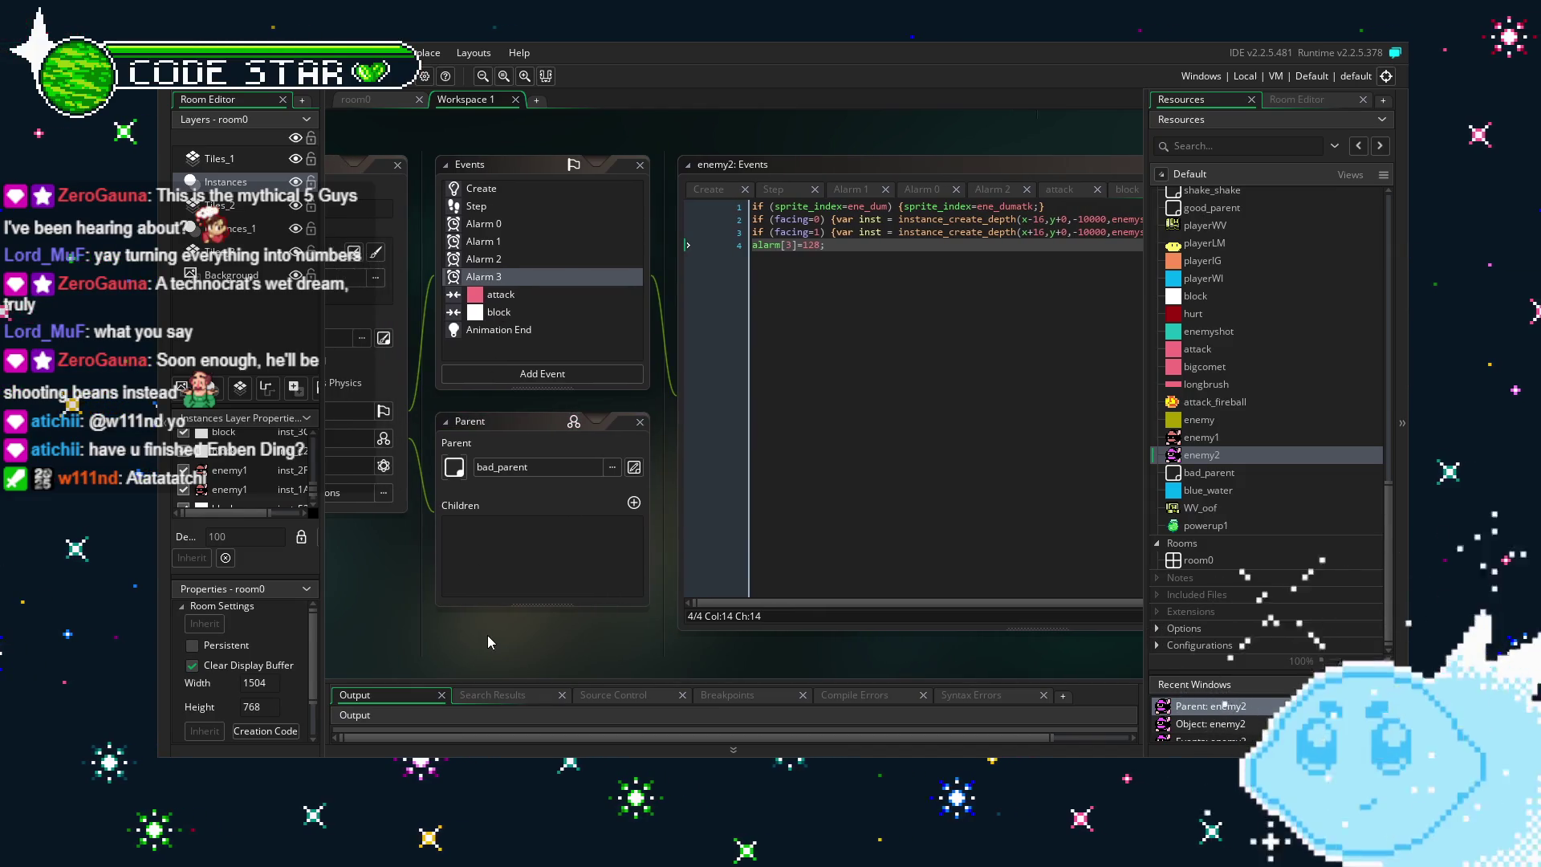
pyautogui.click(518, 312)
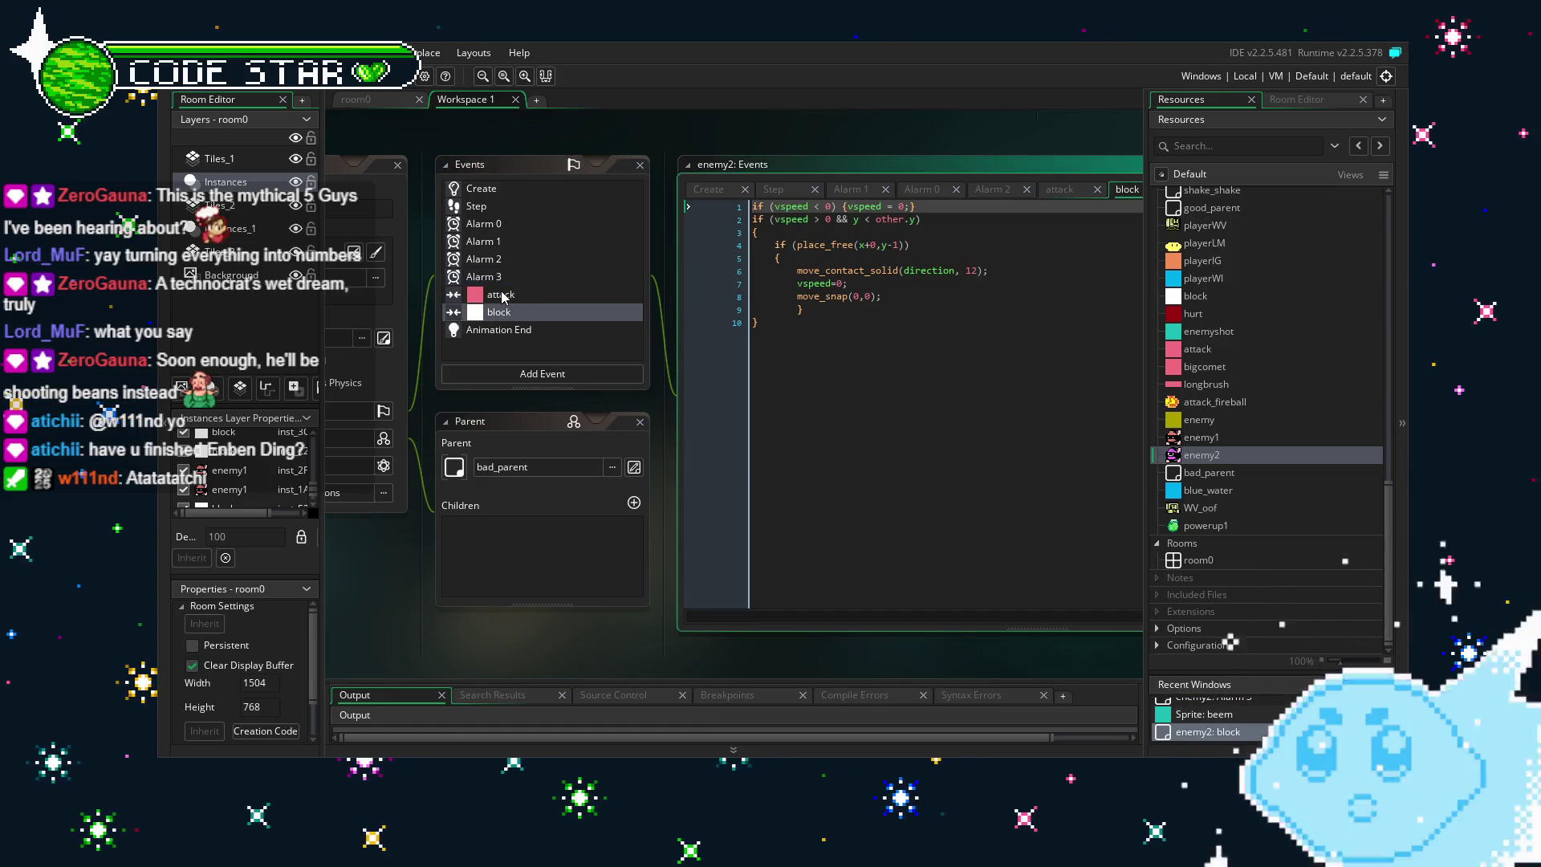
pyautogui.click(503, 295)
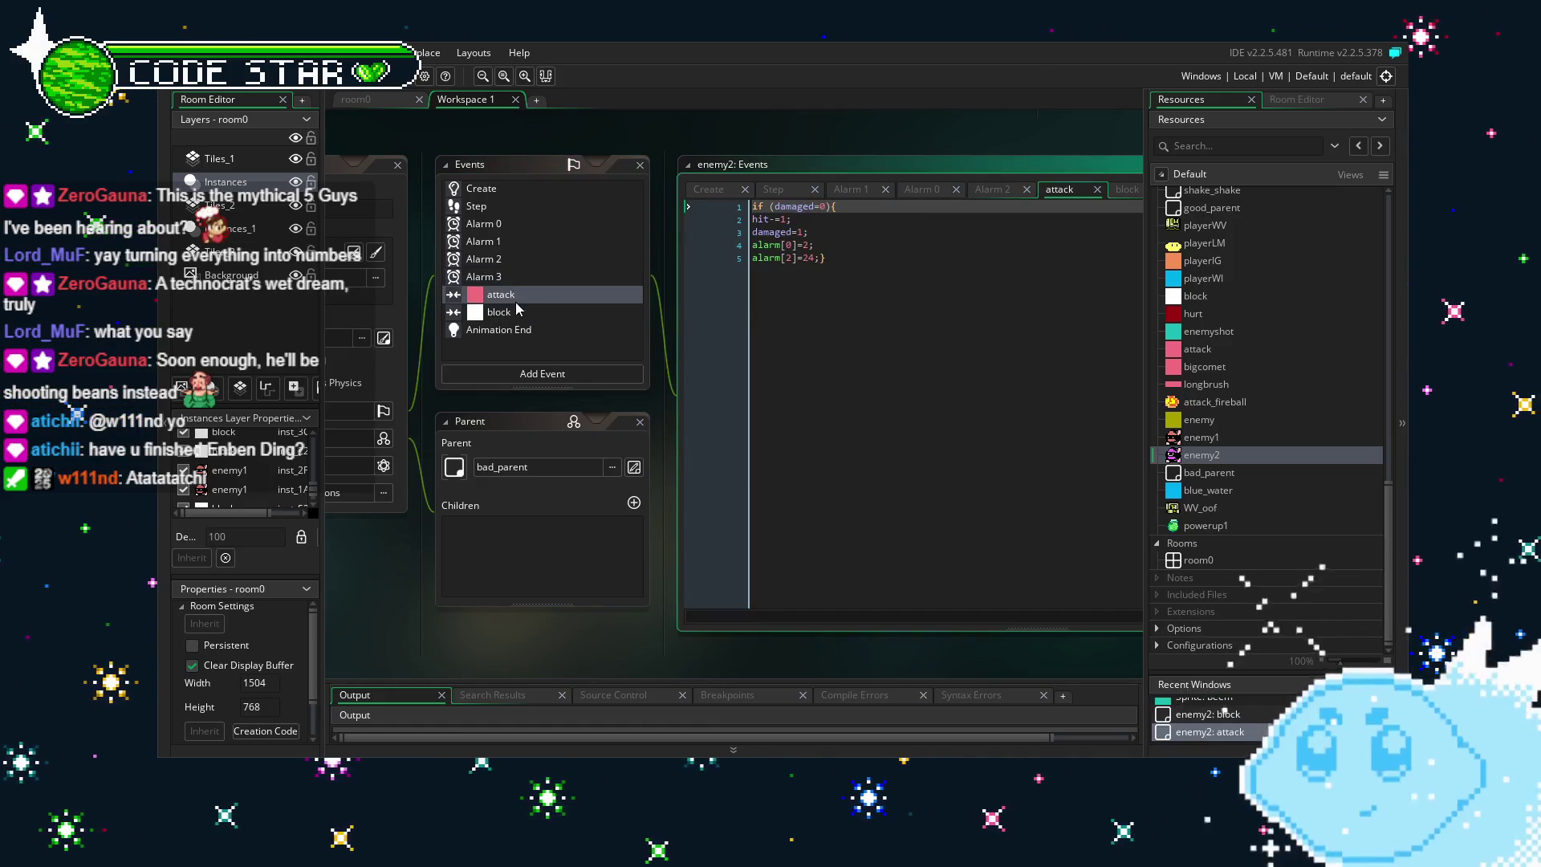
pyautogui.click(537, 330)
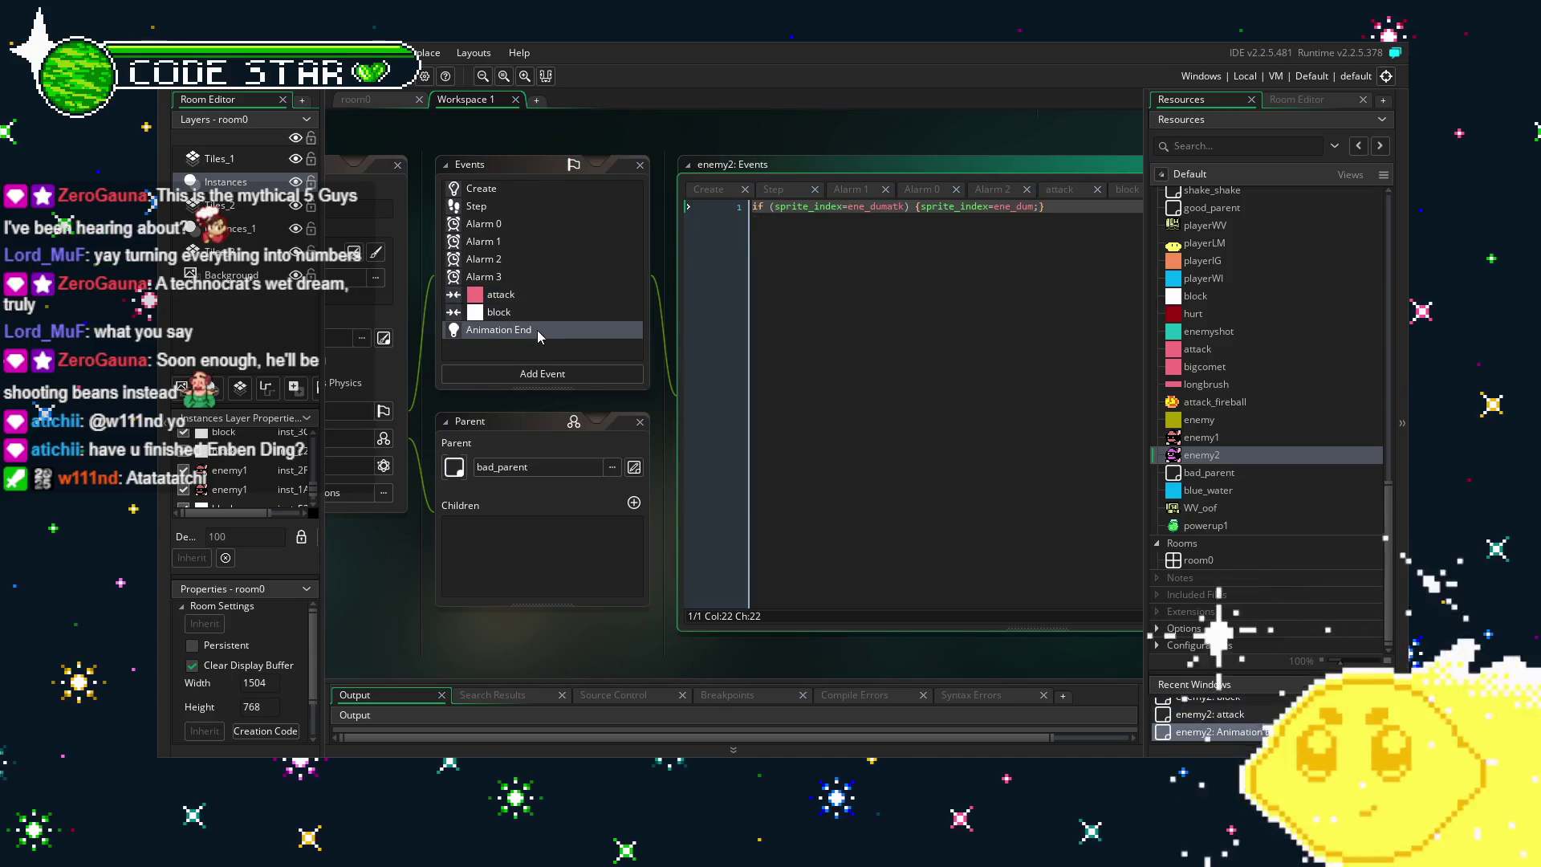
pyautogui.click(495, 208)
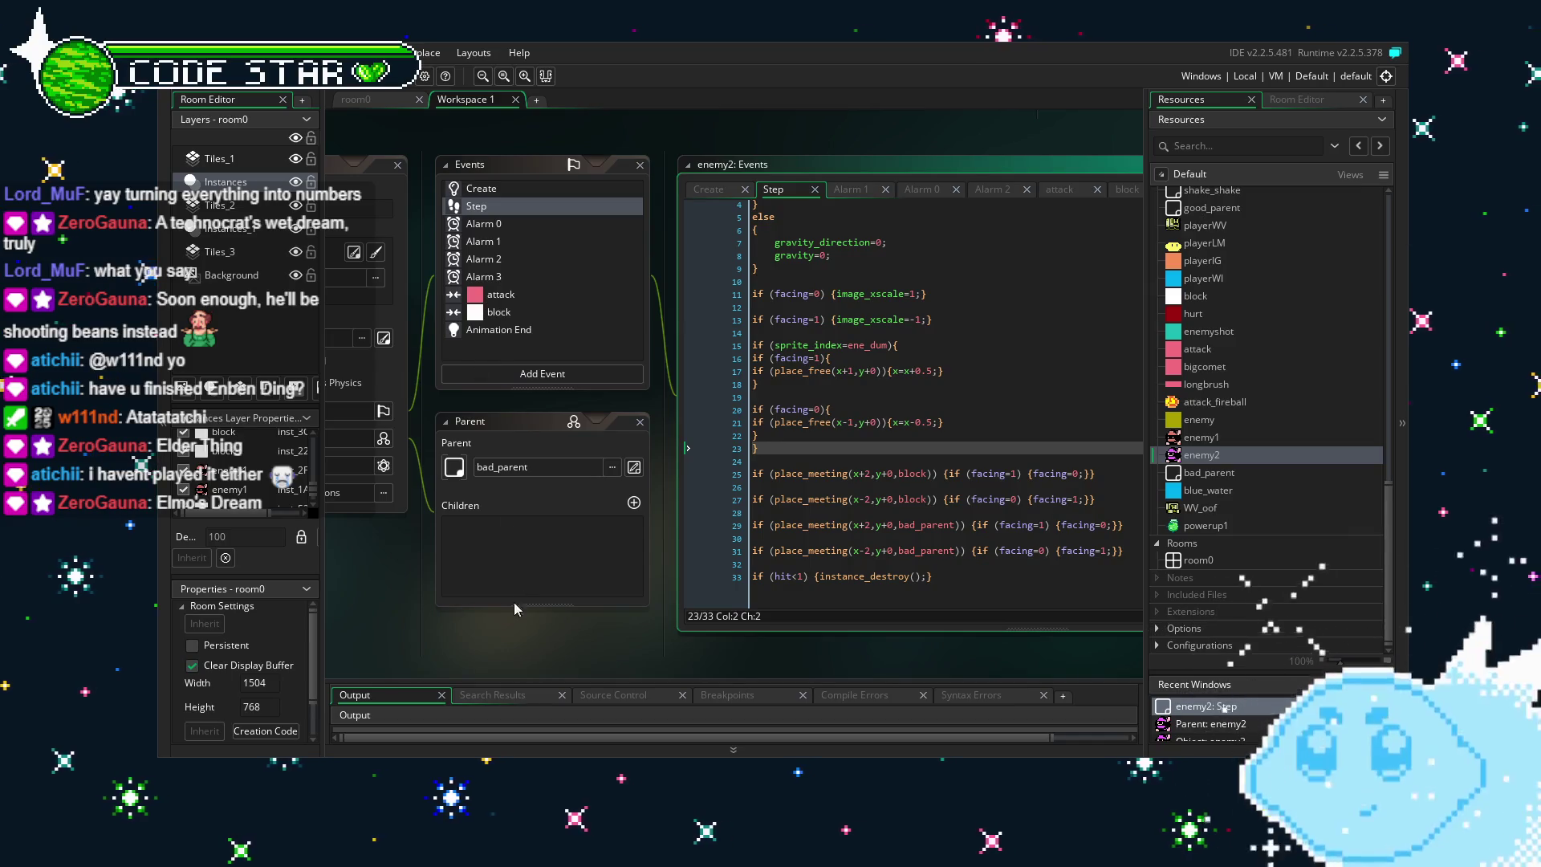
pyautogui.moveTo(539, 657); pyautogui.dragTo(575, 645)
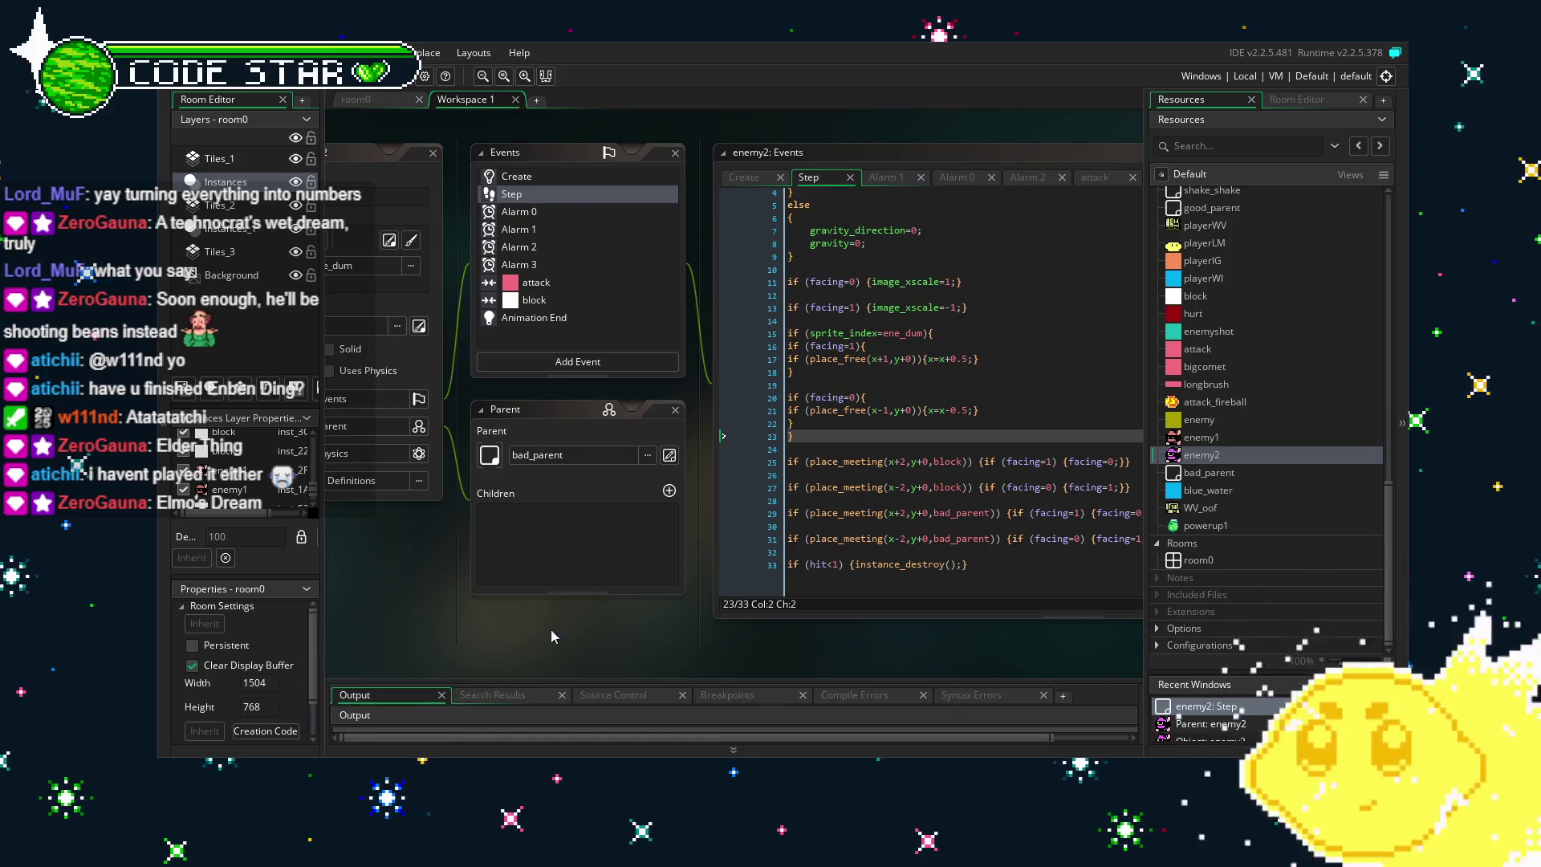
pyautogui.click(381, 101)
pyautogui.click(439, 102)
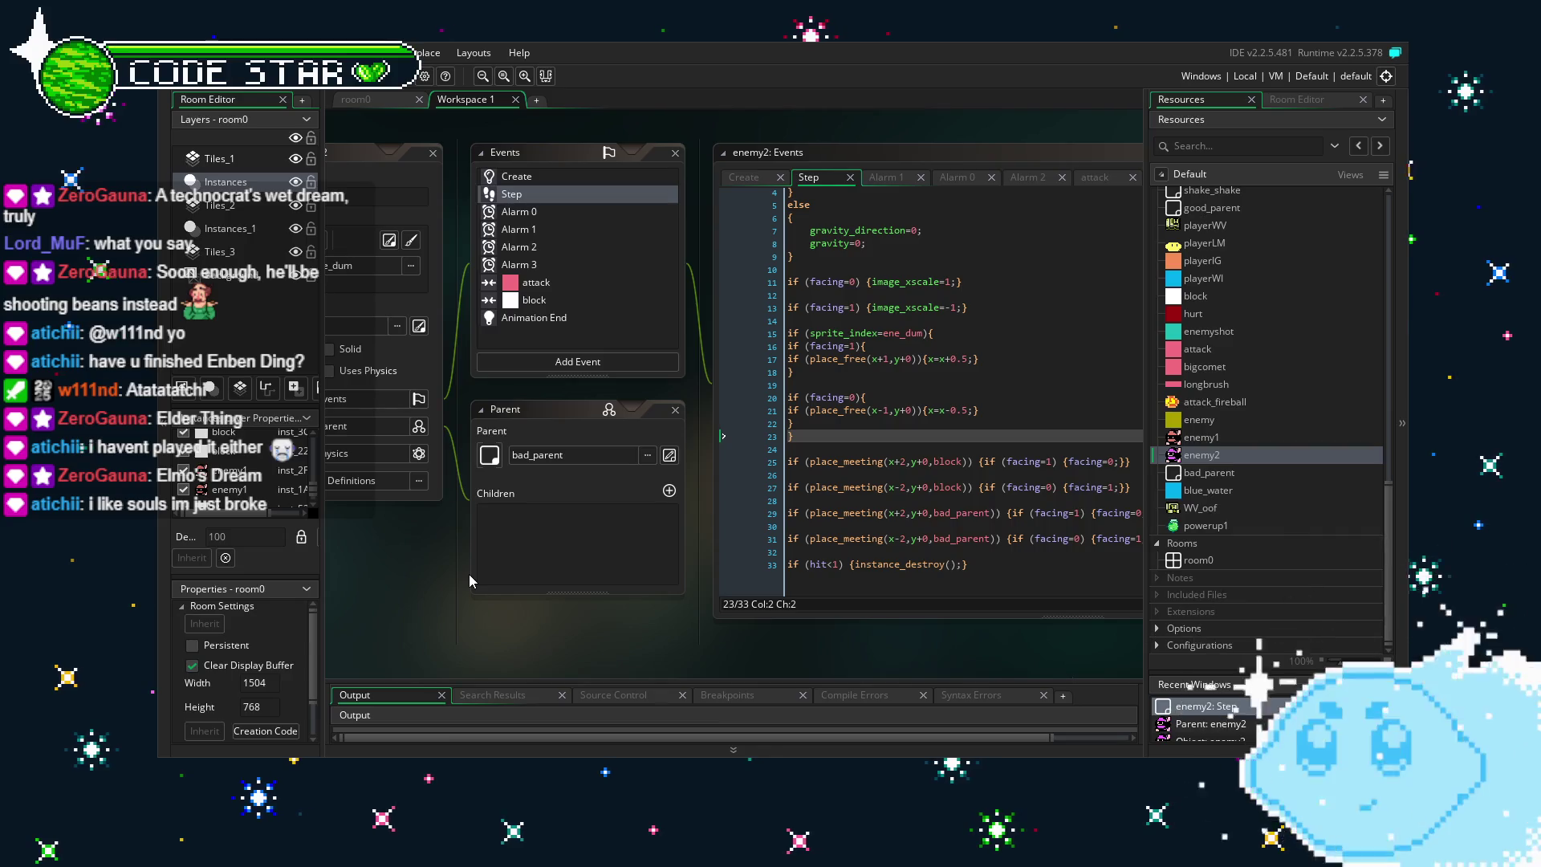
pyautogui.moveTo(455, 639); pyautogui.dragTo(469, 638)
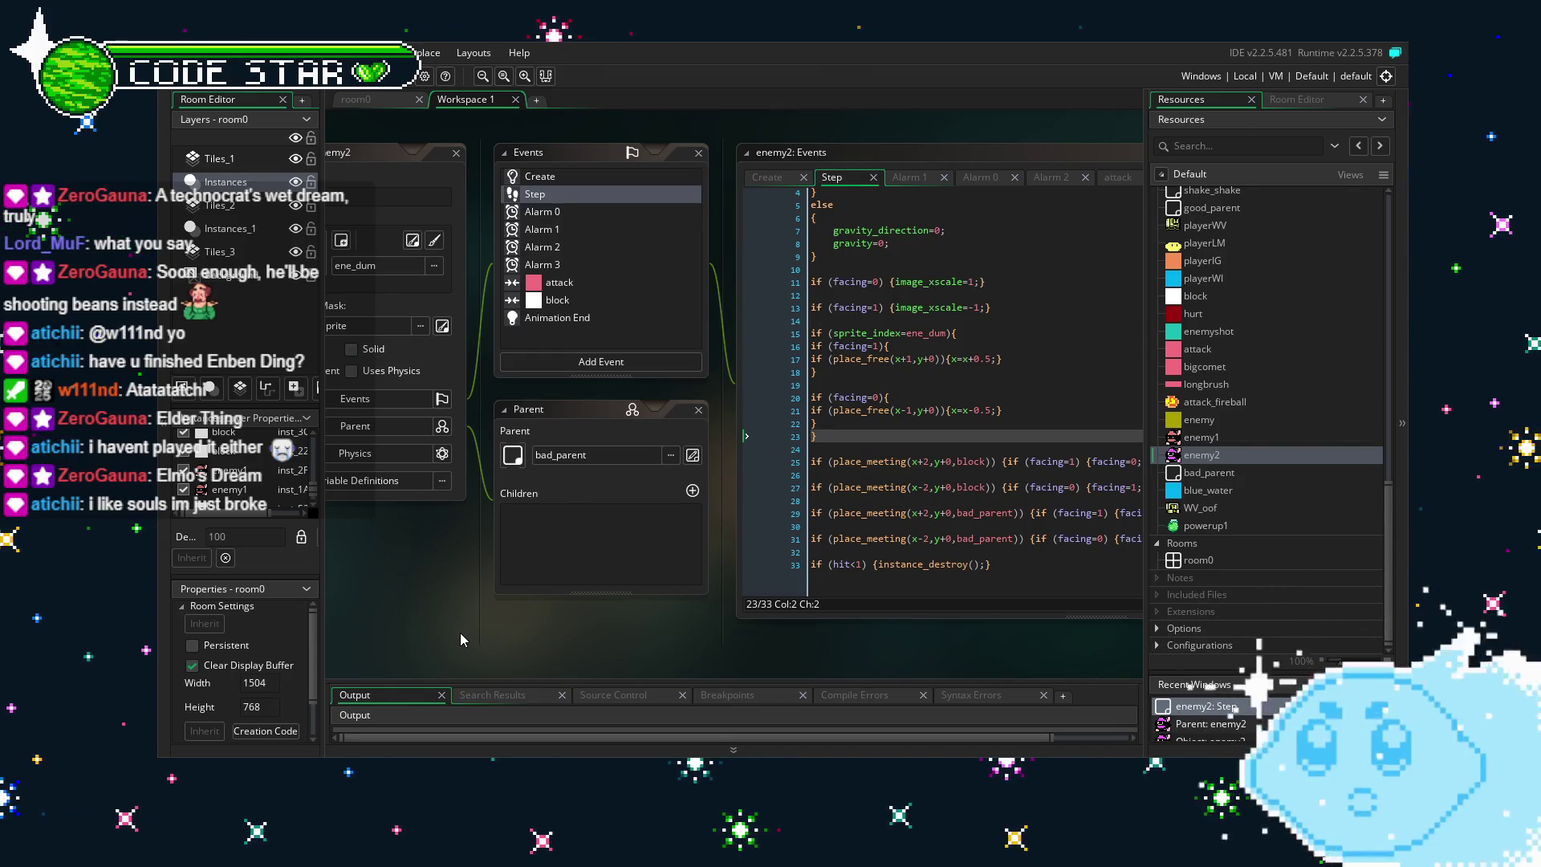
pyautogui.moveTo(470, 633)
pyautogui.mouseDown()
pyautogui.moveTo(503, 634)
pyautogui.moveTo(466, 666)
pyautogui.moveTo(416, 663)
pyautogui.mouseUp()
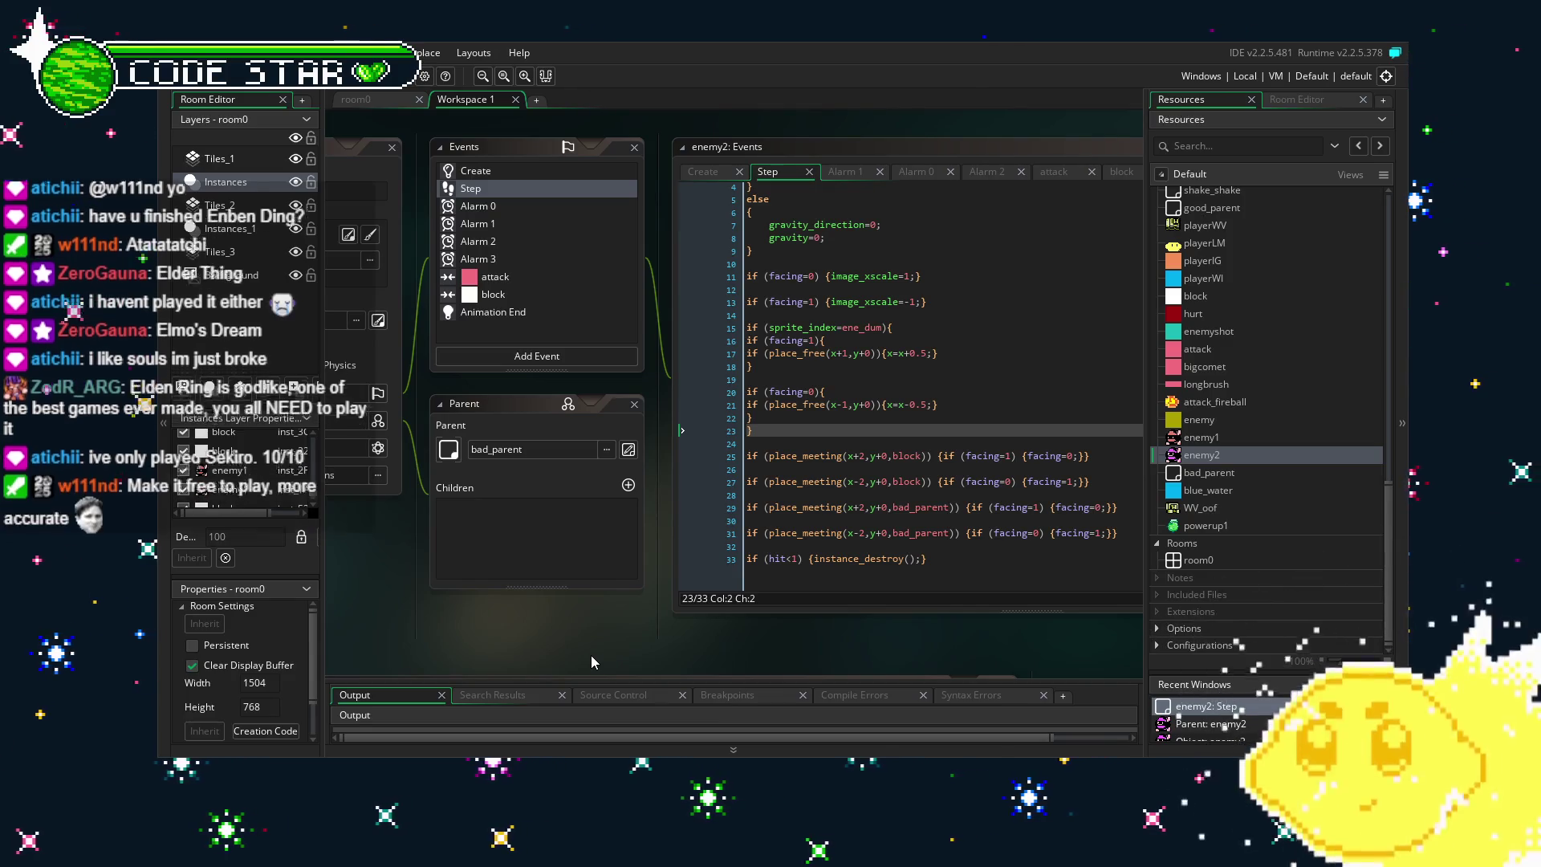
pyautogui.moveTo(493, 637)
pyautogui.mouseDown()
pyautogui.moveTo(586, 638)
pyautogui.moveTo(570, 638)
pyautogui.mouseUp()
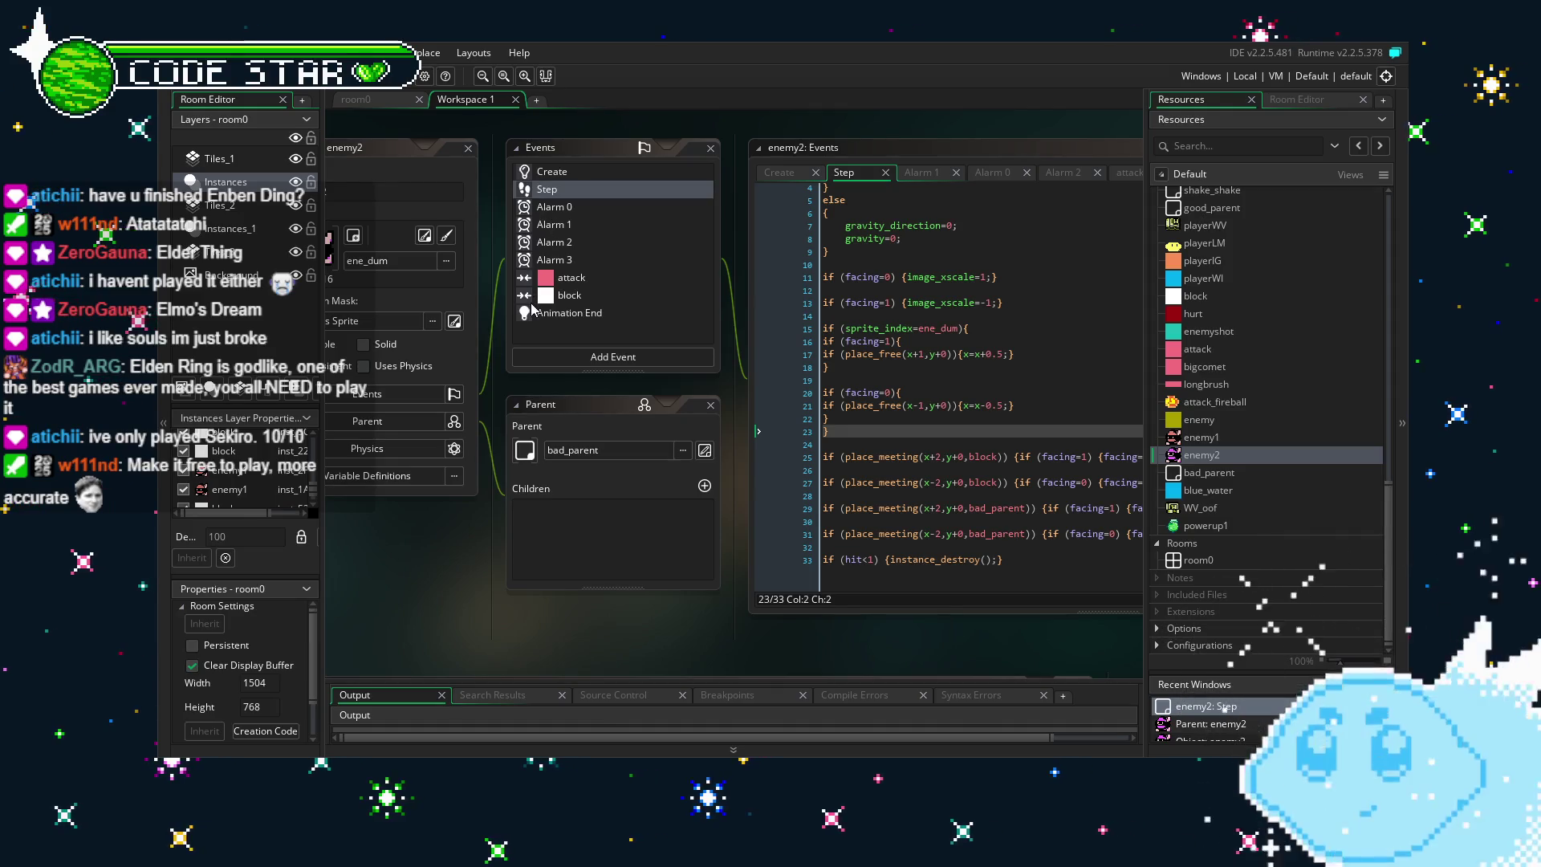
pyautogui.moveTo(447, 532); pyautogui.dragTo(488, 573)
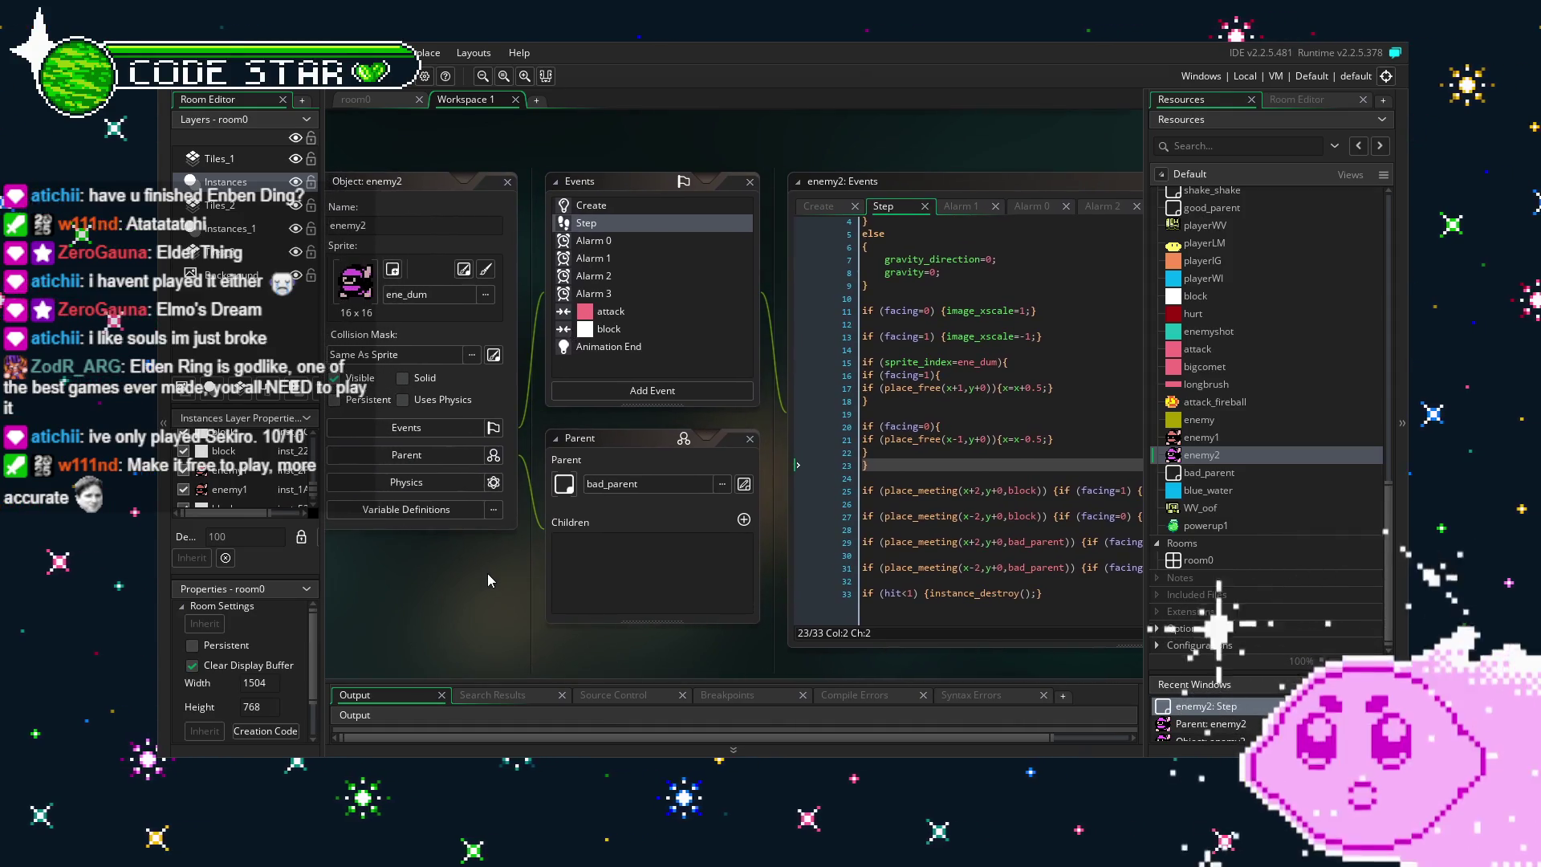
# Browse enemy2's Alarm 0-2, Animation End, Create and attack events, ending on Alarm 3.
pyautogui.click(623, 244)
pyautogui.click(643, 254)
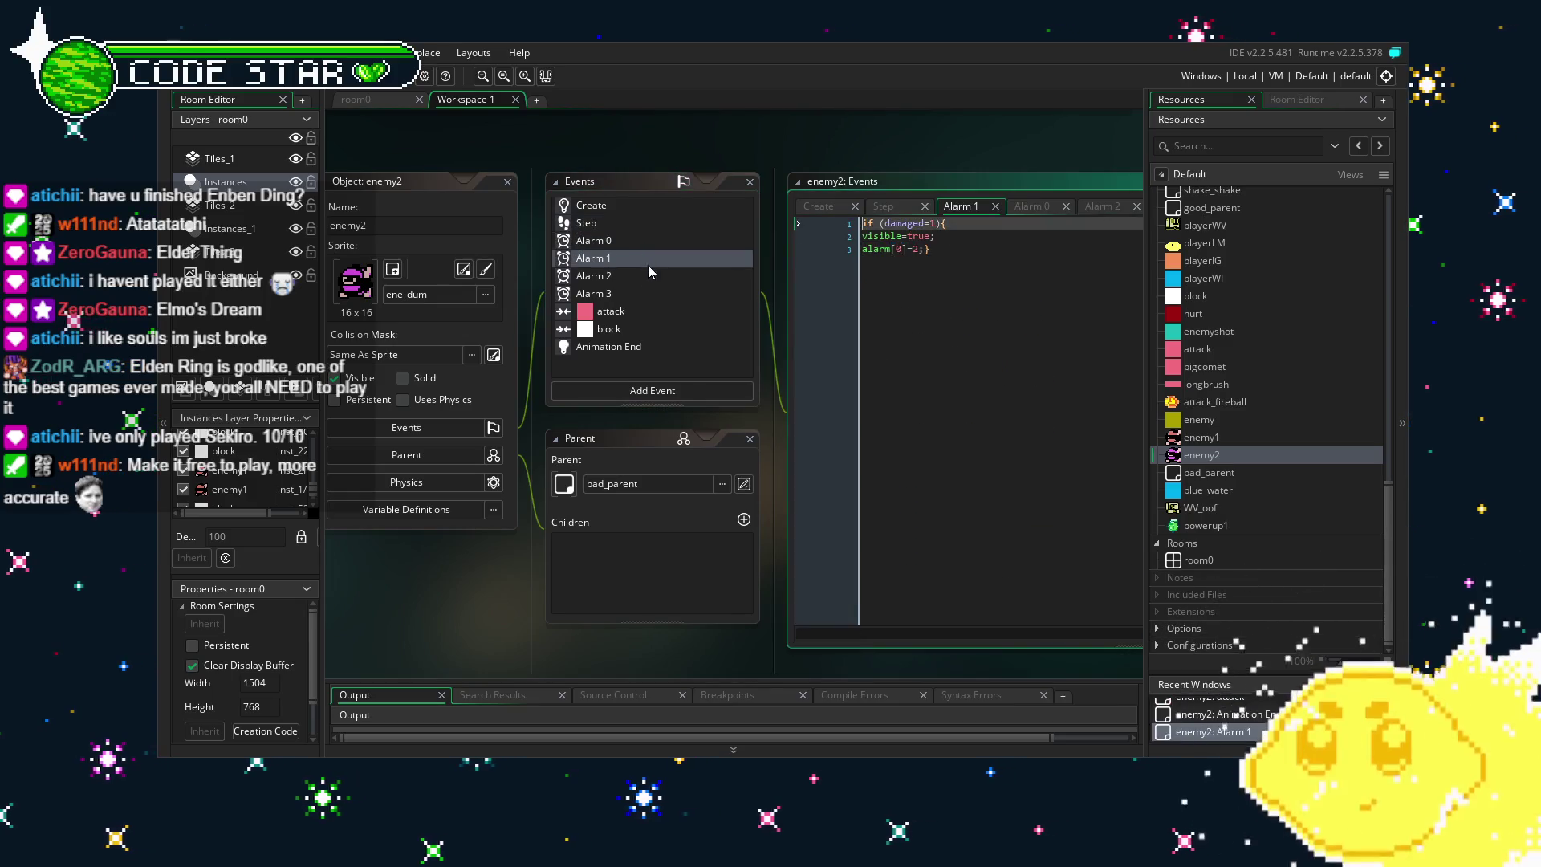
pyautogui.click(649, 276)
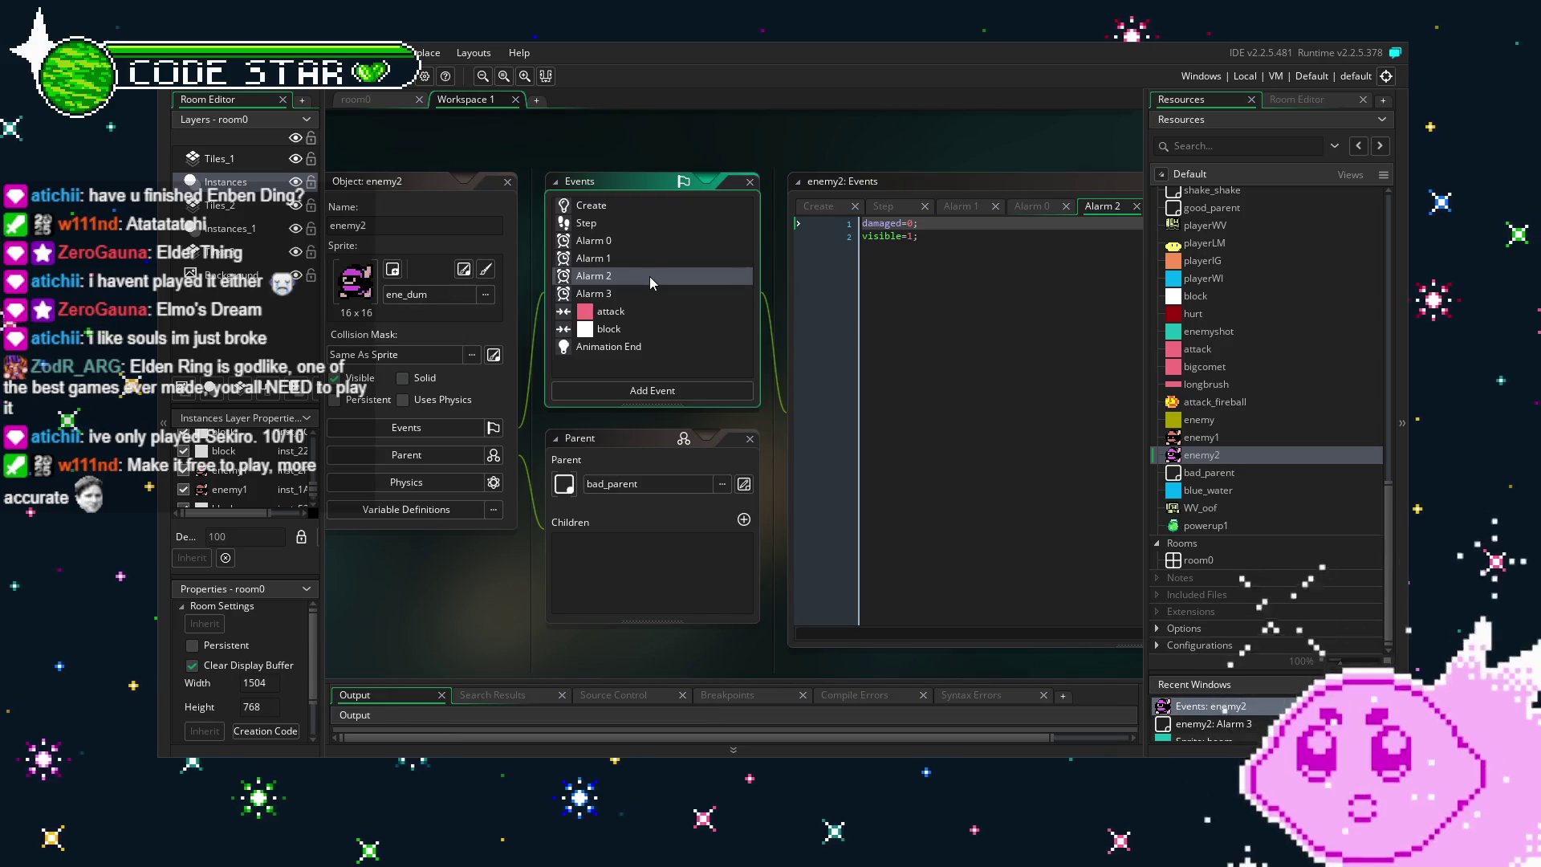
pyautogui.click(644, 347)
pyautogui.click(639, 207)
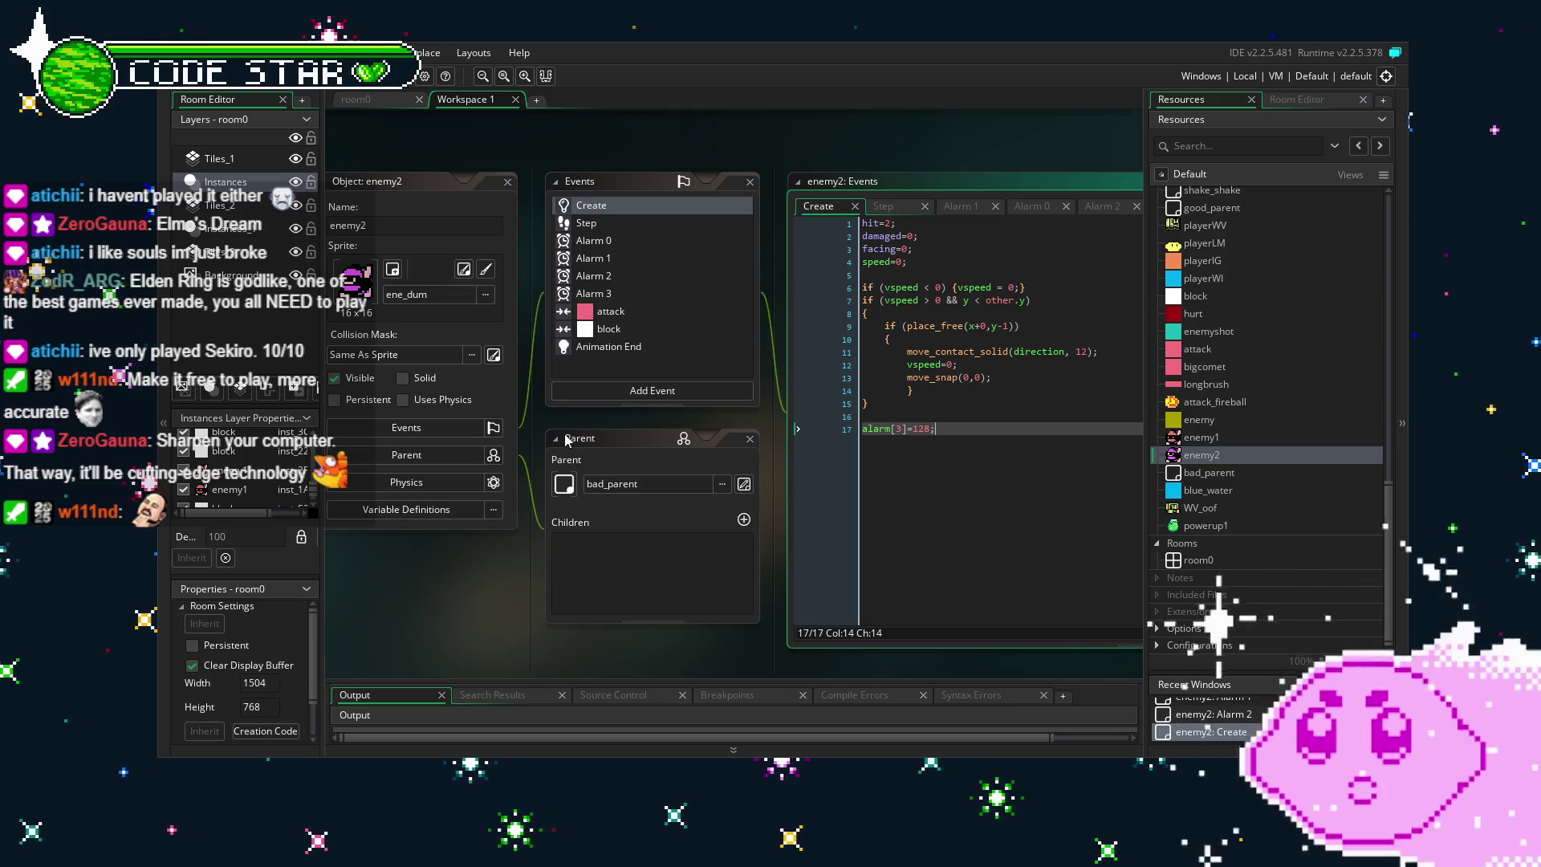
pyautogui.moveTo(494, 595); pyautogui.dragTo(483, 595)
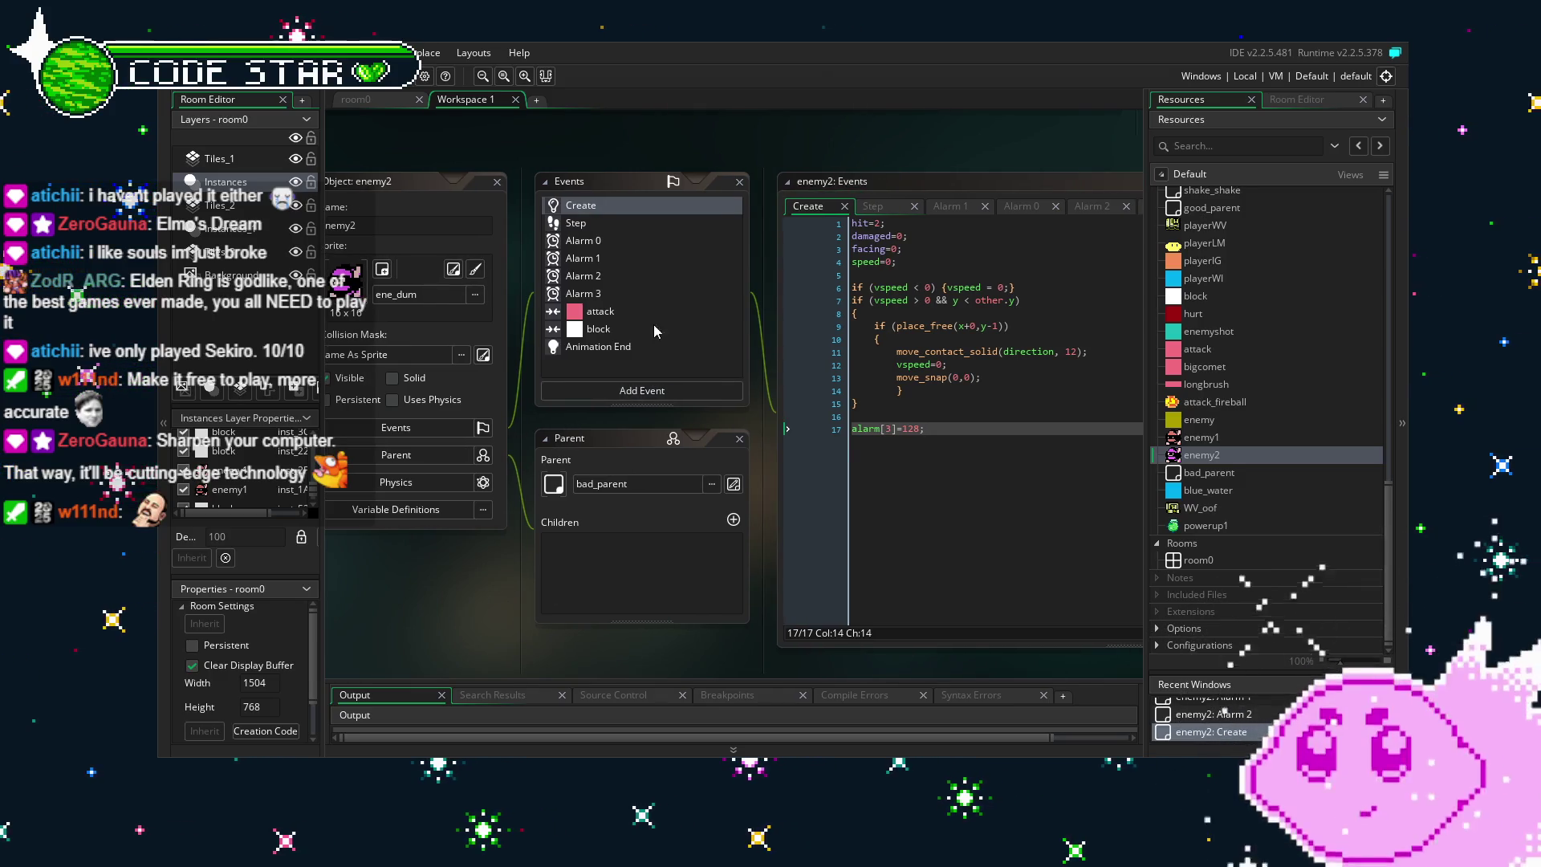
pyautogui.click(619, 346)
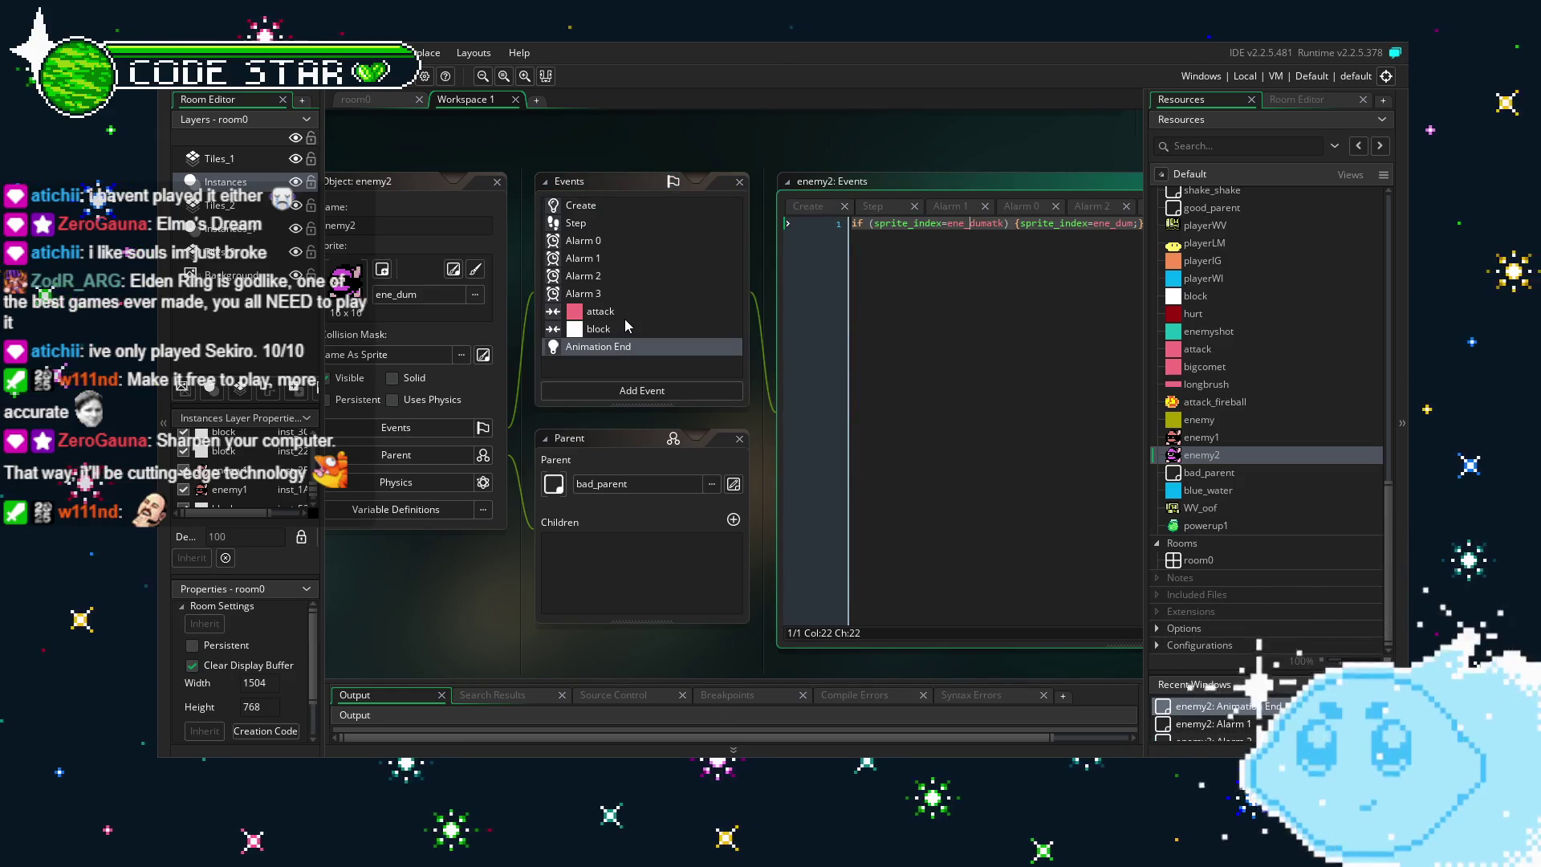
pyautogui.click(623, 316)
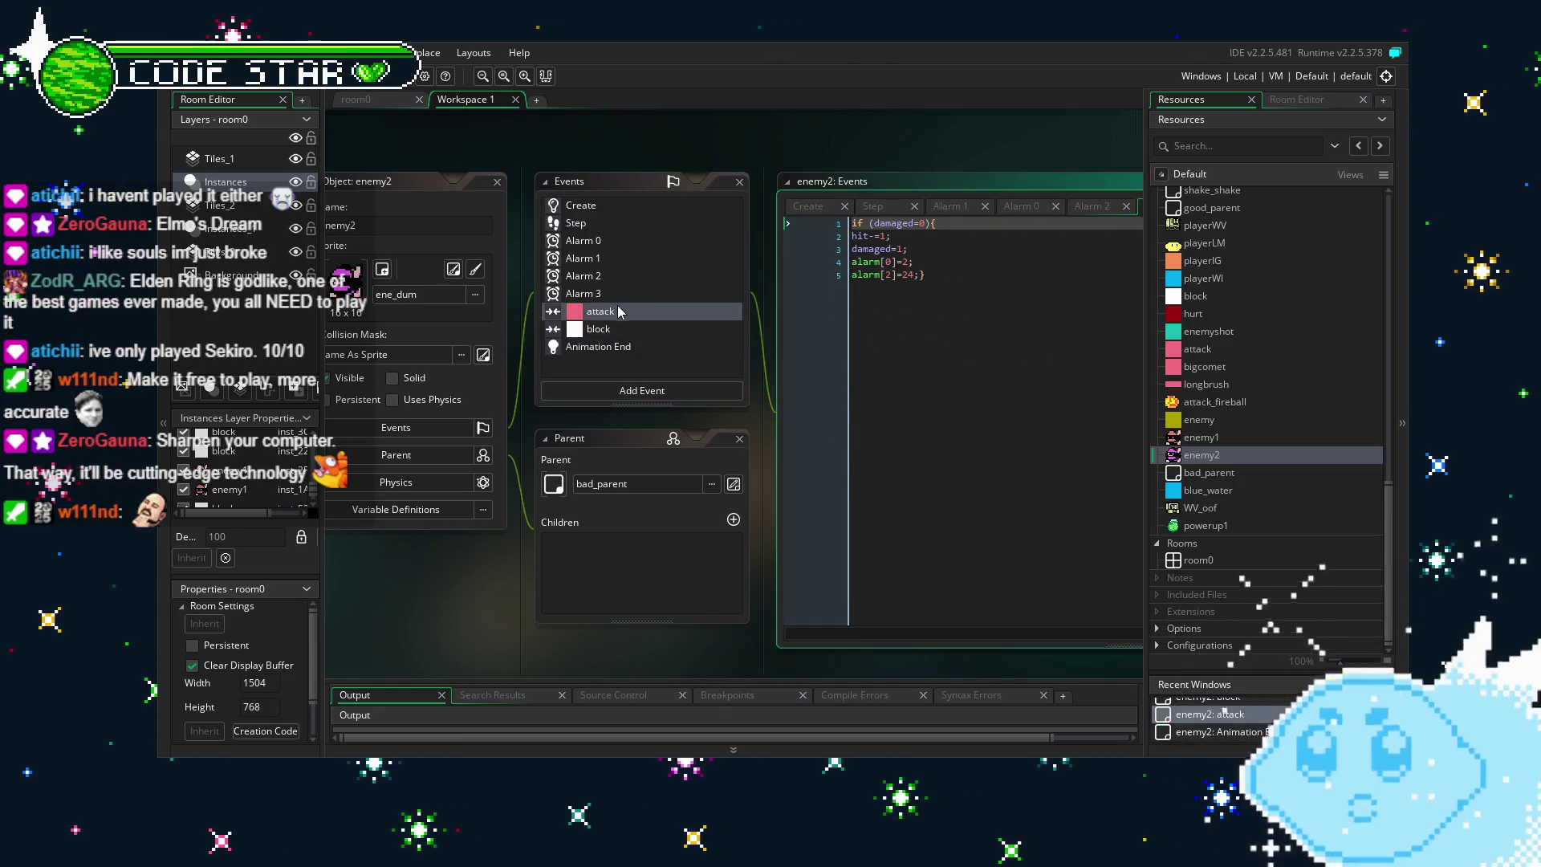
pyautogui.click(616, 293)
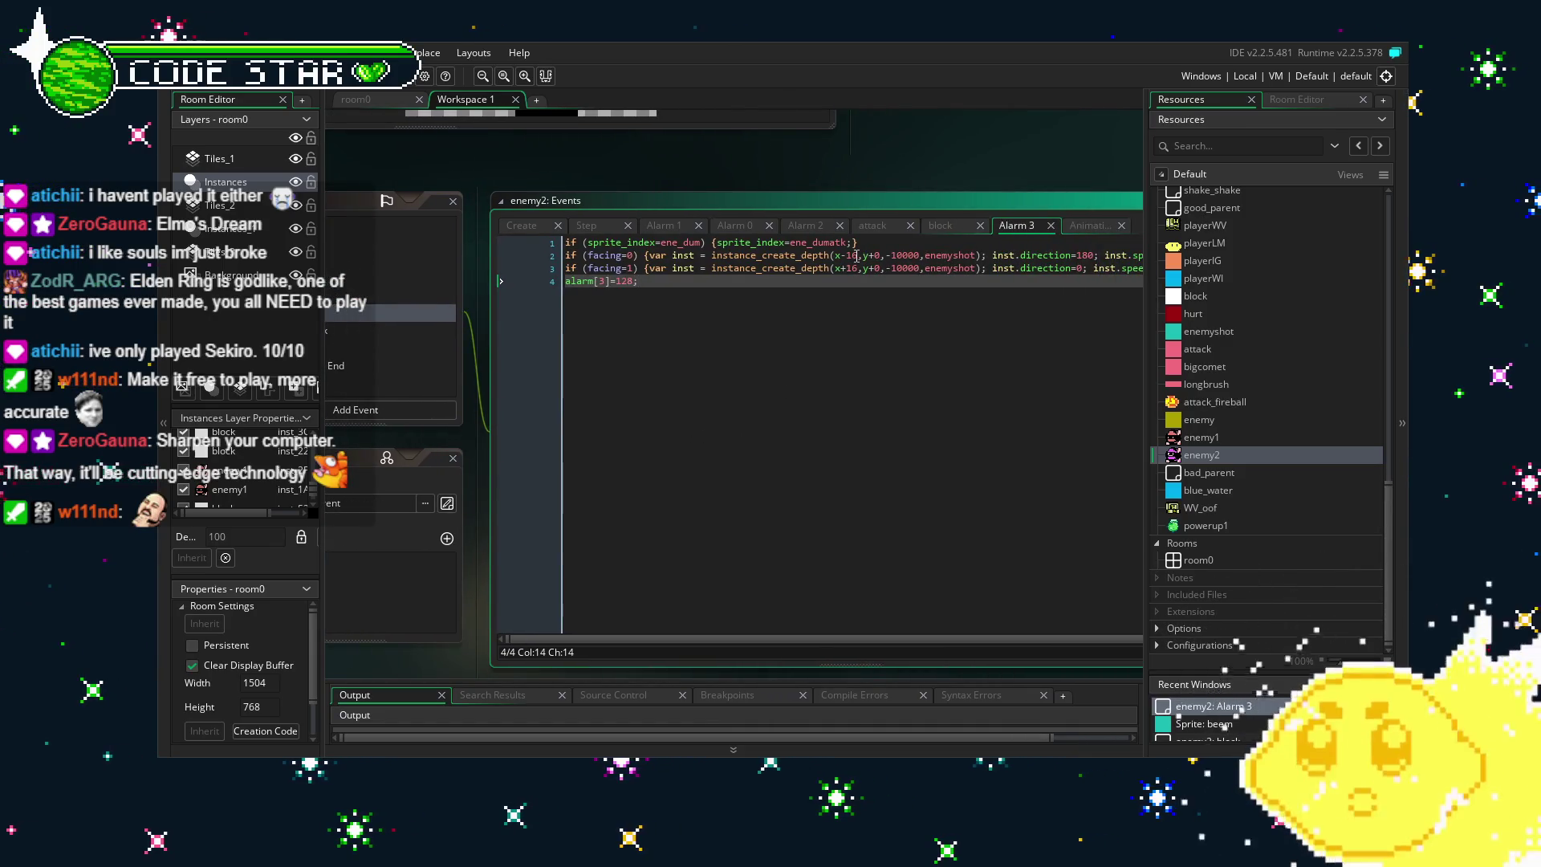
# Change Alarm 3's shot offsets from x-16/x+16 to x-20/x+20 and run the game with F5.
pyautogui.click(857, 255)
pyautogui.press('BackSpace')
pyautogui.press('BackSpace')
pyautogui.write('20')
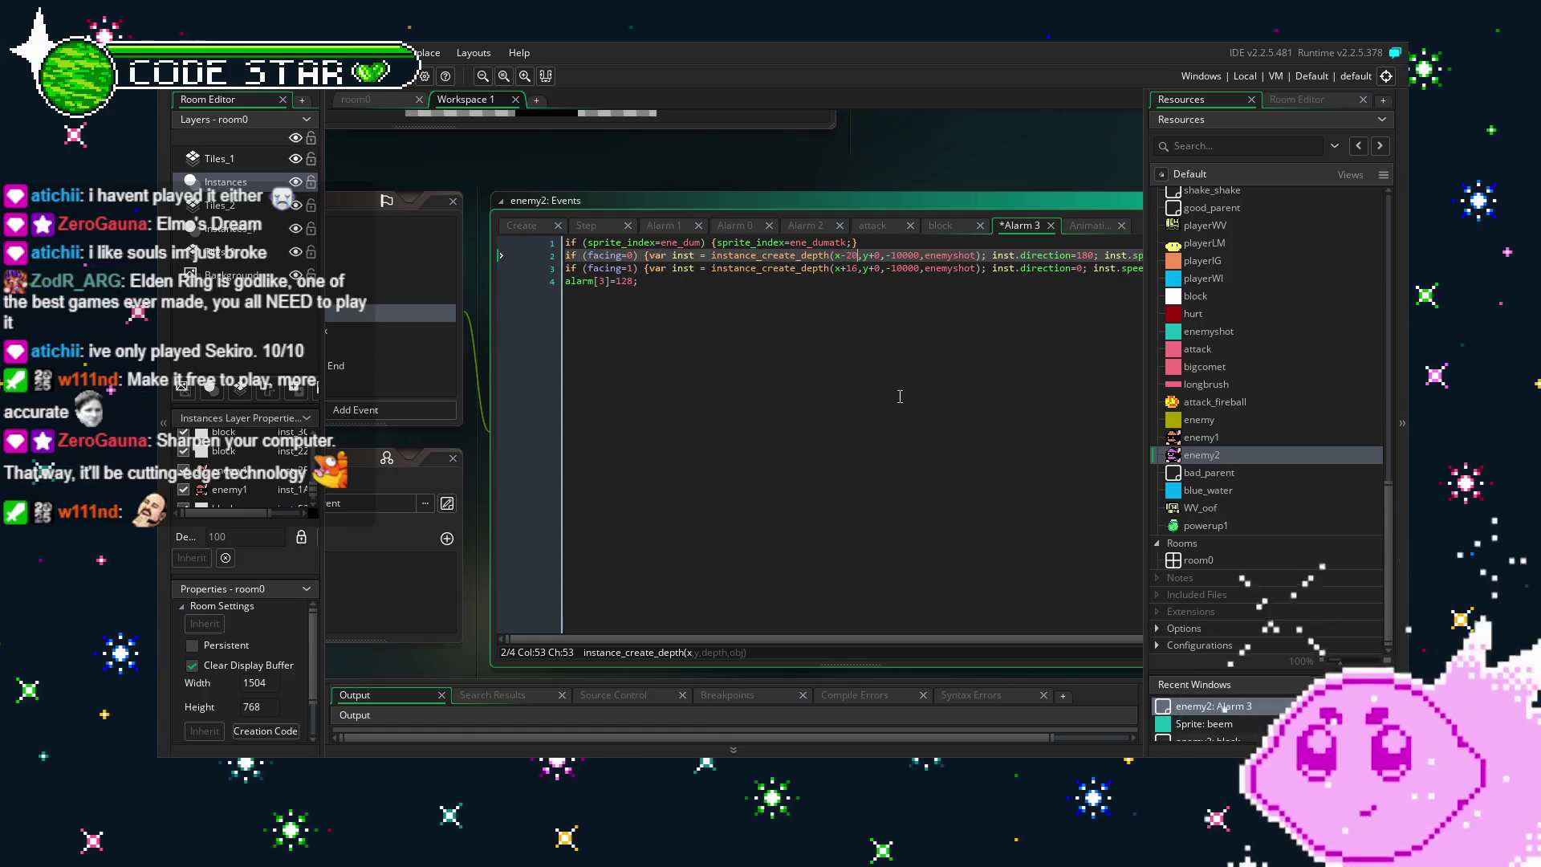
pyautogui.press('Down')
pyautogui.press('BackSpace')
pyautogui.press('BackSpace')
pyautogui.write('20')
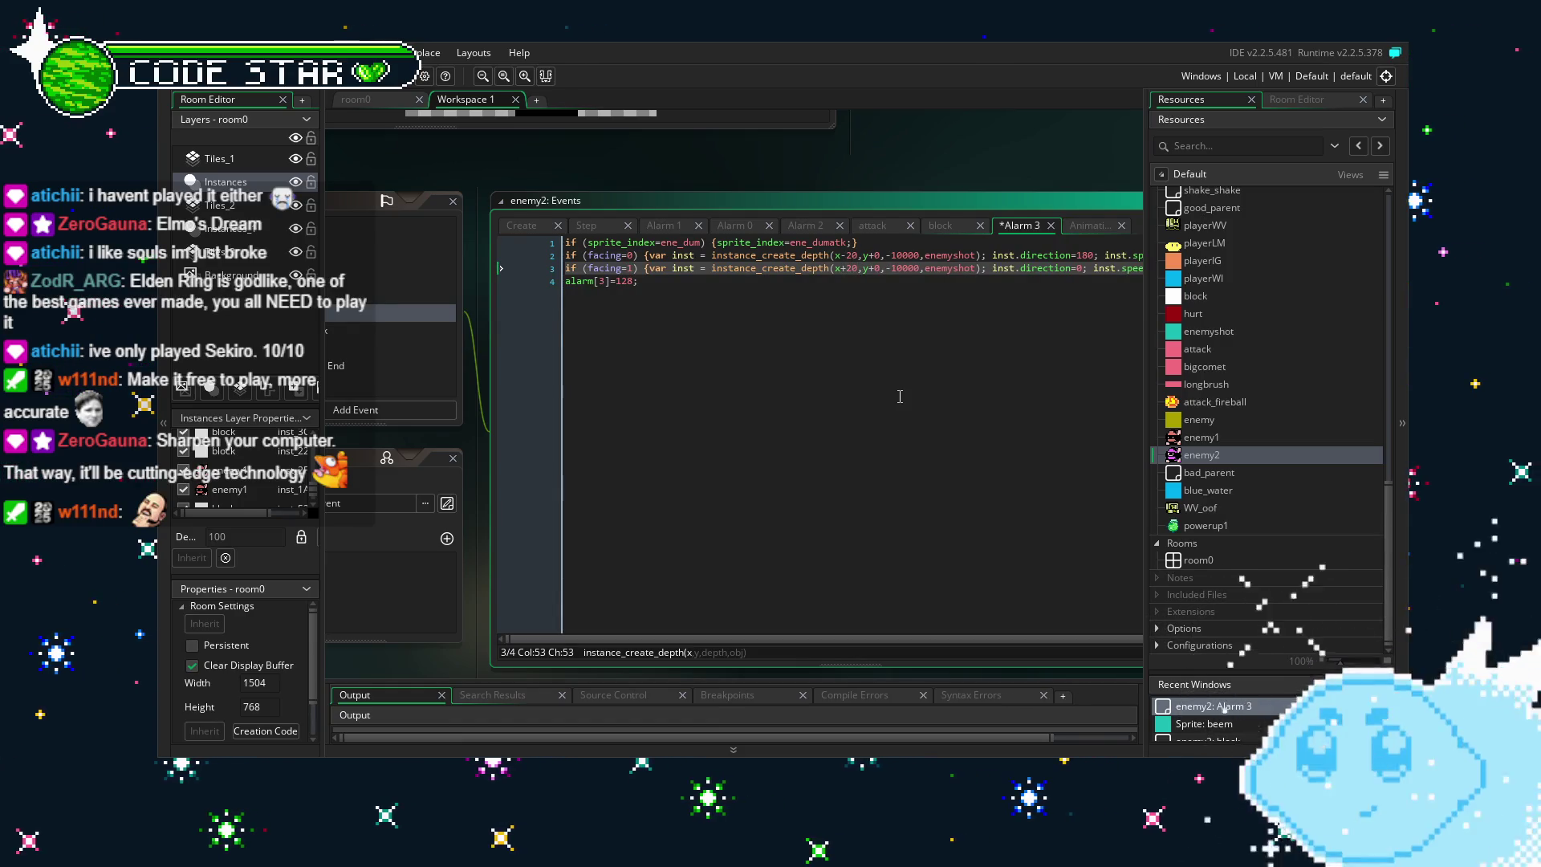
pyautogui.press('F5')
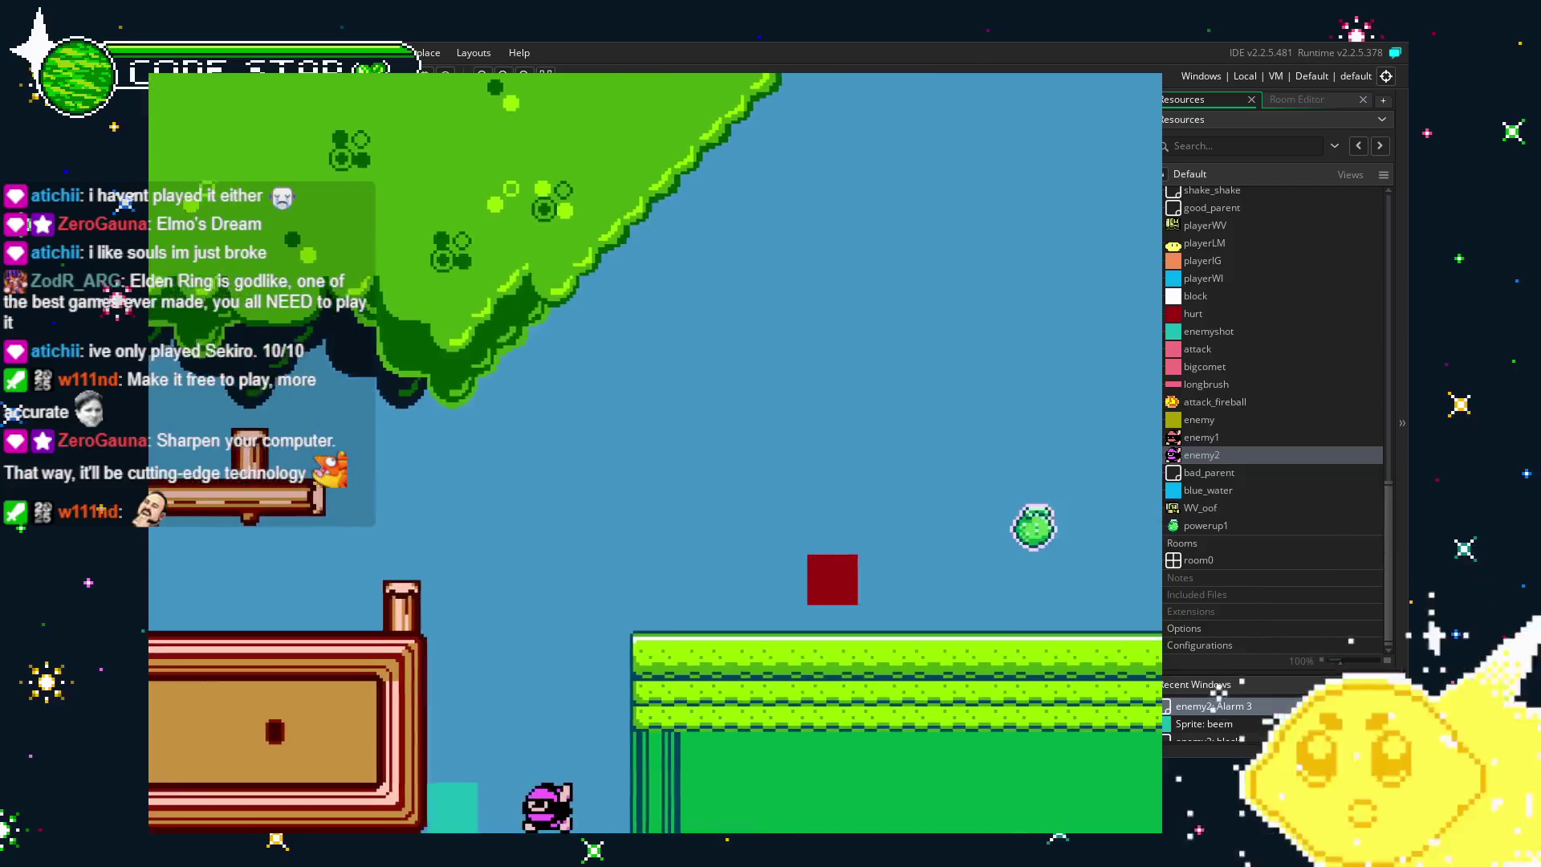
pyautogui.press('Right')
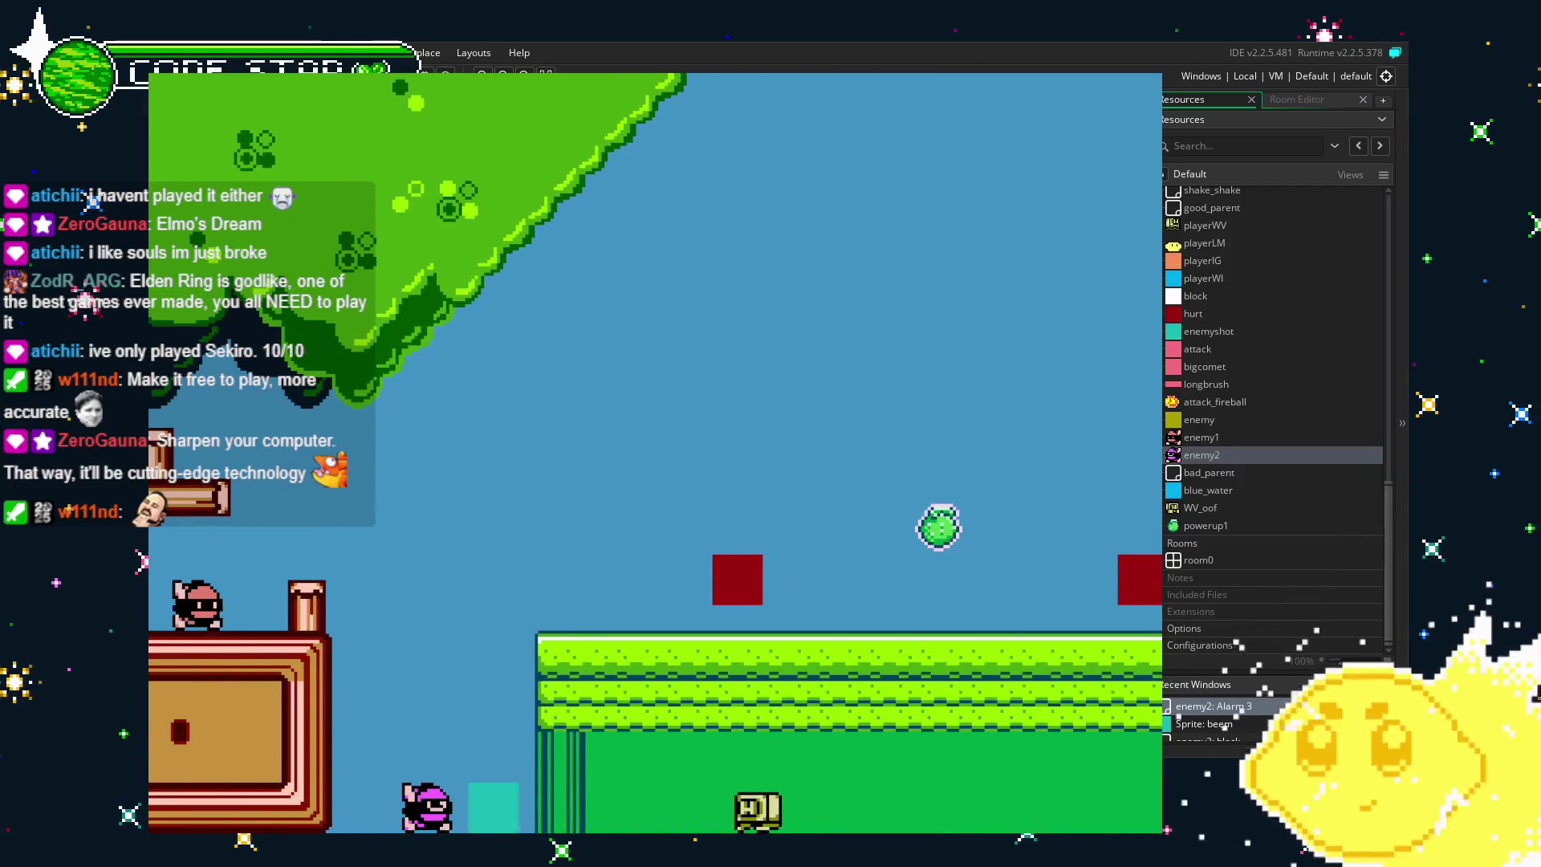
pyautogui.press('Right')
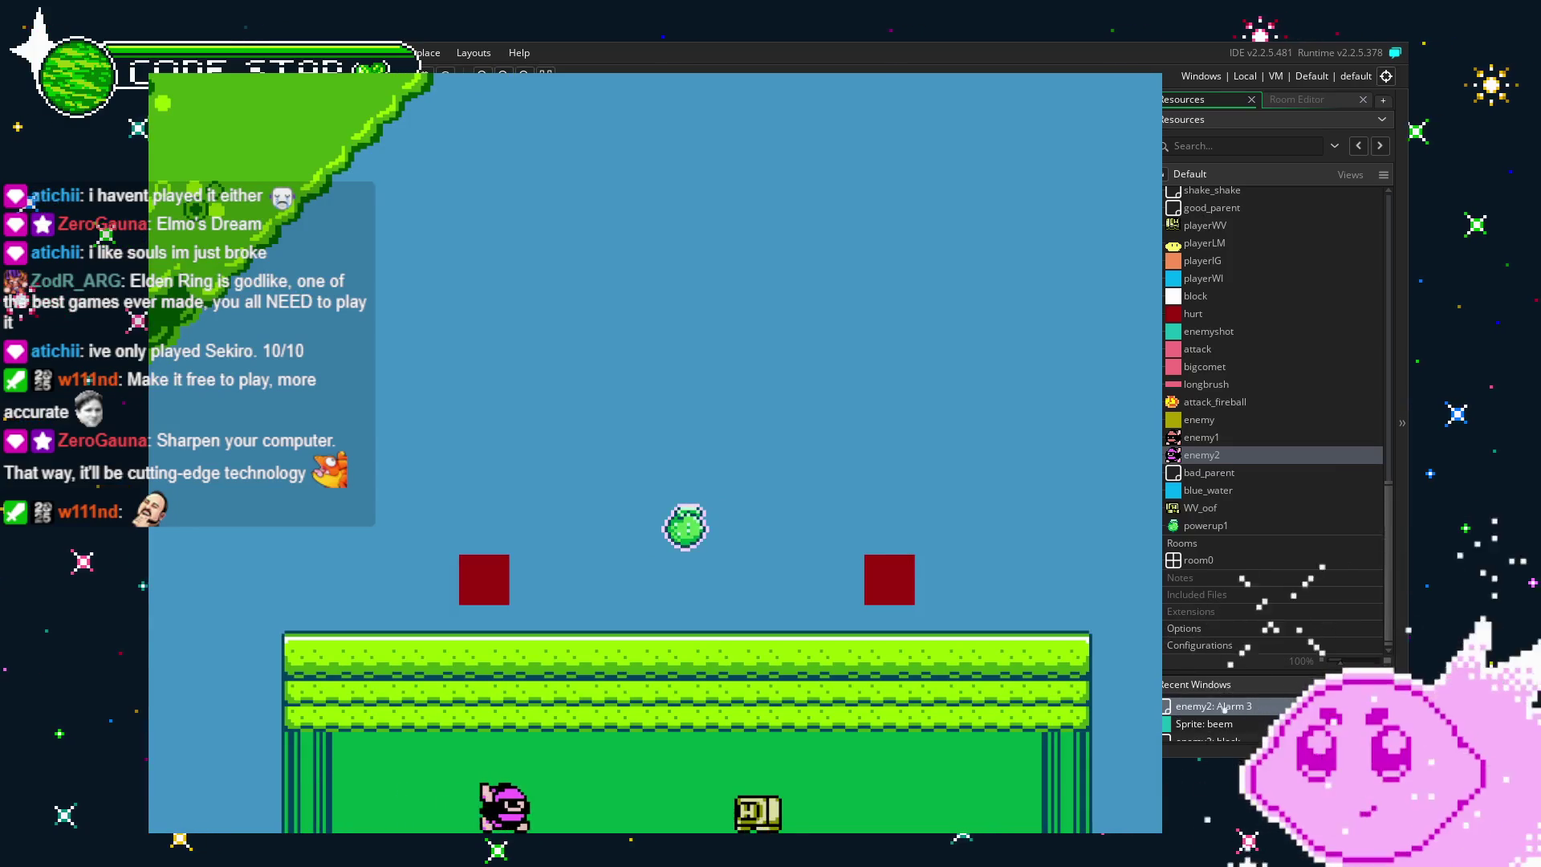
pyautogui.press('Right')
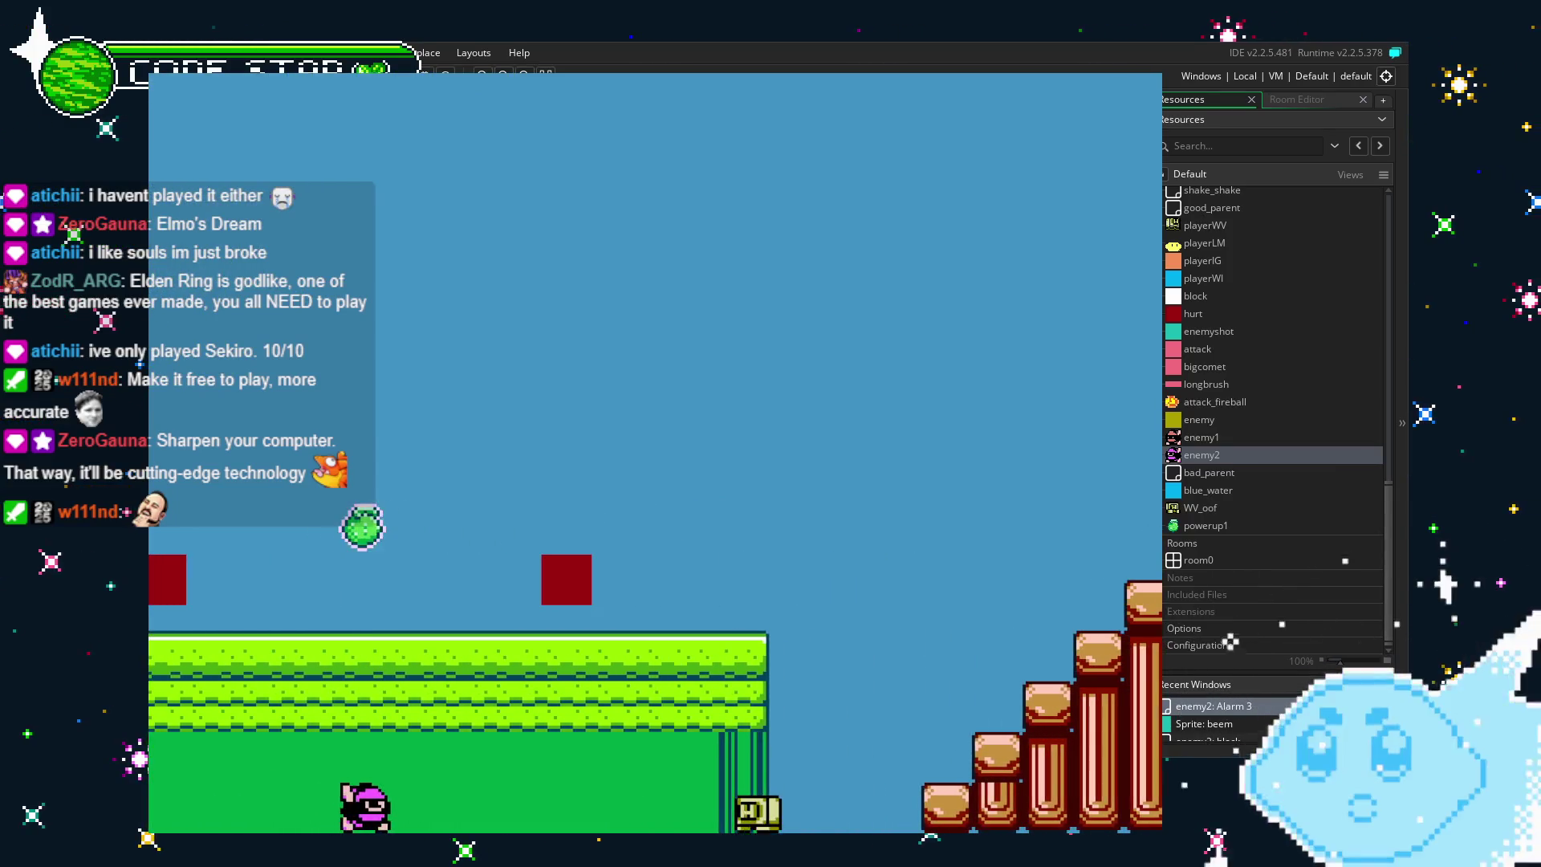
pyautogui.press('Right')
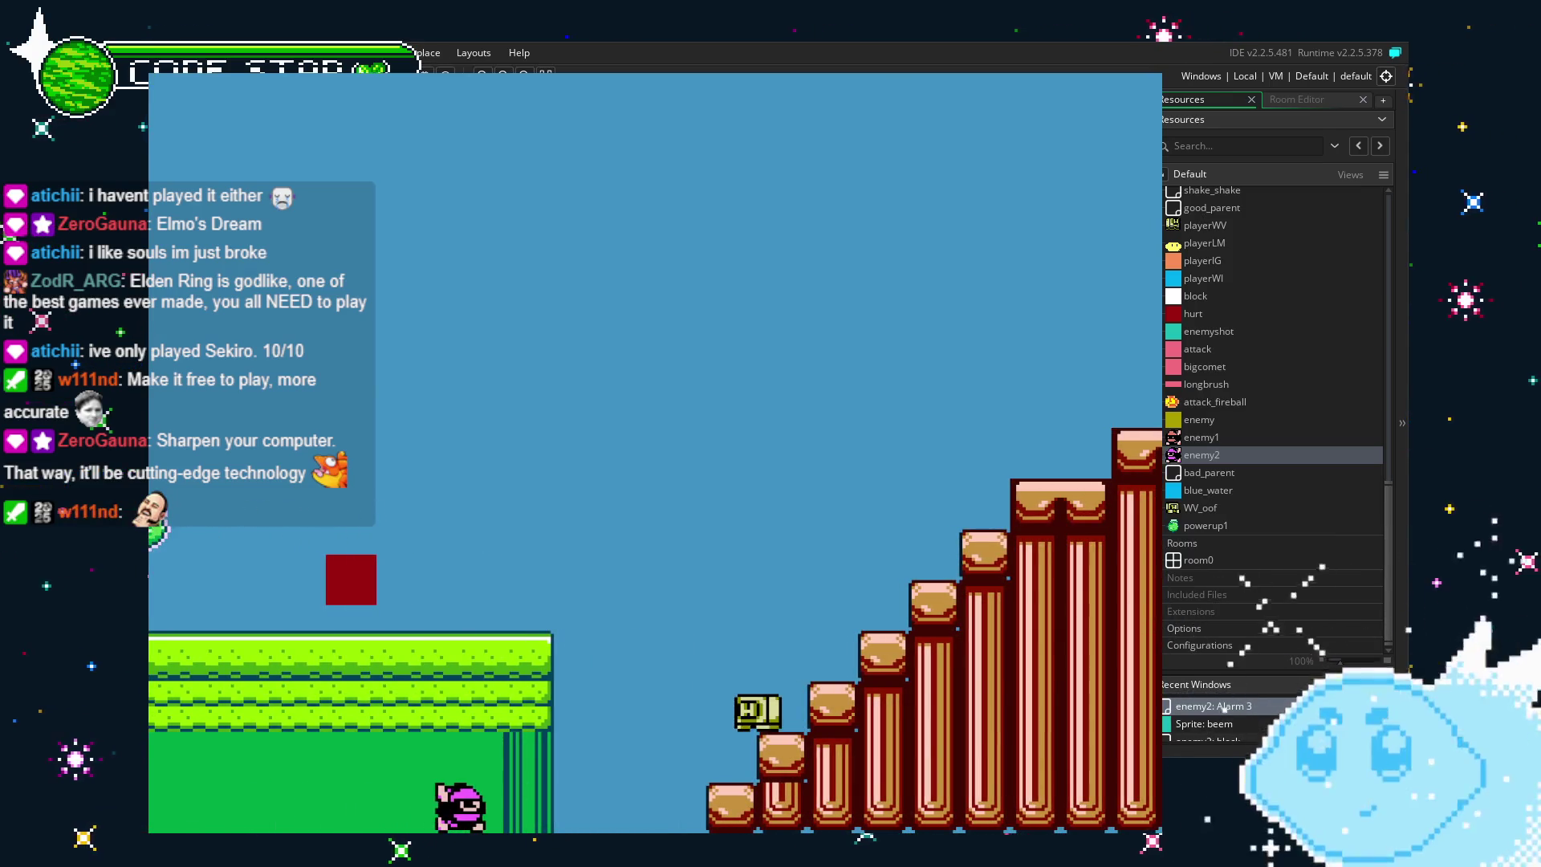
pyautogui.press('Escape')
pyautogui.click(735, 536)
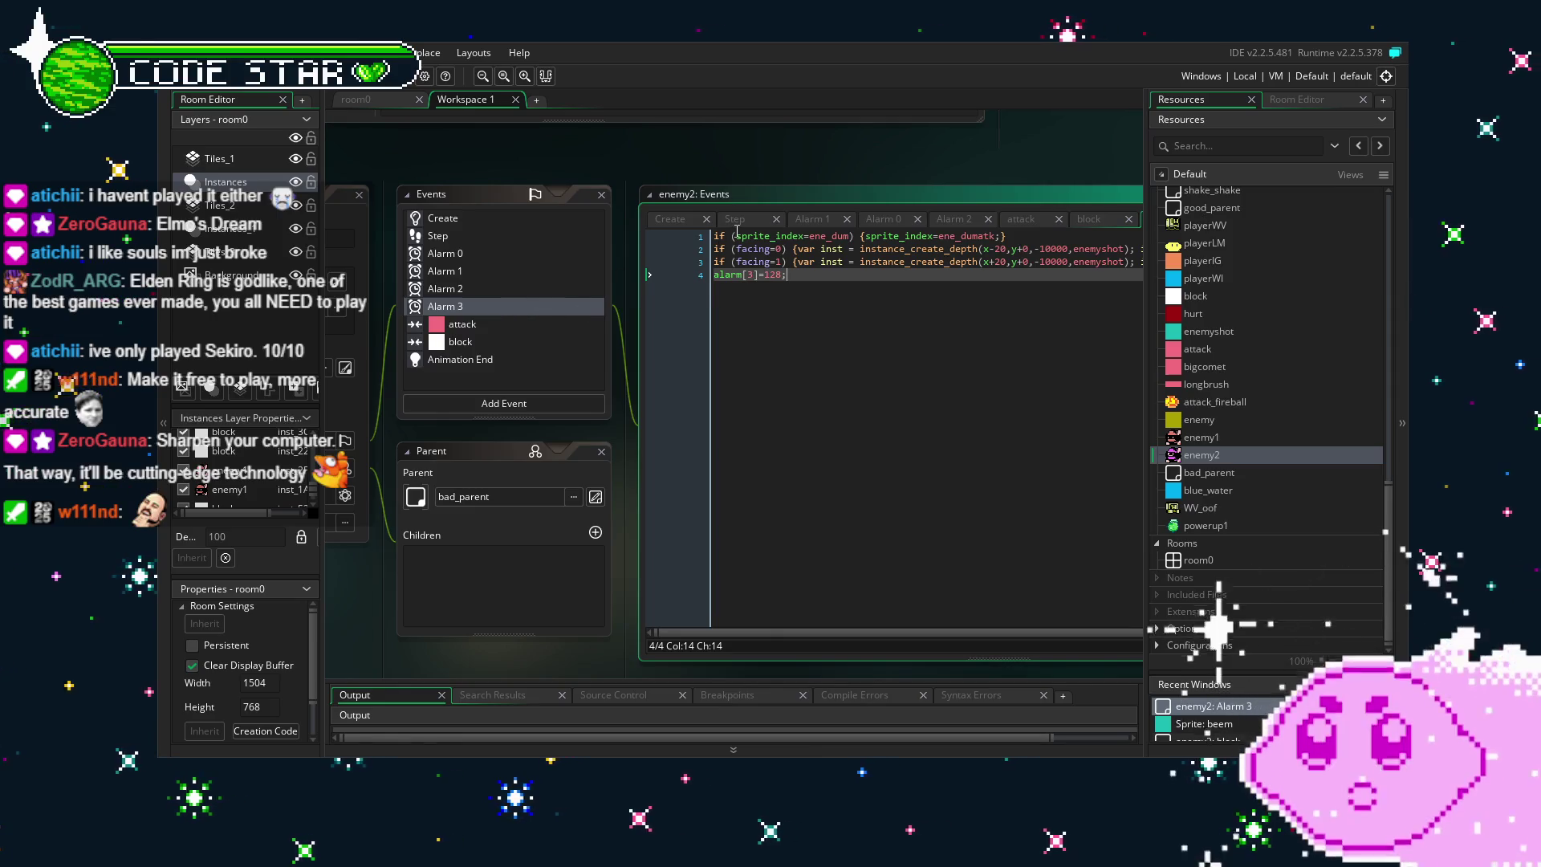
# Add image_index=0; at the start of Alarm 3's line 1, then run the game with F5.
pyautogui.click(867, 236)
pyautogui.write('image+')
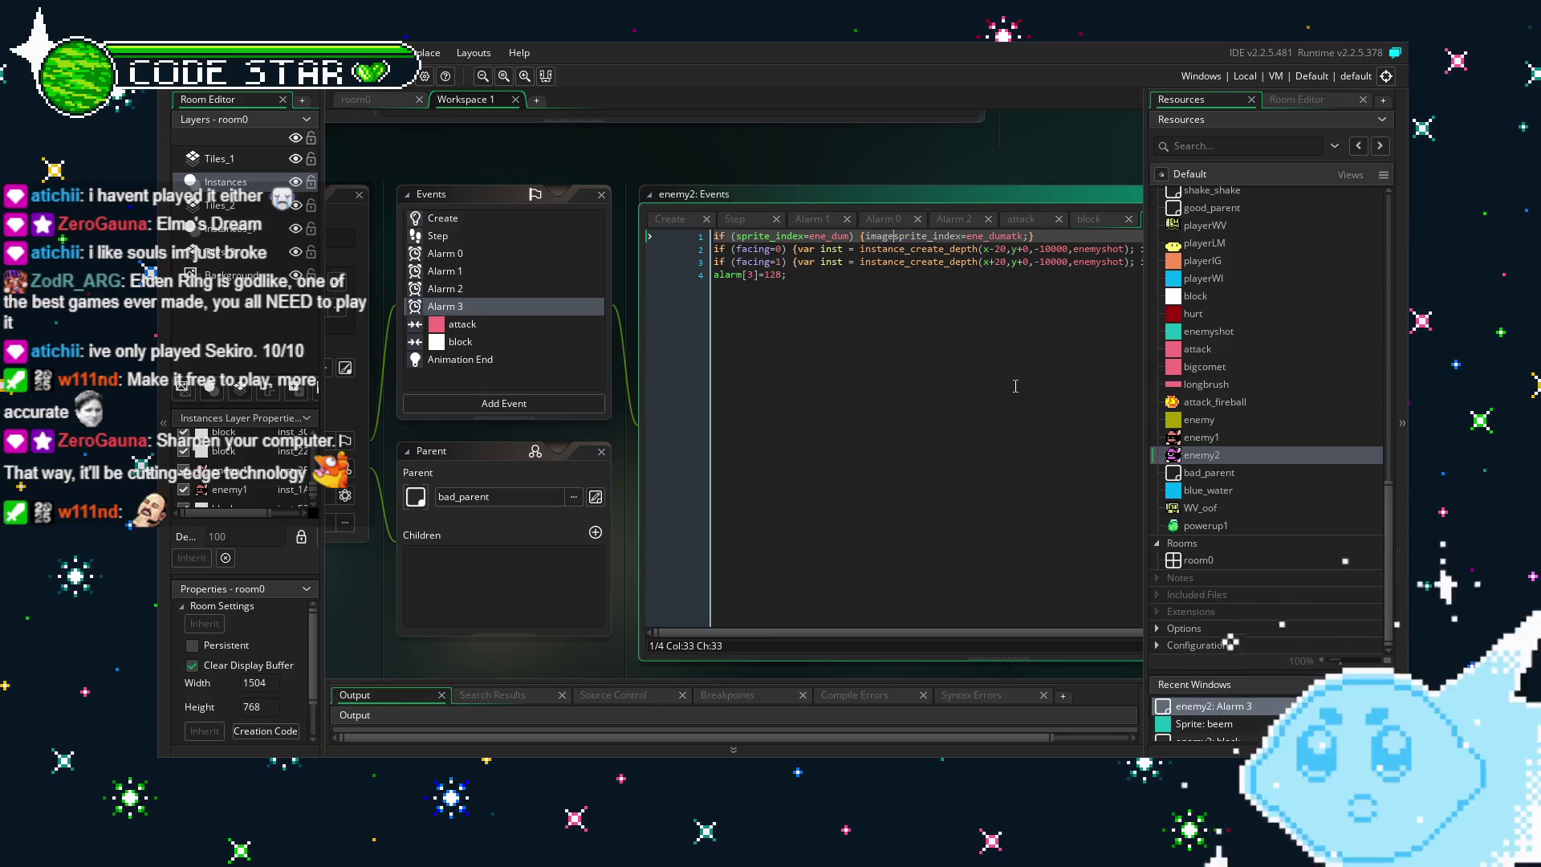
pyautogui.write('index=0;')
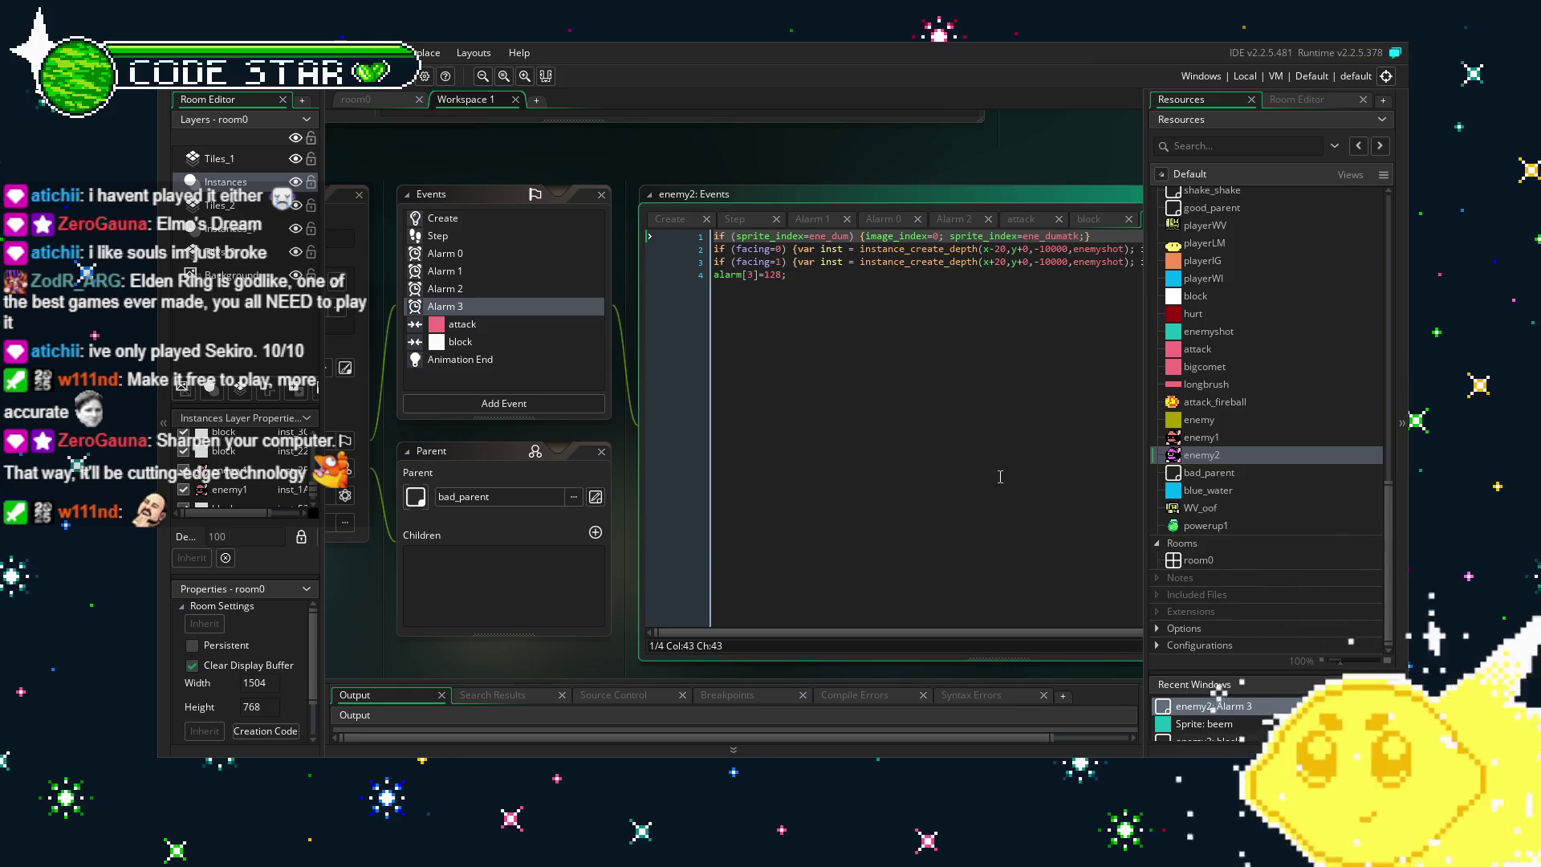
pyautogui.click(916, 478)
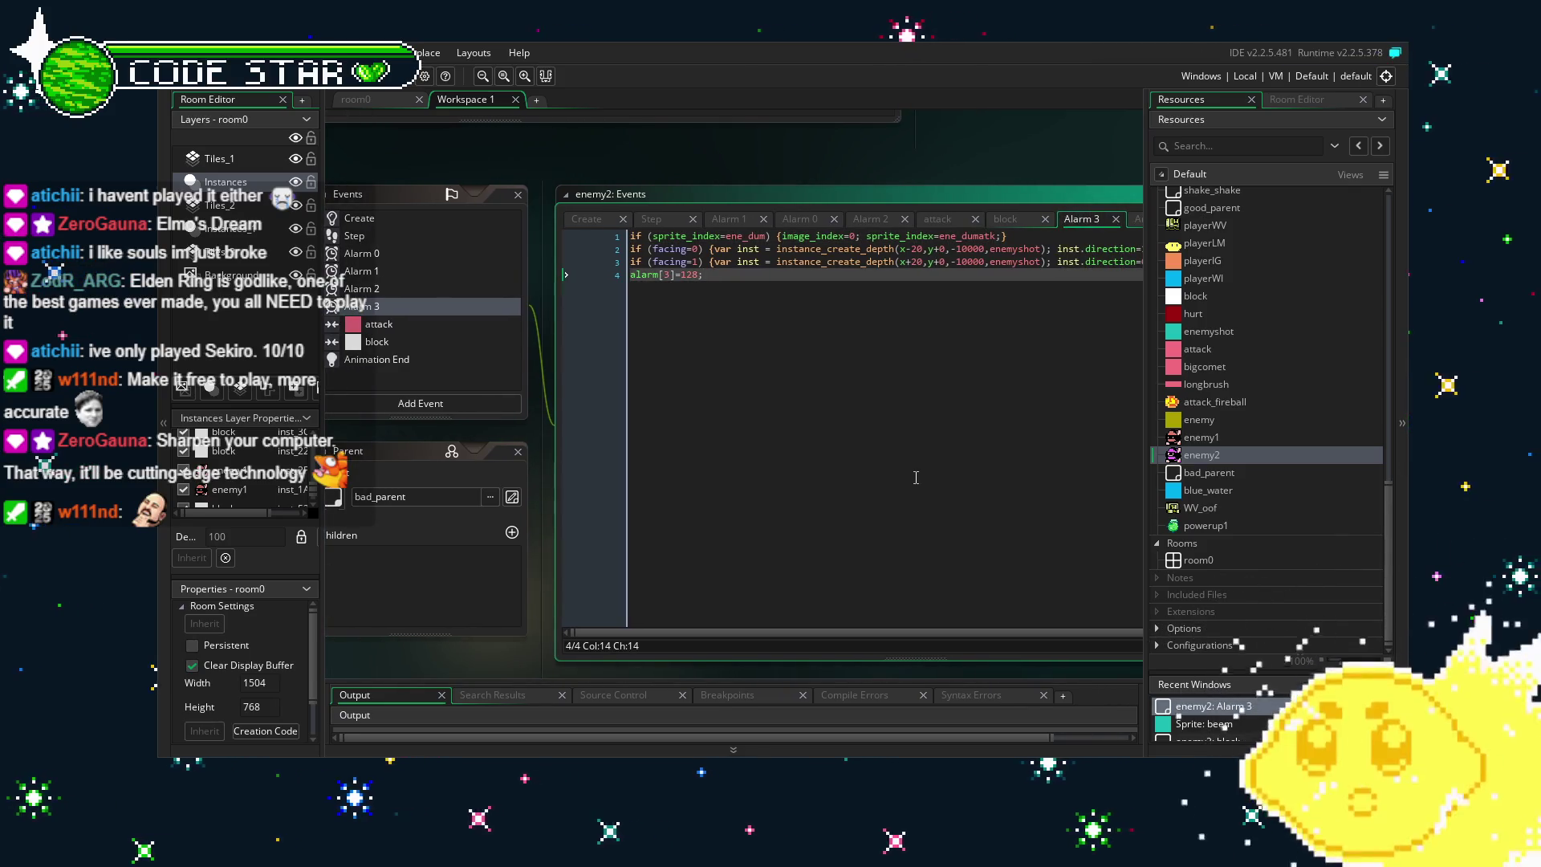
pyautogui.press('F5')
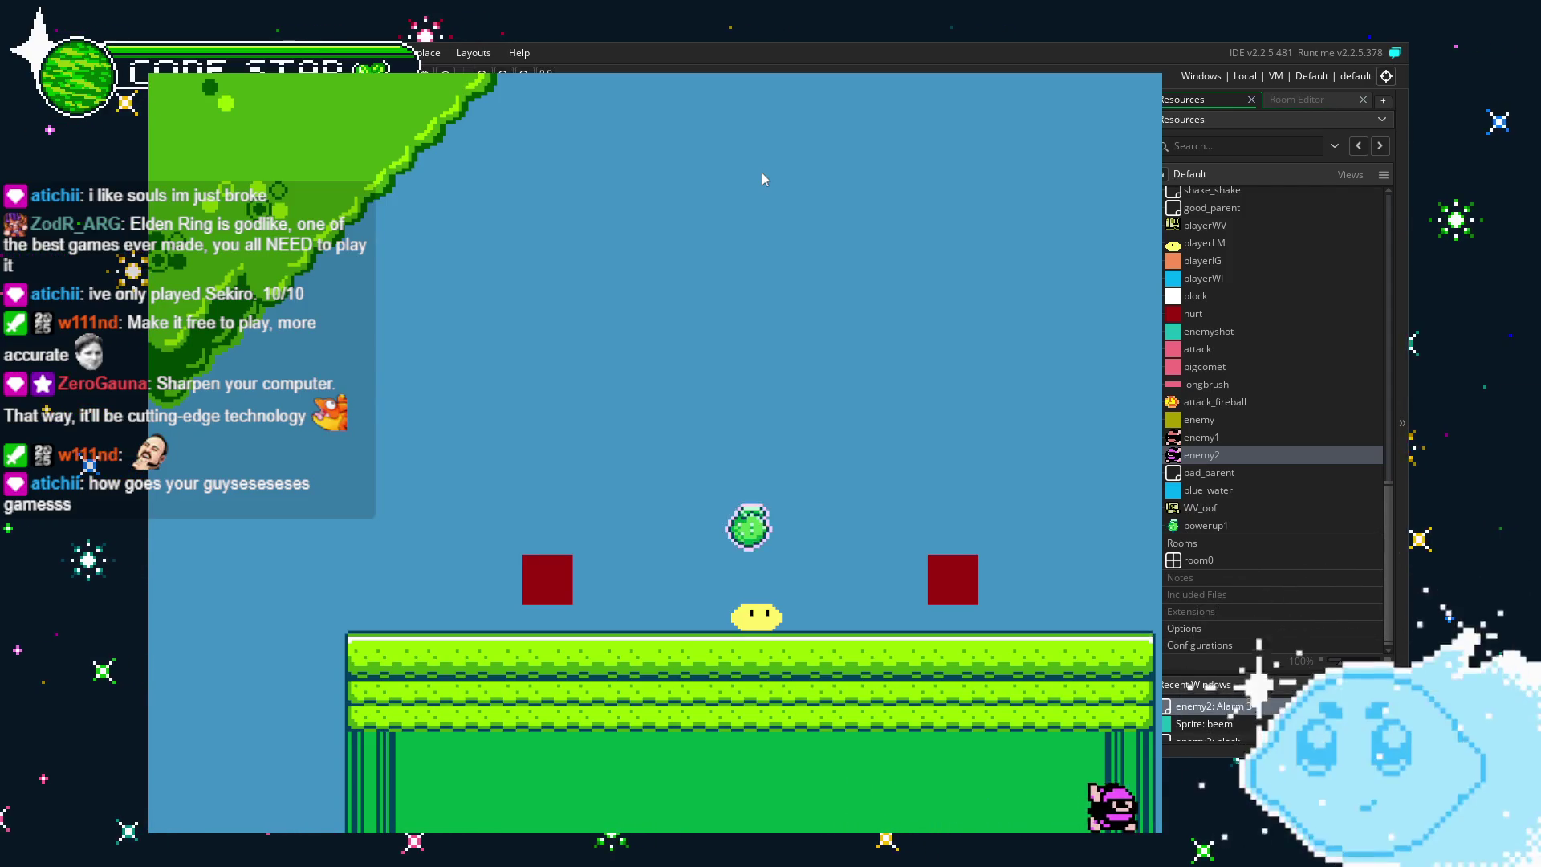
pyautogui.press('Right')
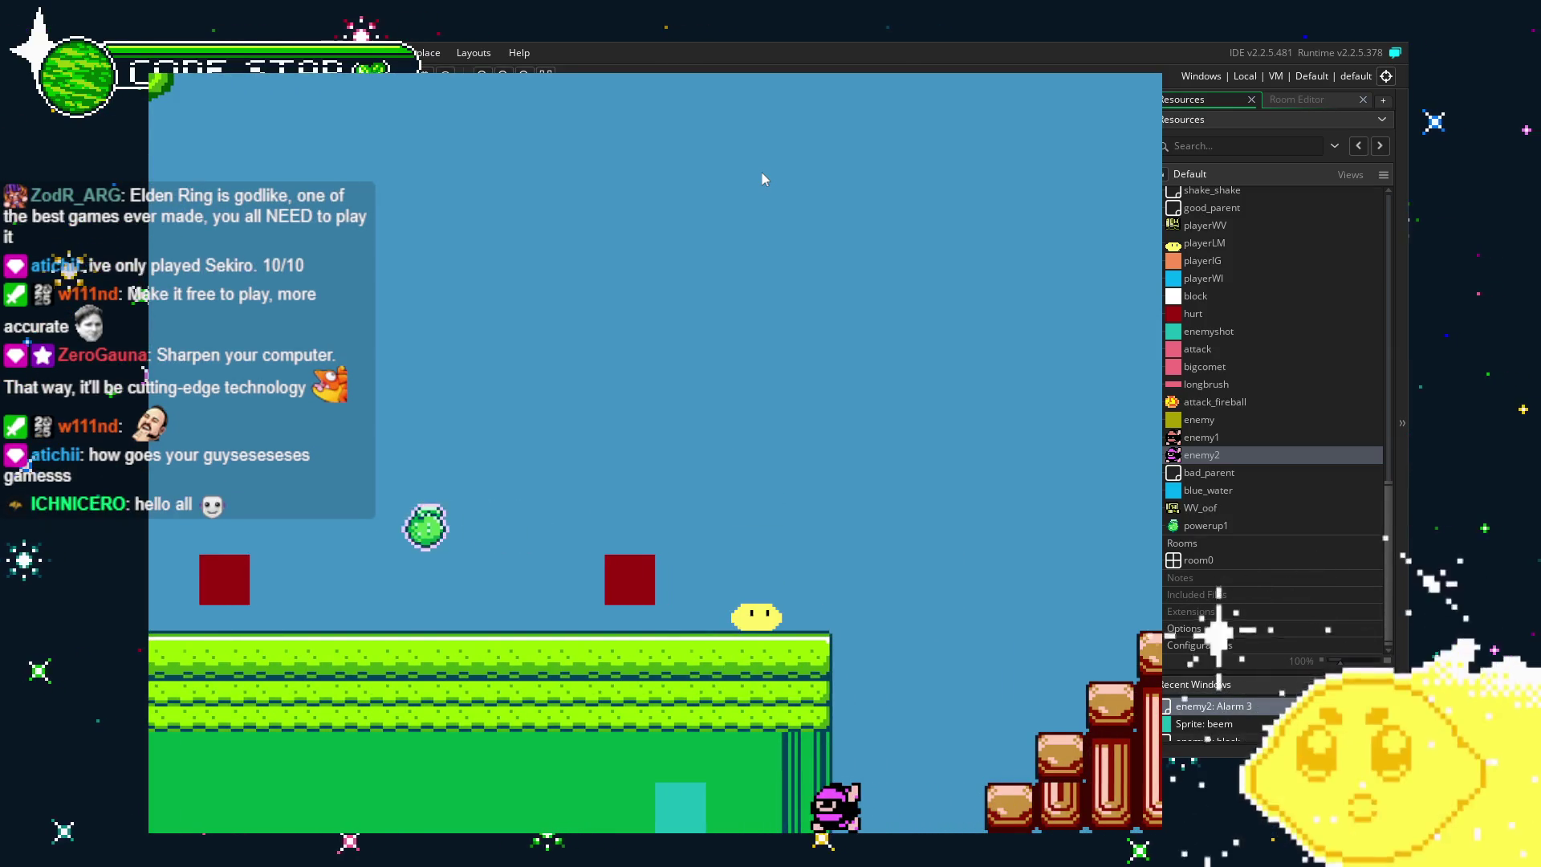
pyautogui.press('Left')
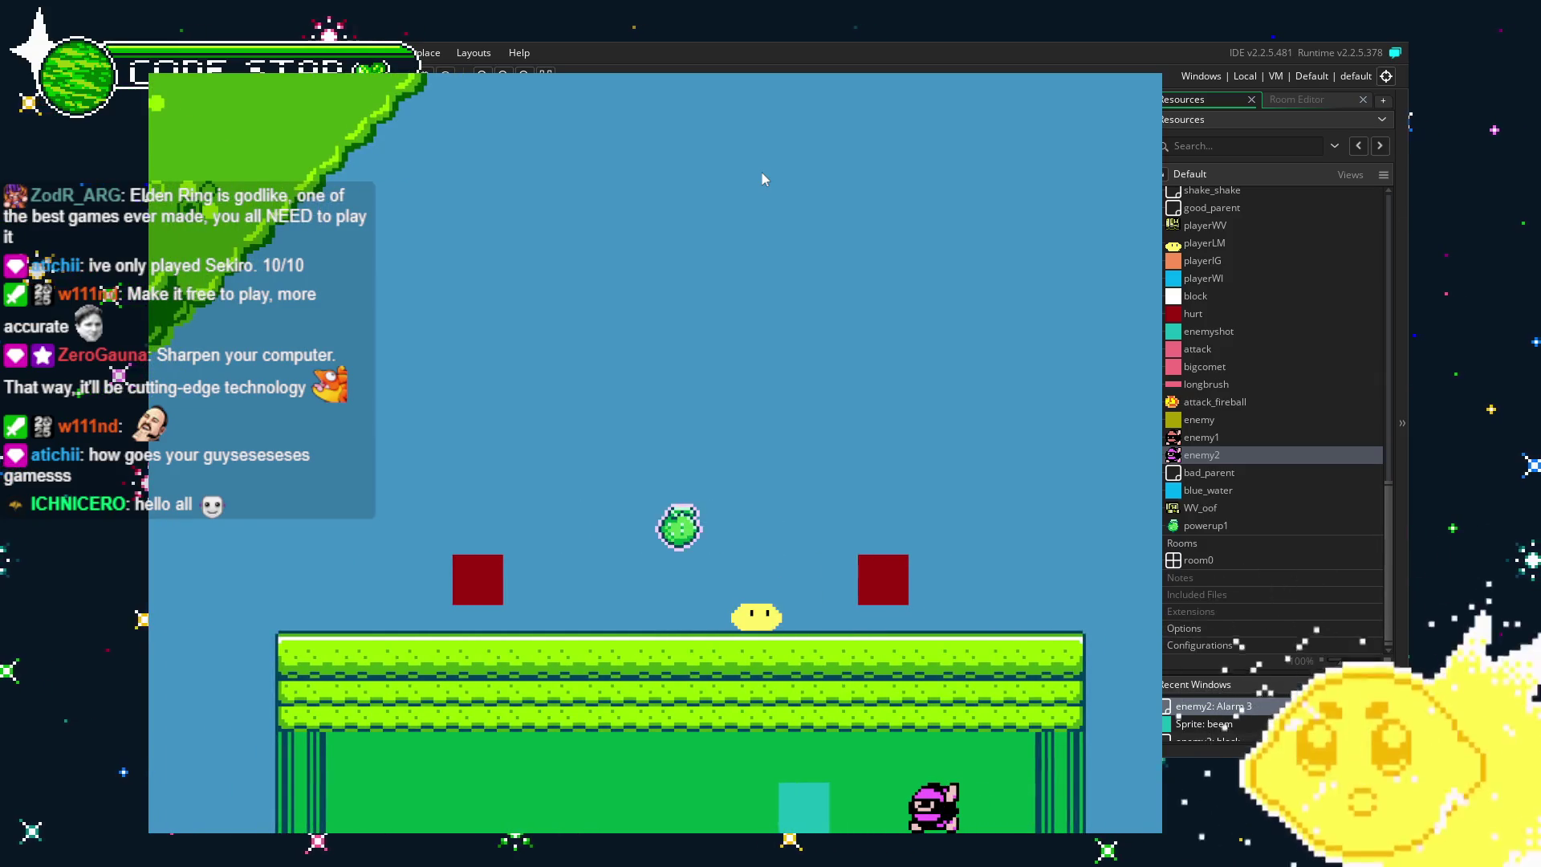
pyautogui.press('Left')
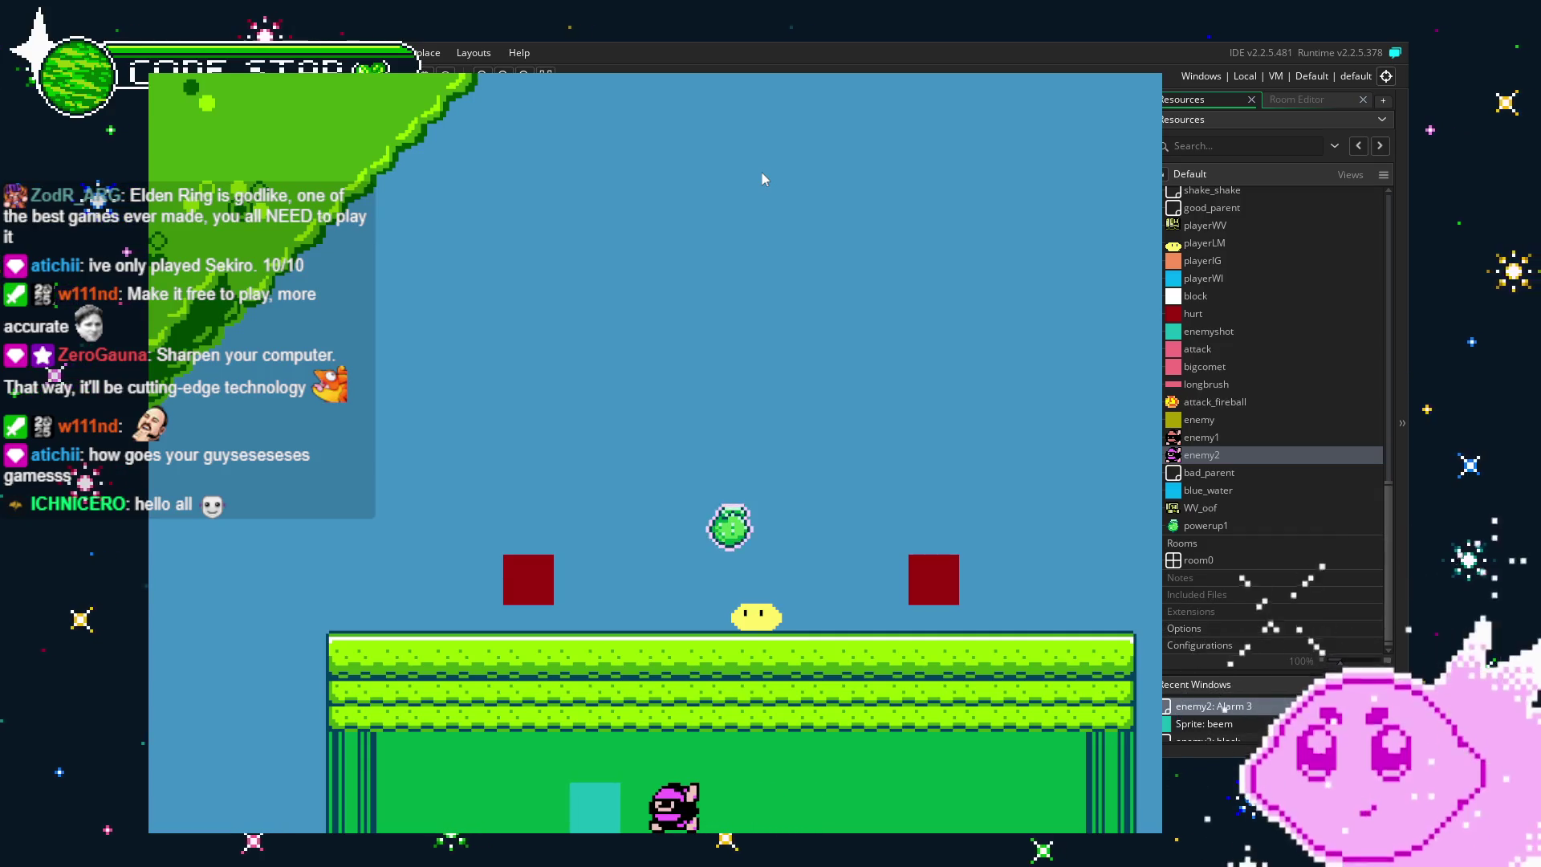
pyautogui.press('Left')
pyautogui.press('Up')
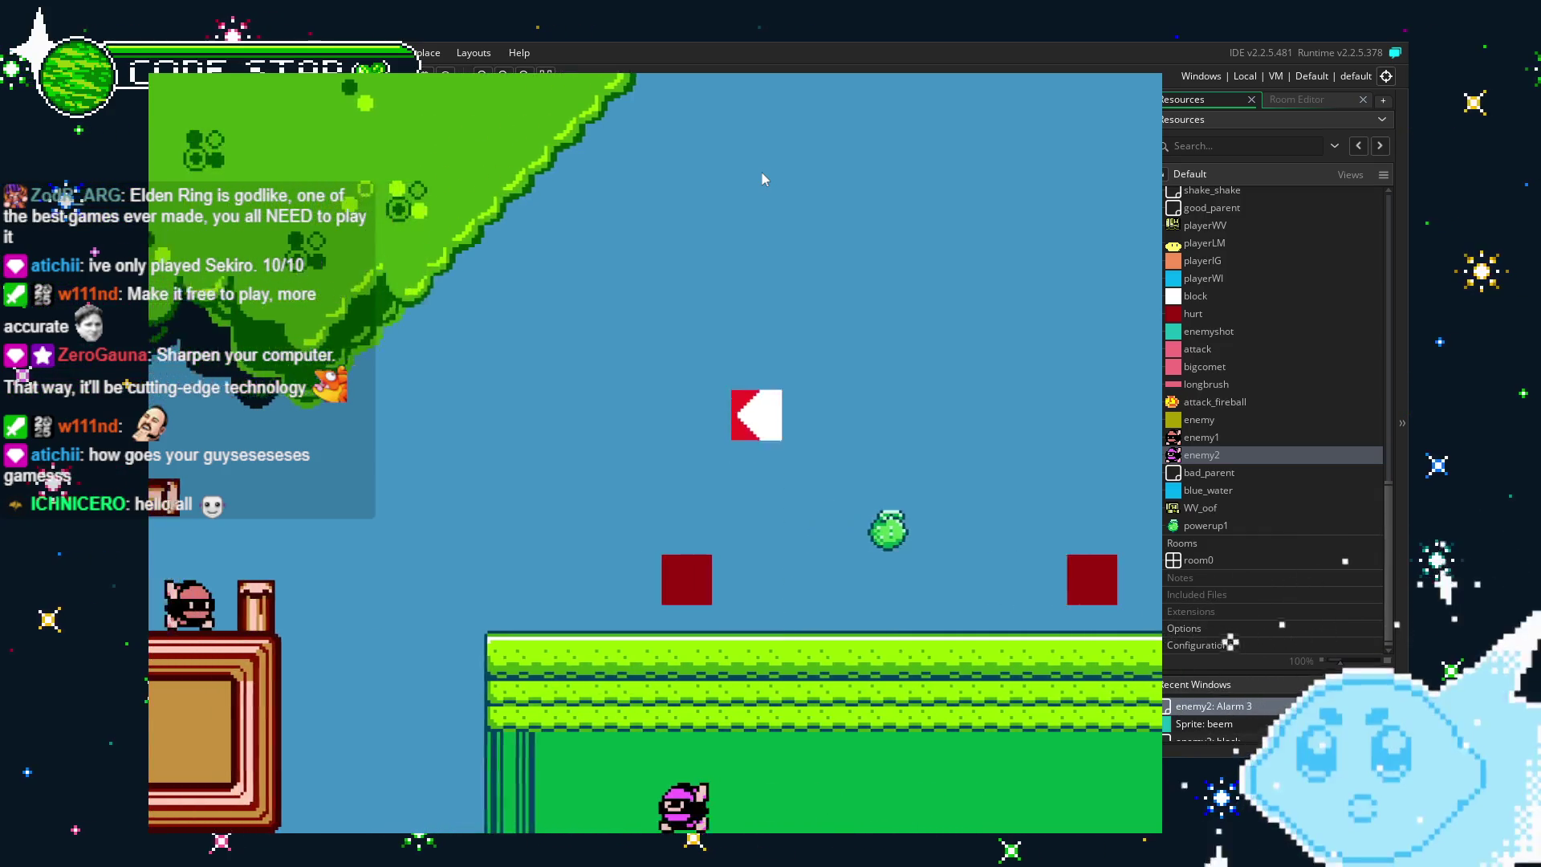
pyautogui.press('Left')
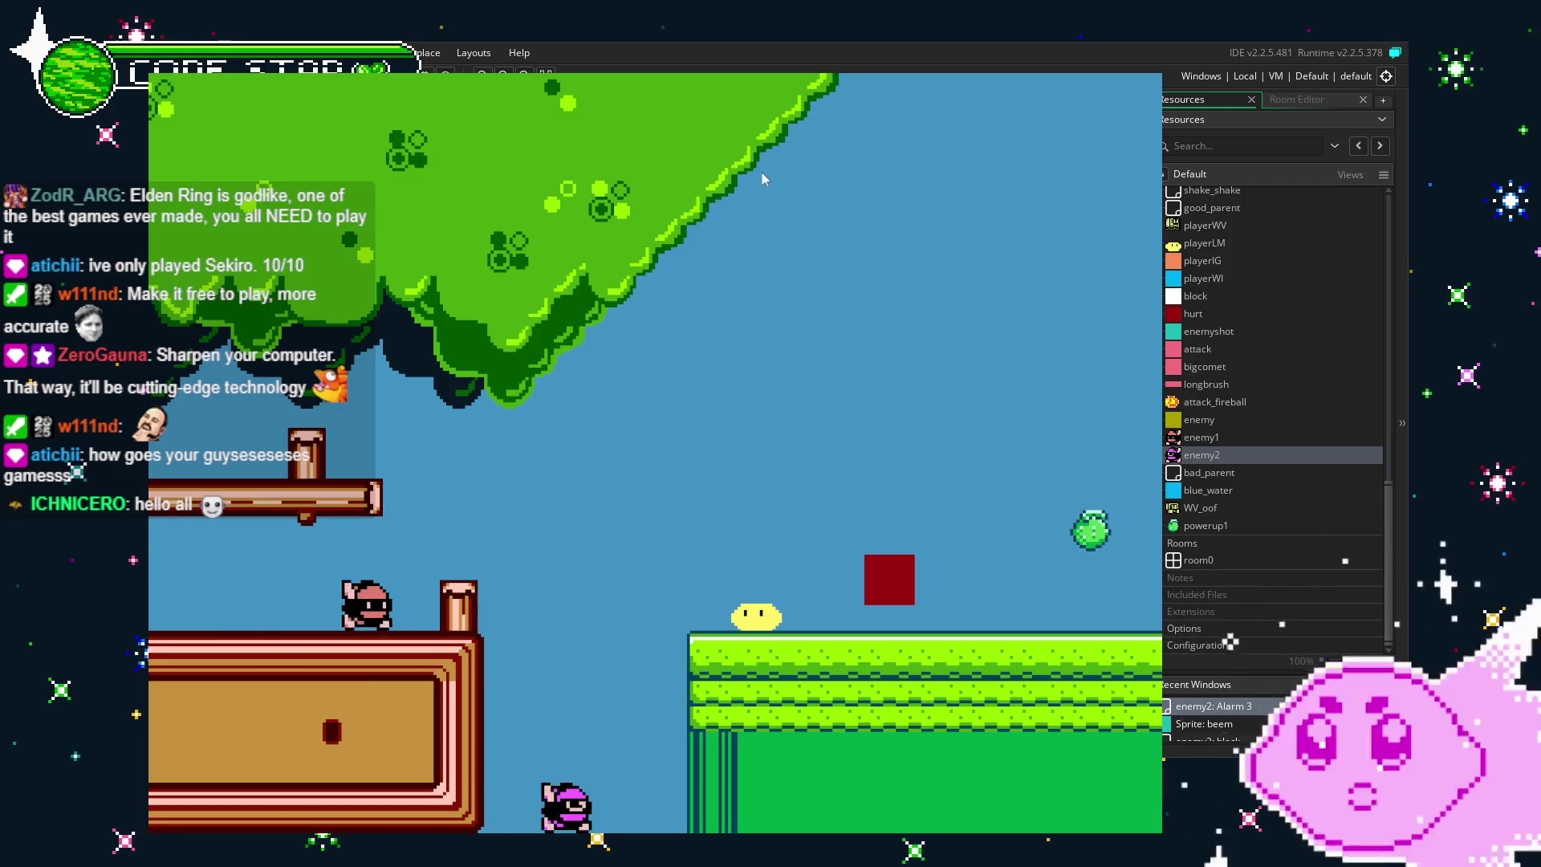
pyautogui.press('Right')
pyautogui.press('space')
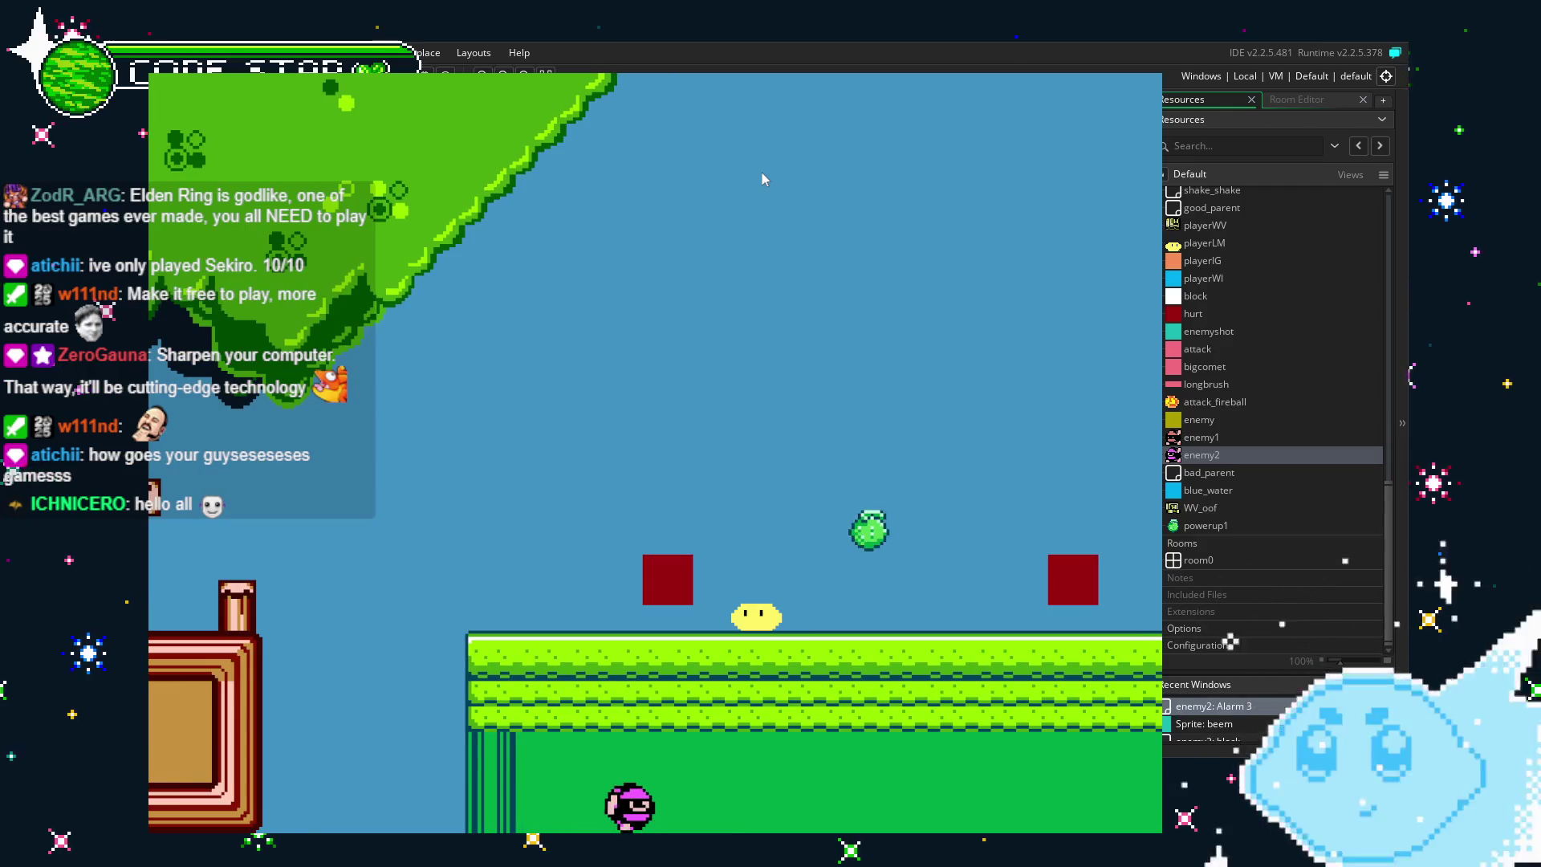
pyautogui.press('Right')
pyautogui.press('space')
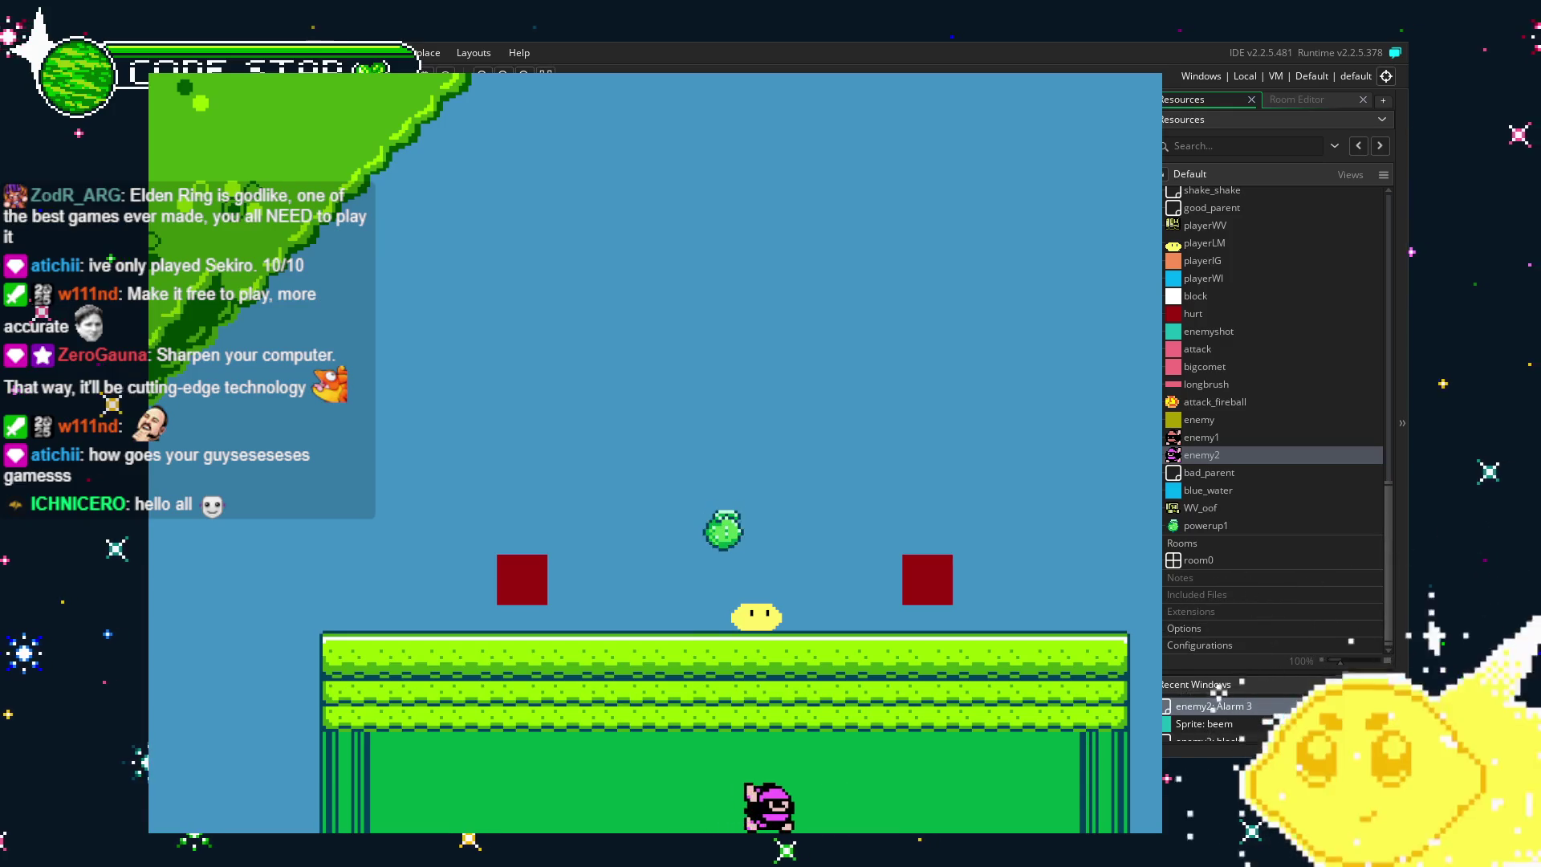
pyautogui.press('Escape')
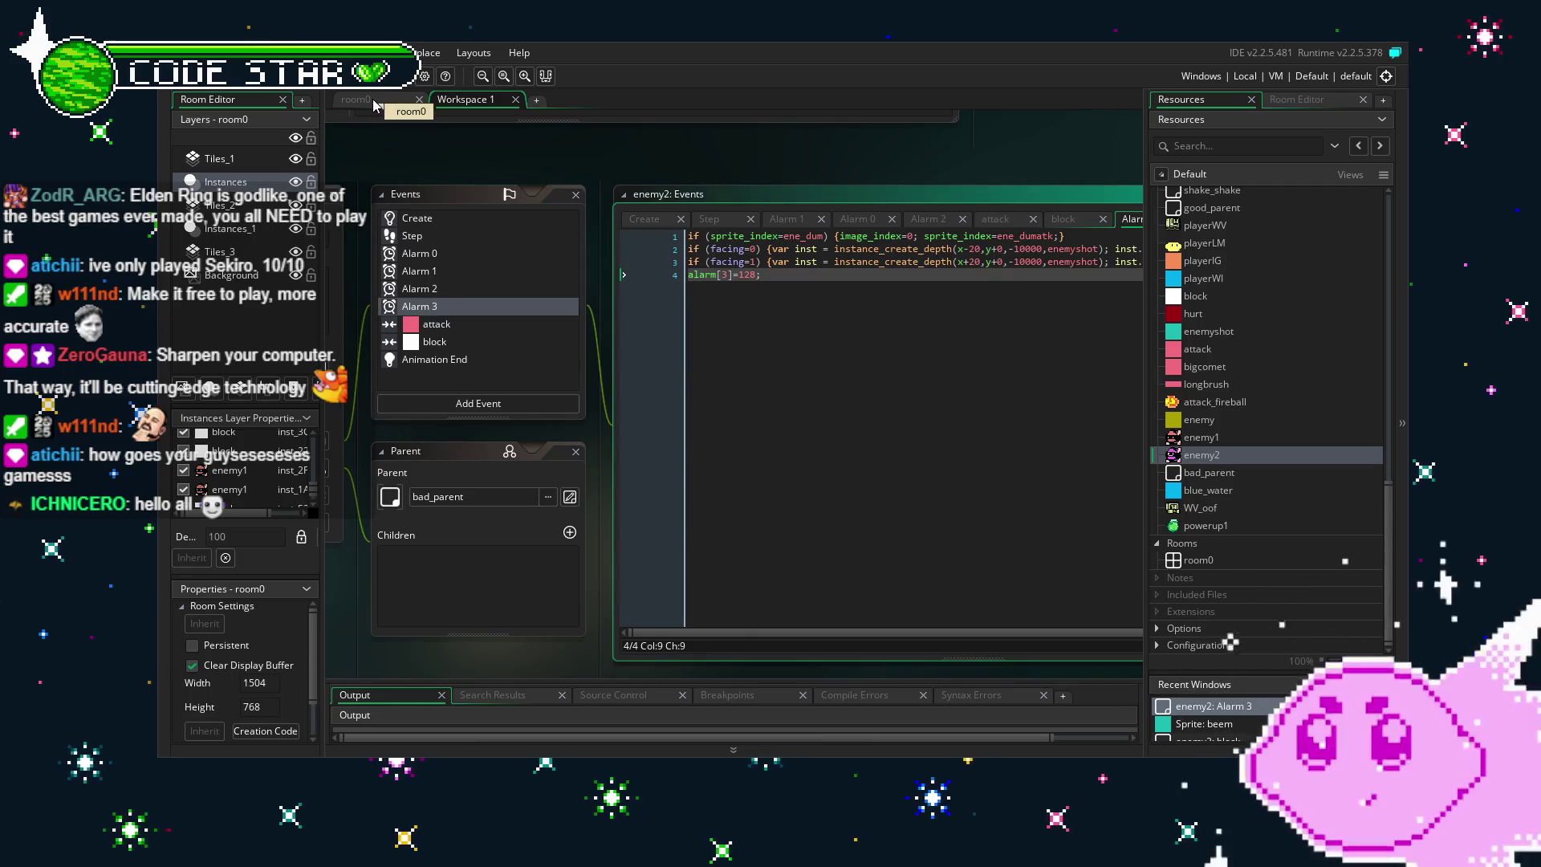
pyautogui.moveTo(652, 508); pyautogui.dragTo(846, 510)
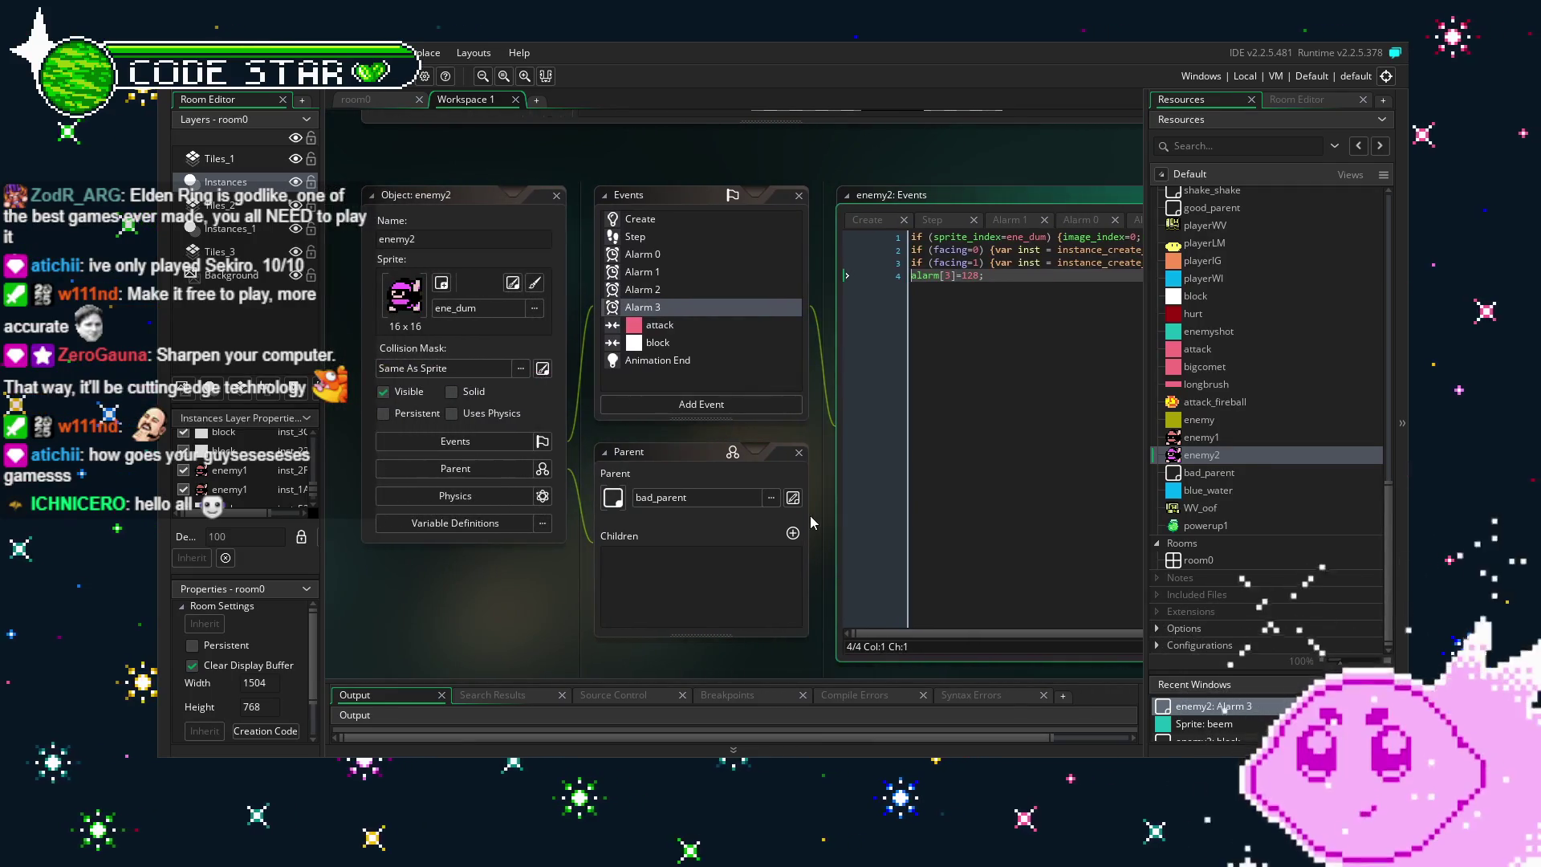
pyautogui.click(604, 552)
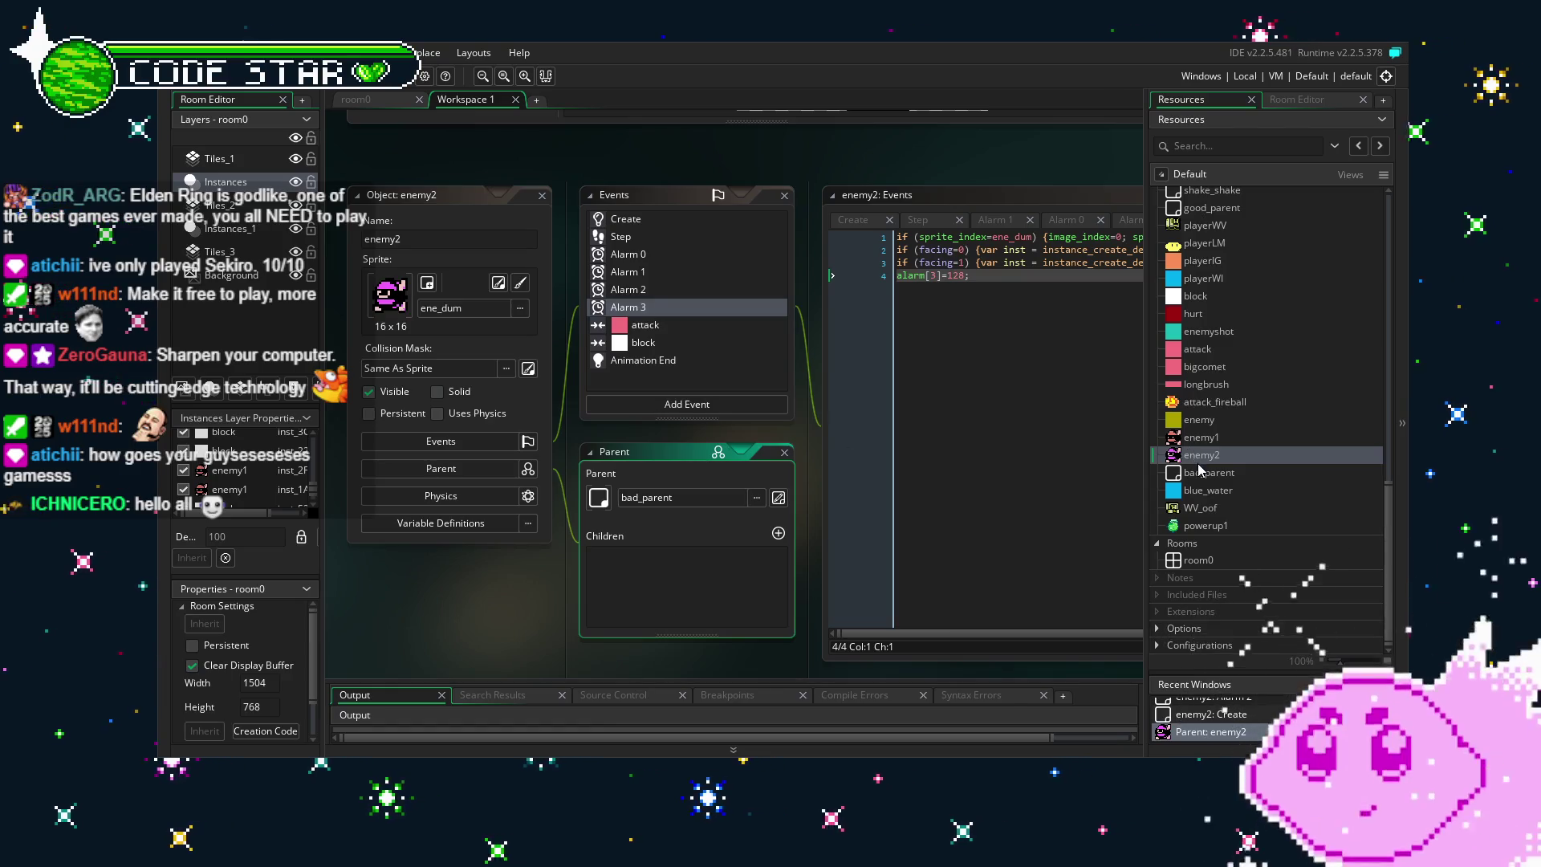
pyautogui.scroll(6, 1200, 468)
pyautogui.scroll(3, 1200, 468)
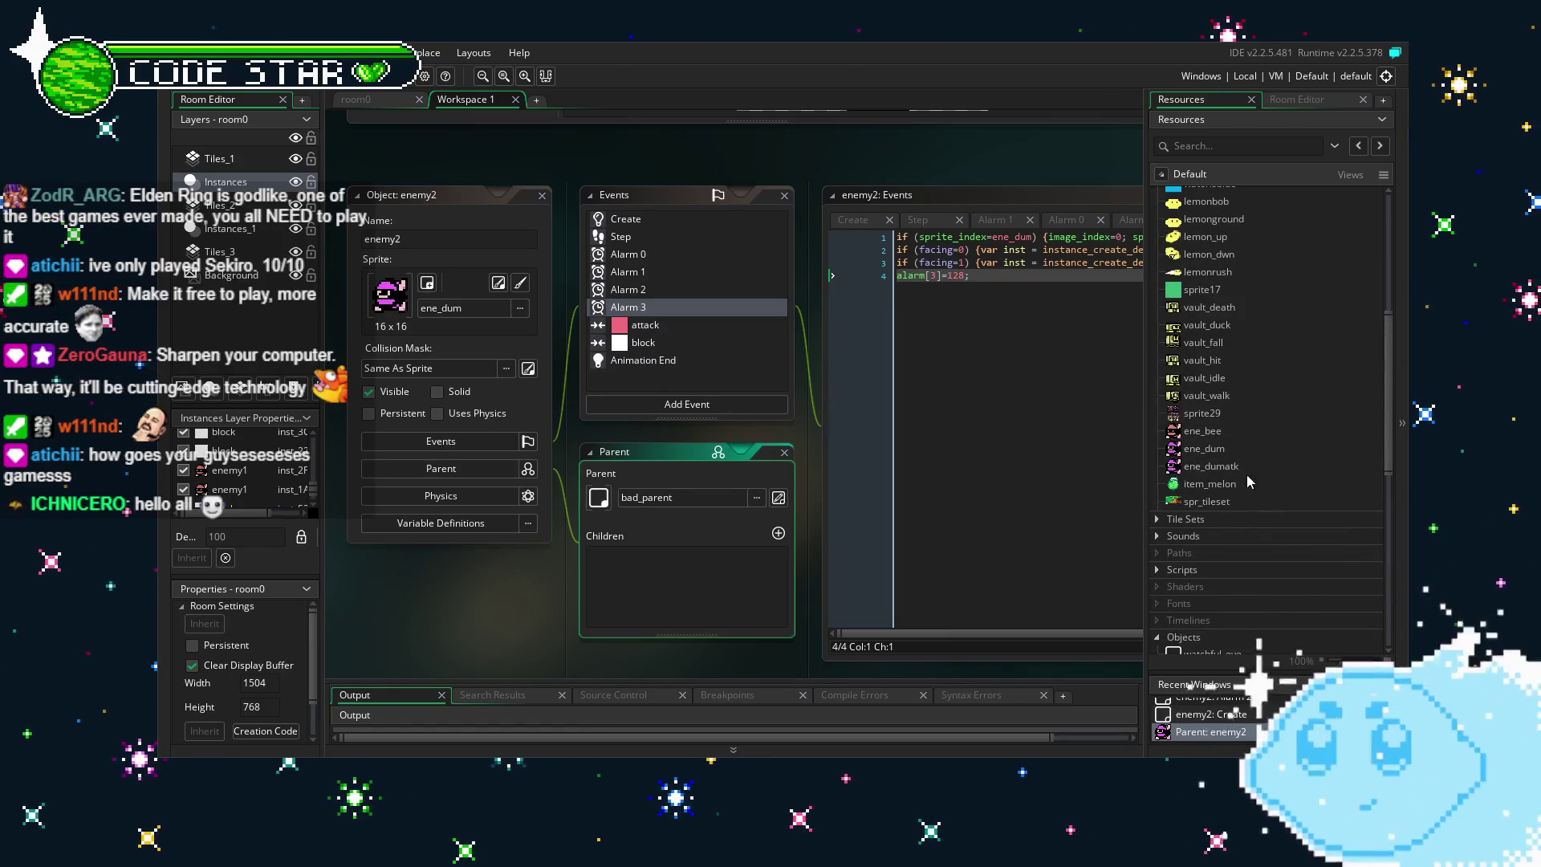
pyautogui.doubleClick(1204, 415)
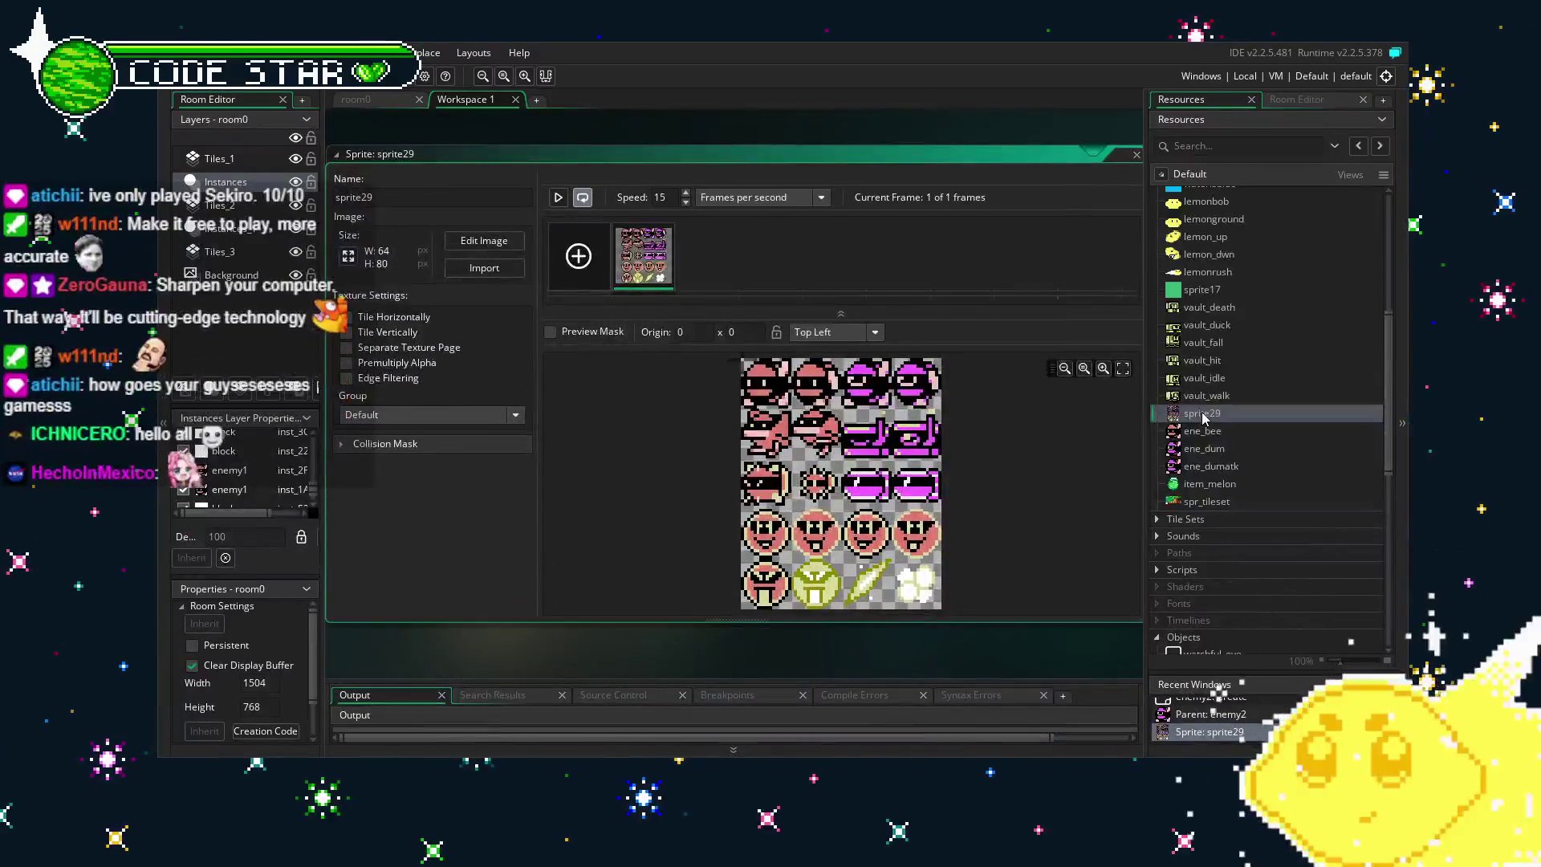
pyautogui.moveTo(714, 643)
pyautogui.mouseDown()
pyautogui.moveTo(732, 642)
pyautogui.moveTo(696, 642)
pyautogui.mouseUp()
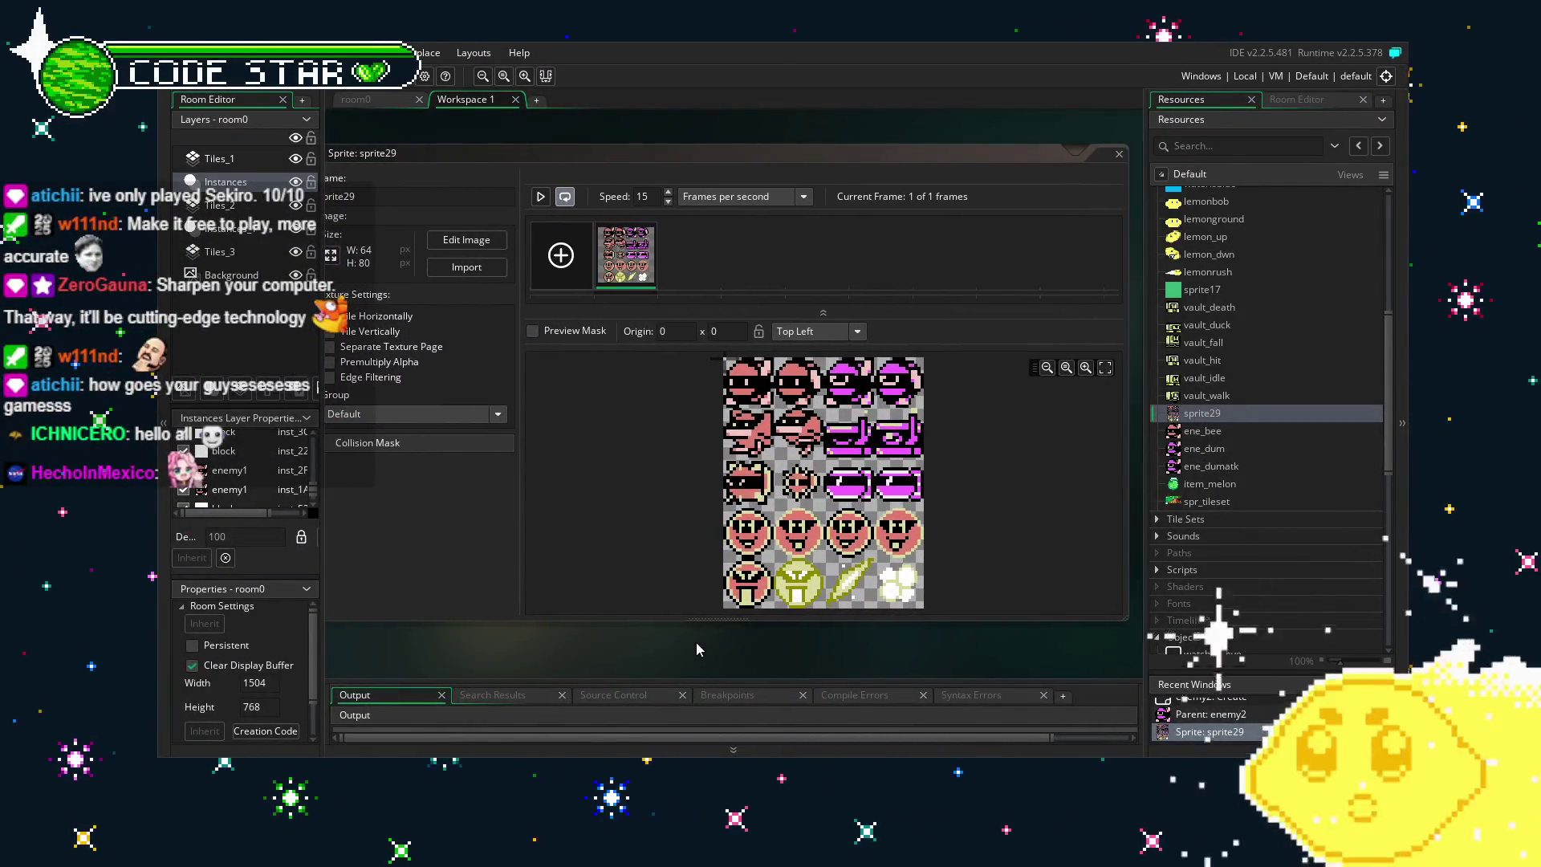
pyautogui.click(814, 446)
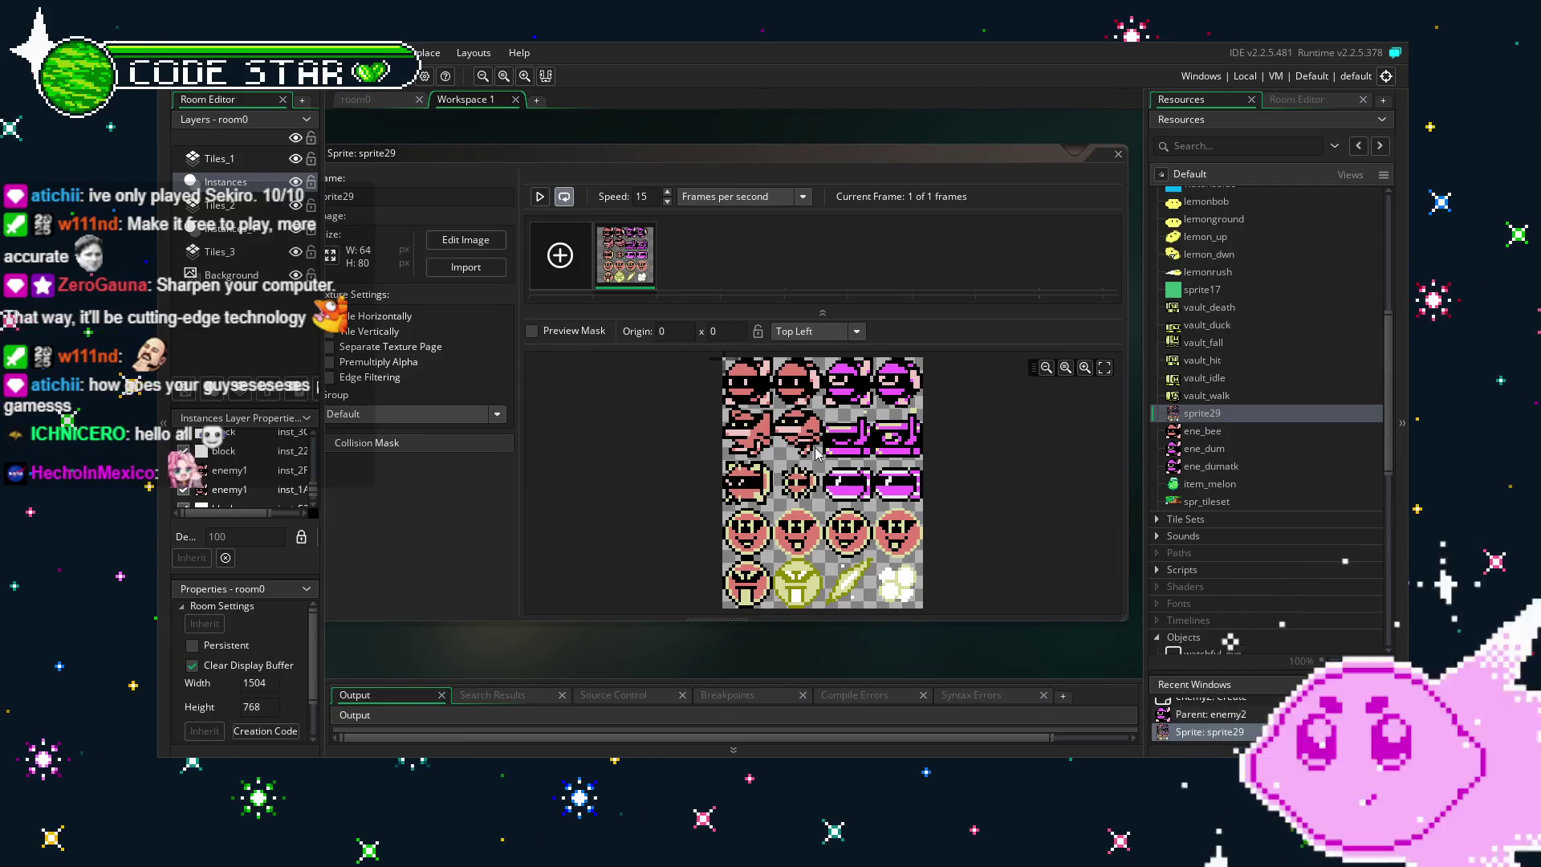
pyautogui.hotkey('ctrl', 'z')
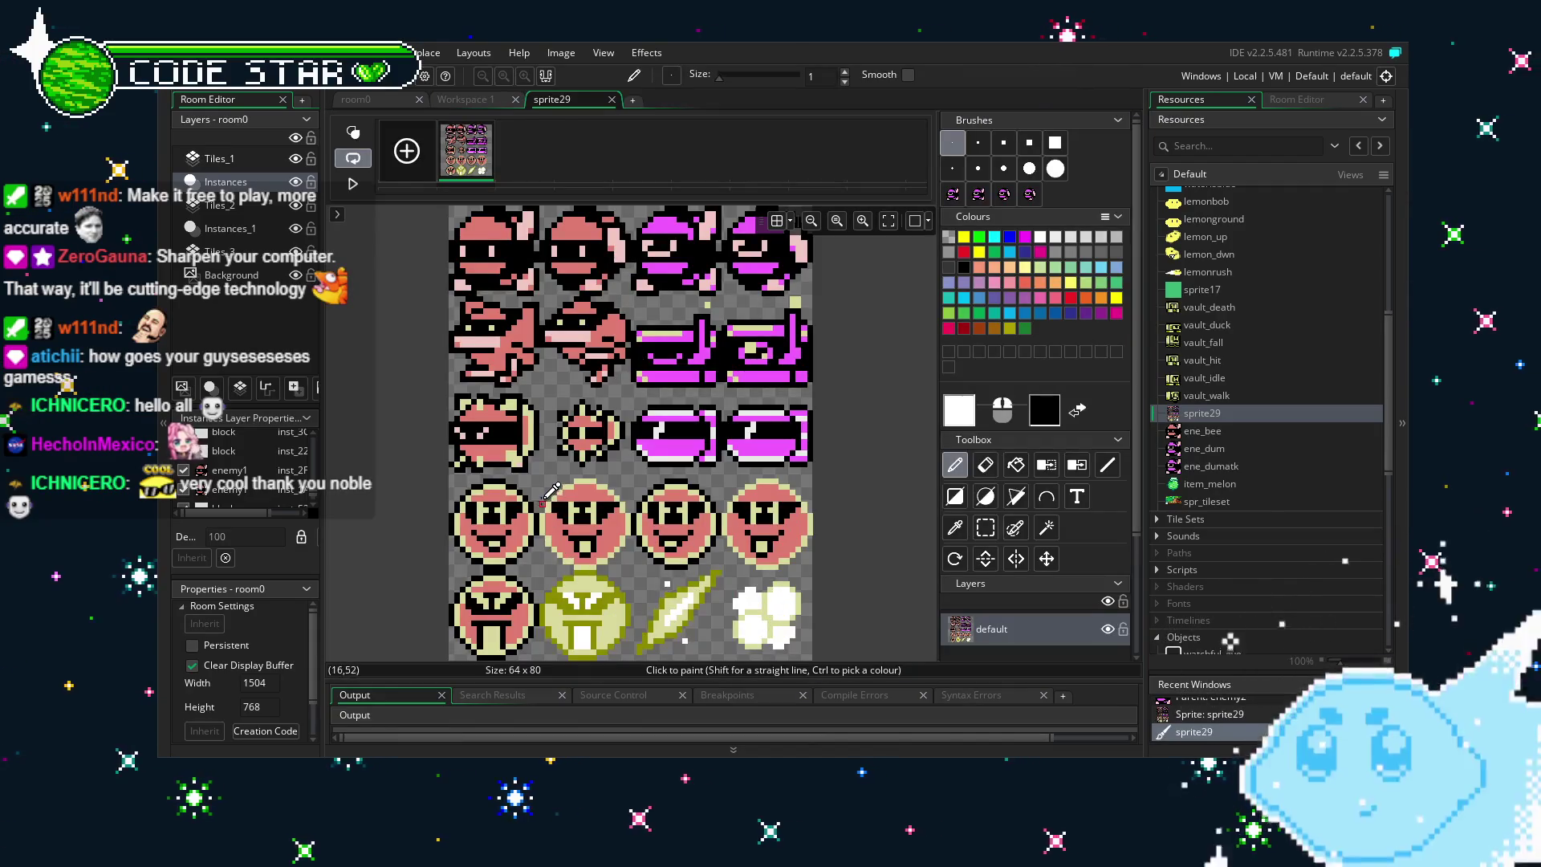
# Copy the enemy frame from sprite29's second row as a brush, then close sprite29's editor.
pyautogui.scroll(3, 552, 491)
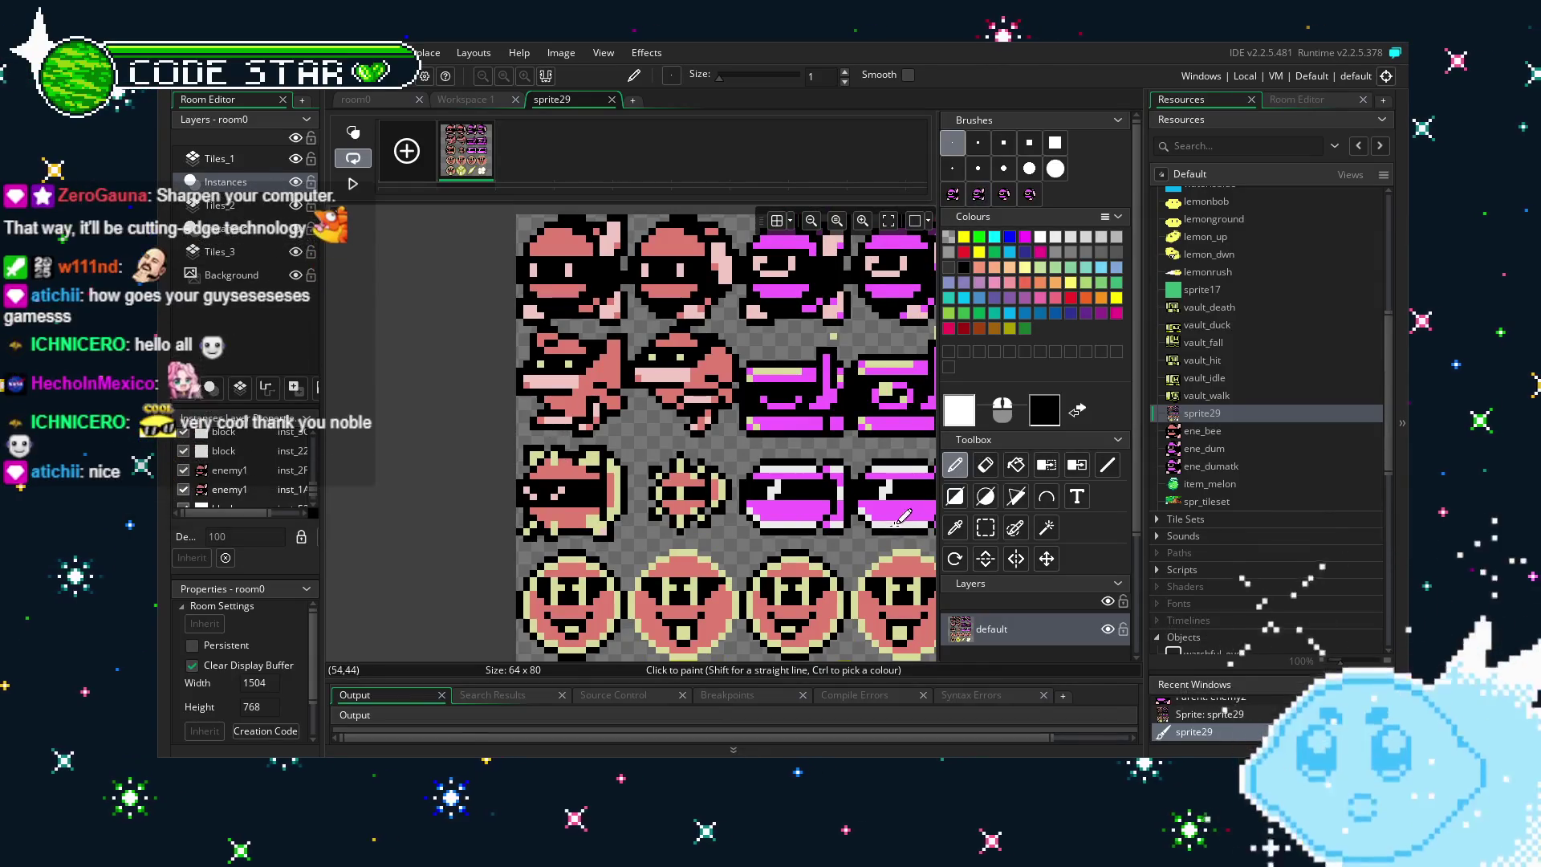
pyautogui.press('s')
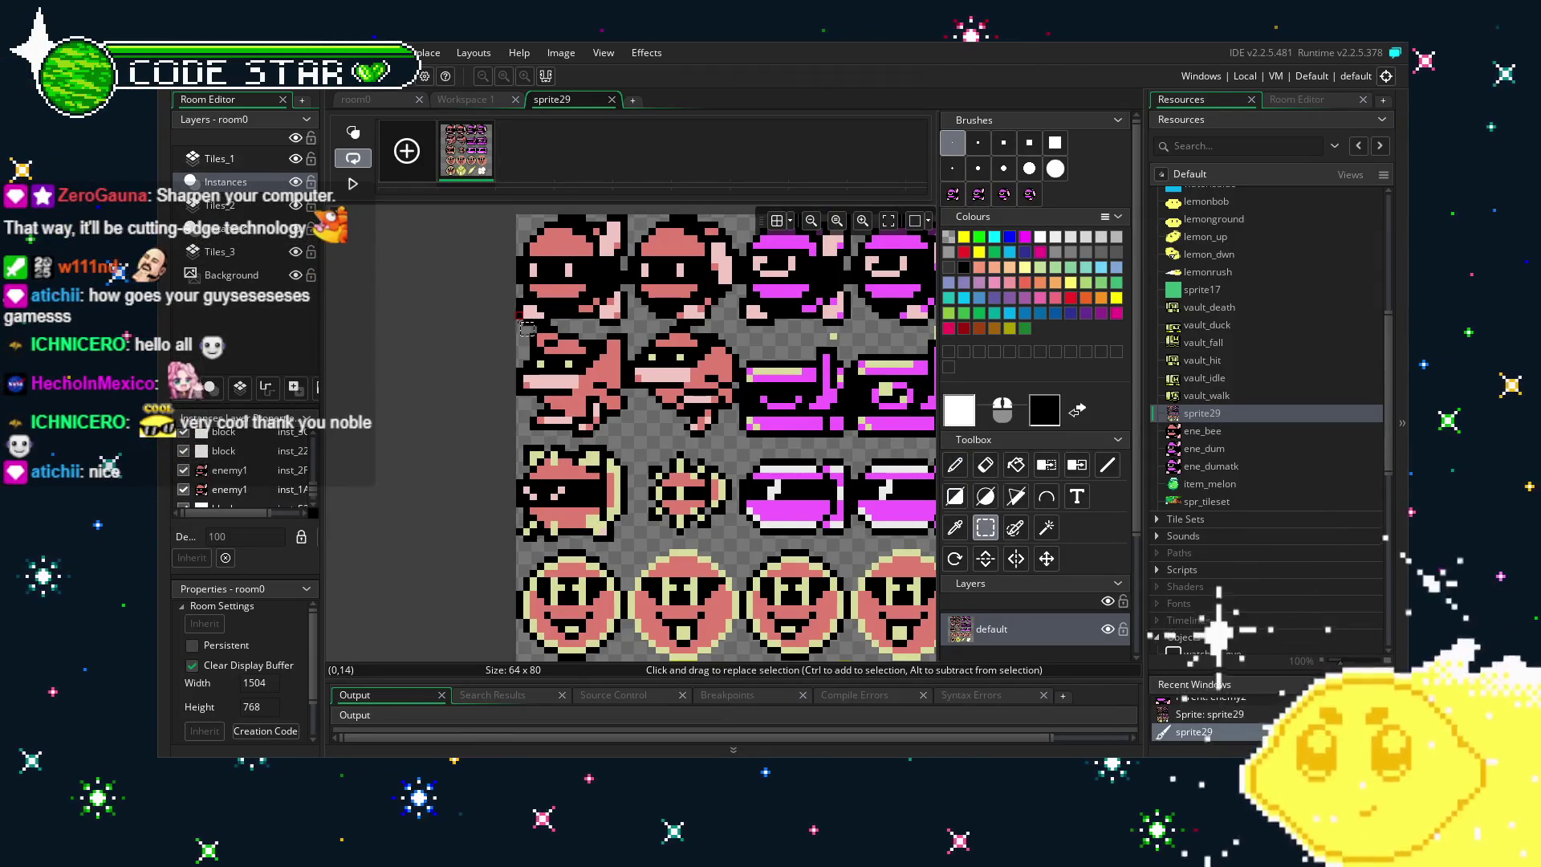
pyautogui.moveTo(524, 338); pyautogui.dragTo(544, 347)
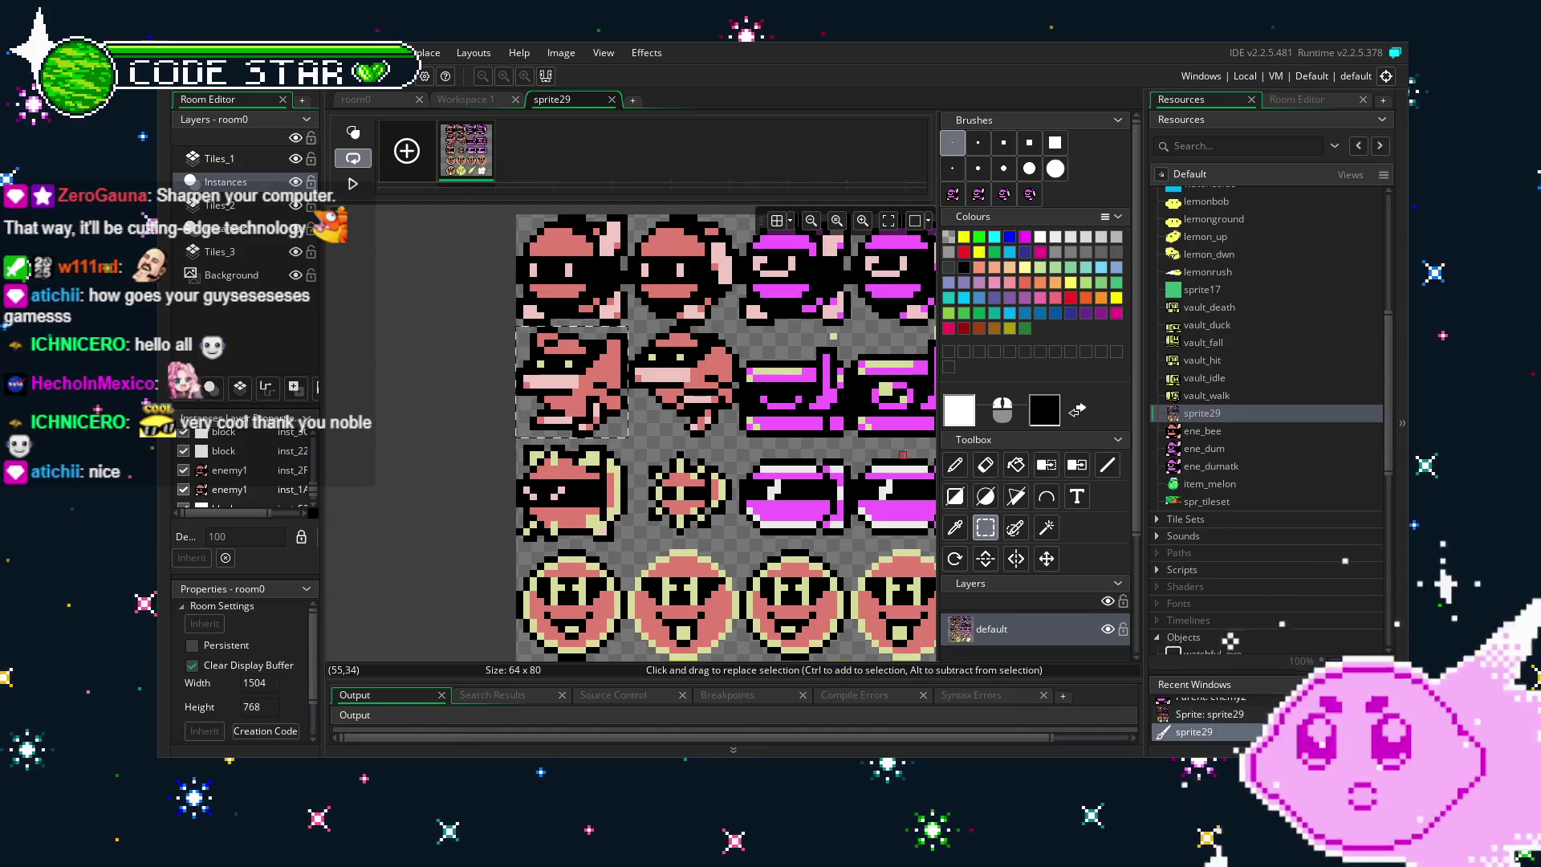
pyautogui.hotkey('ctrl', 'b')
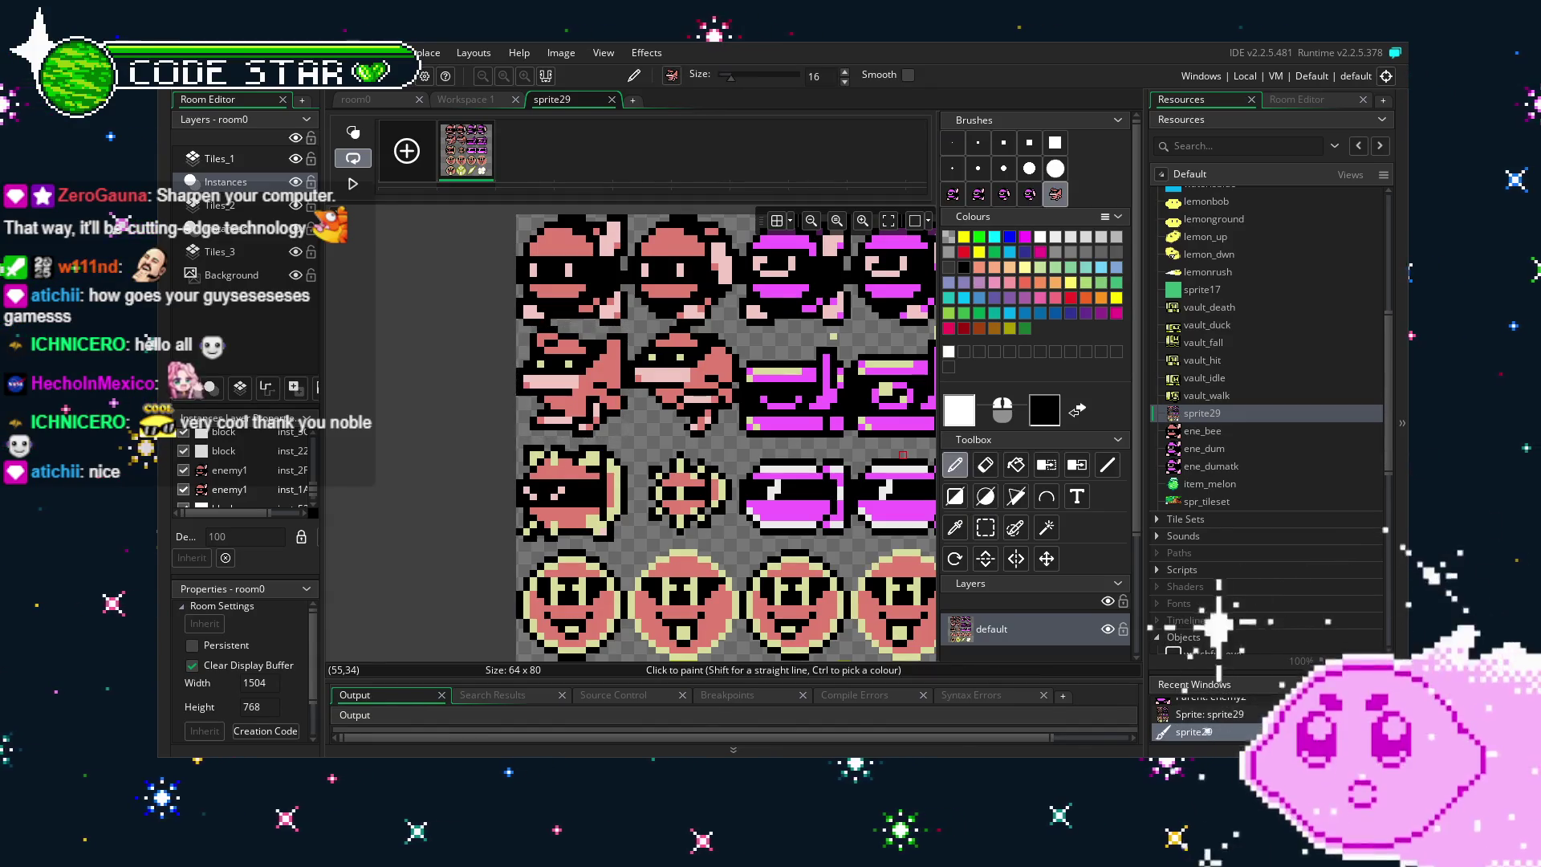
pyautogui.click(612, 99)
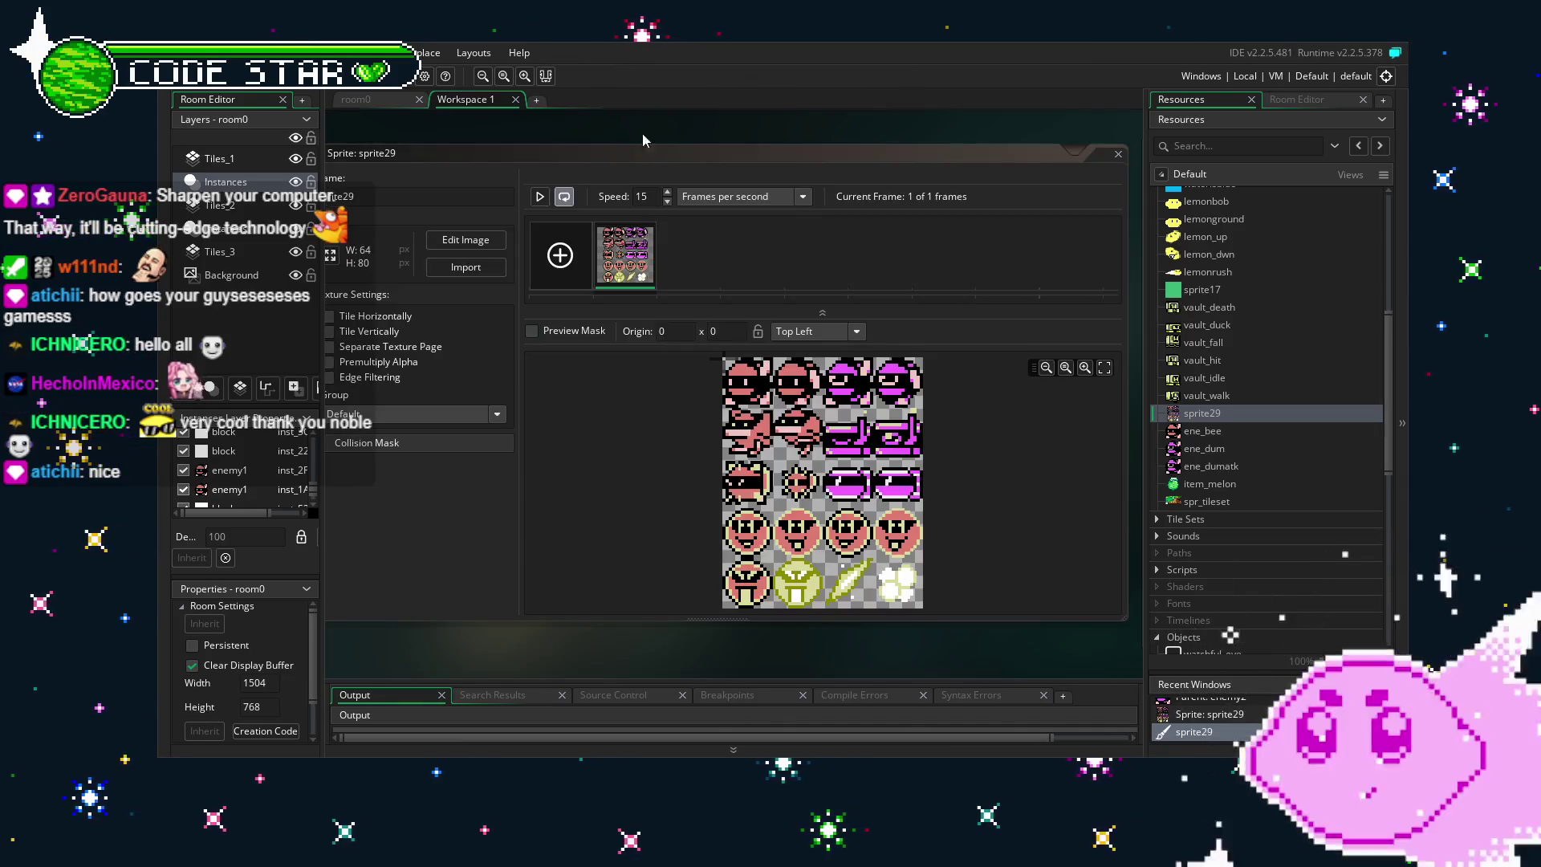
# Create a new sprite, sprite36, and resize it to 16x16.
pyautogui.rightClick(1180, 471)
pyautogui.click(1222, 474)
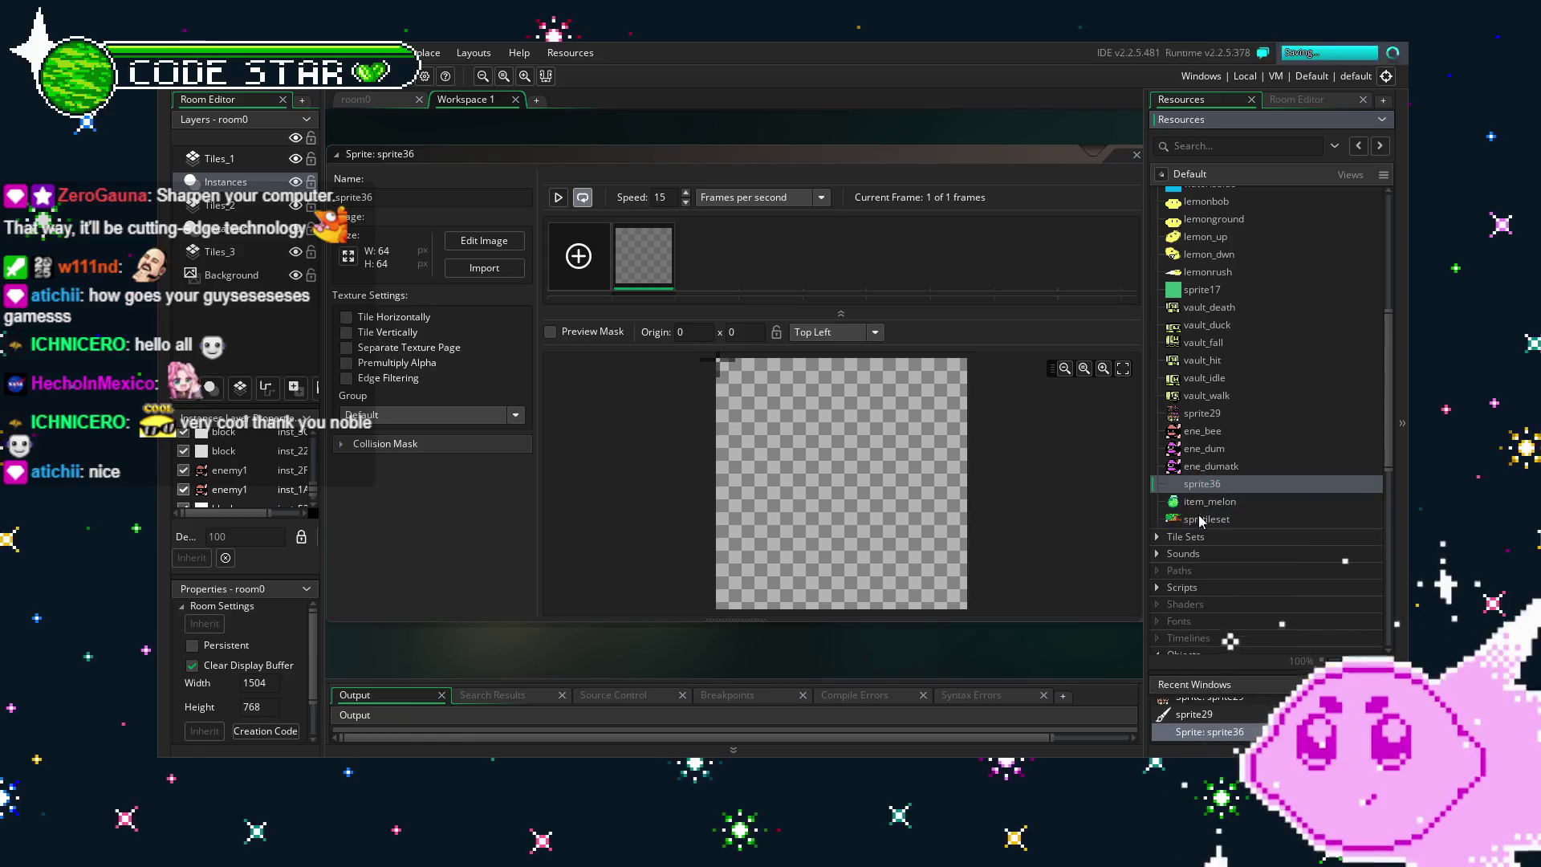
pyautogui.click(348, 257)
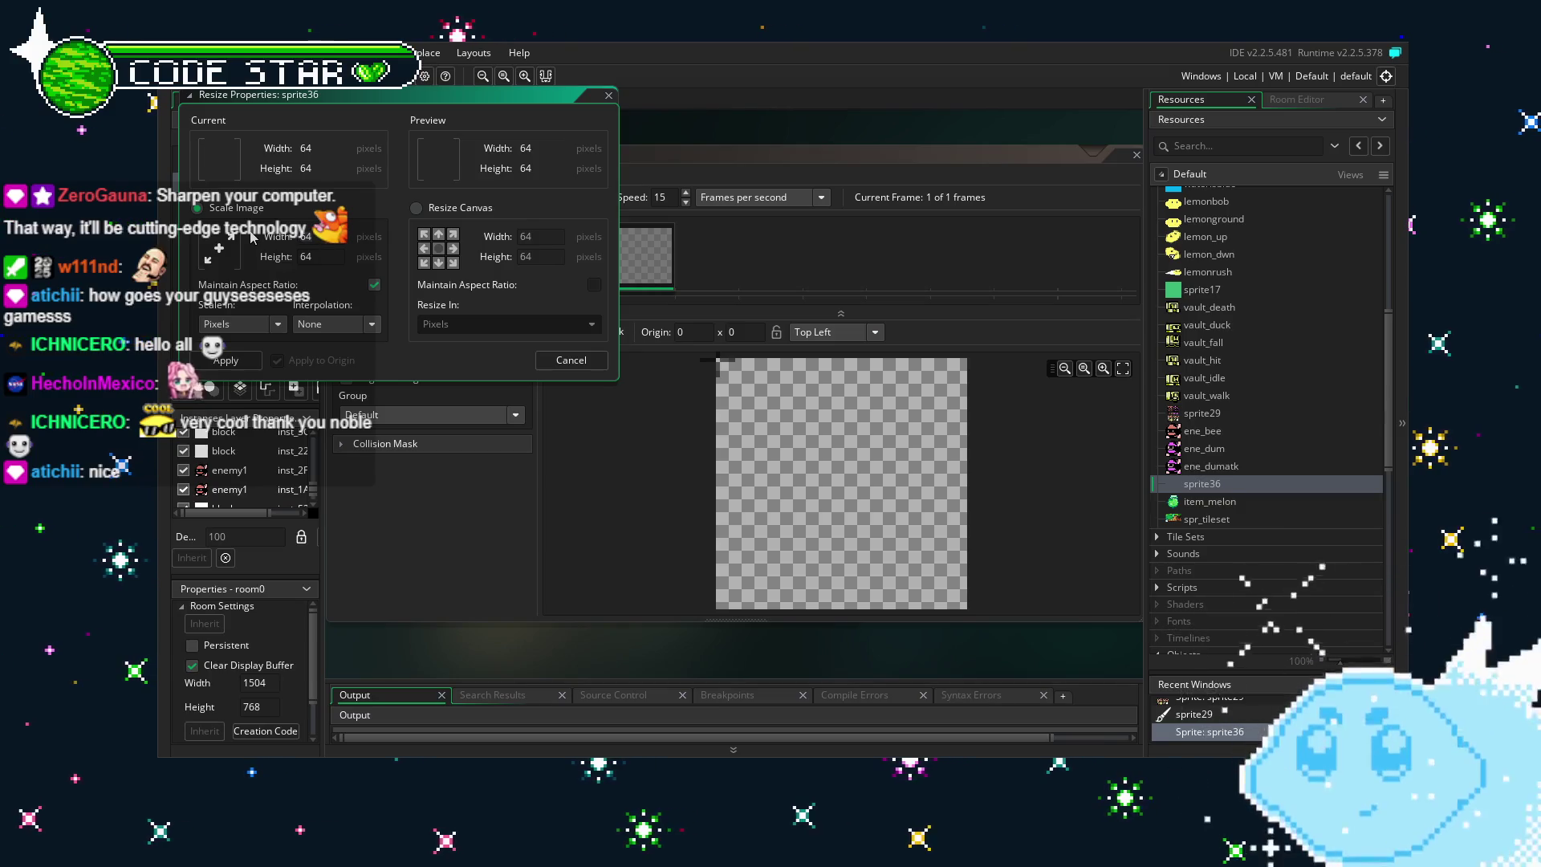
pyautogui.write('16')
pyautogui.press('Return')
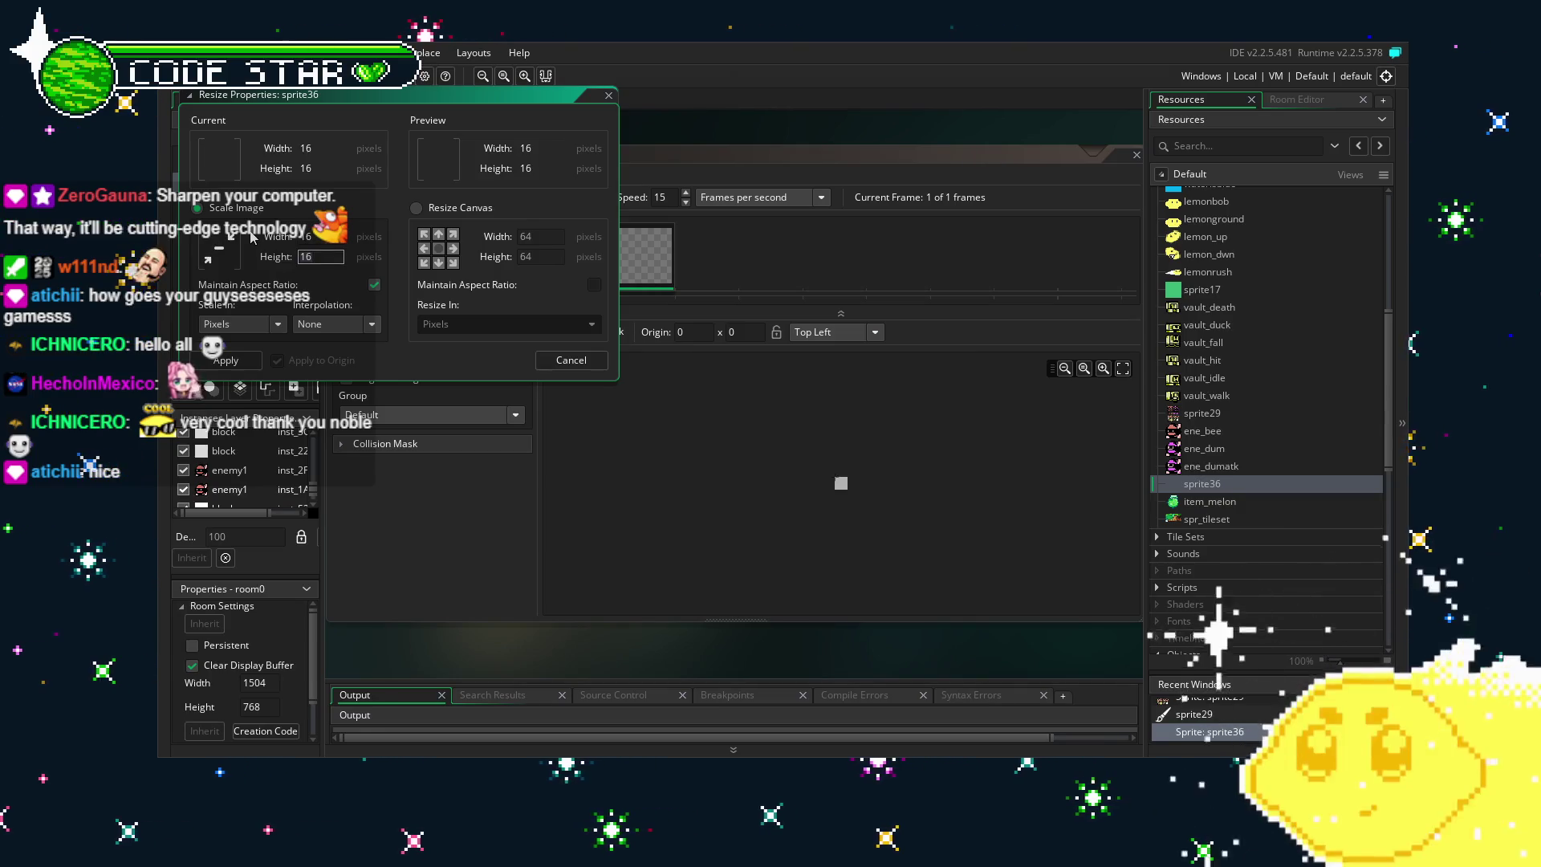
# Stamp the copied enemy frame aligned onto sprite36's canvas, then close the editor.
pyautogui.click(484, 241)
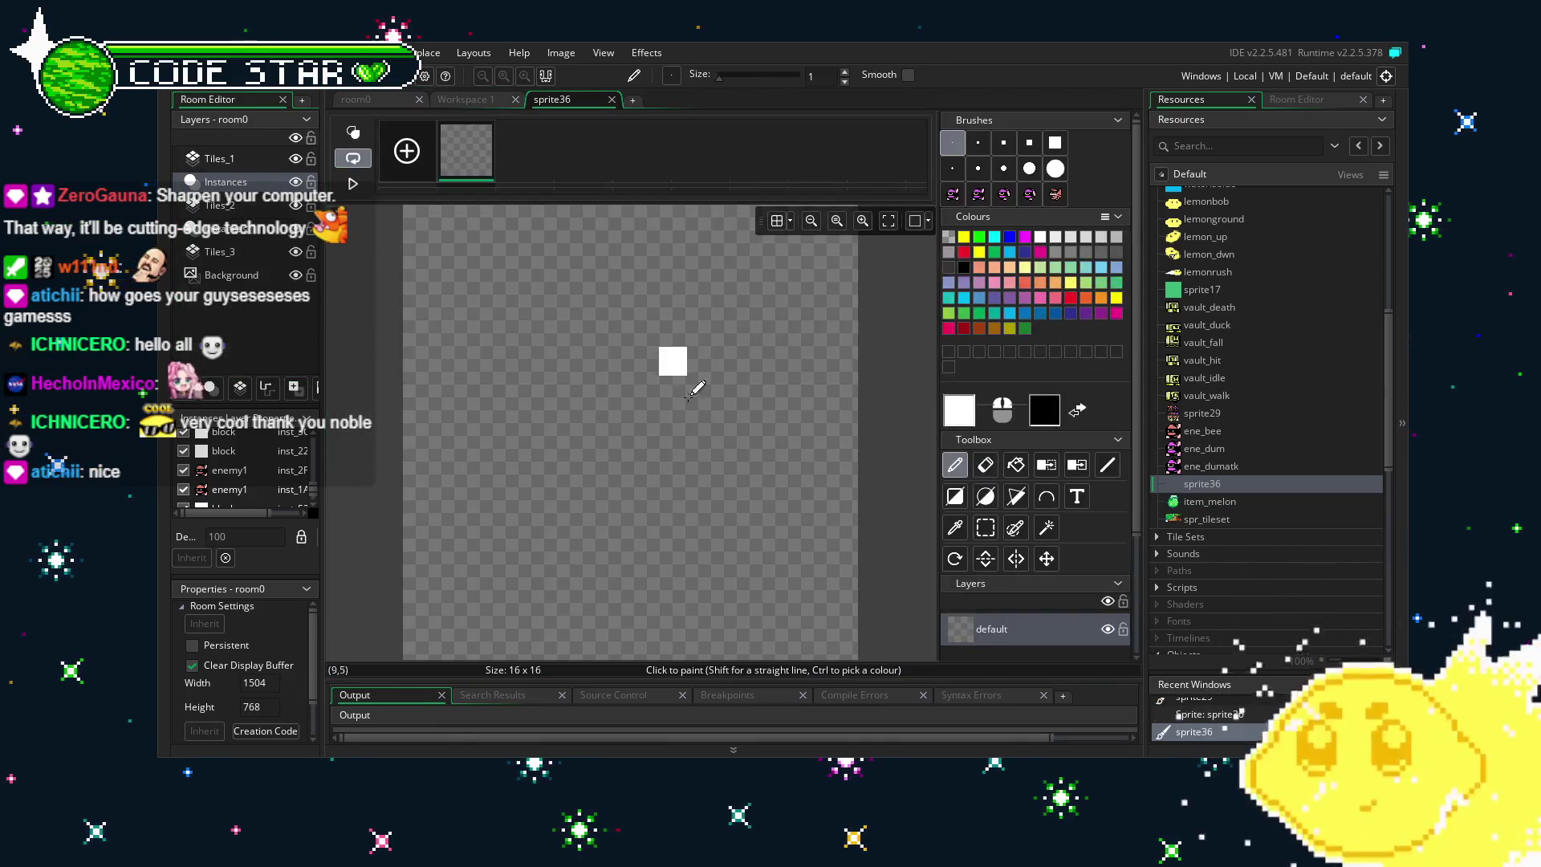
pyautogui.hotkey('ctrl', 'v')
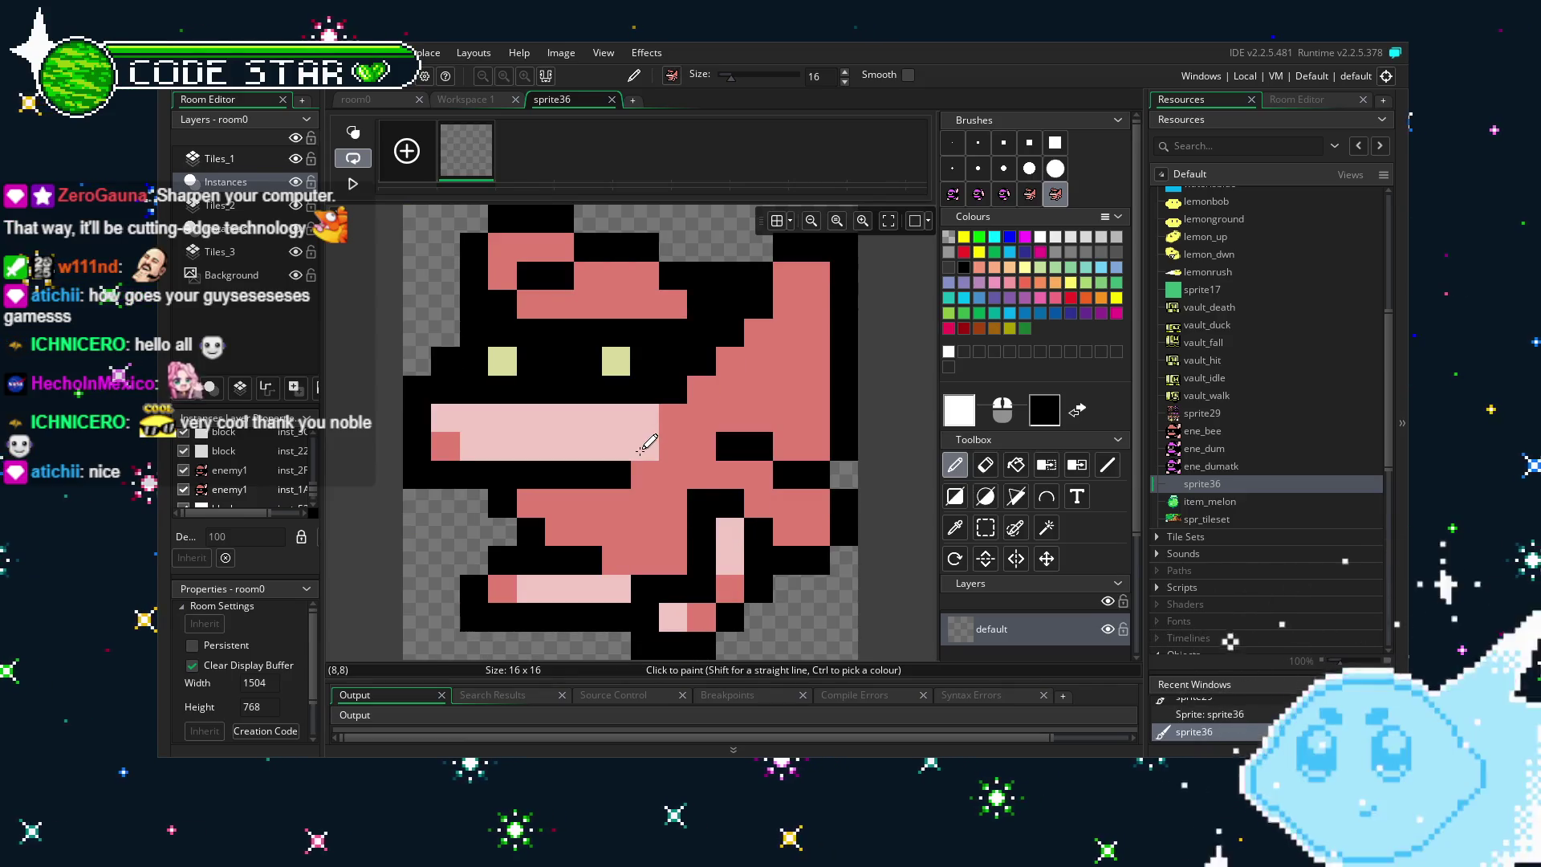
pyautogui.click(600, 468)
pyautogui.hotkey('ctrl', 'z')
pyautogui.click(645, 447)
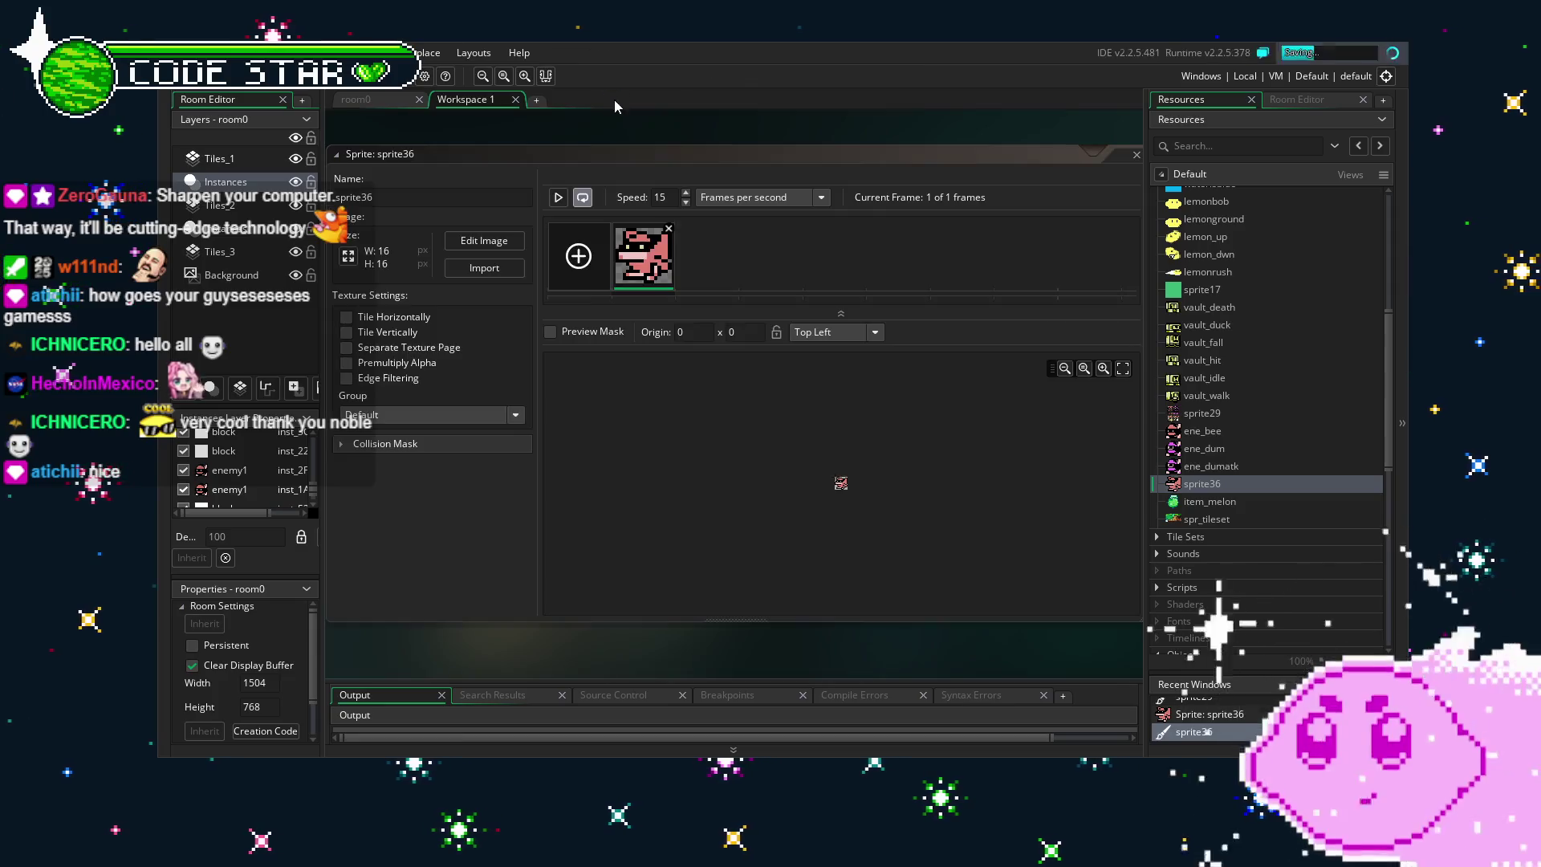
pyautogui.click(612, 99)
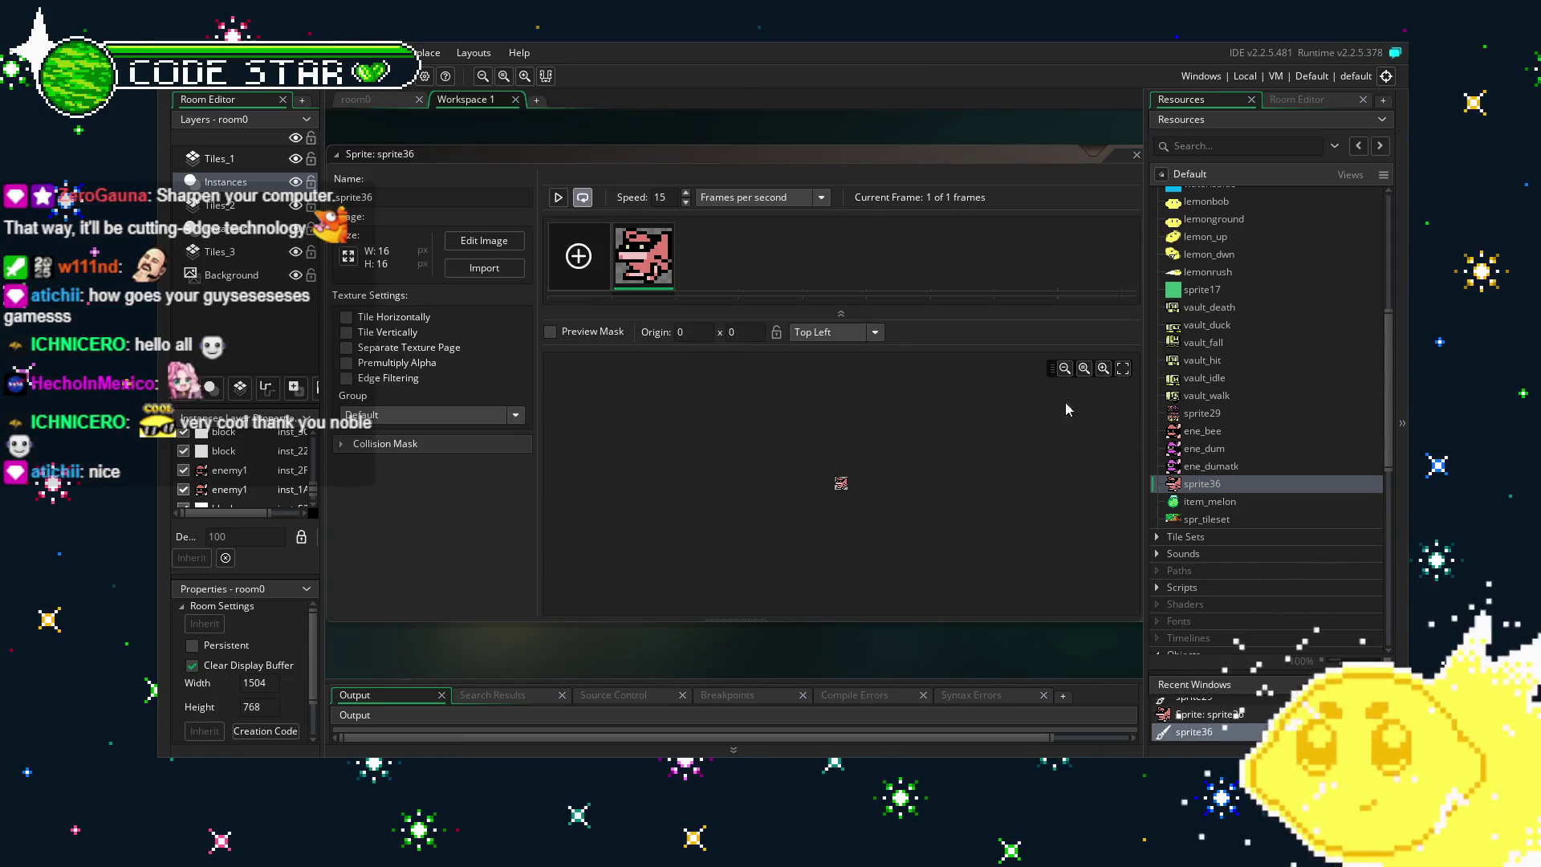
# Select a second enemy pose from sprite29's second row, then reopen sprite36.
pyautogui.scroll(1, 1221, 413)
pyautogui.doubleClick(1212, 446)
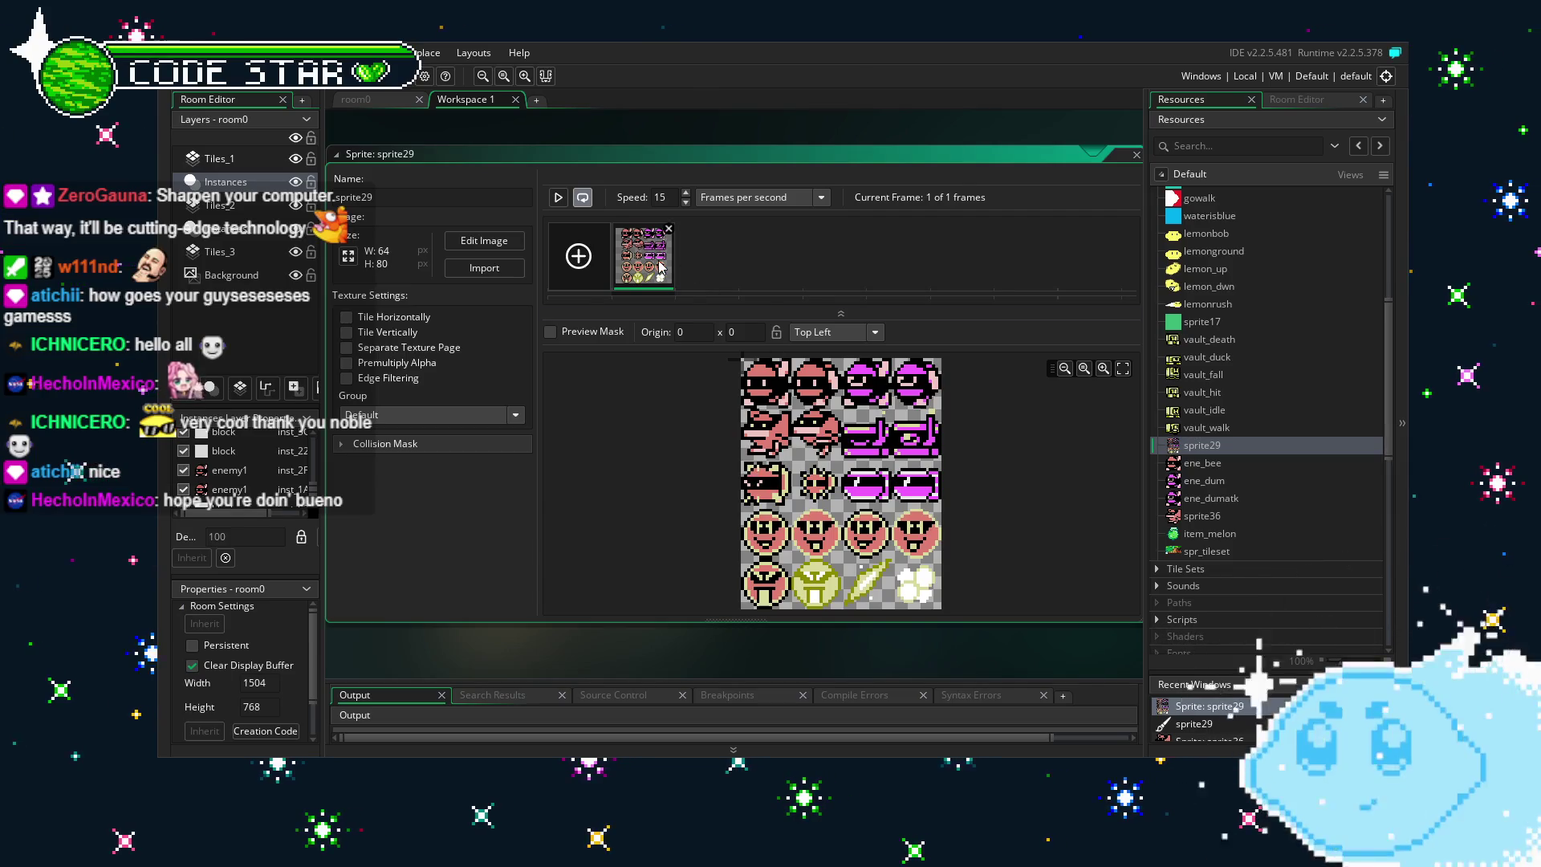
pyautogui.doubleClick(829, 518)
pyautogui.press('s')
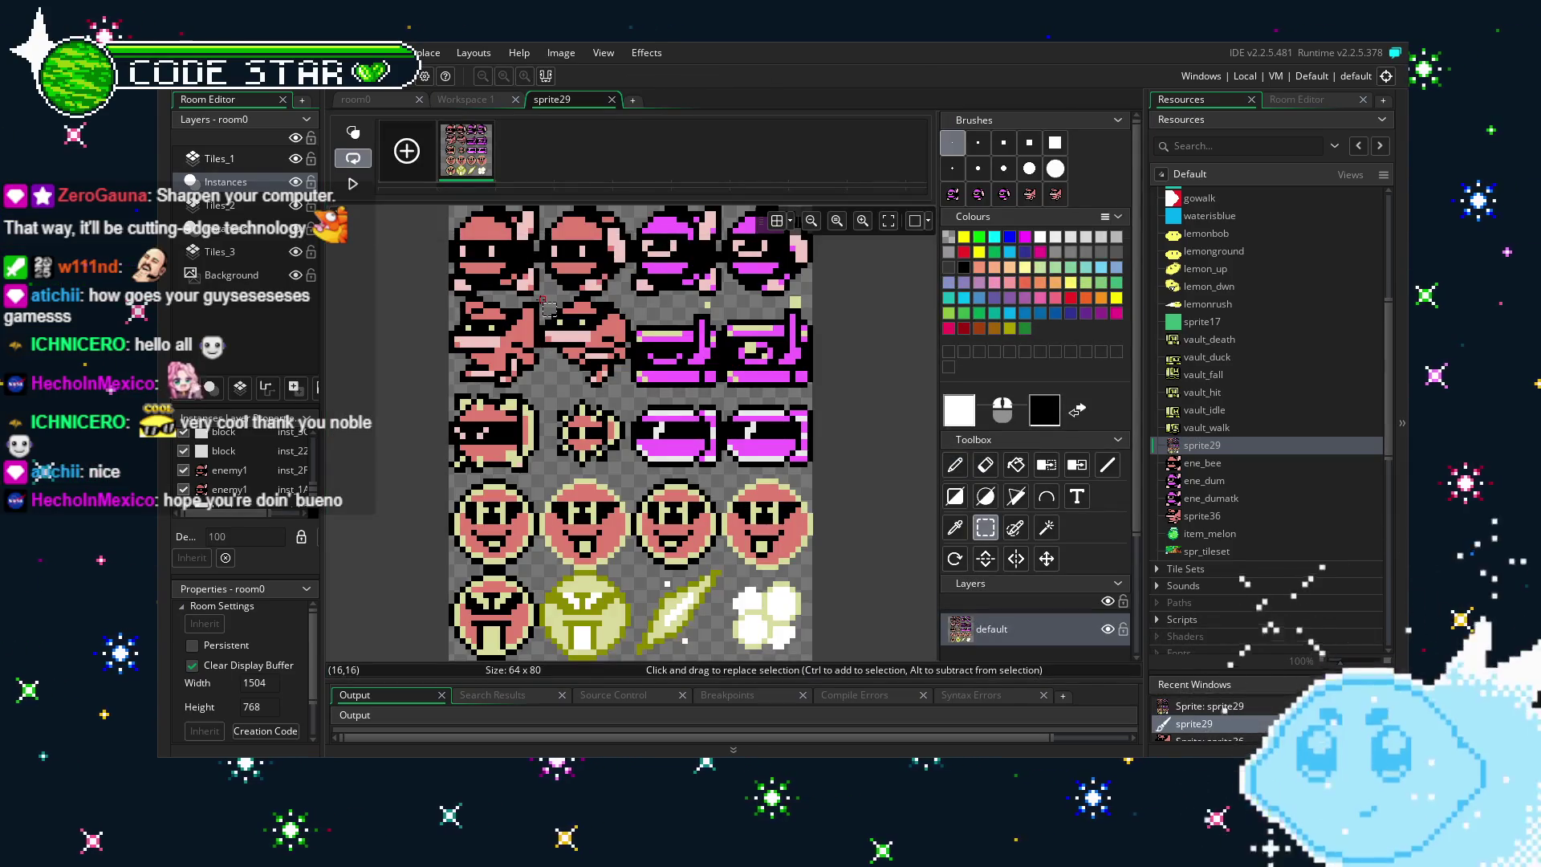
pyautogui.moveTo(541, 299); pyautogui.dragTo(629, 391)
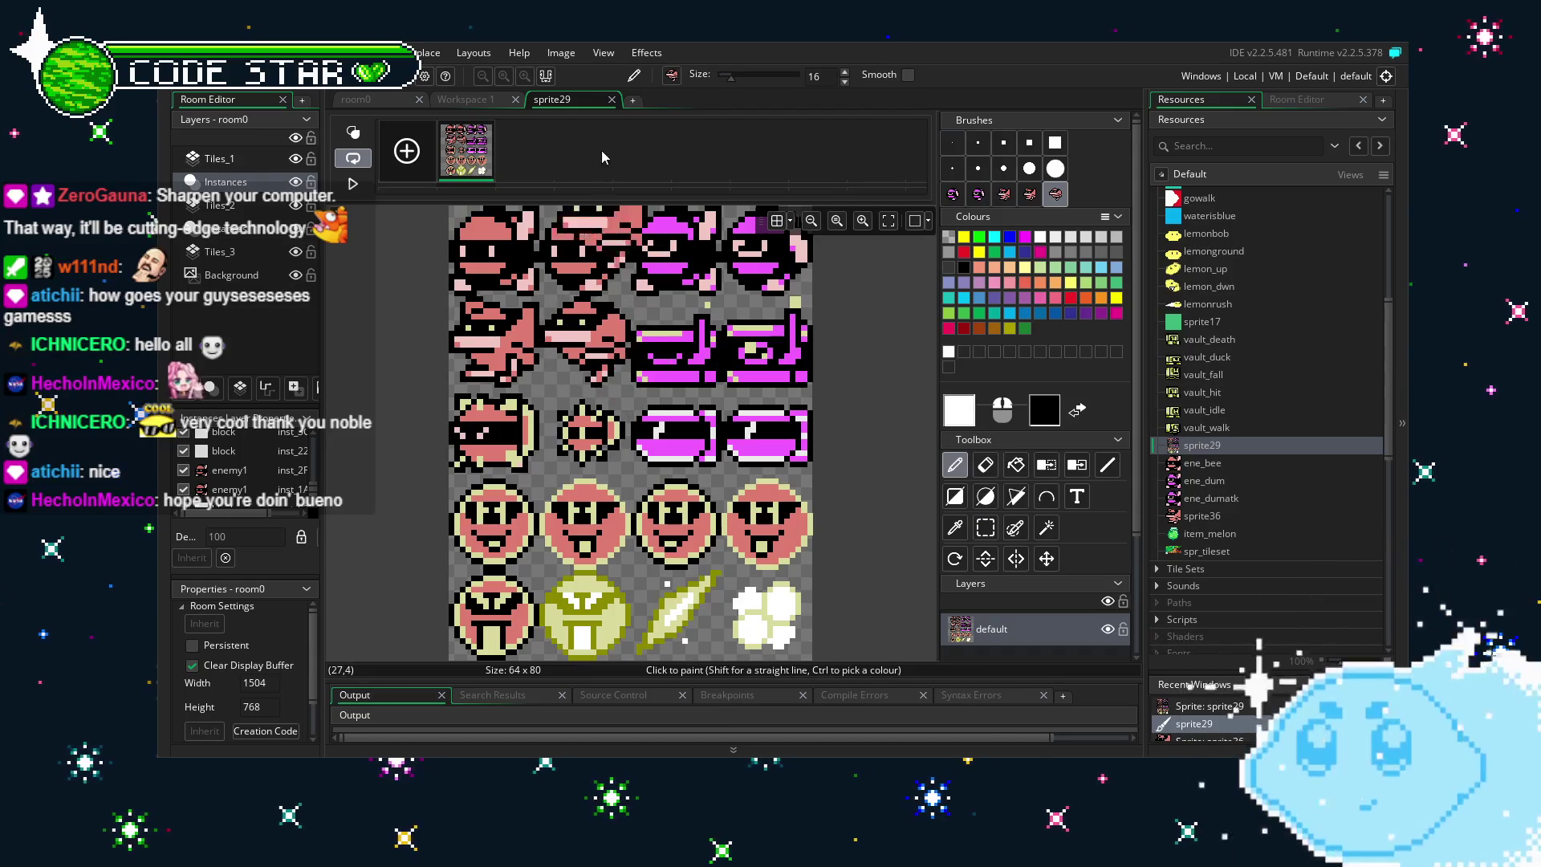
pyautogui.click(611, 100)
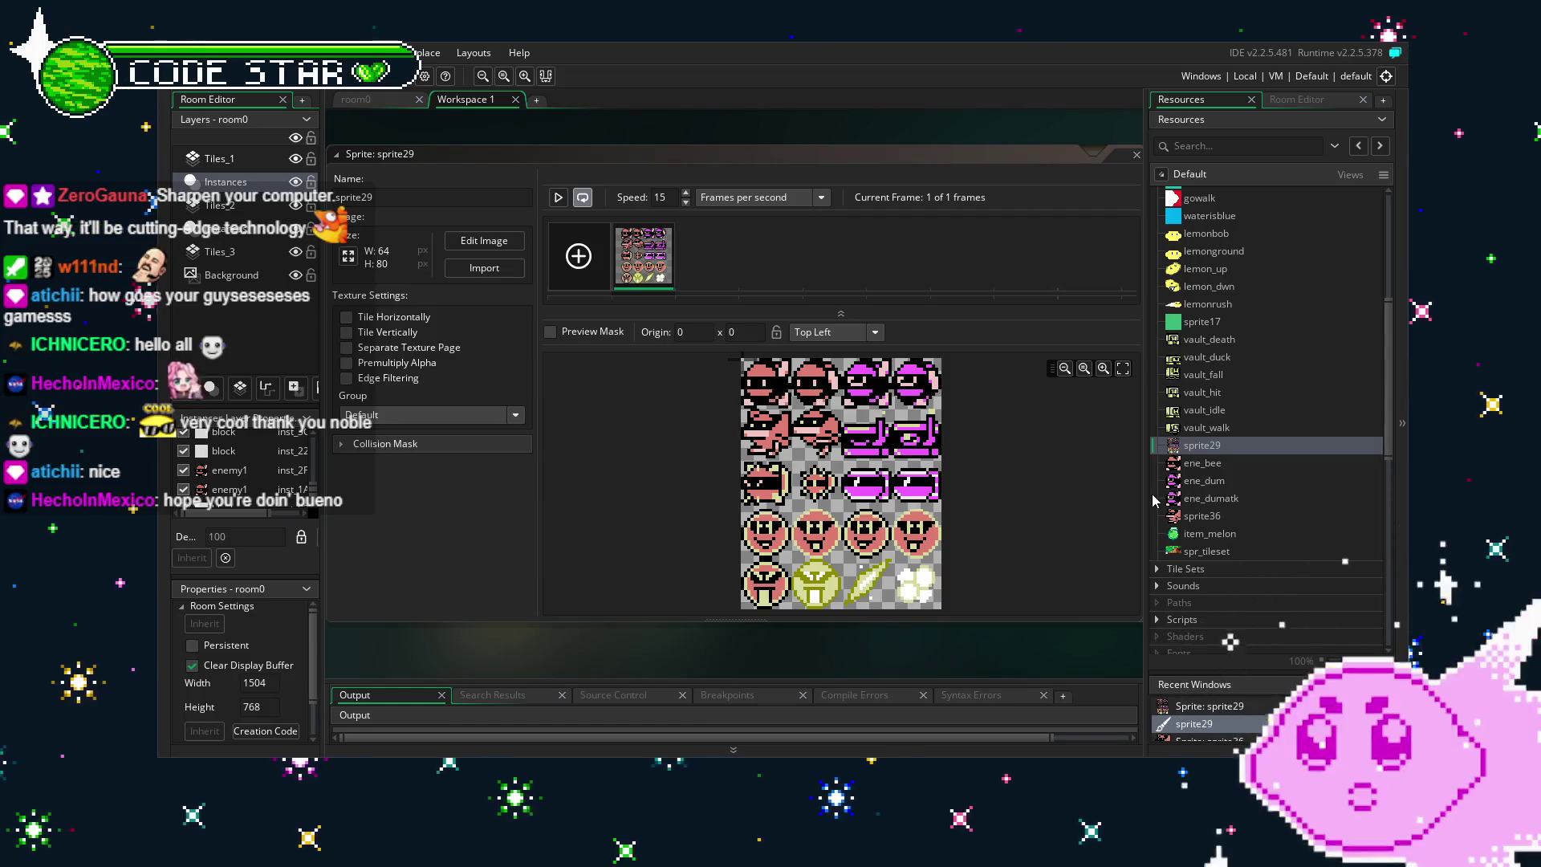
pyautogui.doubleClick(1212, 515)
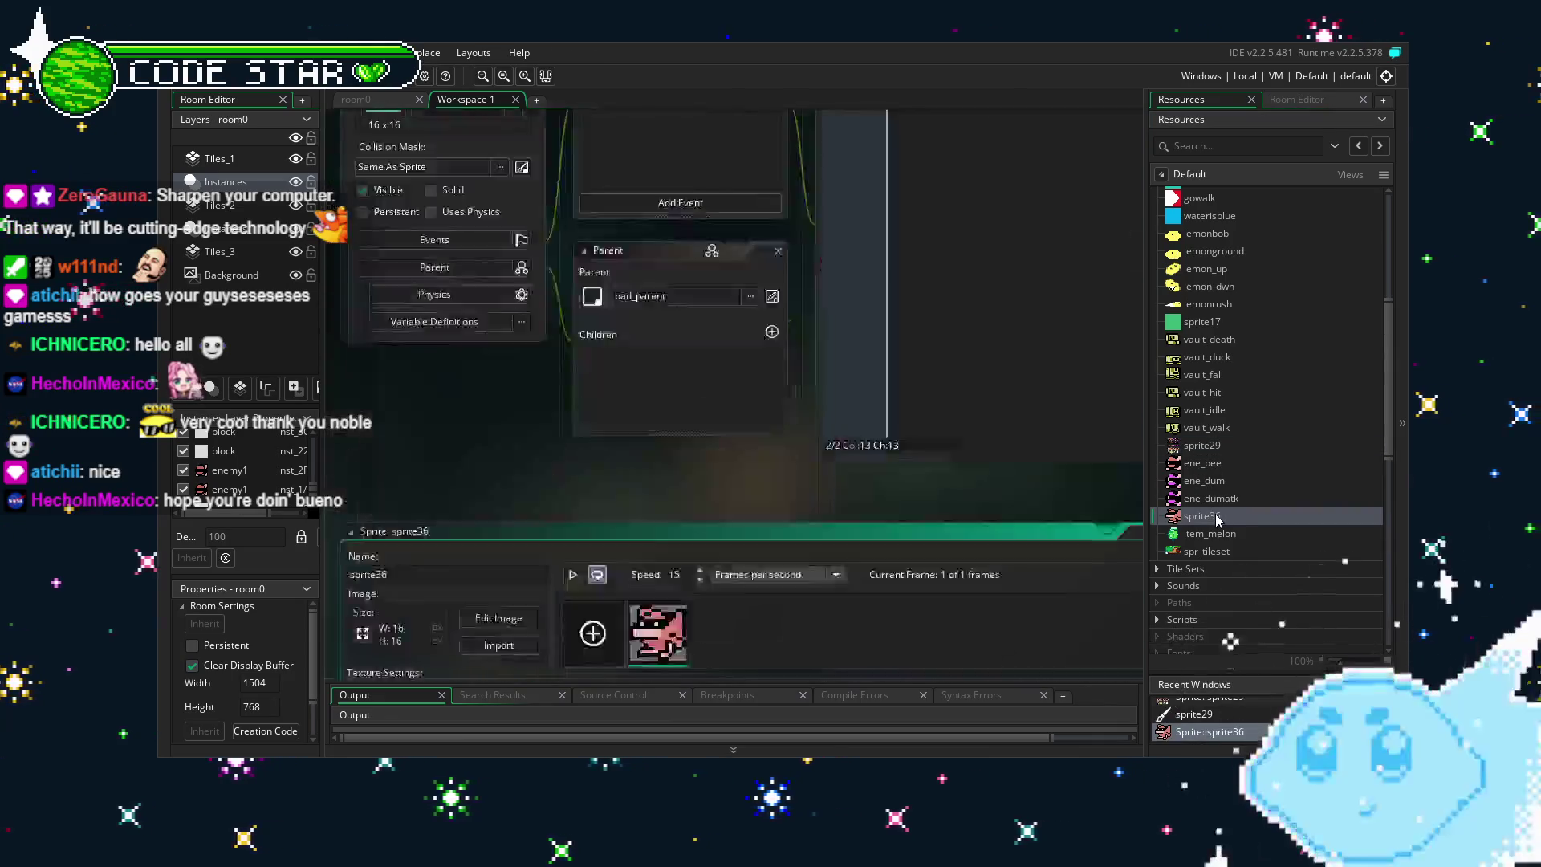
# Add a second enemy frame to sprite36 and set its origin to Middle Centre (8, 8).
pyautogui.click(578, 257)
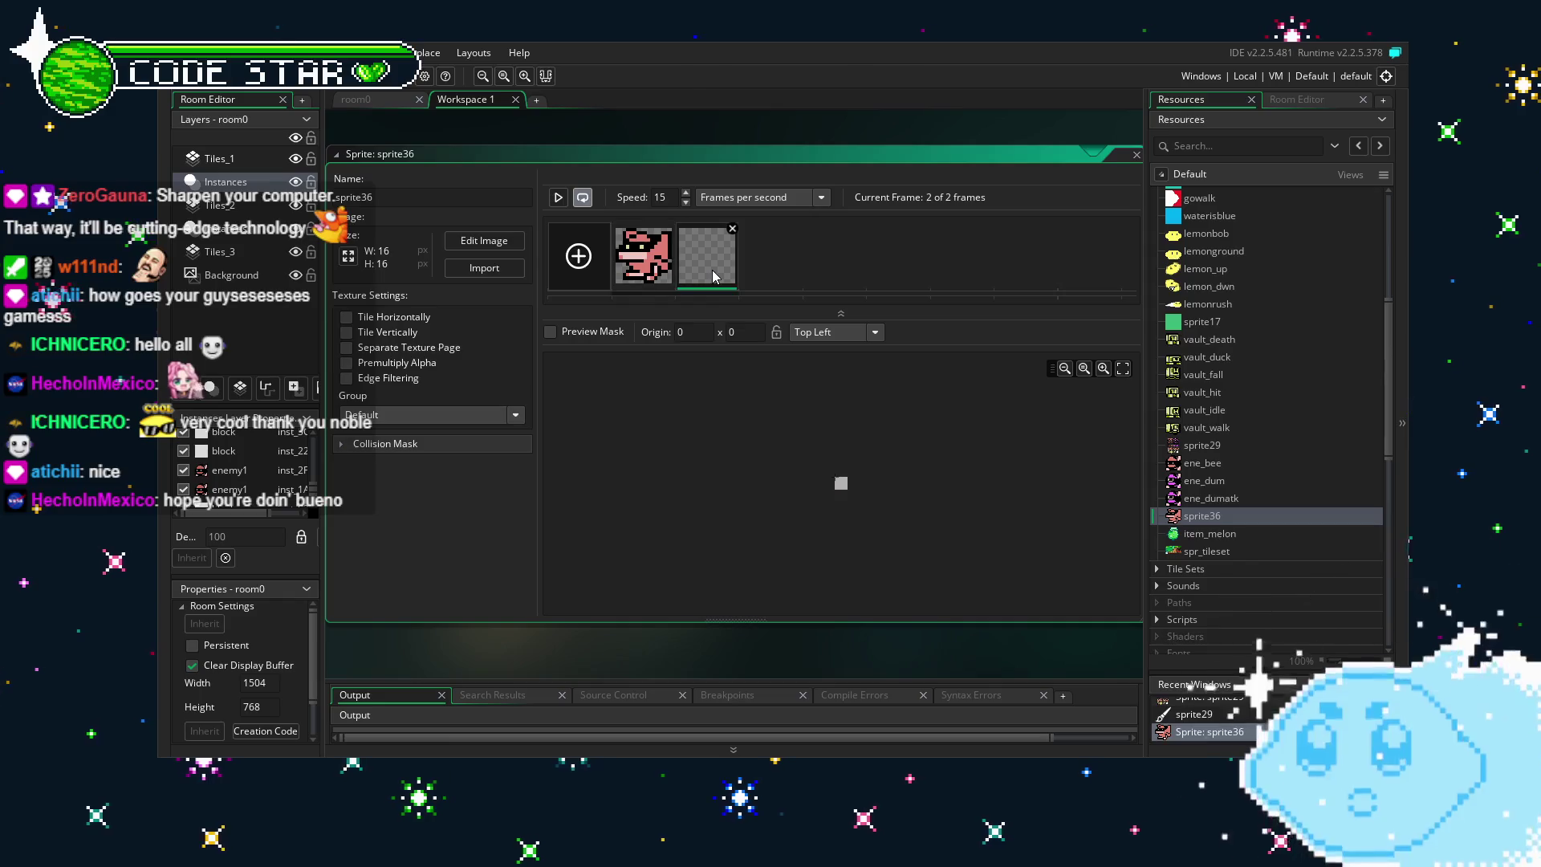
pyautogui.doubleClick(705, 257)
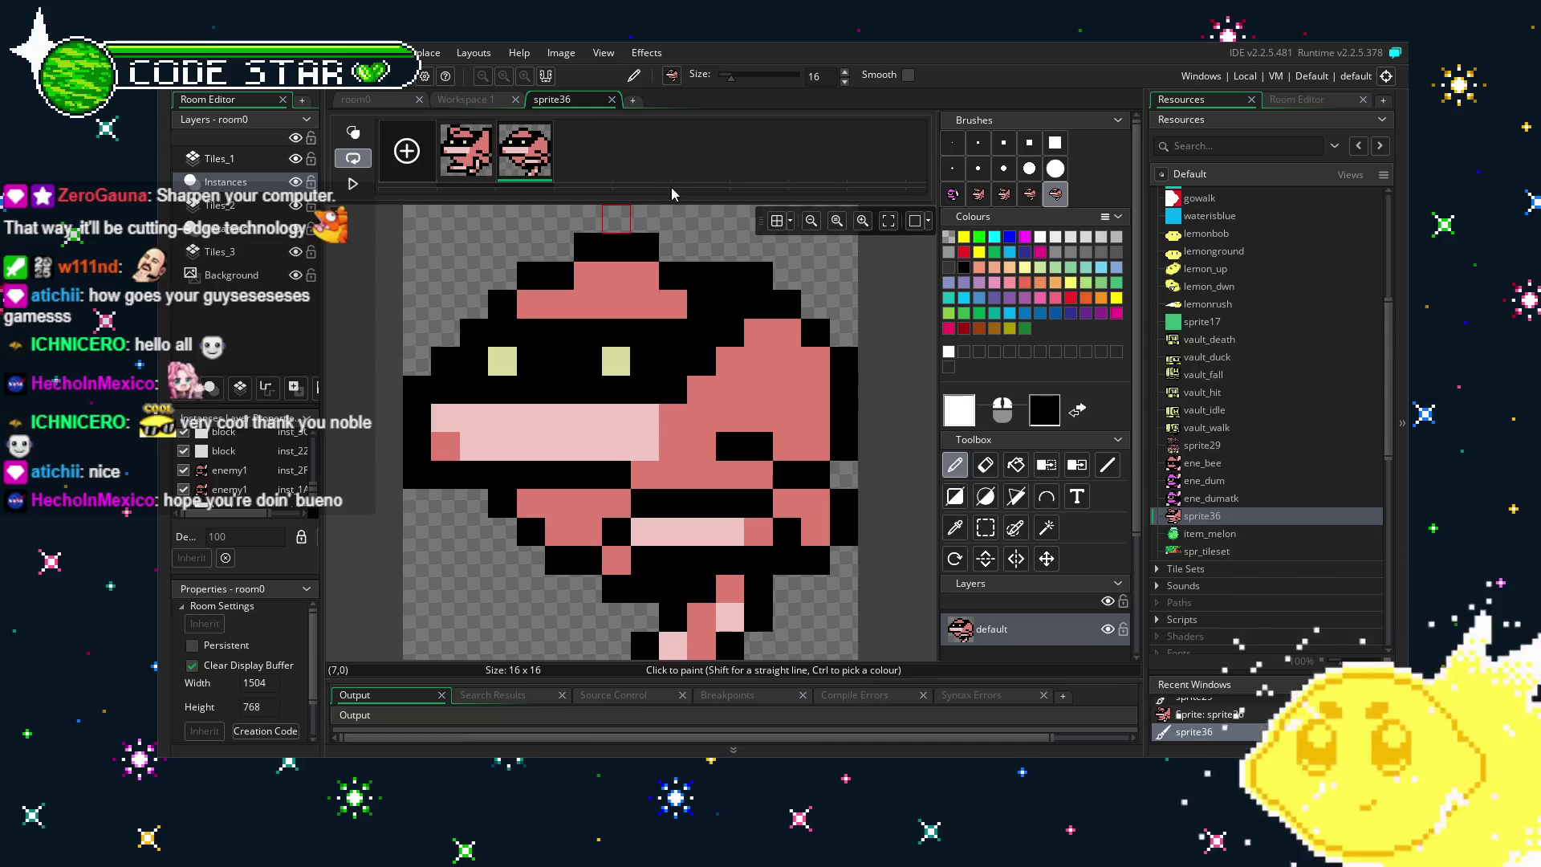
pyautogui.click(609, 99)
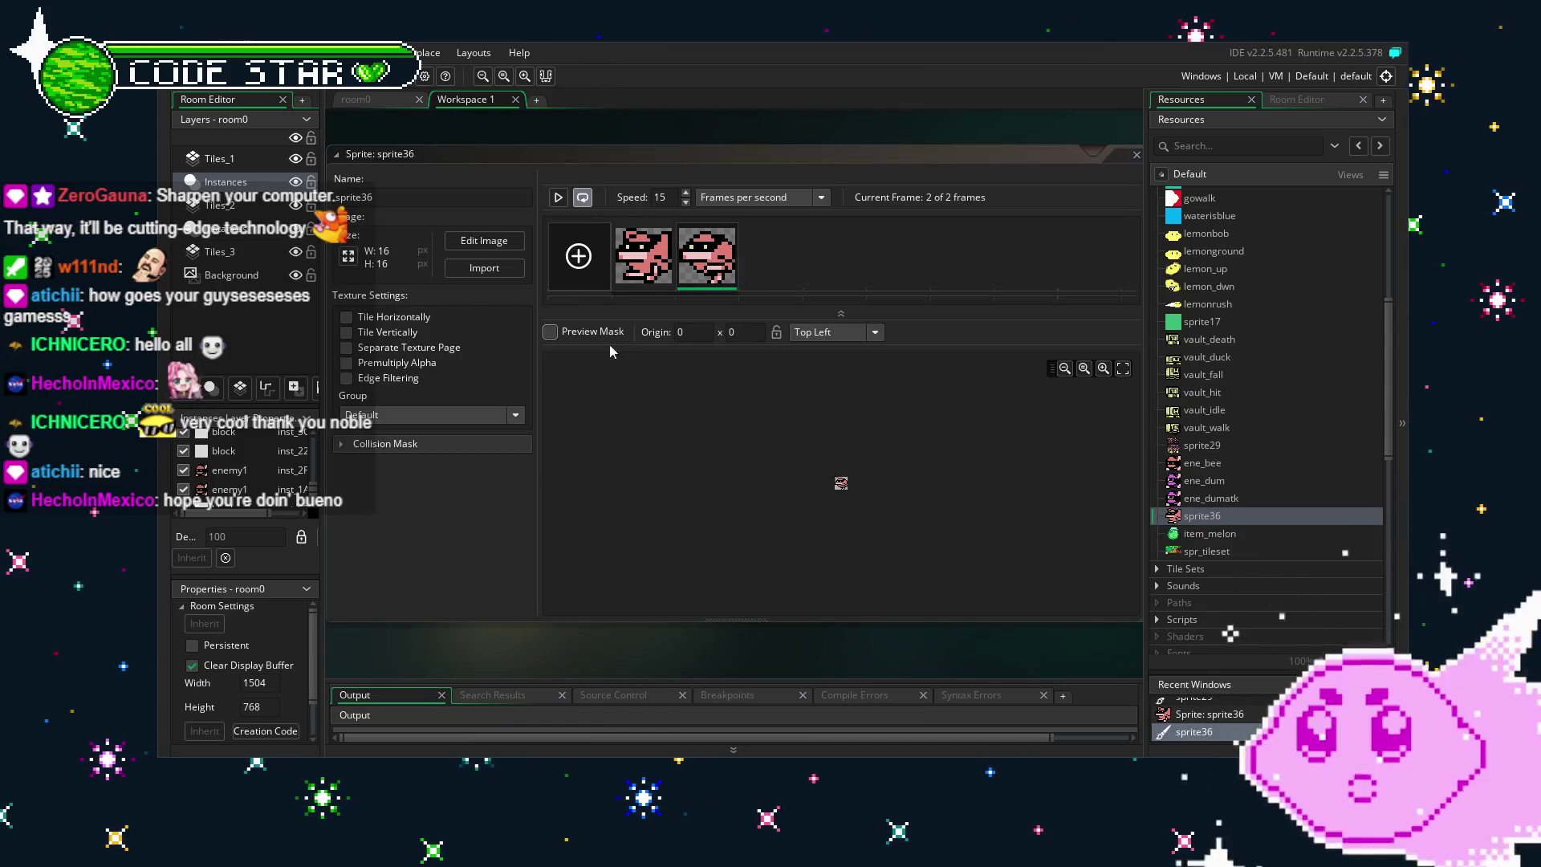
pyautogui.click(807, 339)
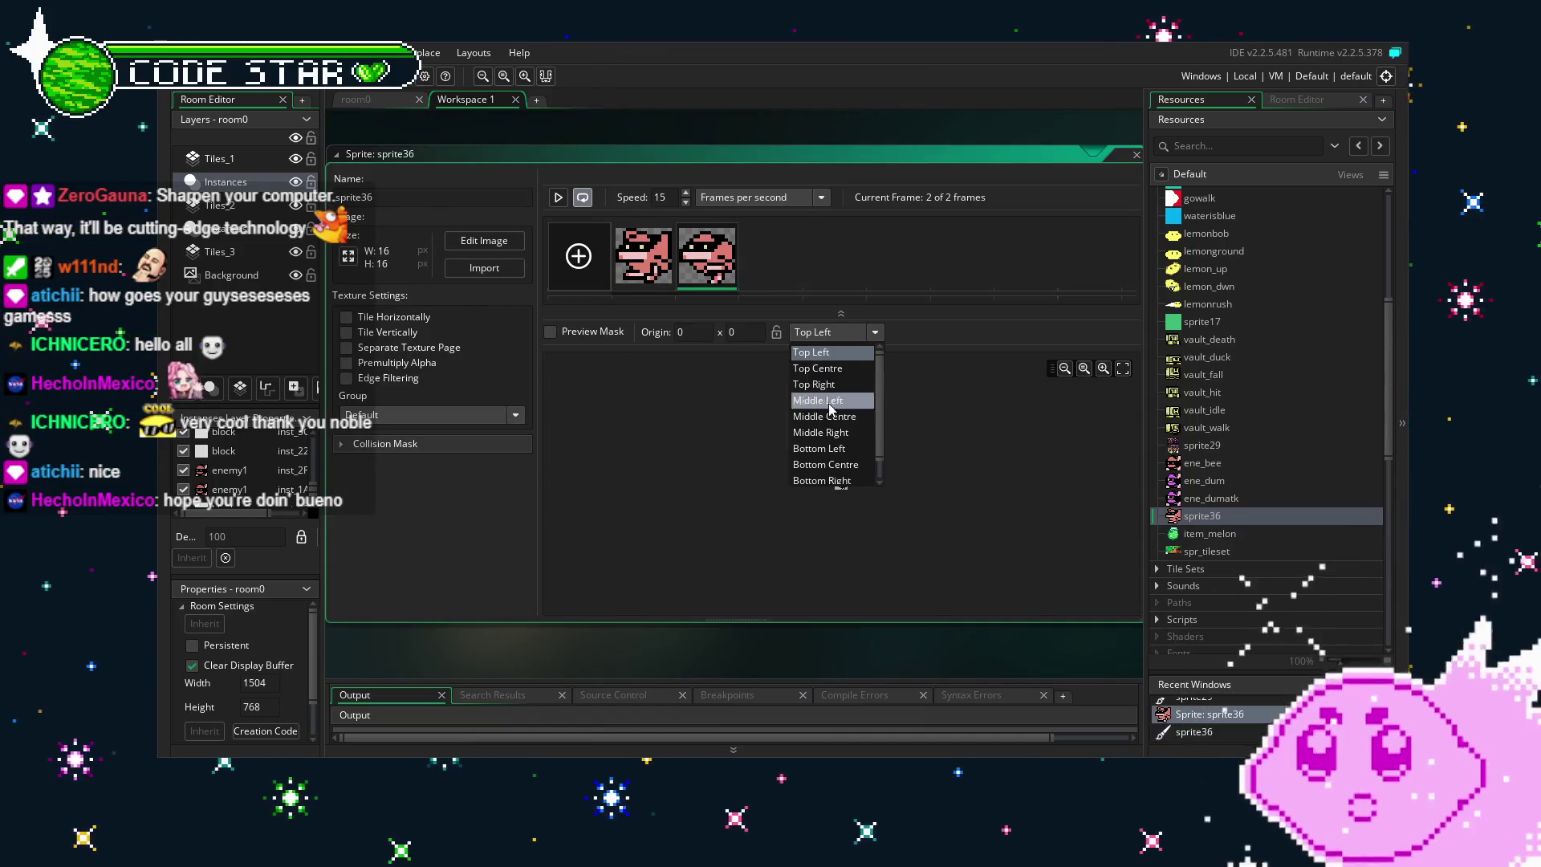
pyautogui.click(830, 421)
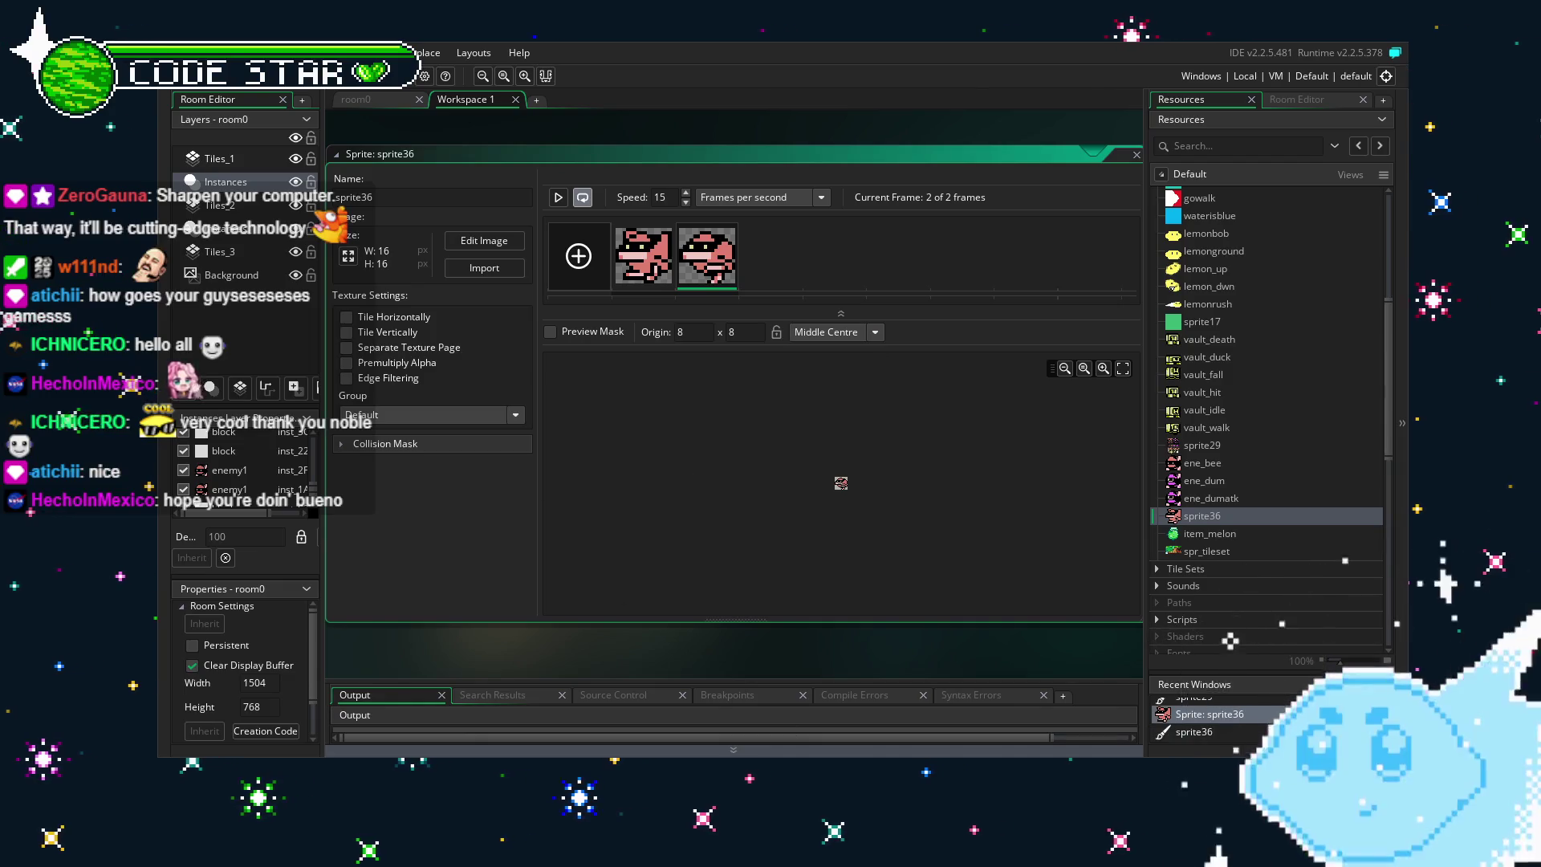
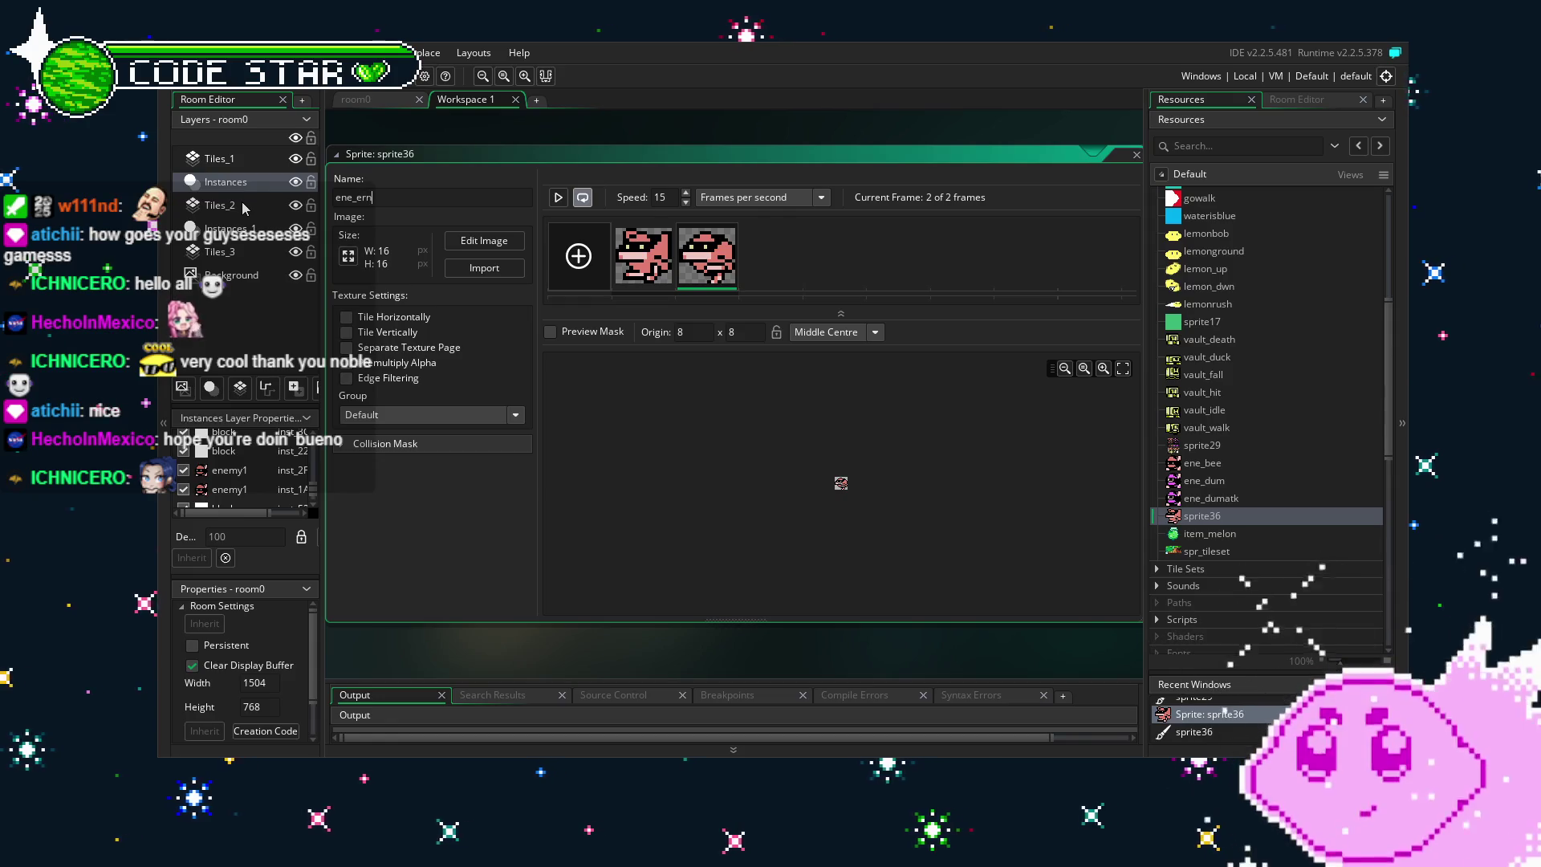
# Confirm the sprite name ene_ernie and set its animation speed to 4 fps.
pyautogui.press('Return')
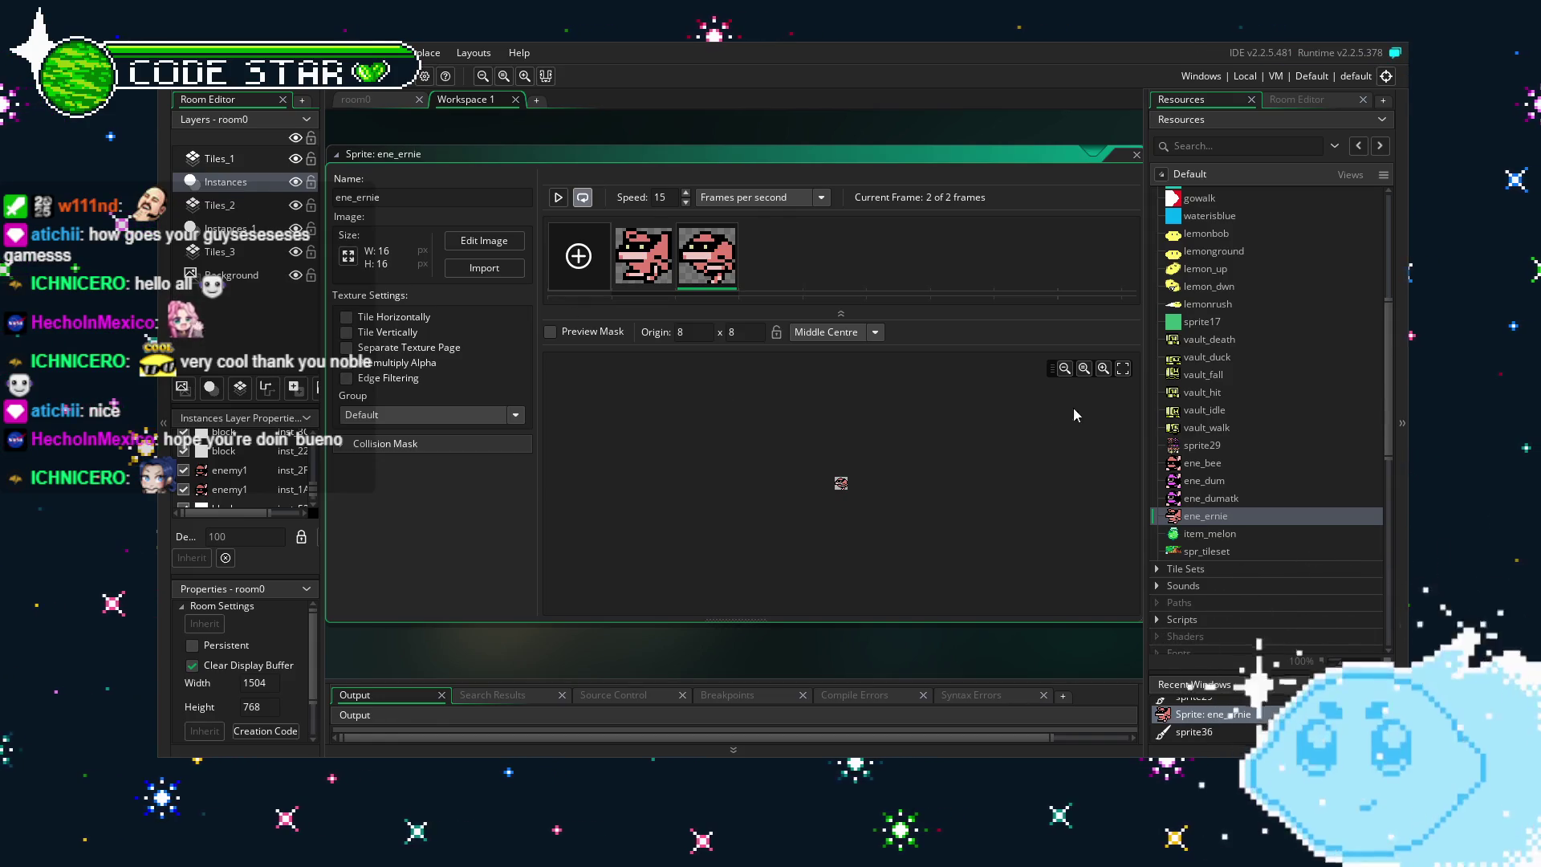
pyautogui.press('BackSpace')
pyautogui.press('BackSpace')
pyautogui.write('4')
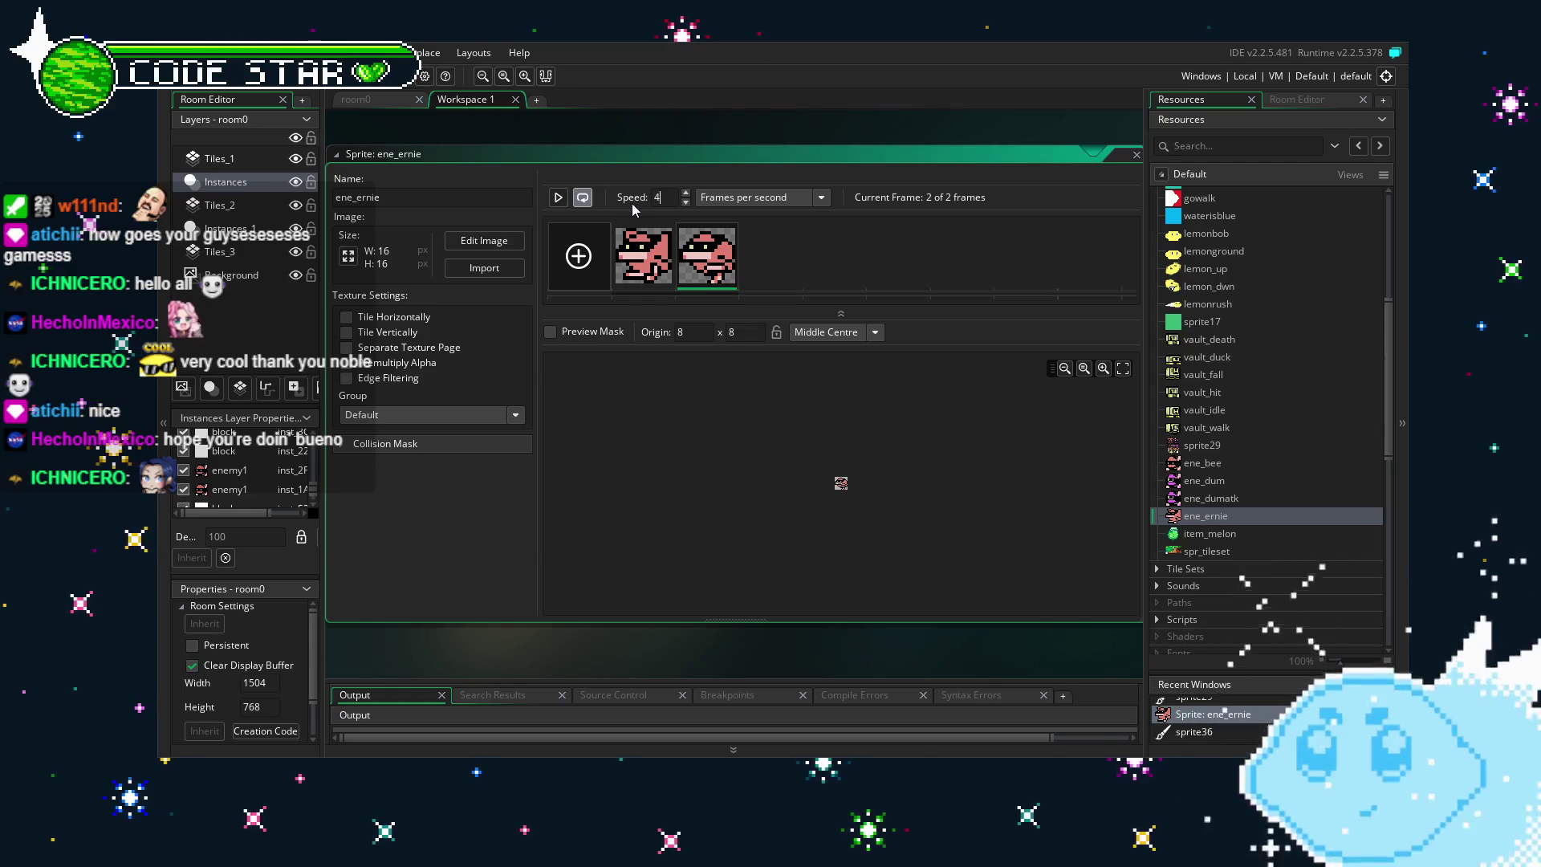
# Preview the animation, try the Top Left origin, then restore Middle Centre (8, 8).
pyautogui.click(558, 197)
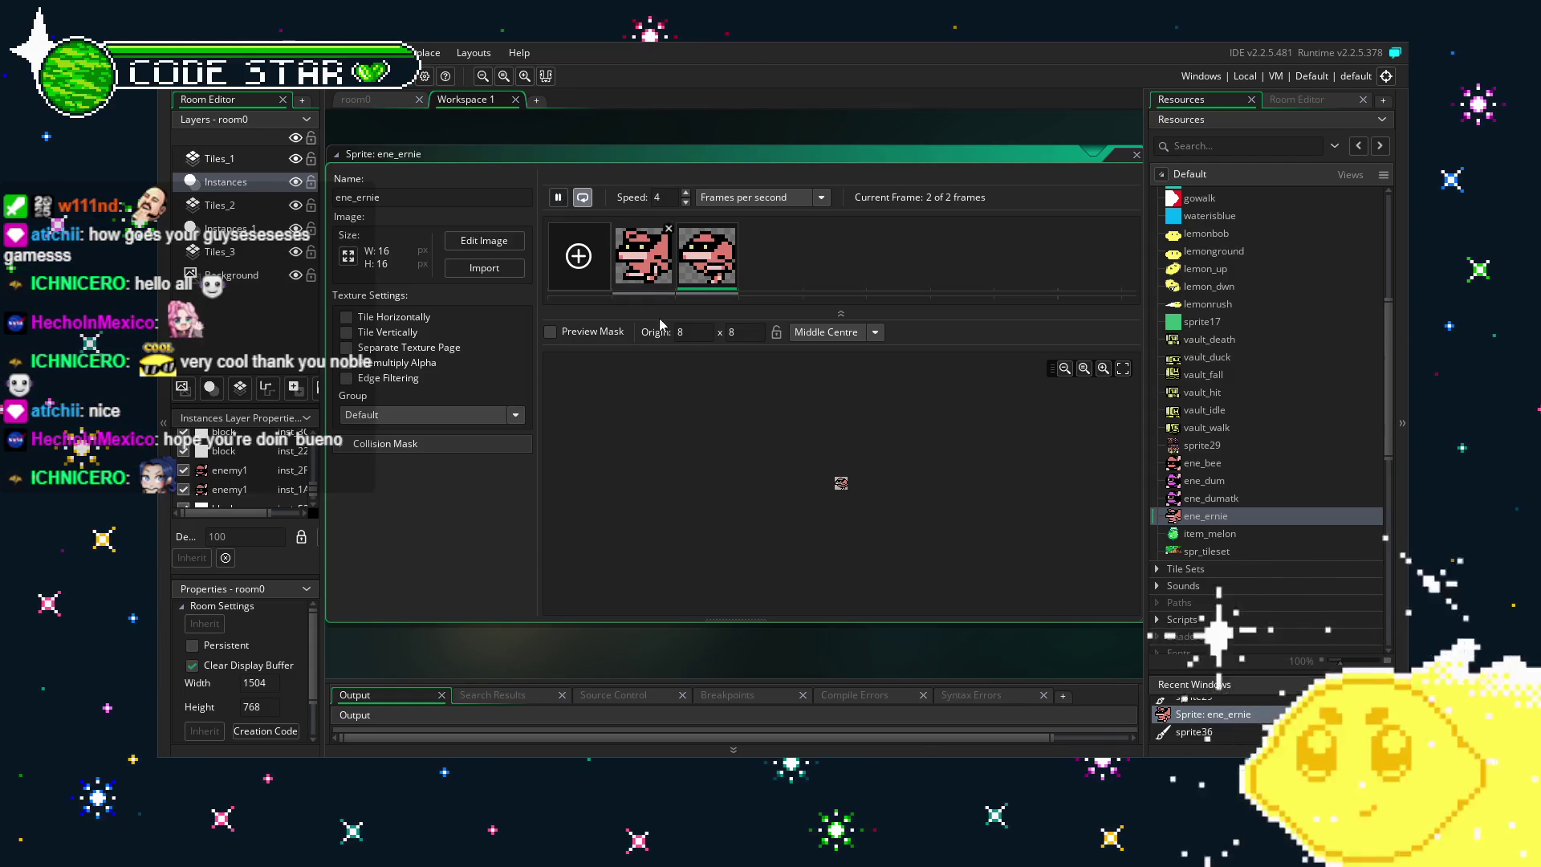
pyautogui.scroll(5, 851, 473)
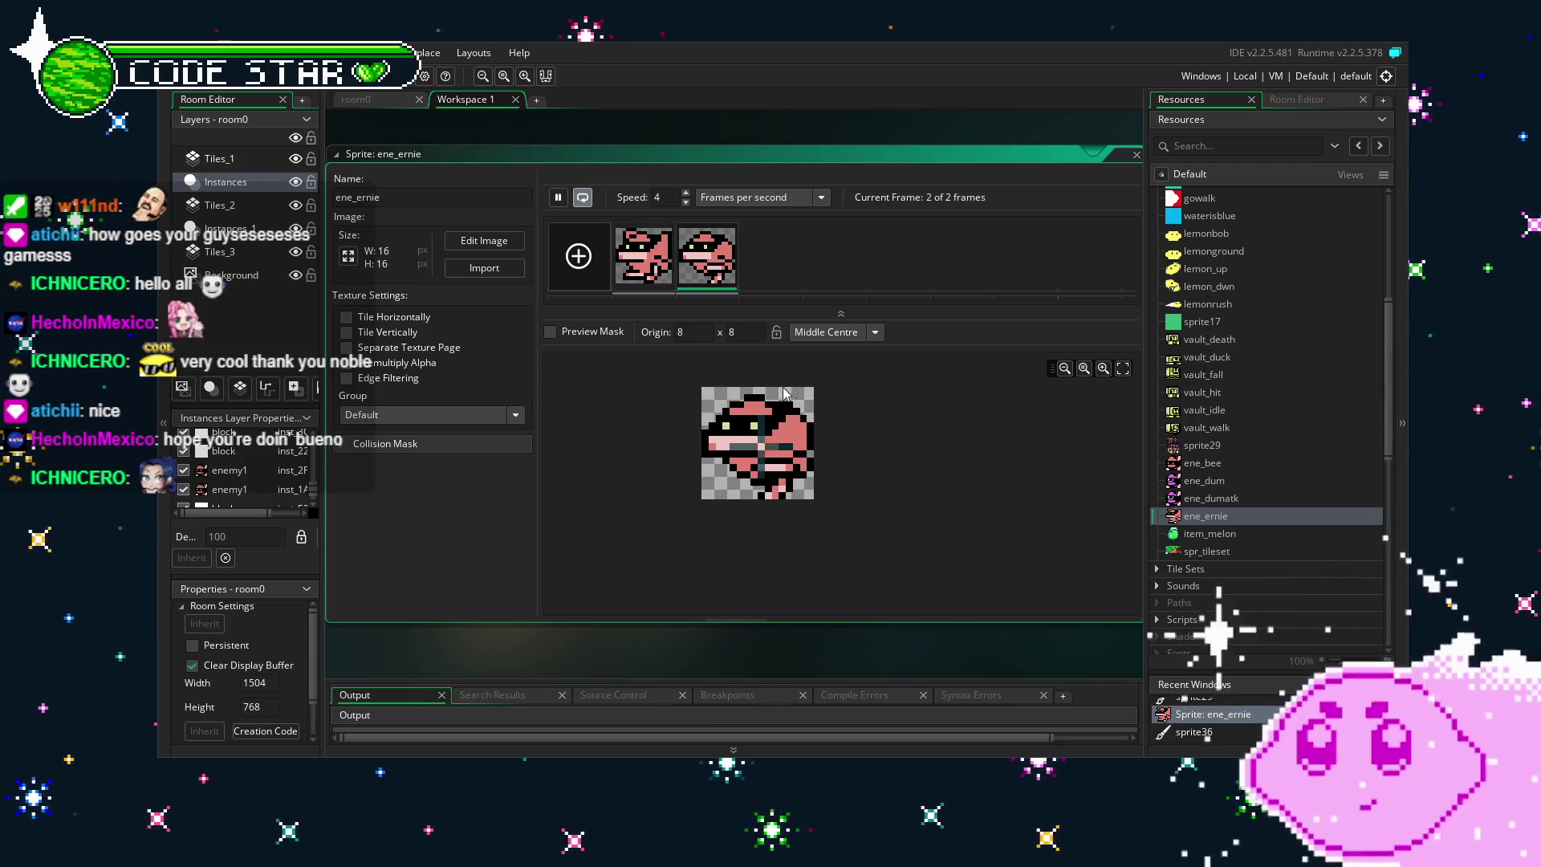
pyautogui.click(830, 332)
pyautogui.click(823, 353)
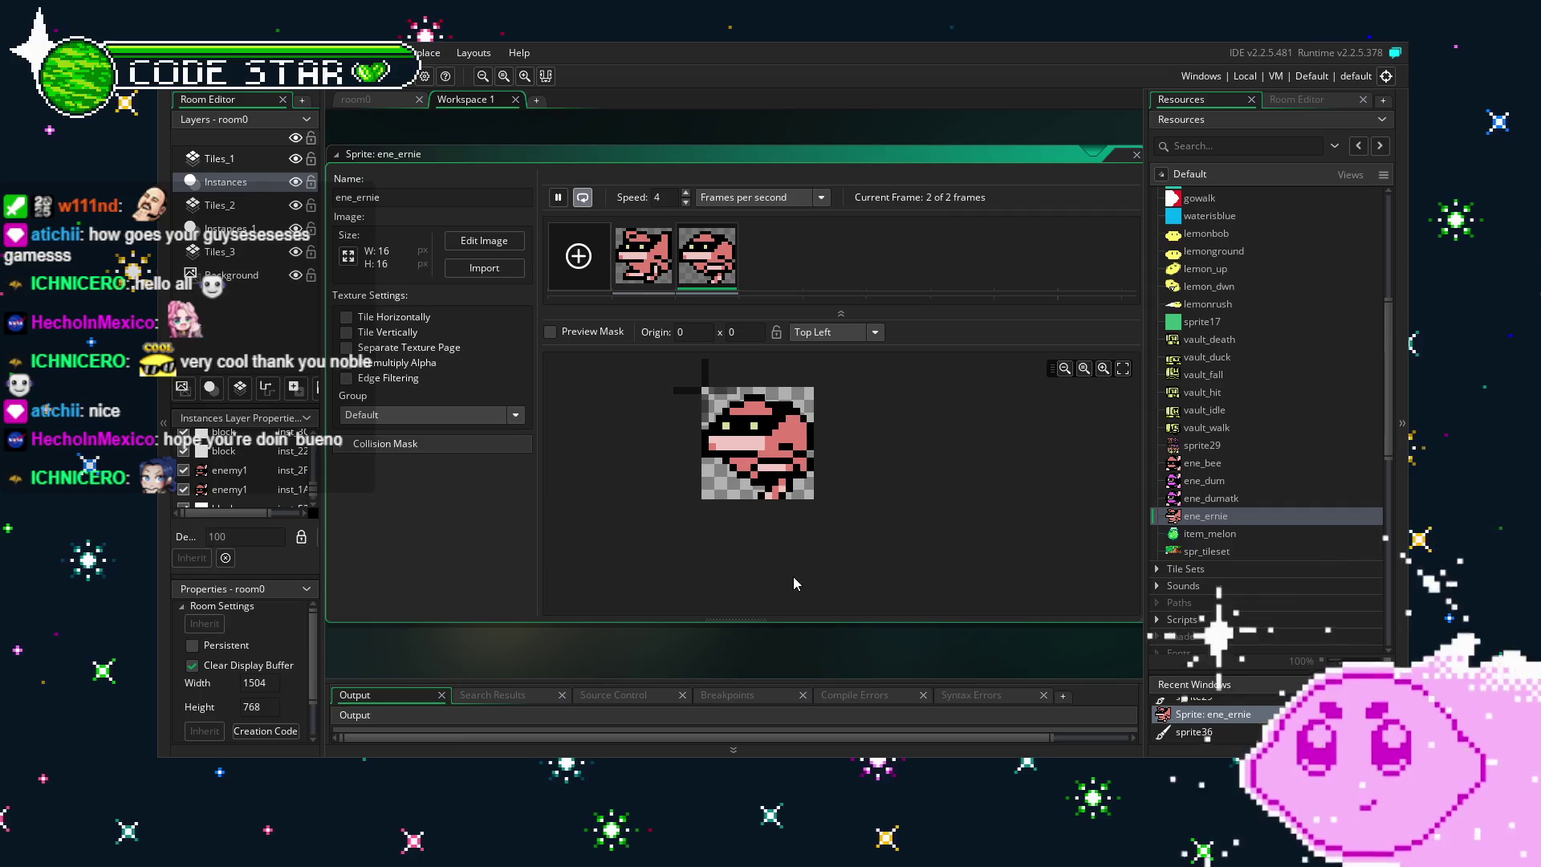
pyautogui.click(838, 333)
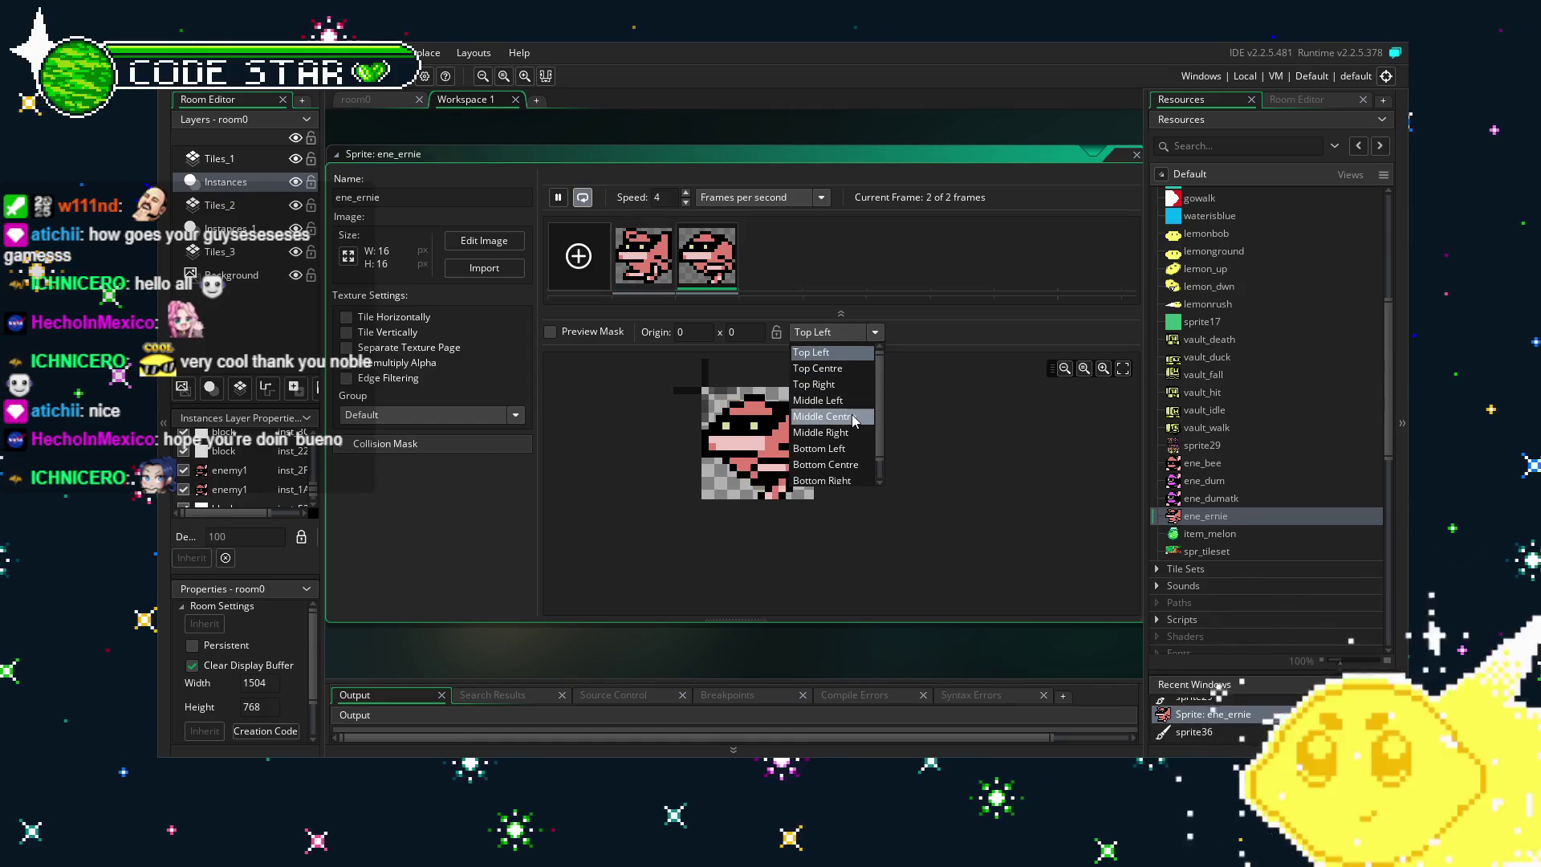
pyautogui.click(986, 446)
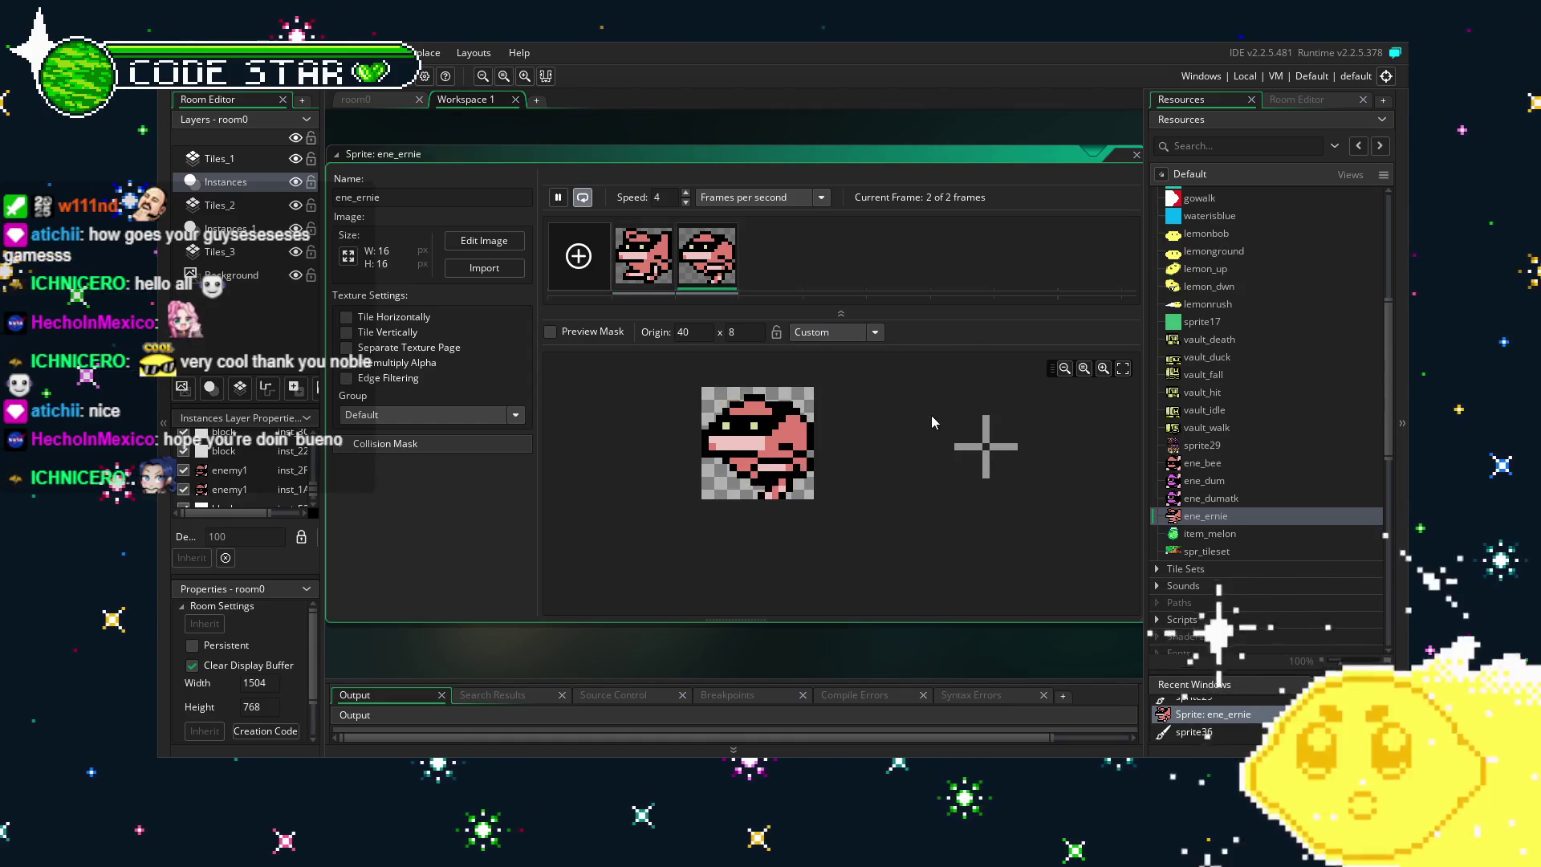
pyautogui.click(830, 337)
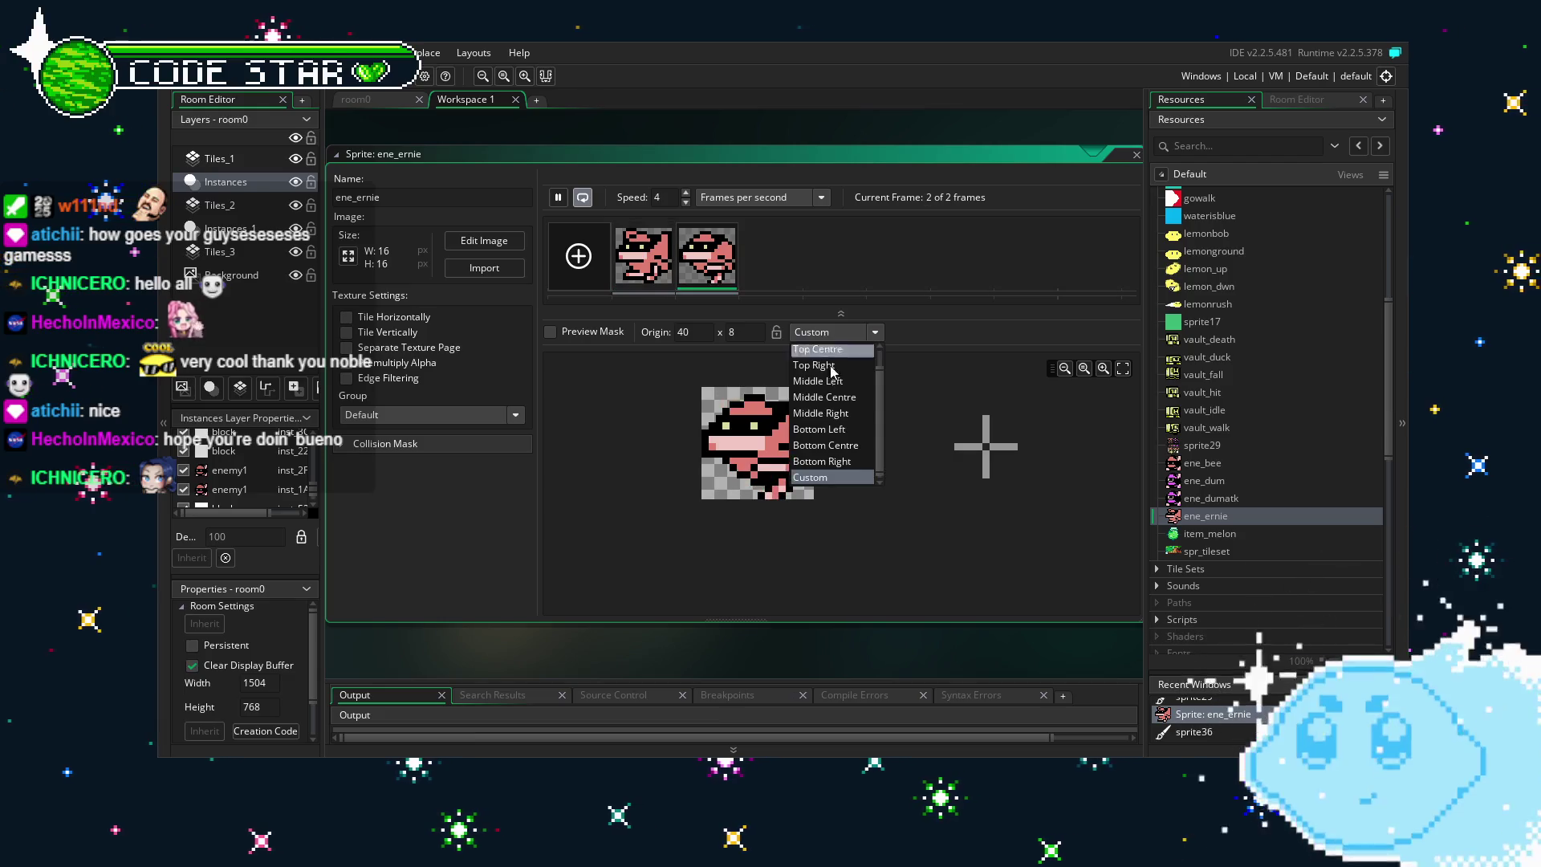
pyautogui.click(827, 418)
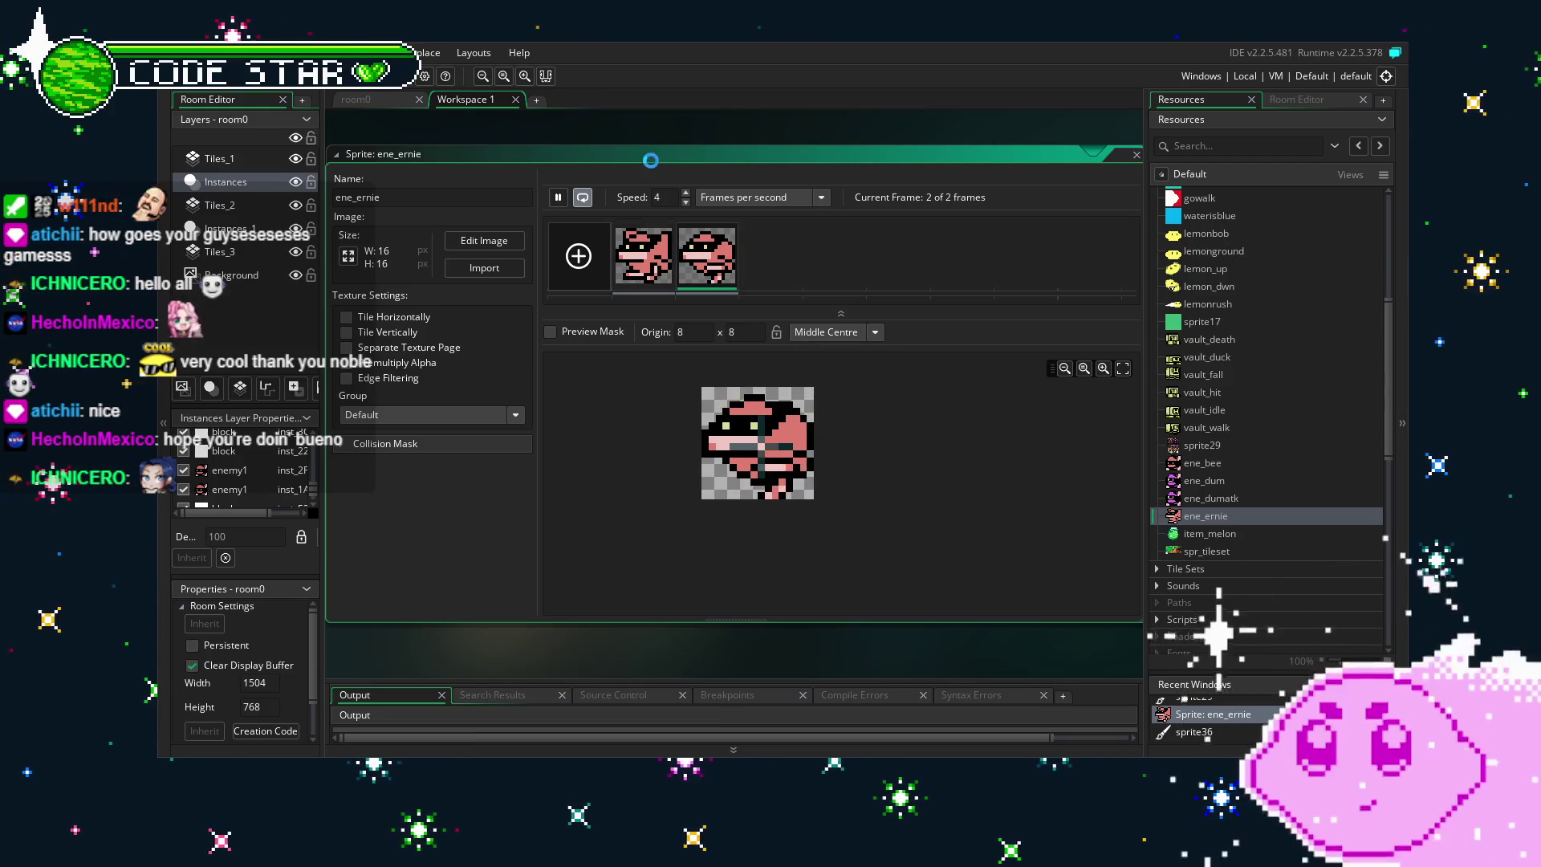
pyautogui.click(558, 197)
pyautogui.scroll(-1, 1211, 534)
# Duplicate the enemy2 object and name the copy enemy3.
pyautogui.scroll(-10, 1211, 532)
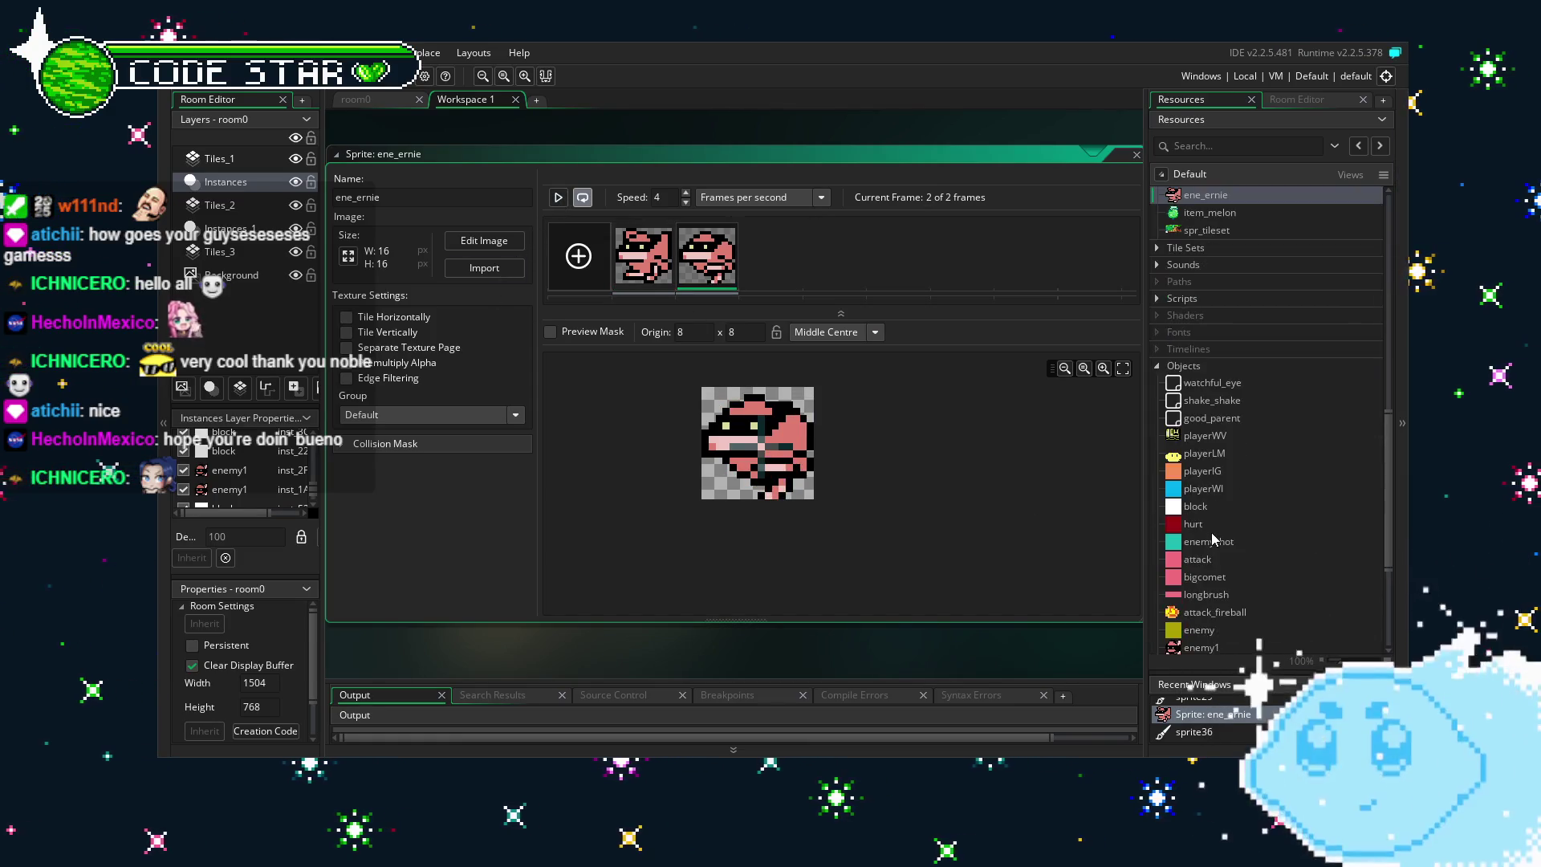
pyautogui.scroll(5, 1212, 532)
pyautogui.scroll(-5, 1212, 533)
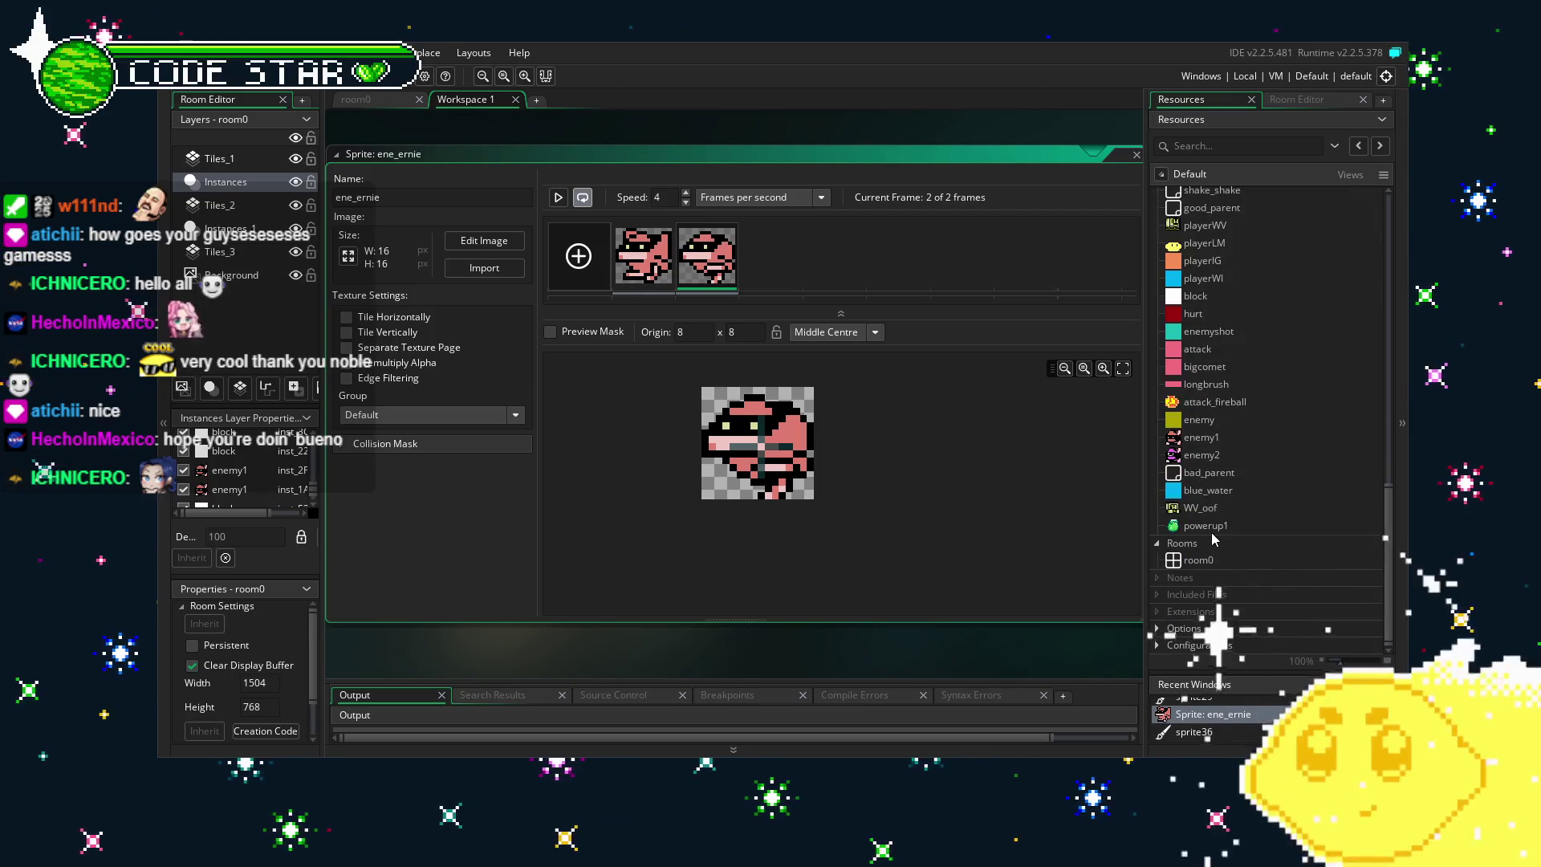
pyautogui.rightClick(1232, 454)
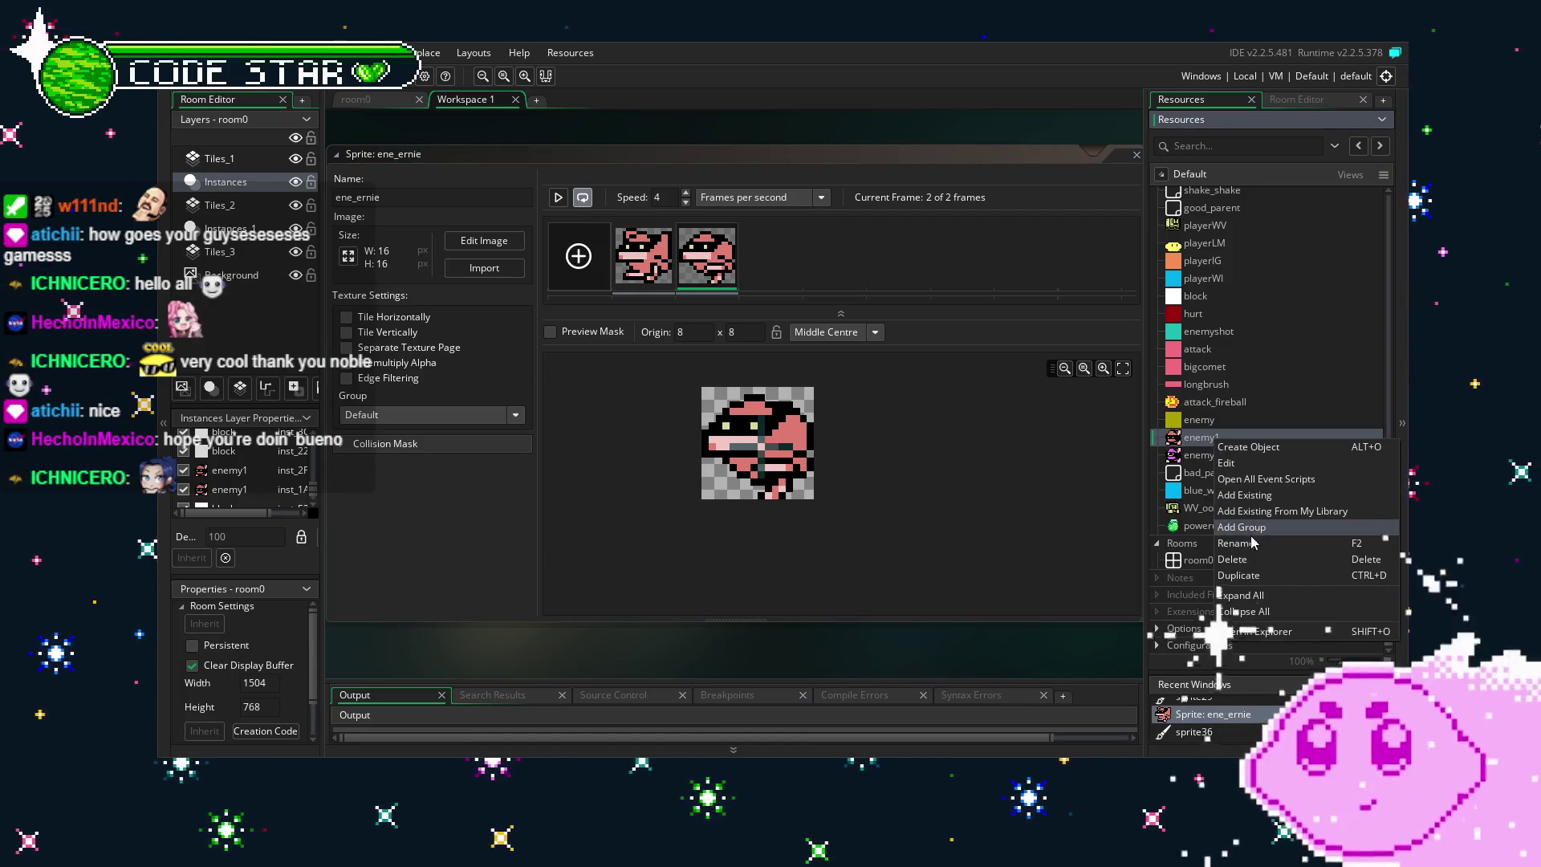
pyautogui.click(1228, 592)
pyautogui.moveTo(1237, 475); pyautogui.dragTo(1243, 479)
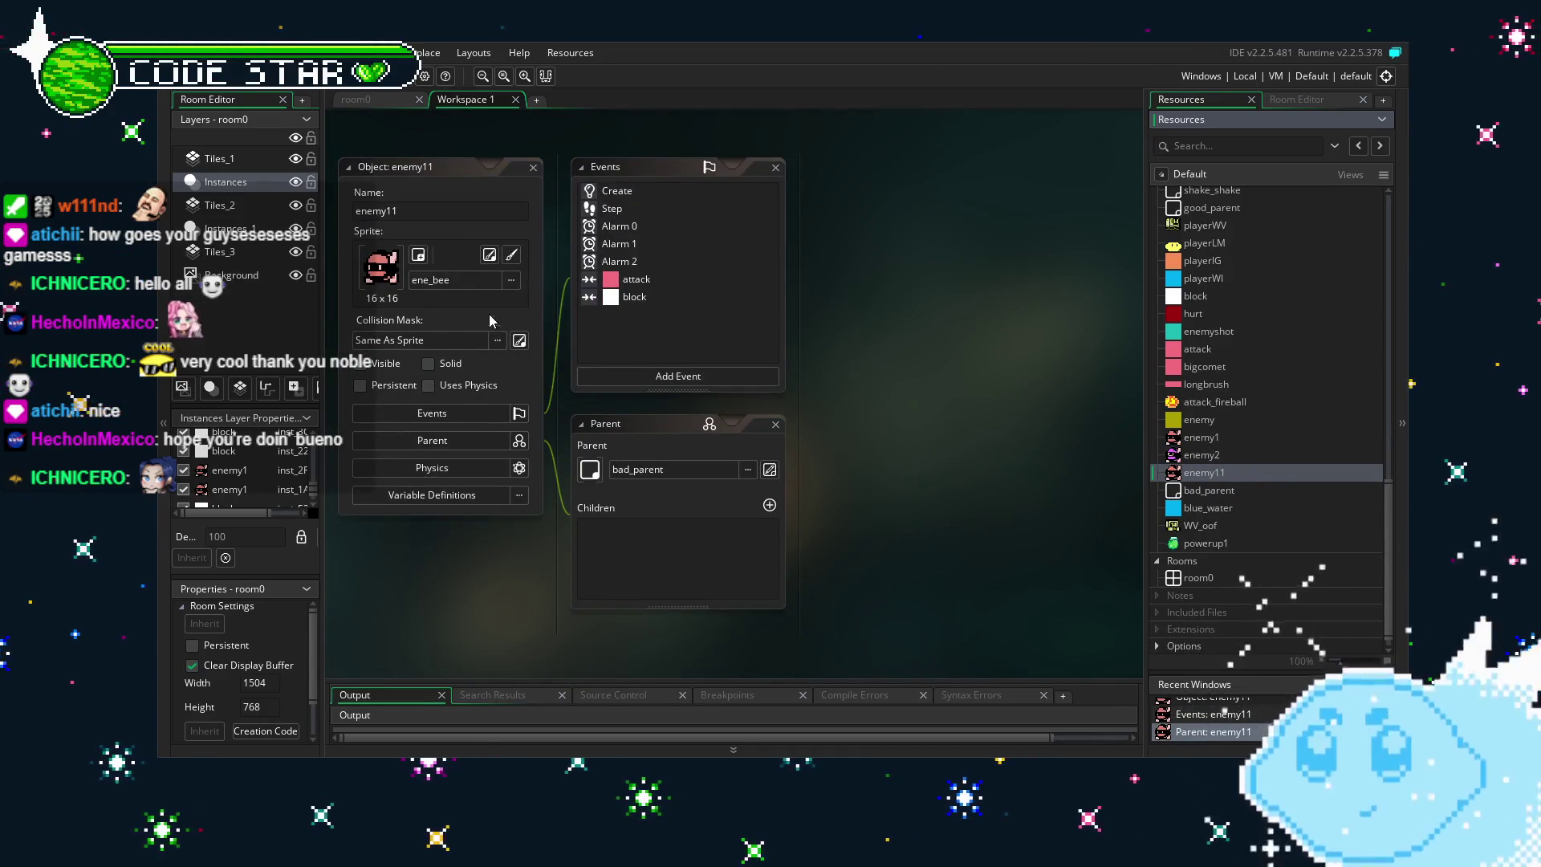
pyautogui.write('enemy')
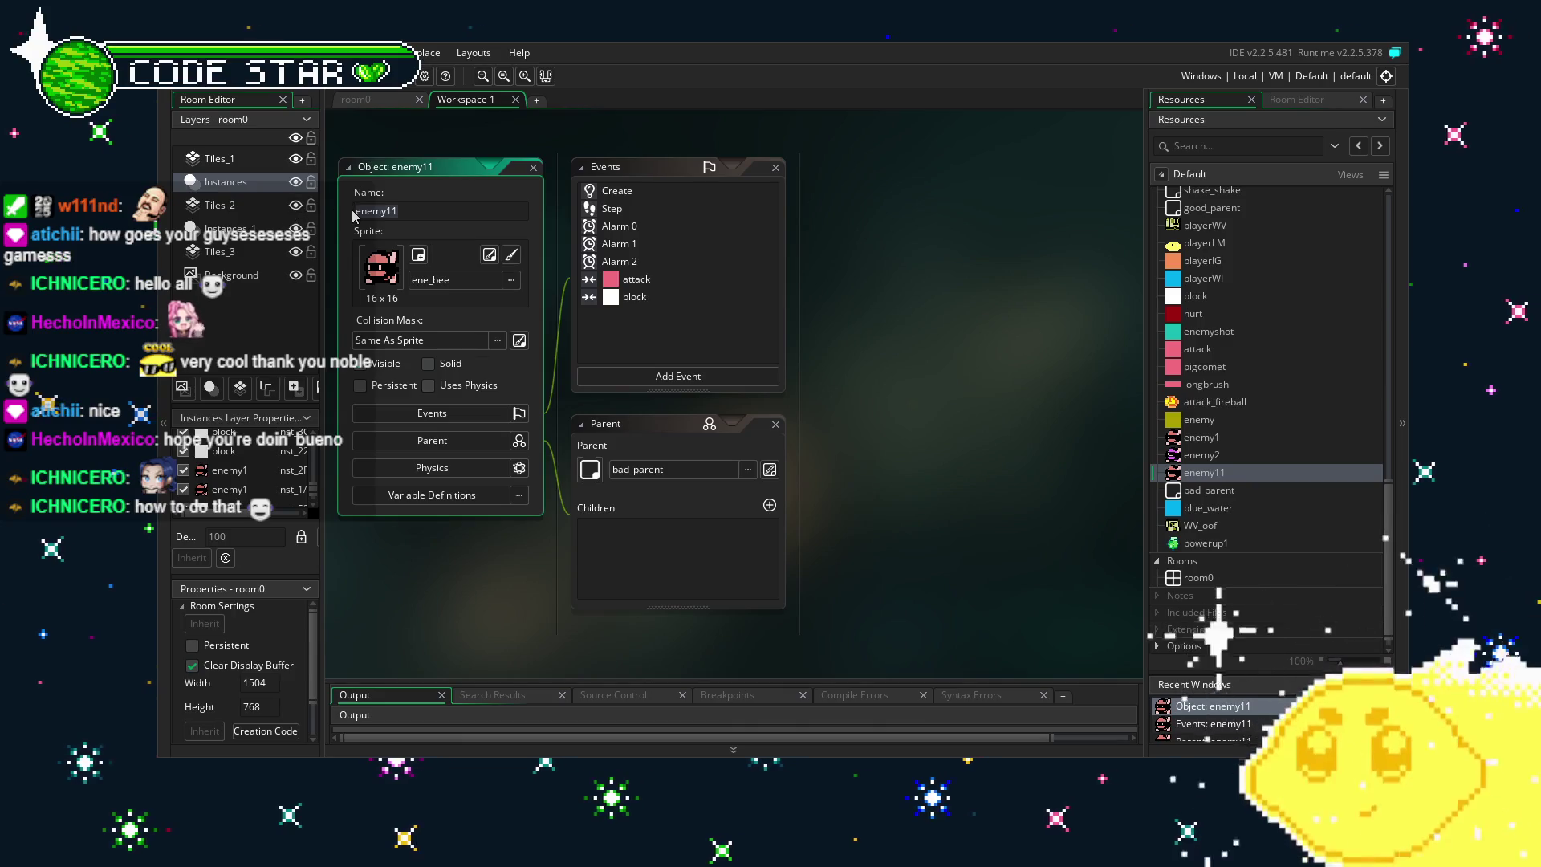
pyautogui.write('3')
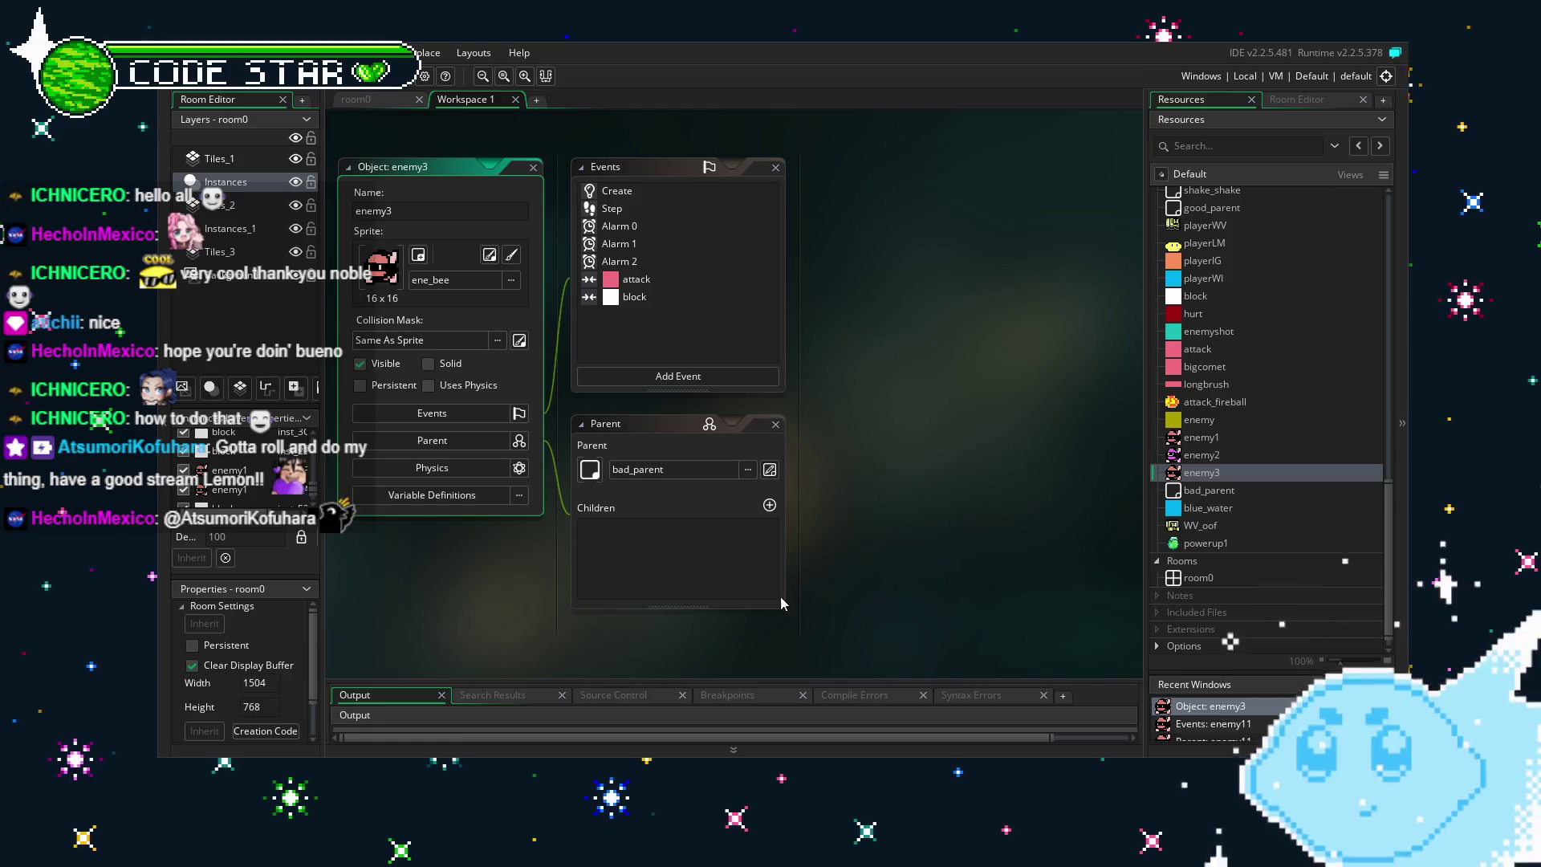
pyautogui.moveTo(870, 569)
pyautogui.mouseDown()
pyautogui.moveTo(840, 563)
pyautogui.moveTo(861, 563)
pyautogui.mouseUp()
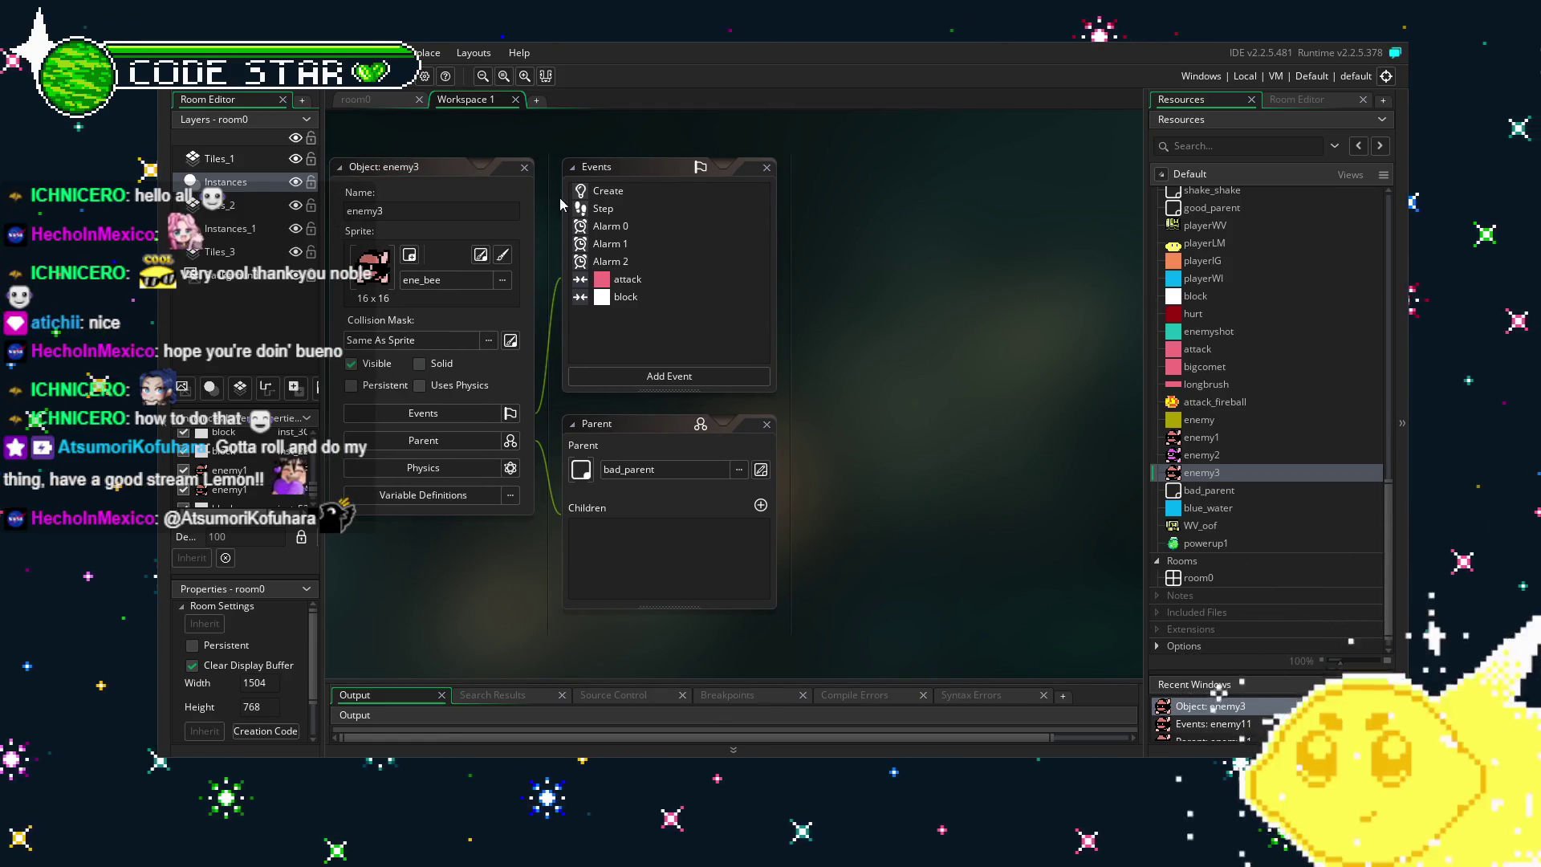
# Open enemy3's attack, Create and Step event code to compare them.
pyautogui.click(628, 283)
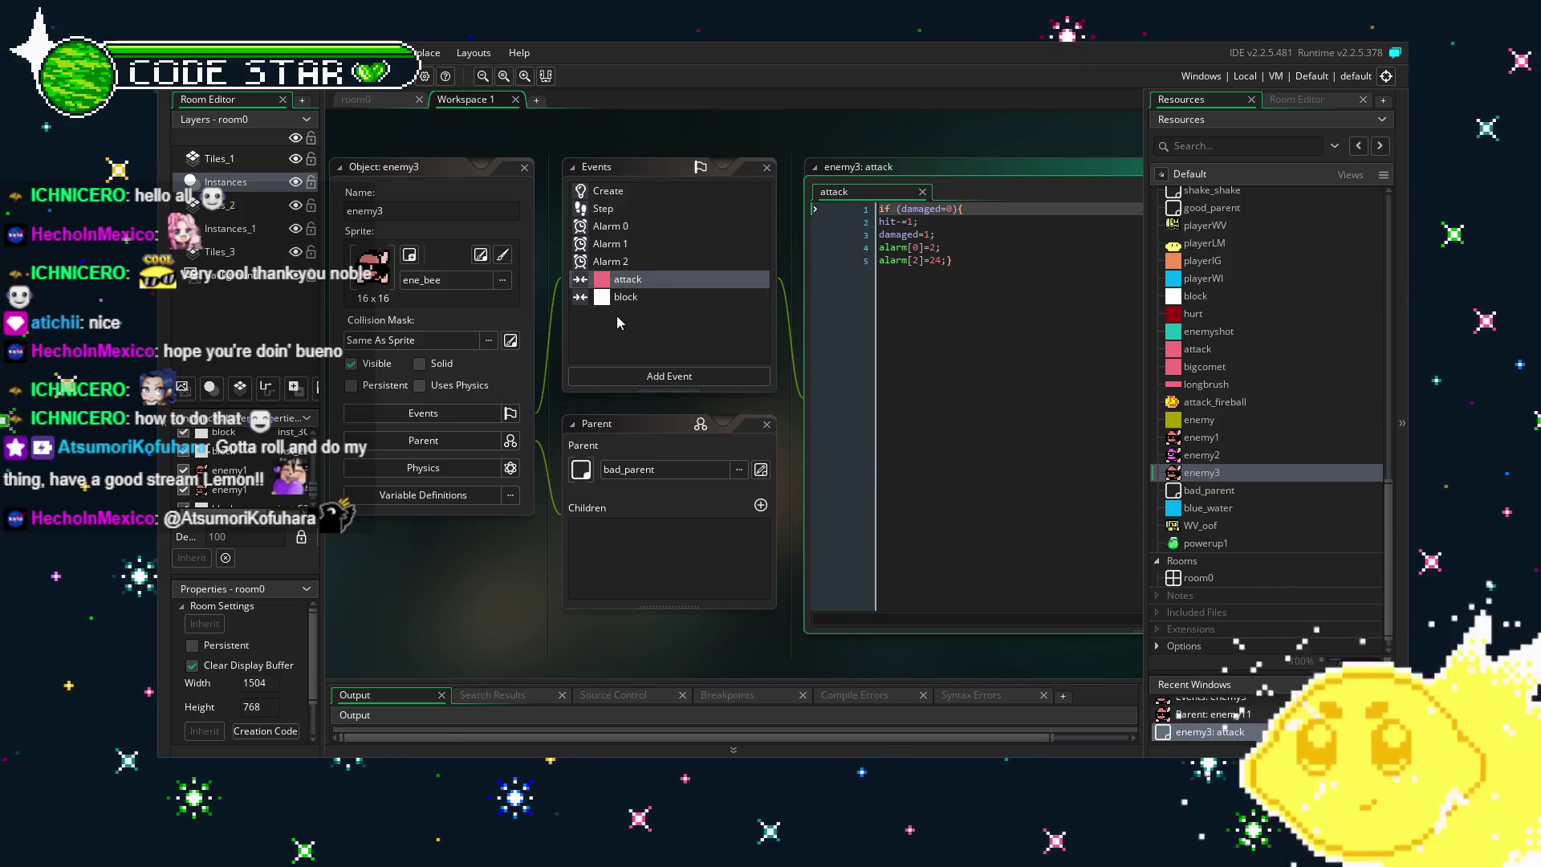
pyautogui.click(581, 210)
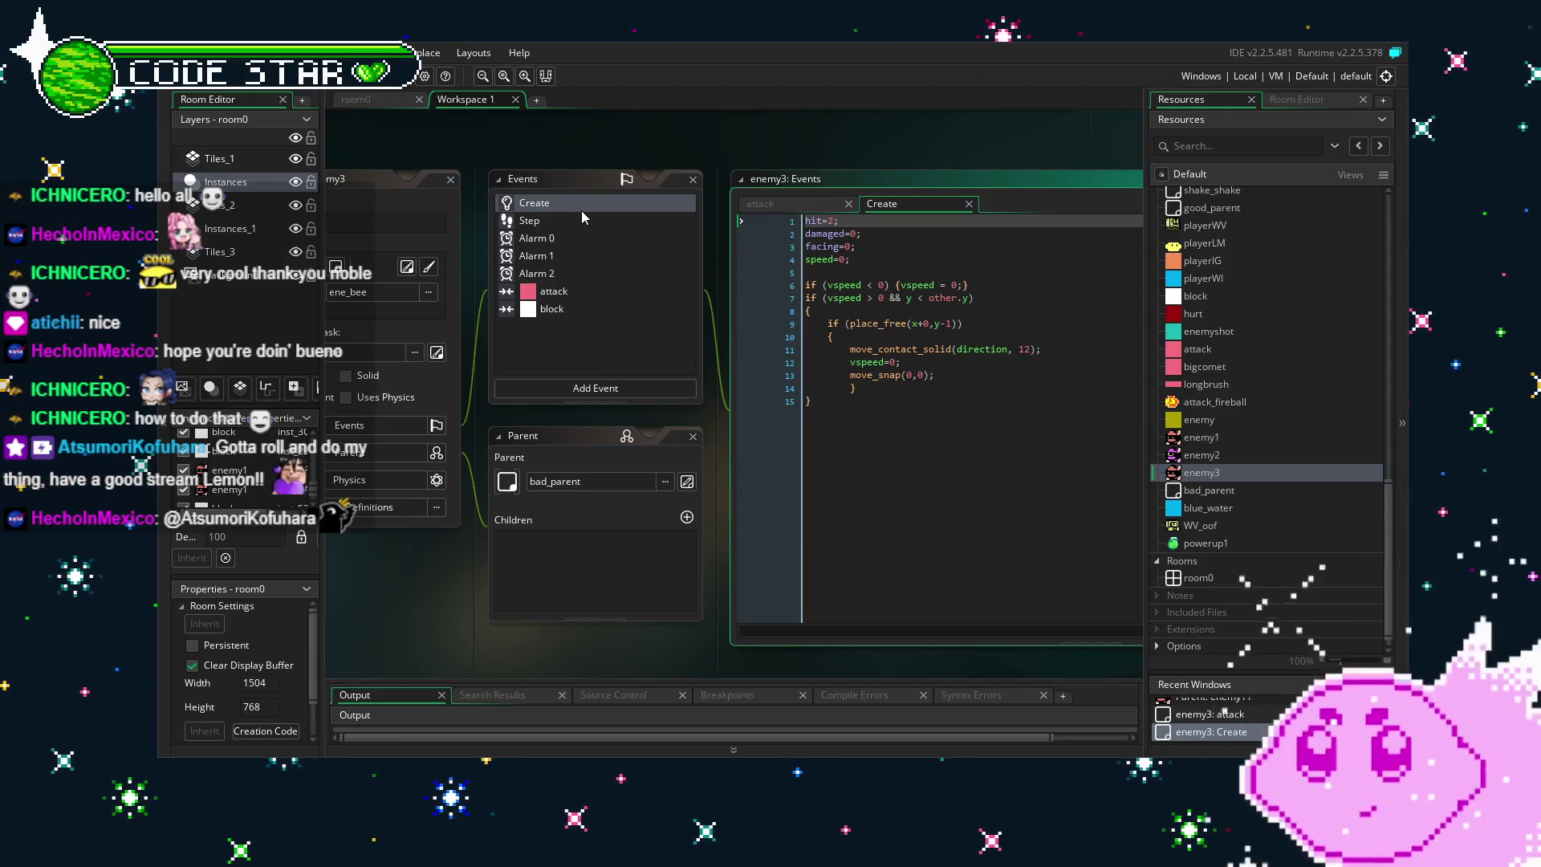
pyautogui.click(583, 223)
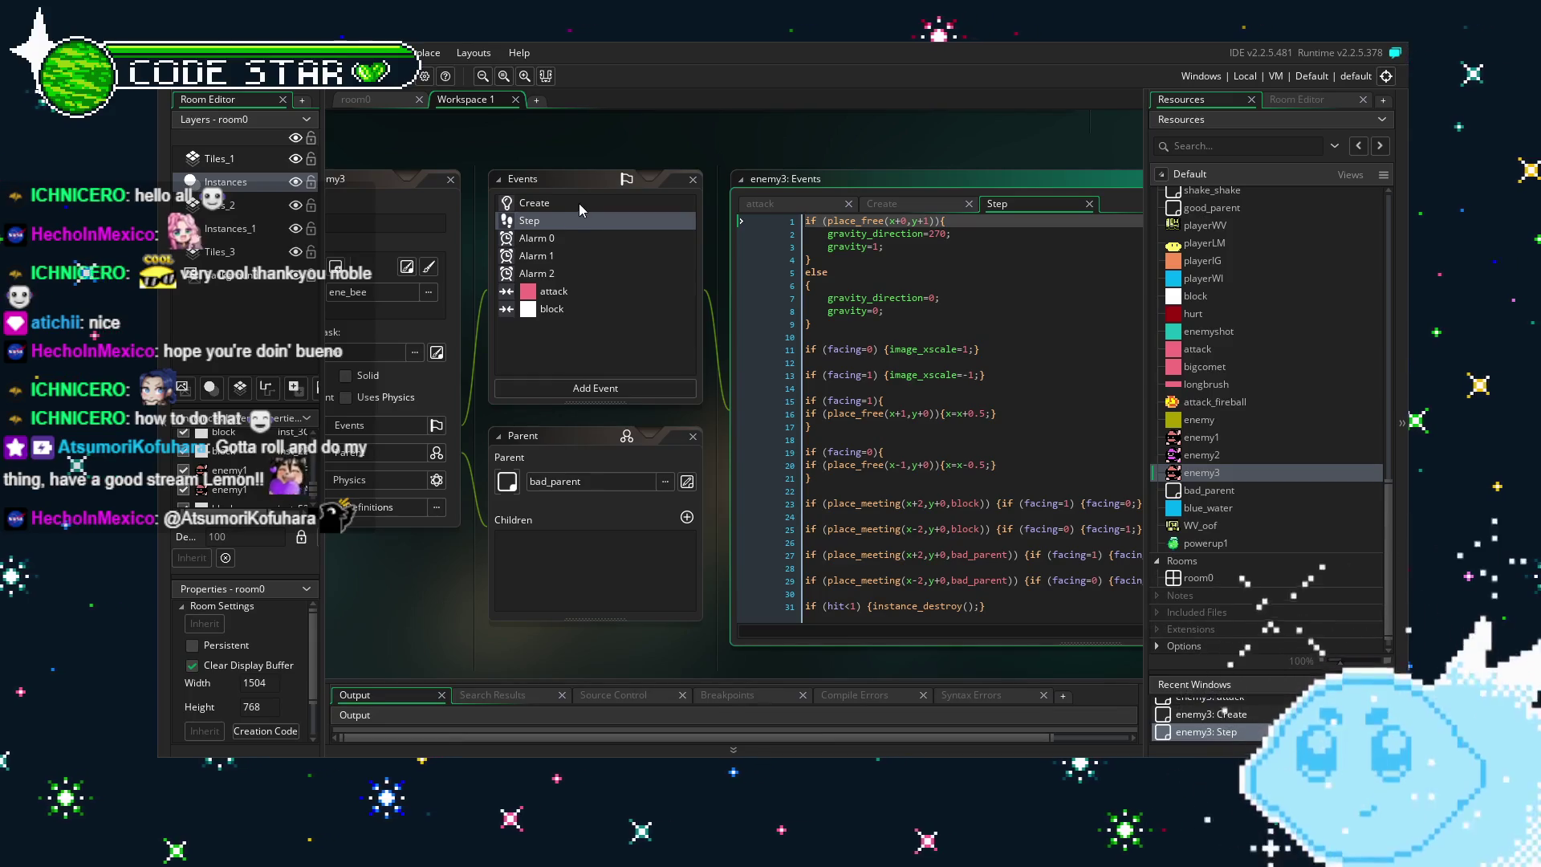
pyautogui.click(580, 204)
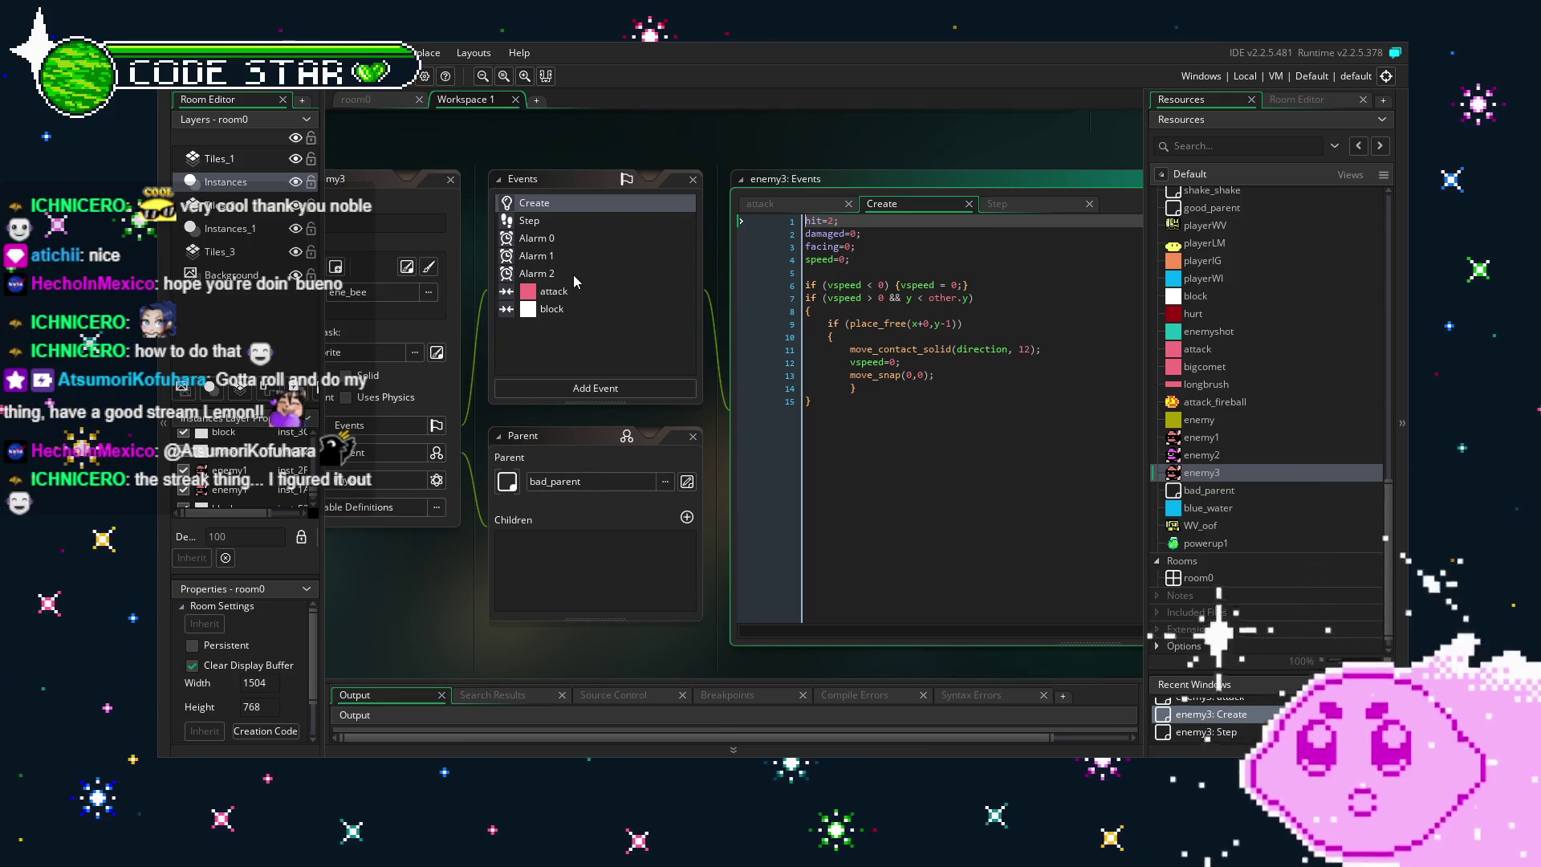
pyautogui.moveTo(374, 659); pyautogui.dragTo(455, 654)
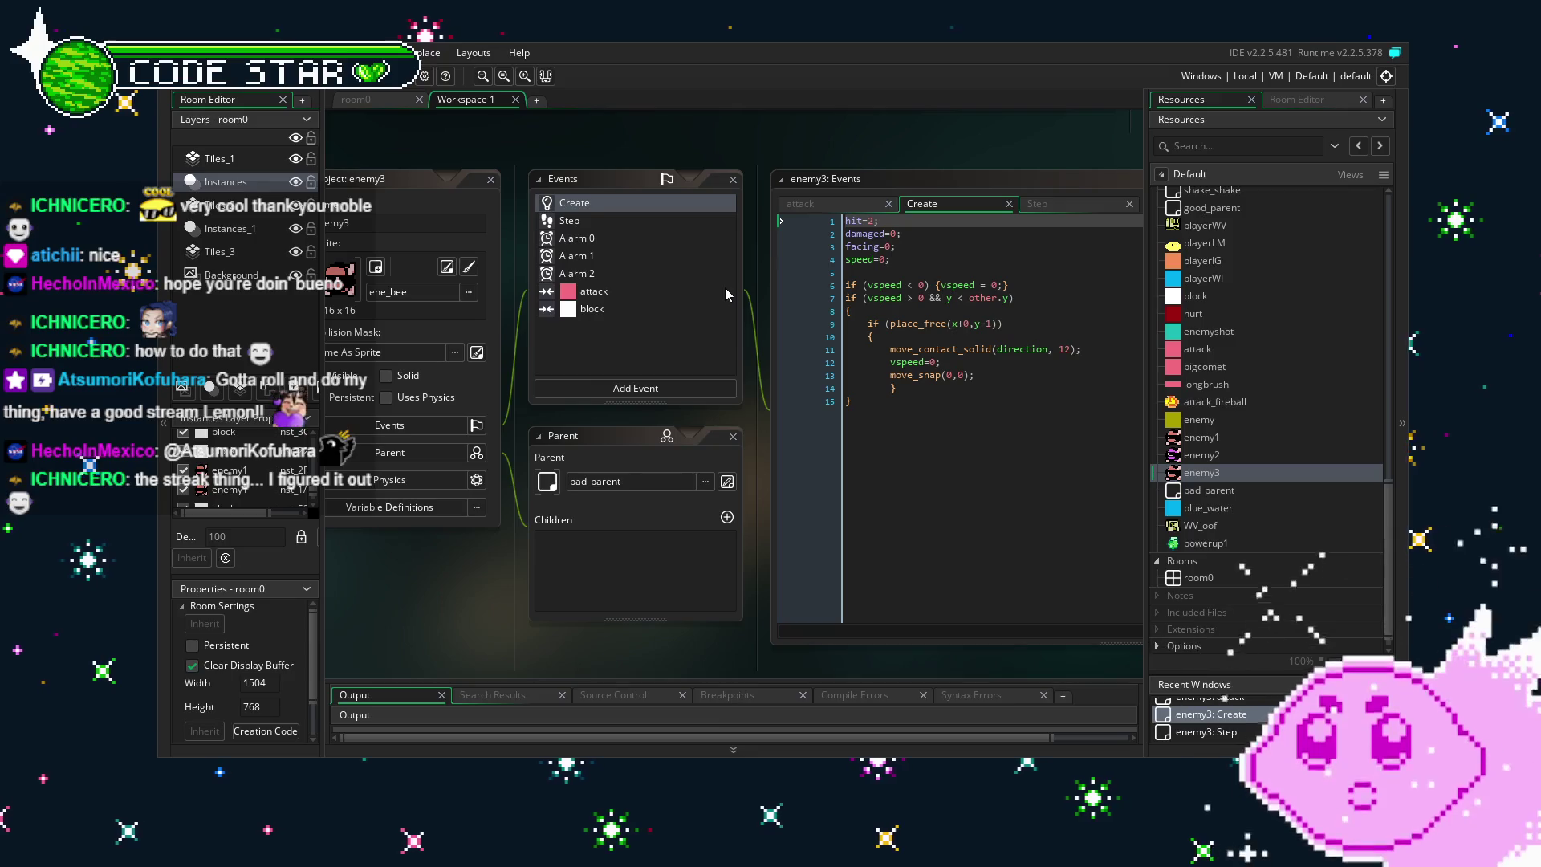
# Open the block, Alarm 2, Alarm 1 and Alarm 0 event code, ending on Step.
pyautogui.click(589, 316)
pyautogui.click(603, 293)
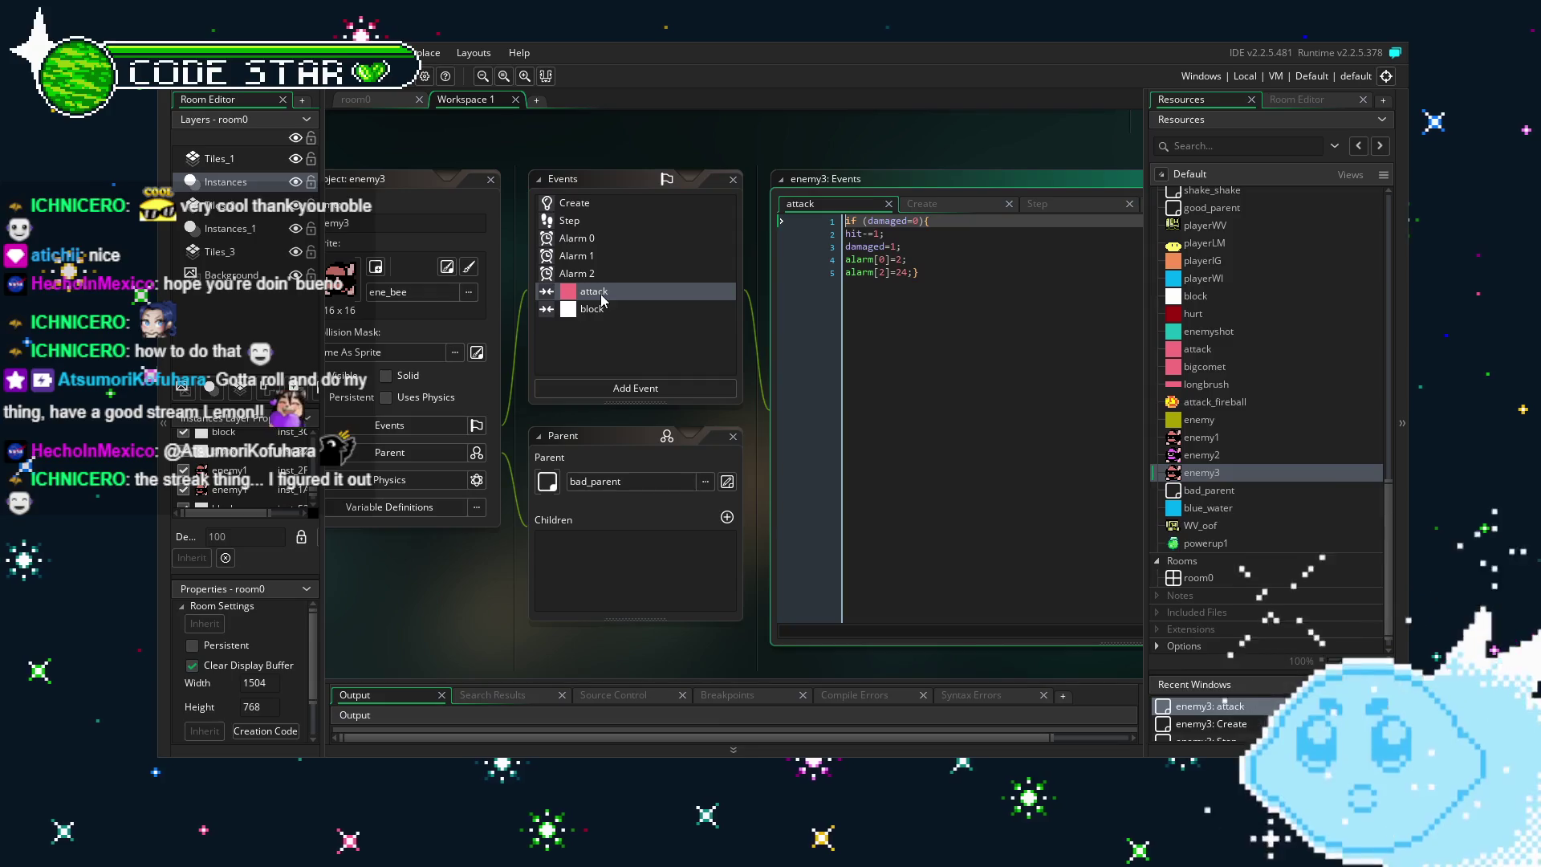
pyautogui.click(607, 275)
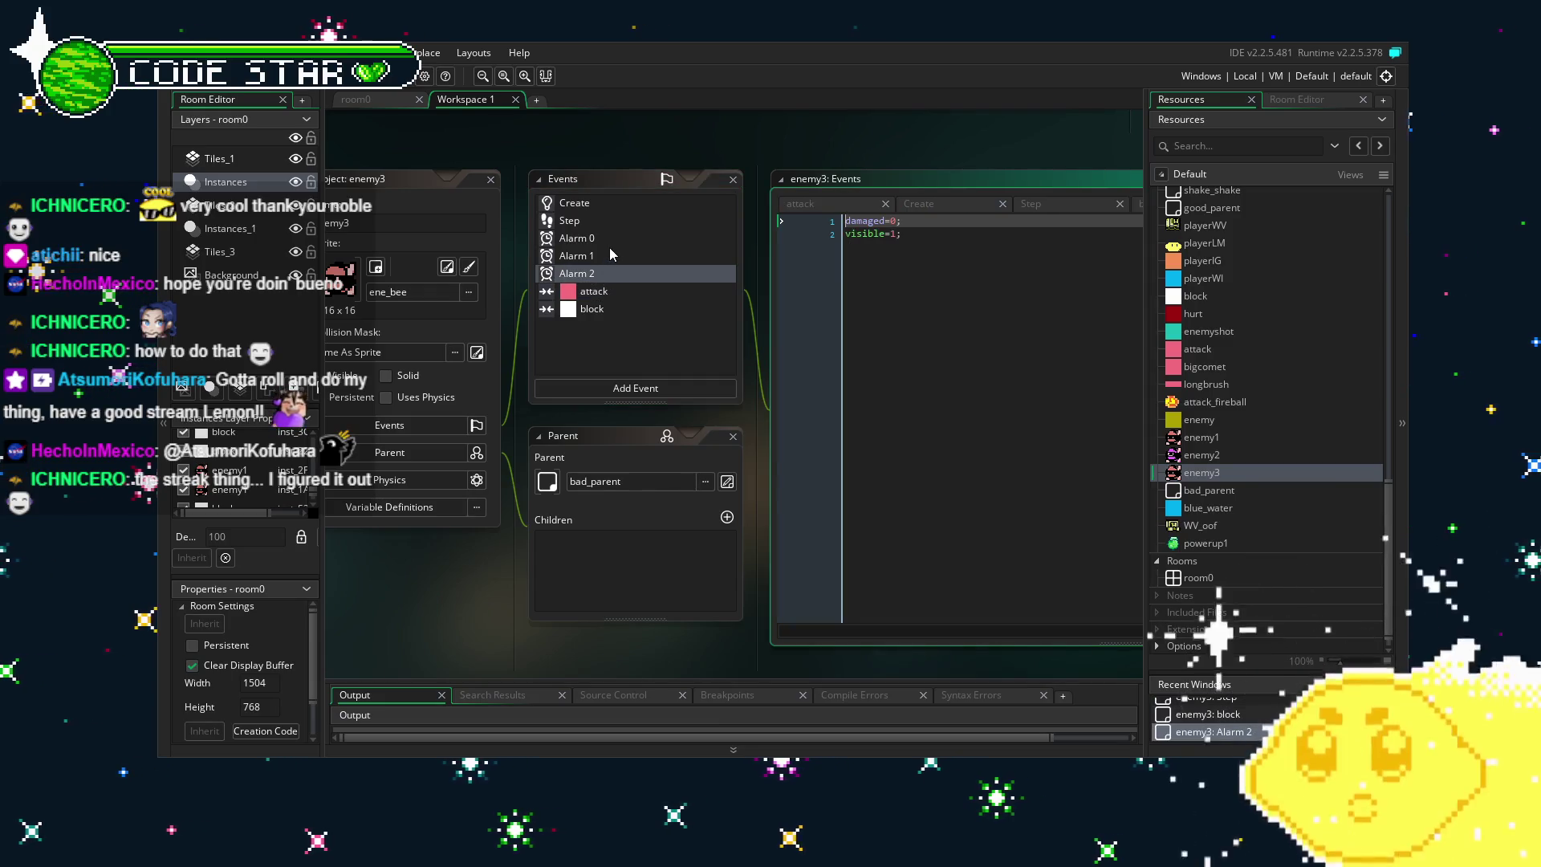
pyautogui.click(615, 253)
pyautogui.click(620, 239)
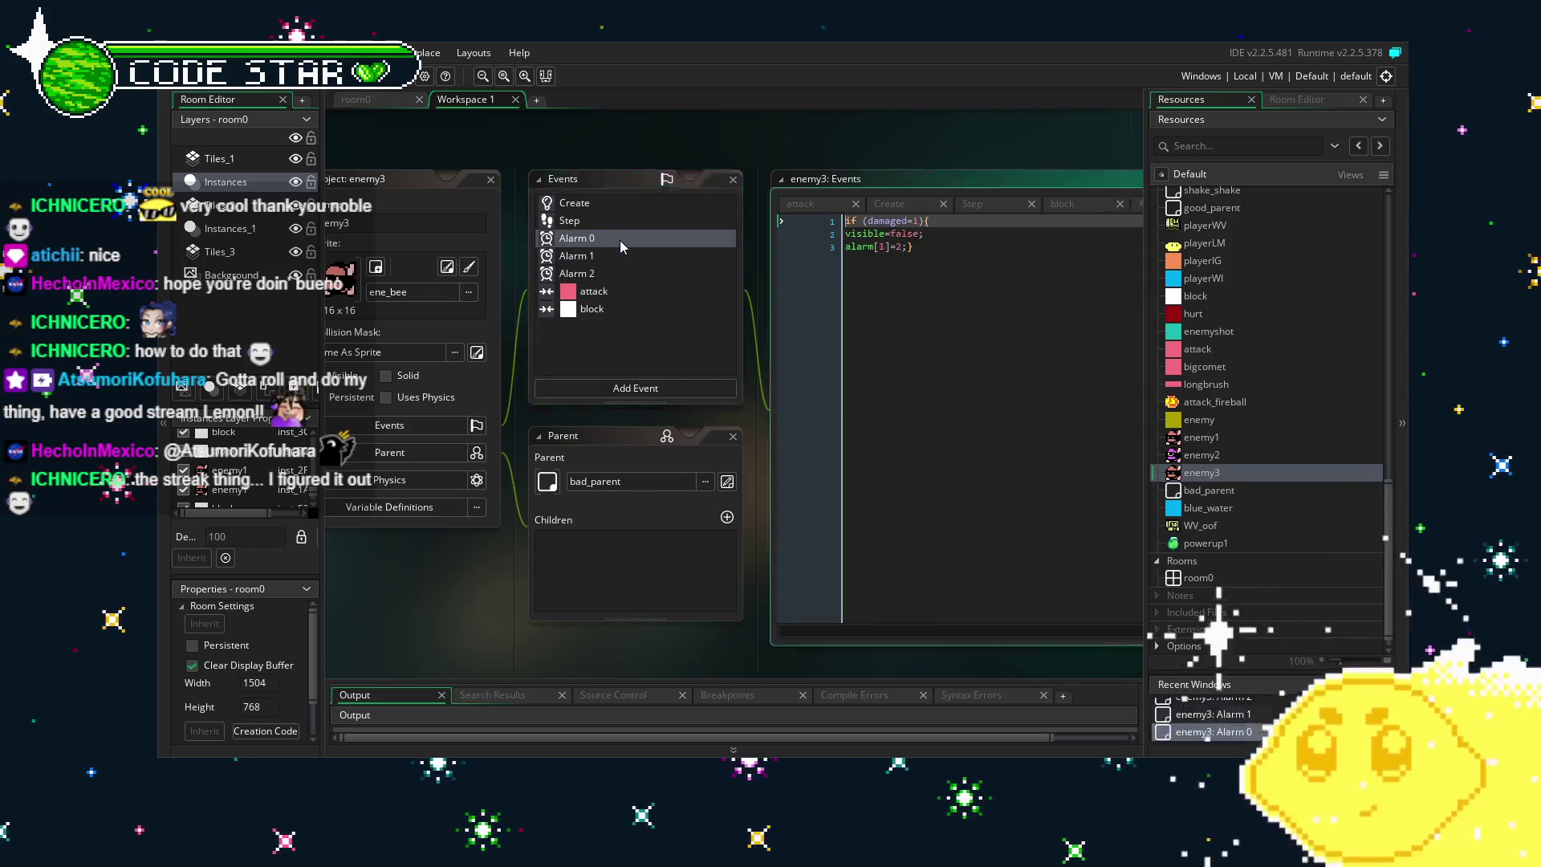
pyautogui.click(615, 219)
pyautogui.moveTo(611, 208); pyautogui.dragTo(458, 213)
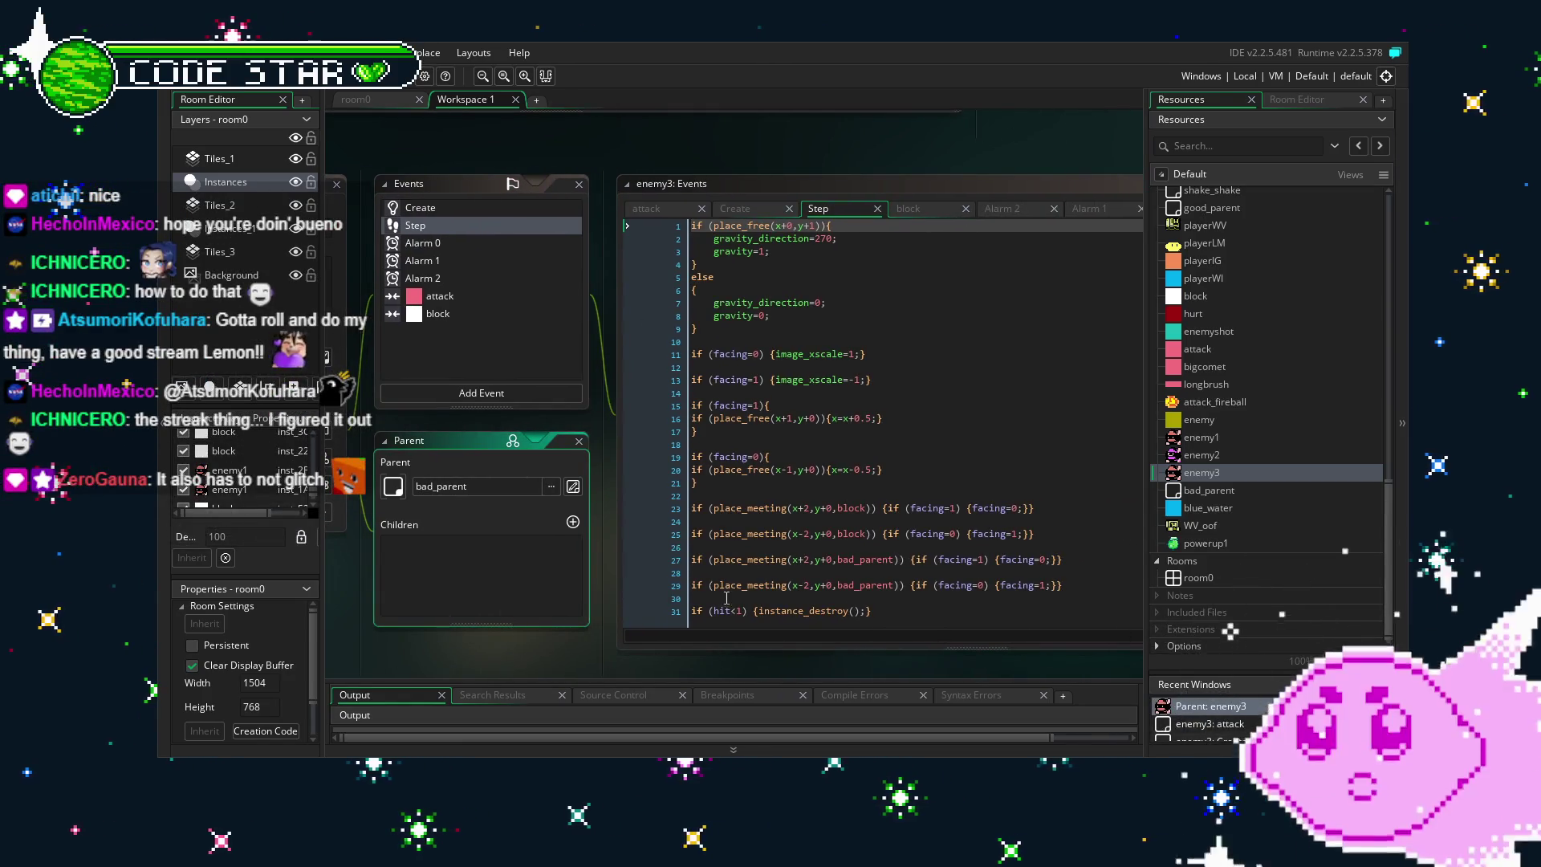
pyautogui.scroll(-1, 883, 417)
pyautogui.moveTo(426, 668); pyautogui.dragTo(495, 661)
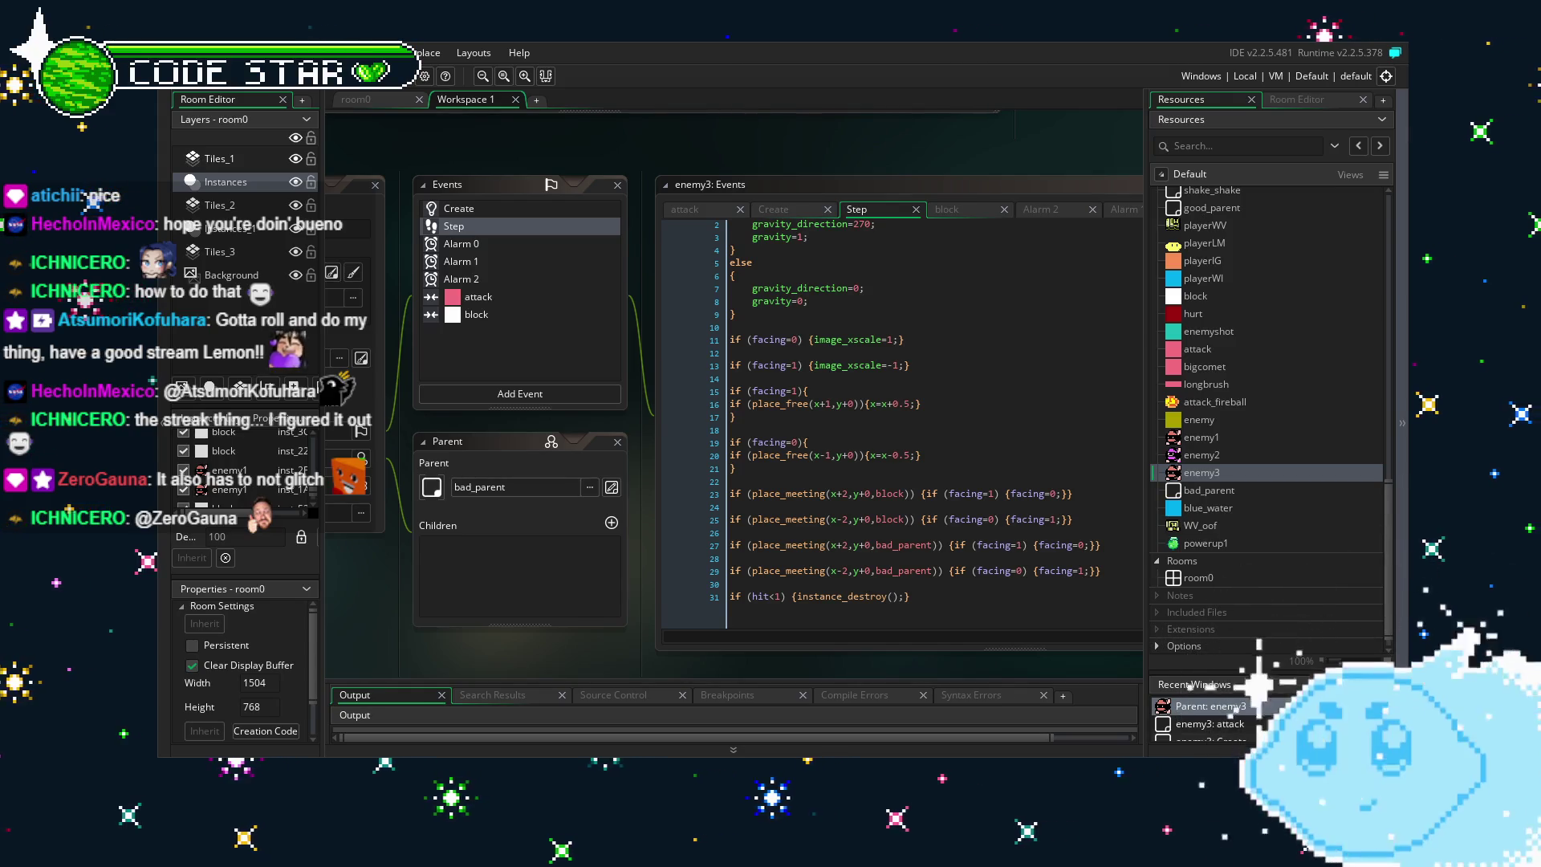
pyautogui.moveTo(520, 581)
pyautogui.mouseDown()
pyautogui.moveTo(442, 639)
pyautogui.moveTo(533, 612)
pyautogui.mouseUp()
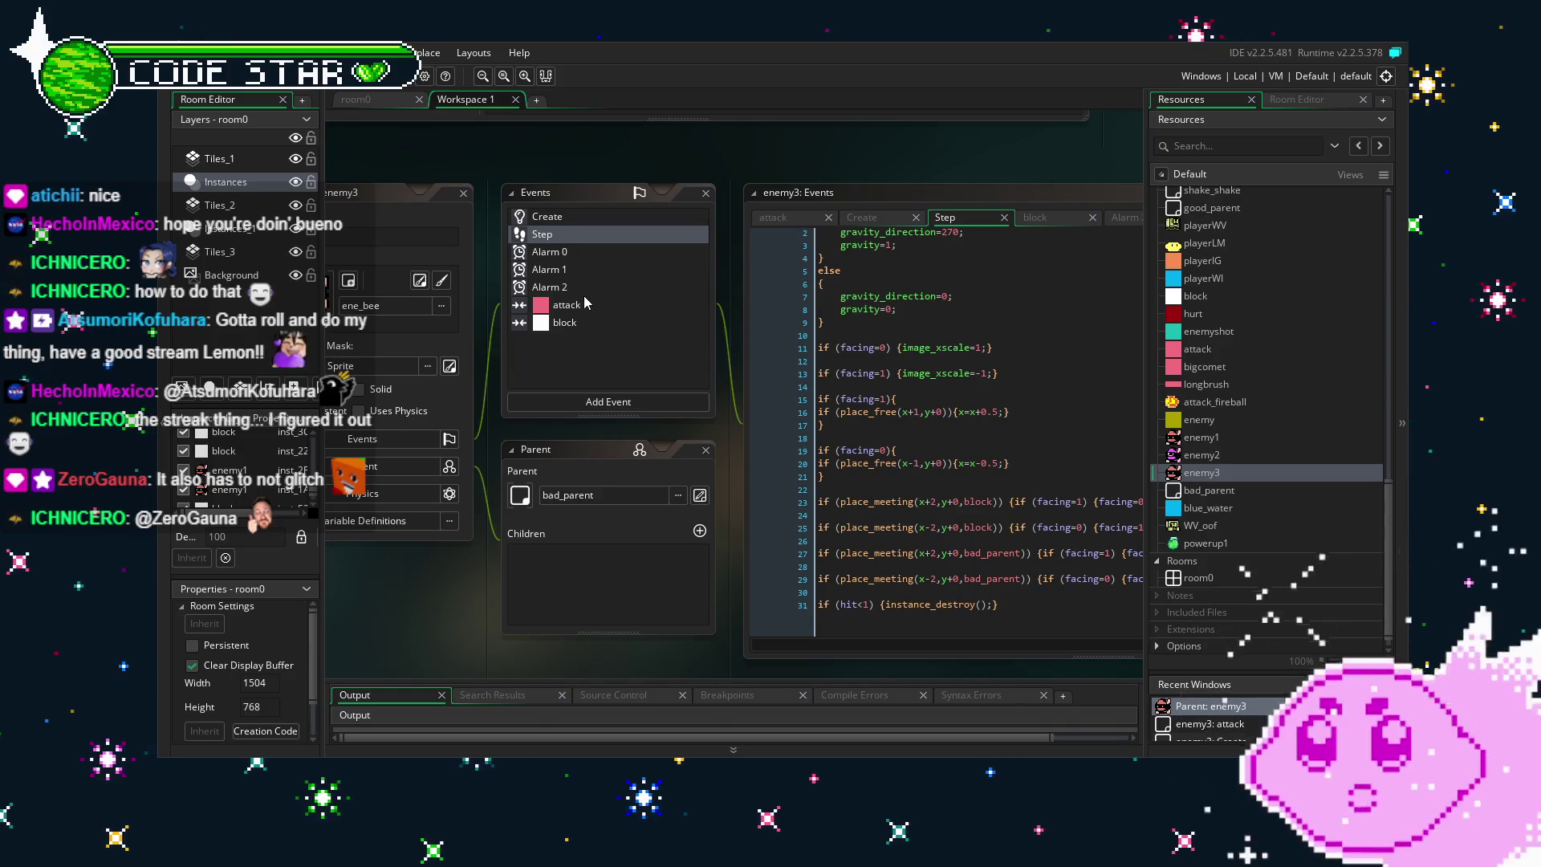
pyautogui.click(622, 325)
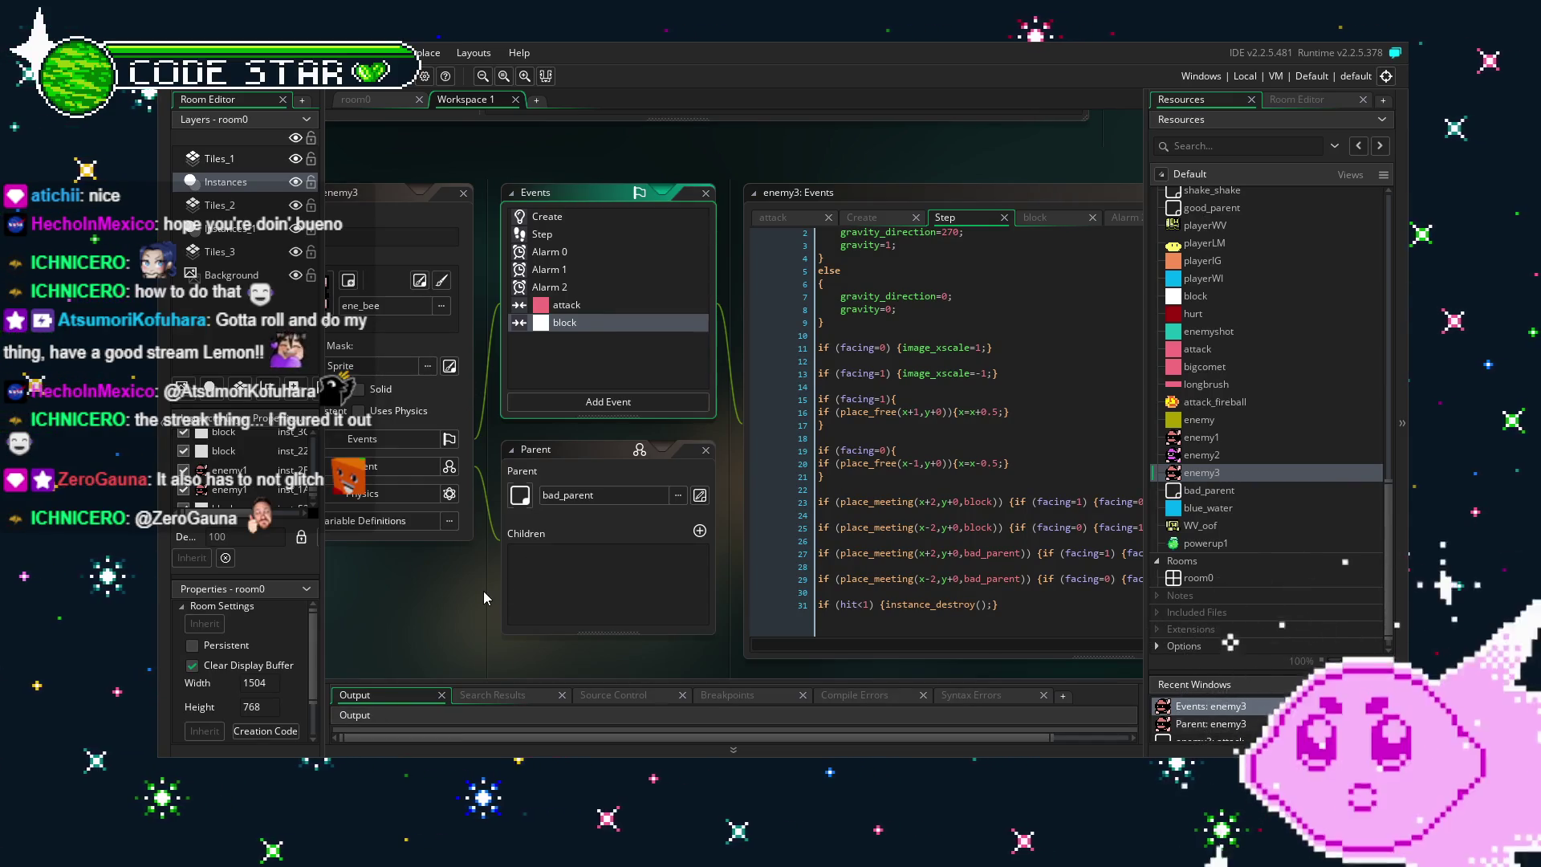
pyautogui.click(610, 315)
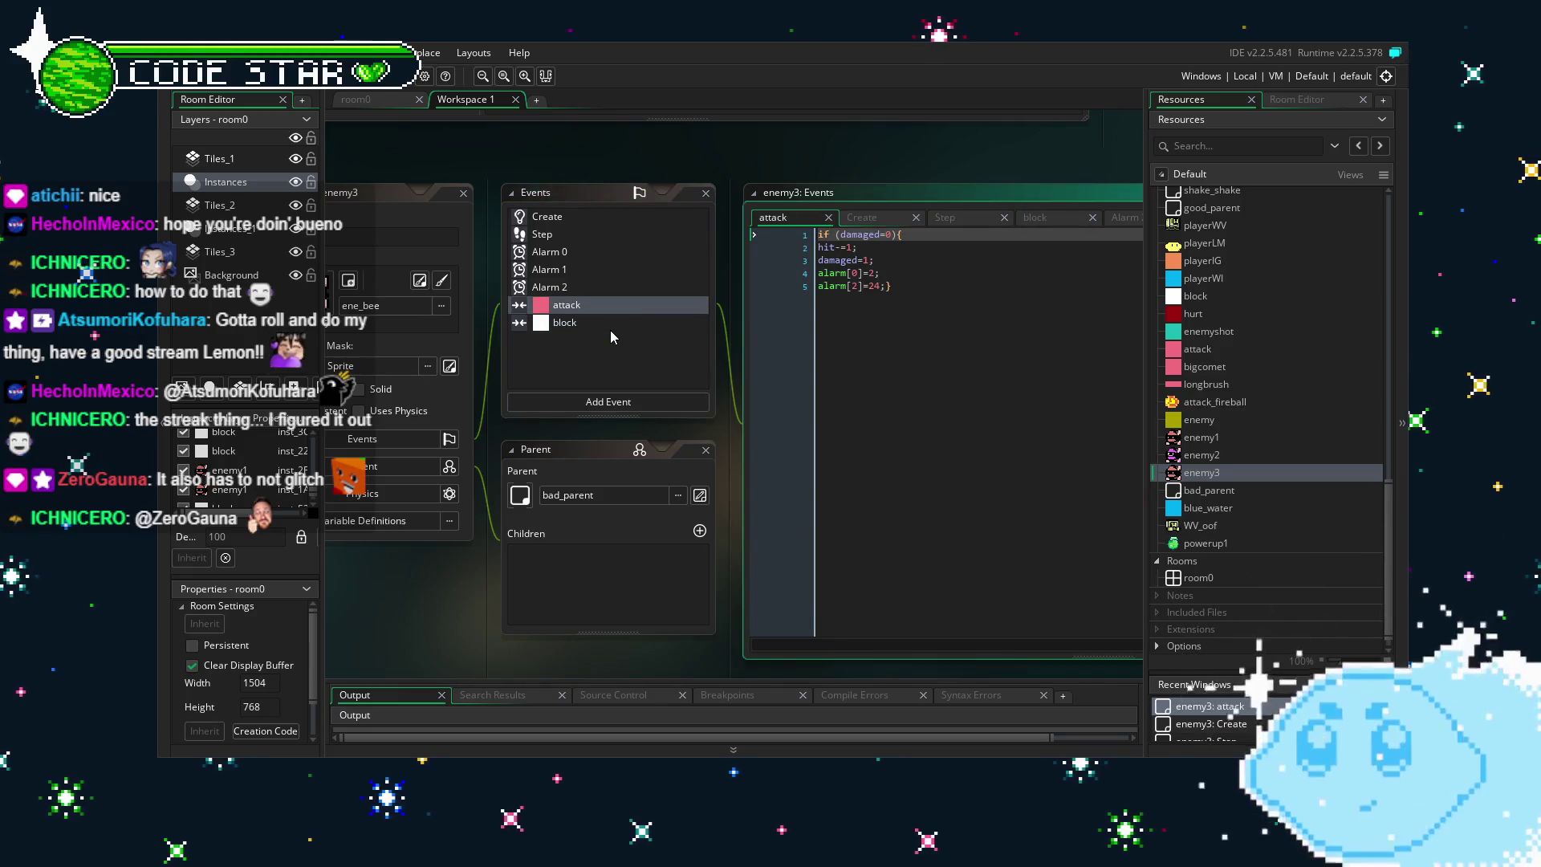
pyautogui.click(581, 379)
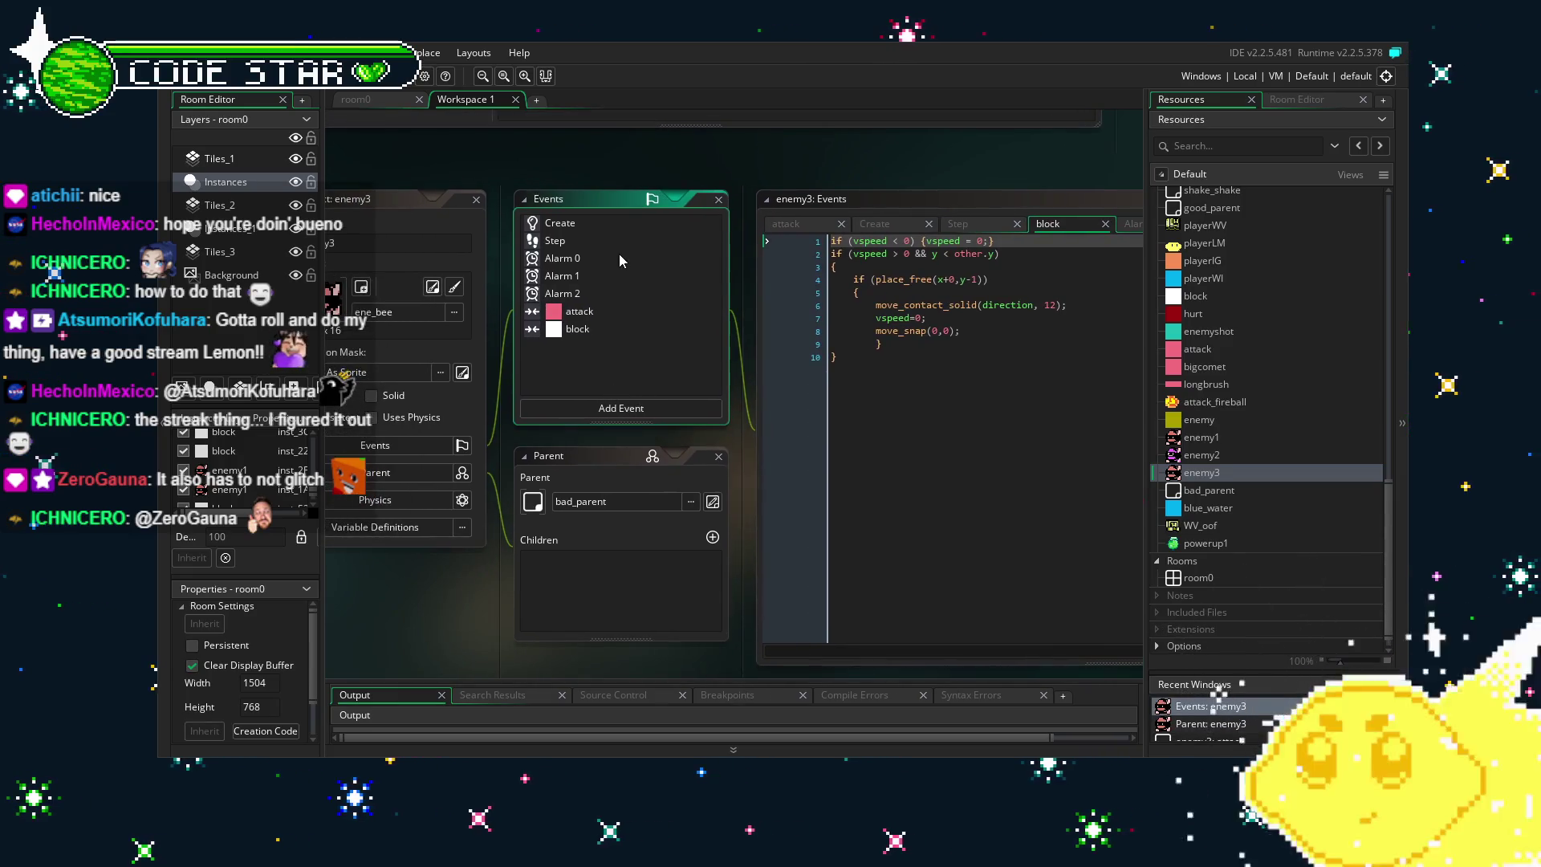
pyautogui.click(576, 238)
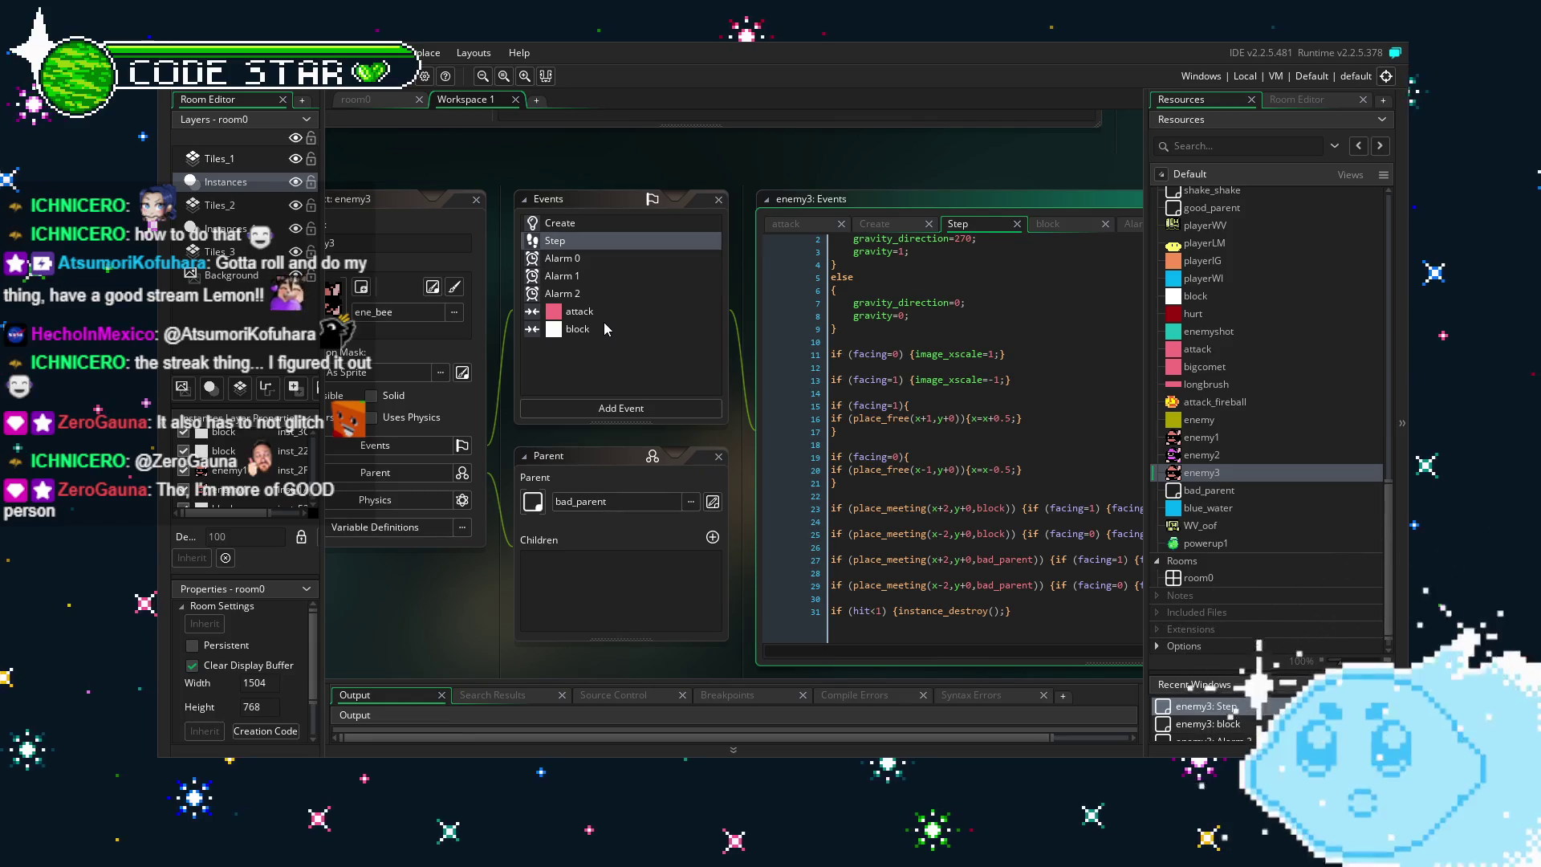
pyautogui.moveTo(575, 356); pyautogui.dragTo(594, 354)
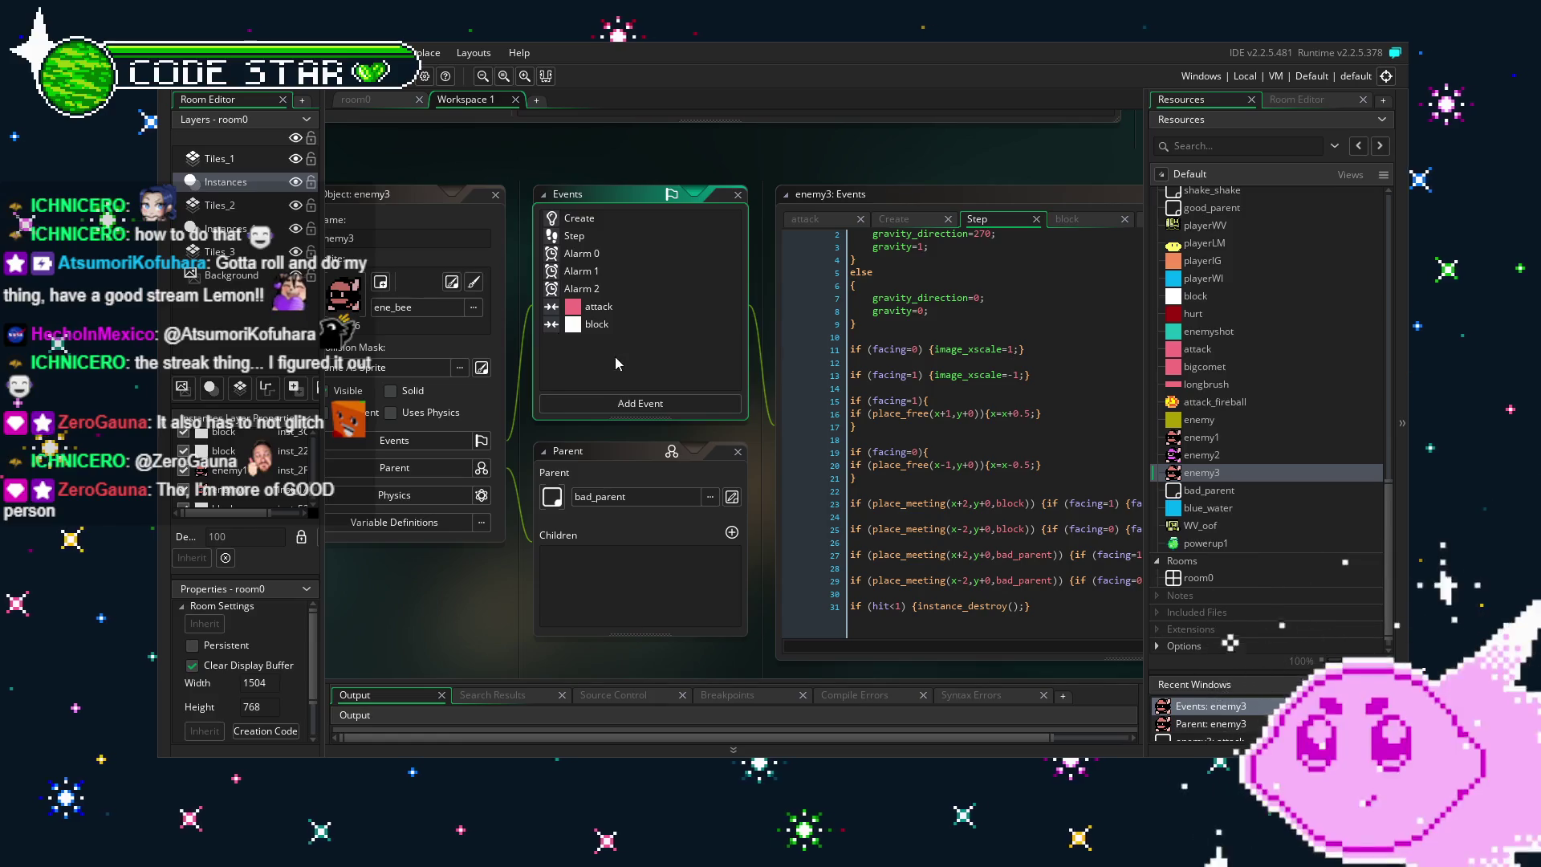
pyautogui.moveTo(610, 358); pyautogui.dragTo(603, 358)
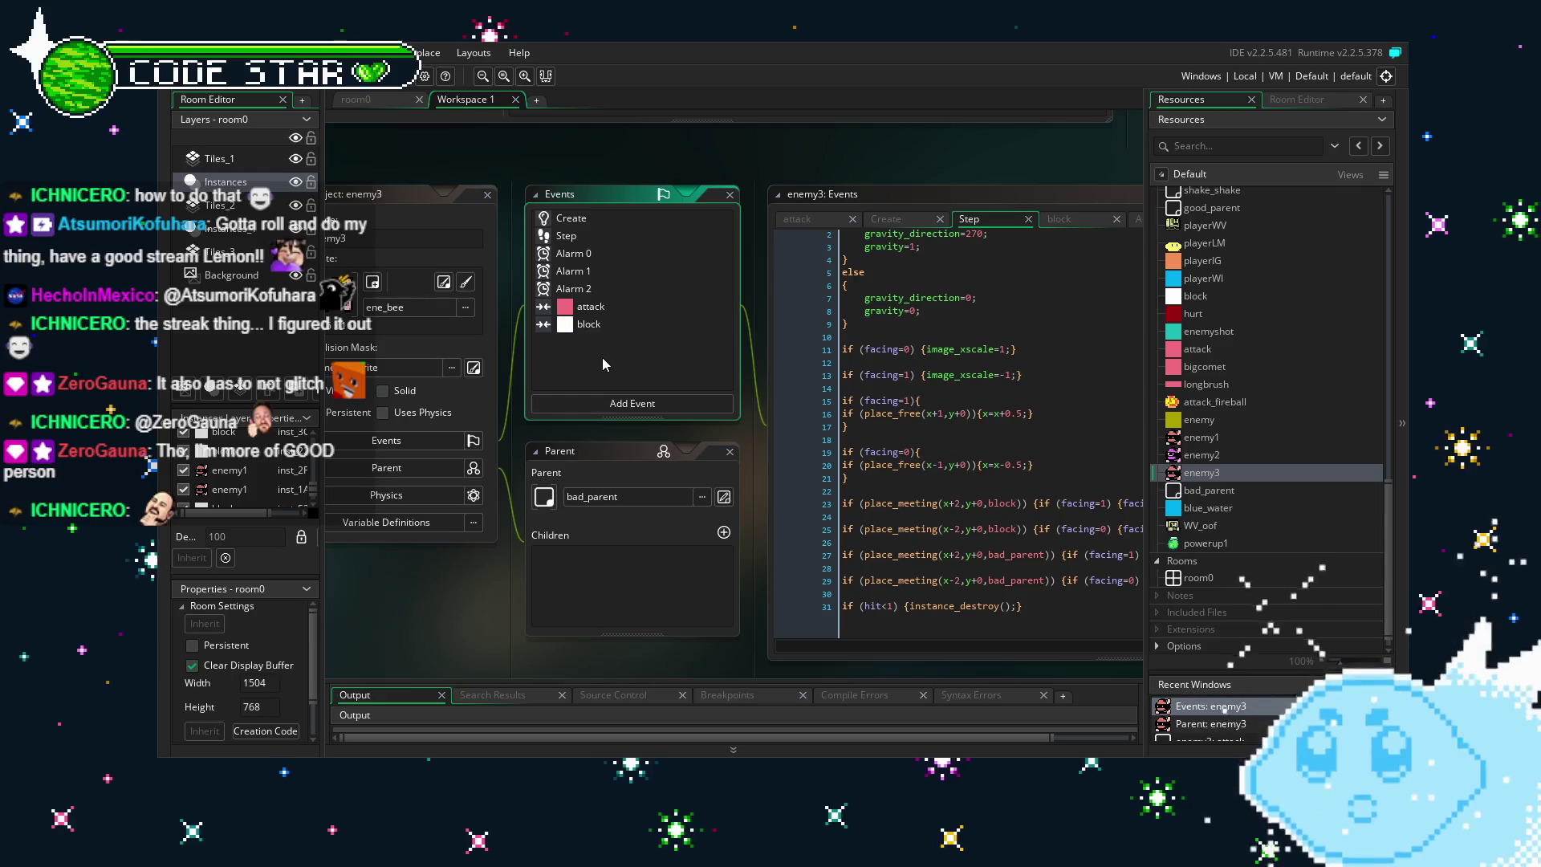
pyautogui.moveTo(587, 360); pyautogui.dragTo(562, 362)
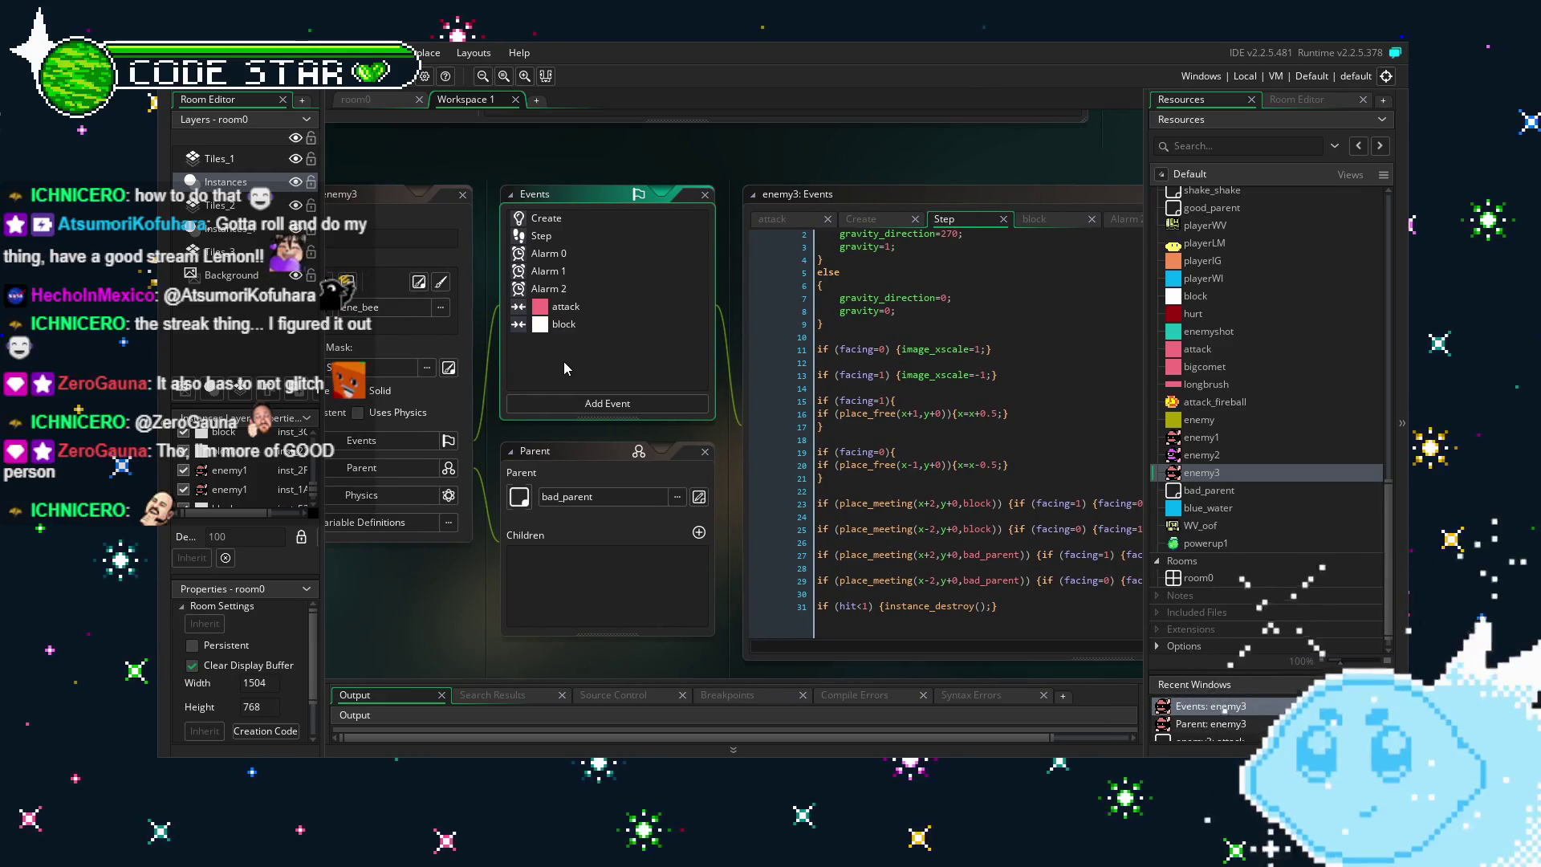
# Delete the gravity if/else block from enemy3's Step event and save.
pyautogui.doubleClick(580, 224)
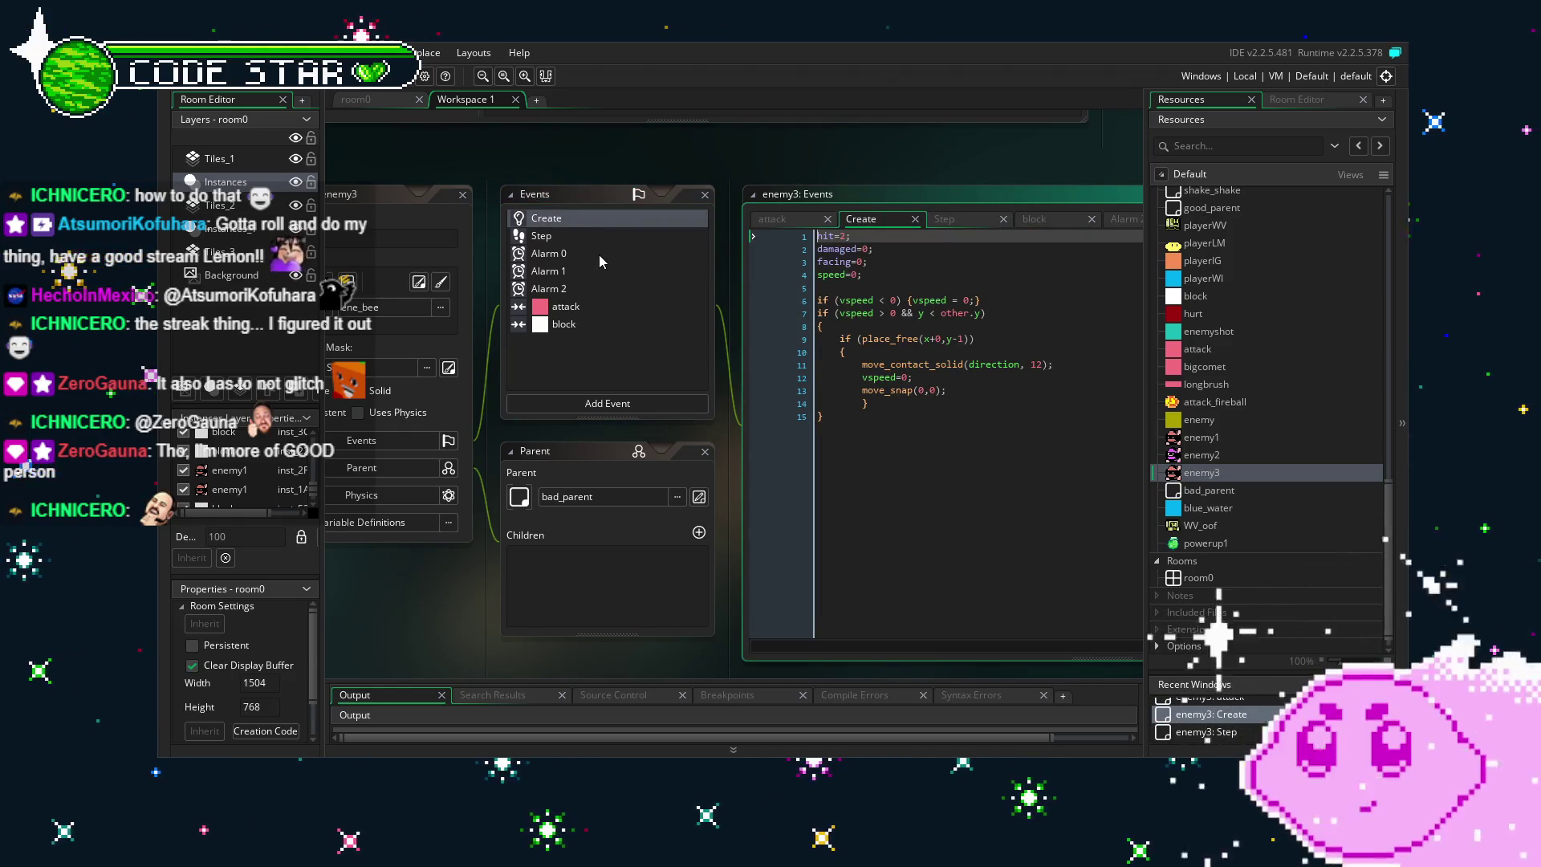
pyautogui.doubleClick(605, 287)
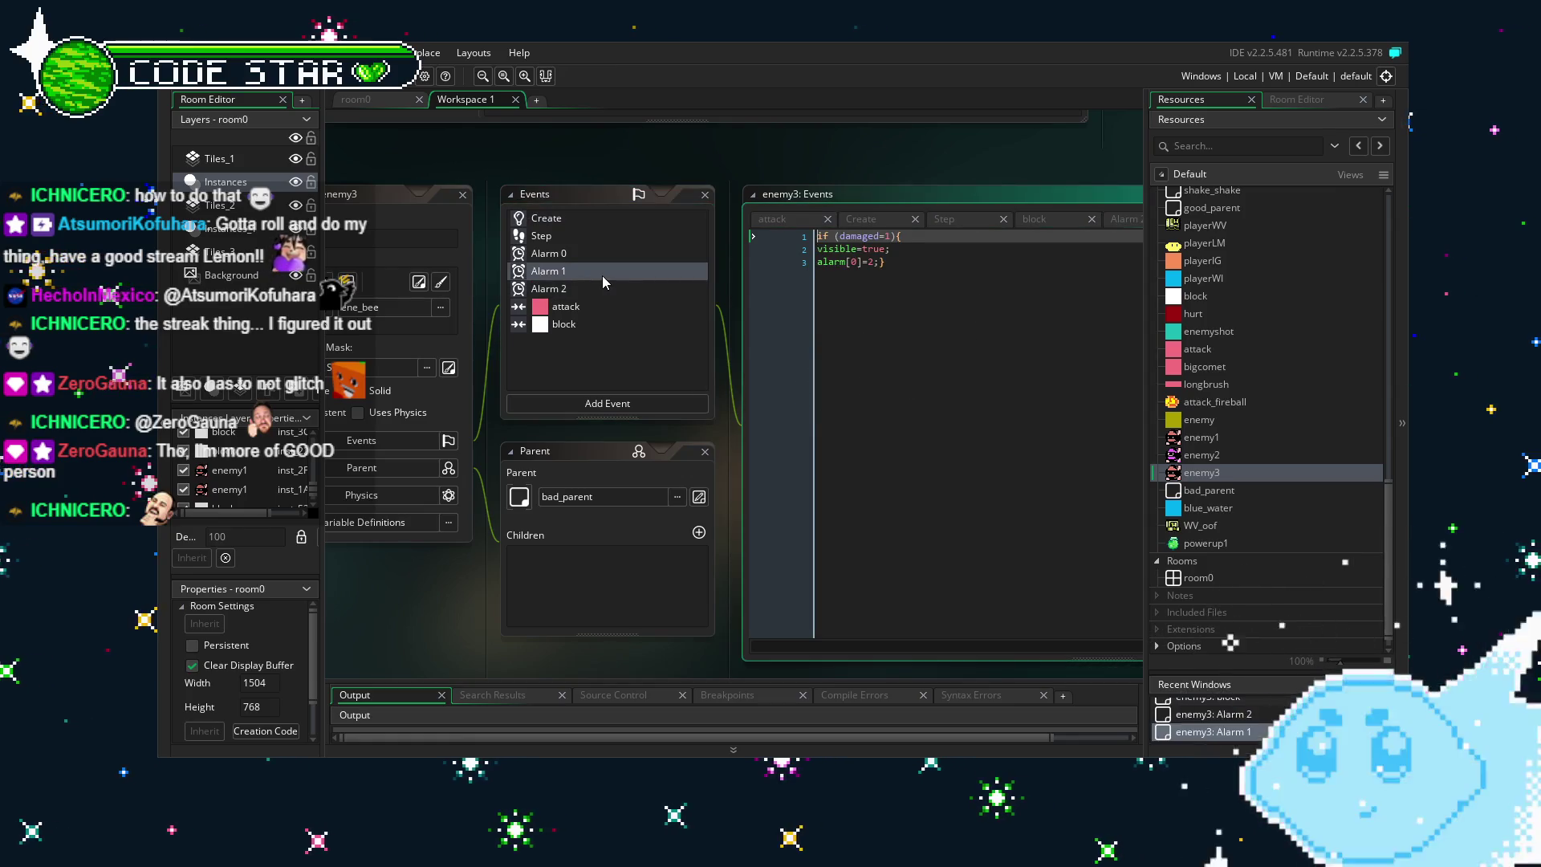
pyautogui.doubleClick(581, 225)
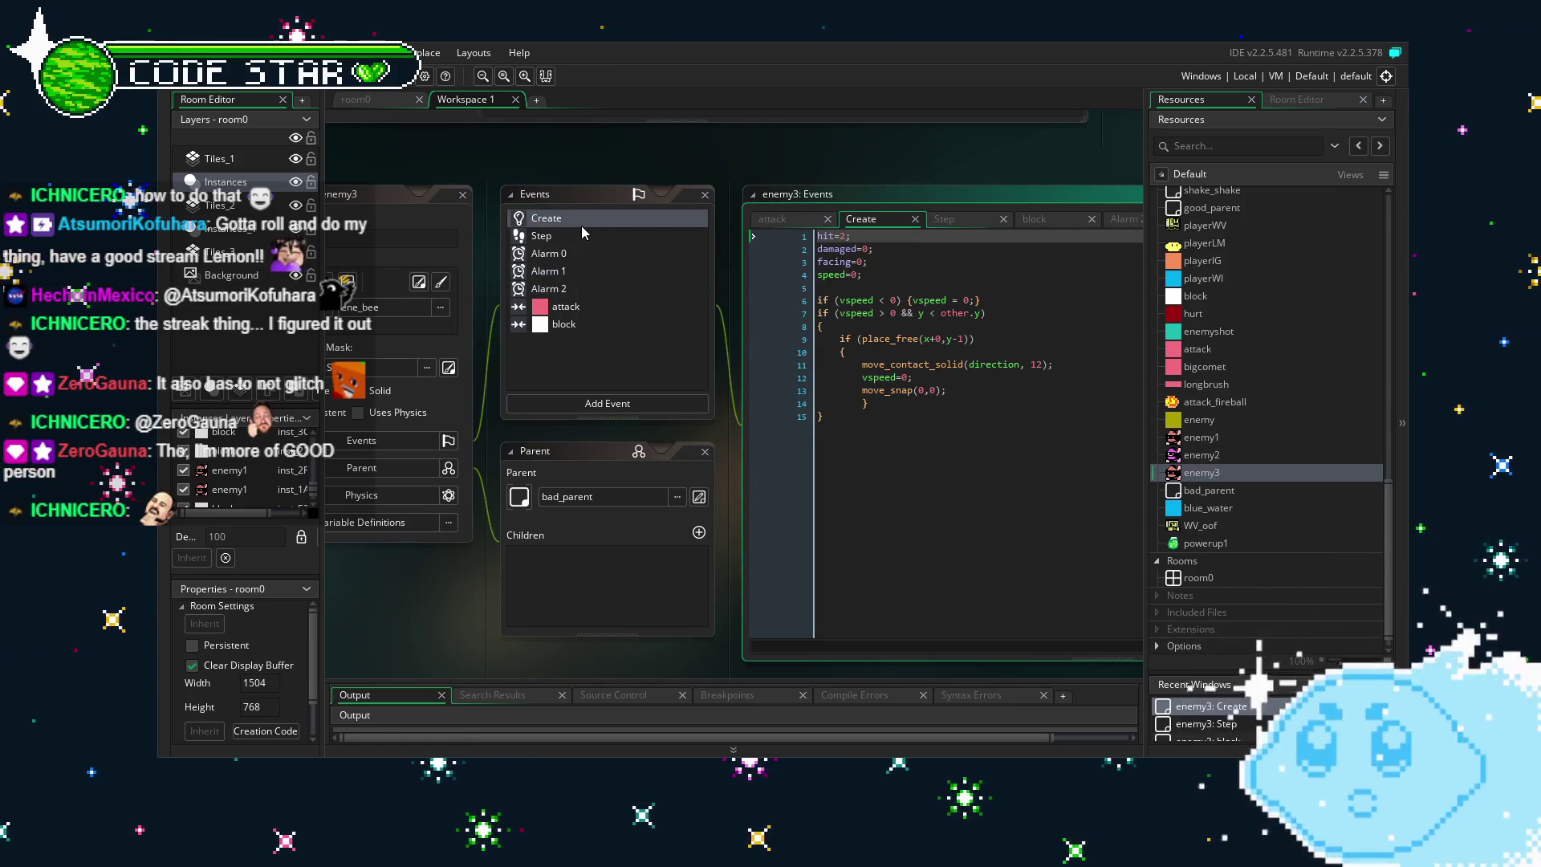
pyautogui.doubleClick(563, 237)
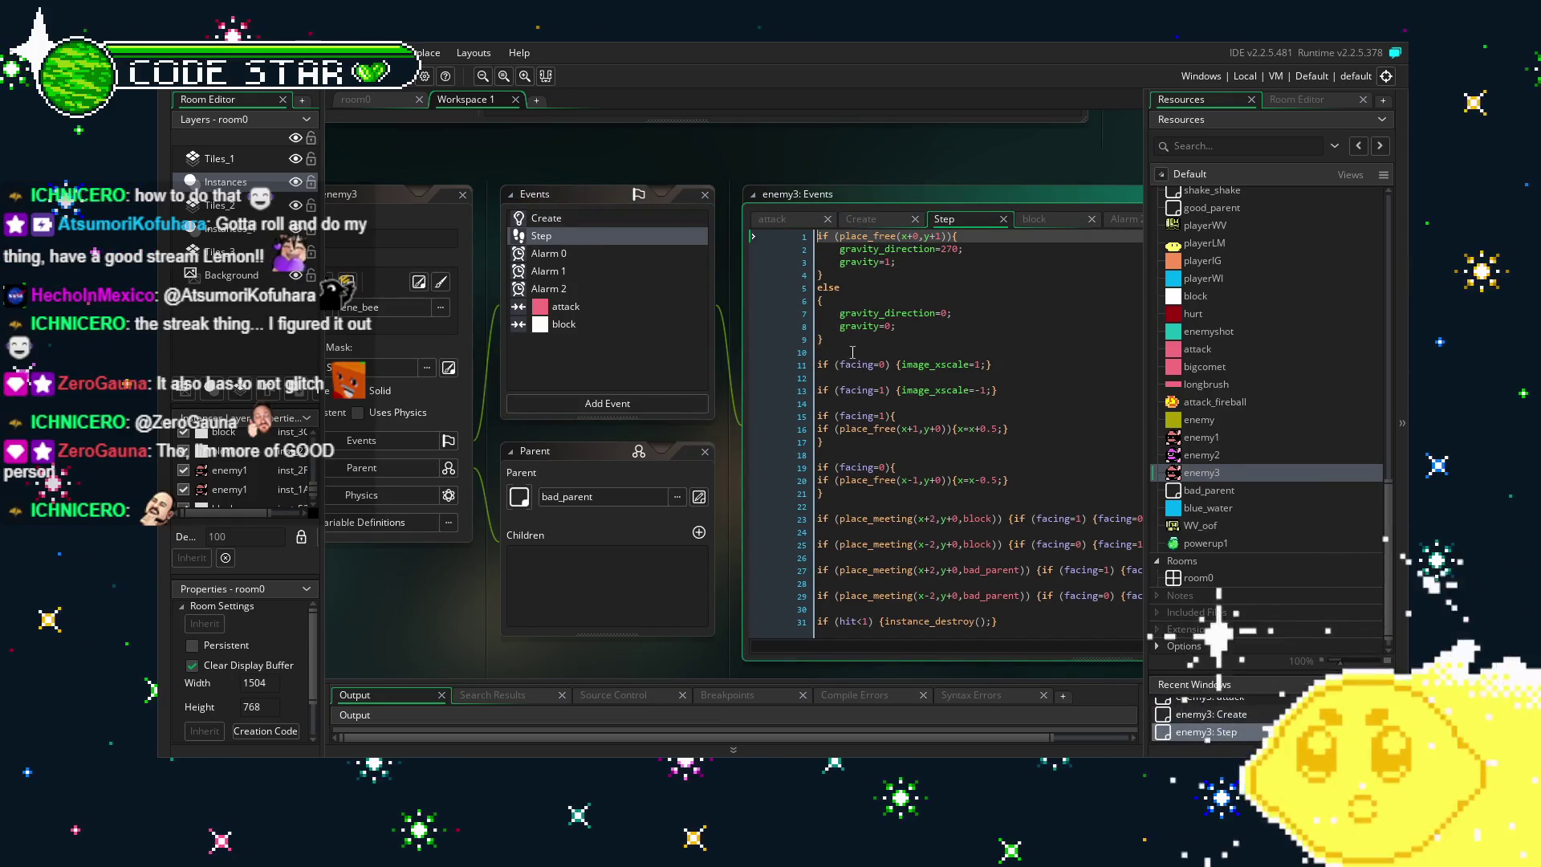
pyautogui.moveTo(827, 340); pyautogui.dragTo(795, 236)
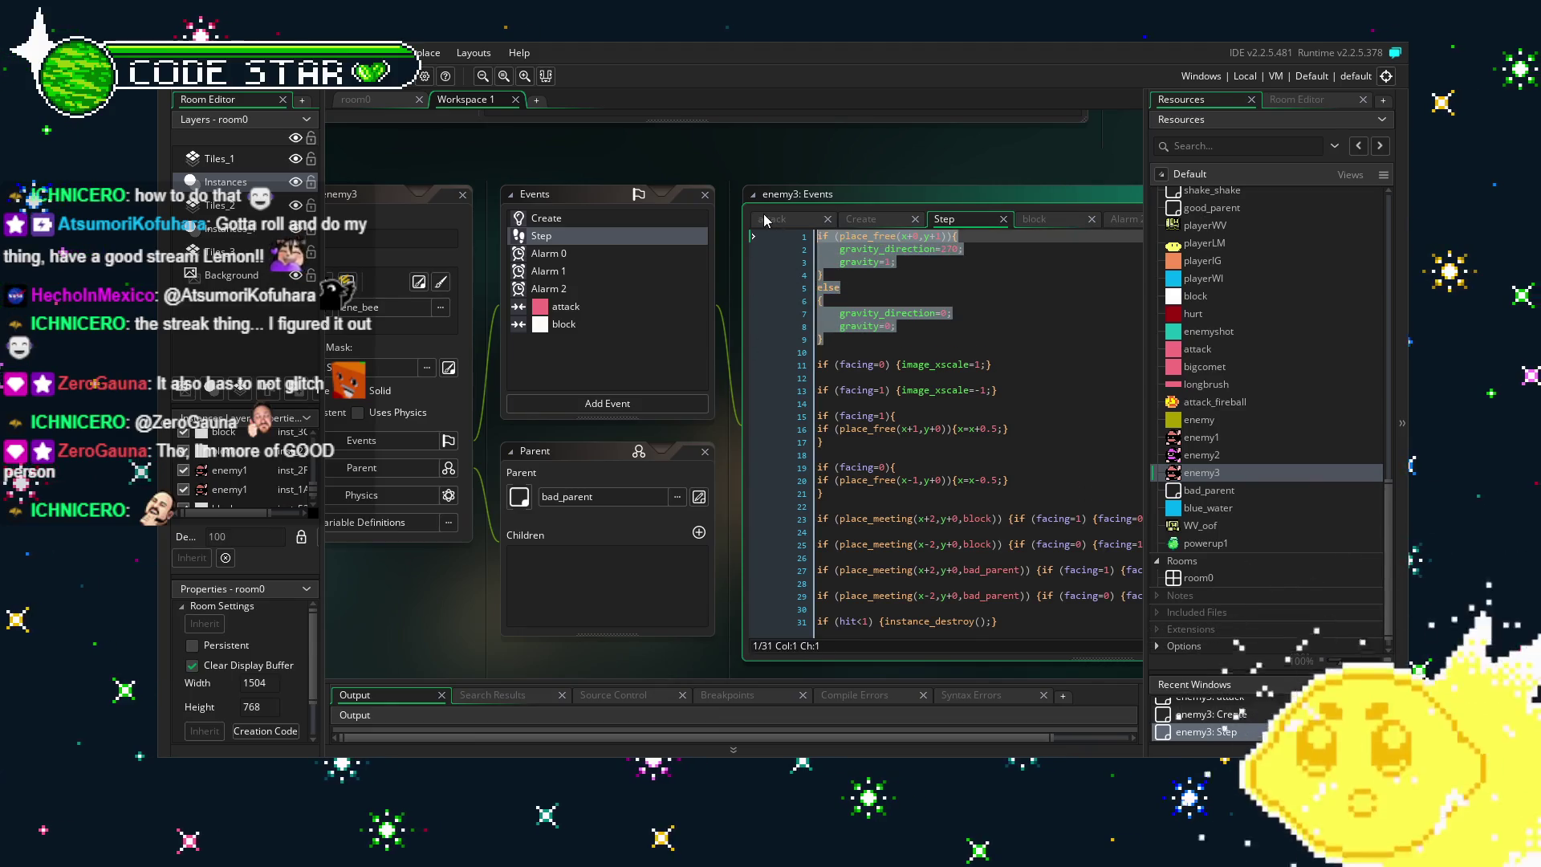
pyautogui.press('Delete')
pyautogui.press('Delete')
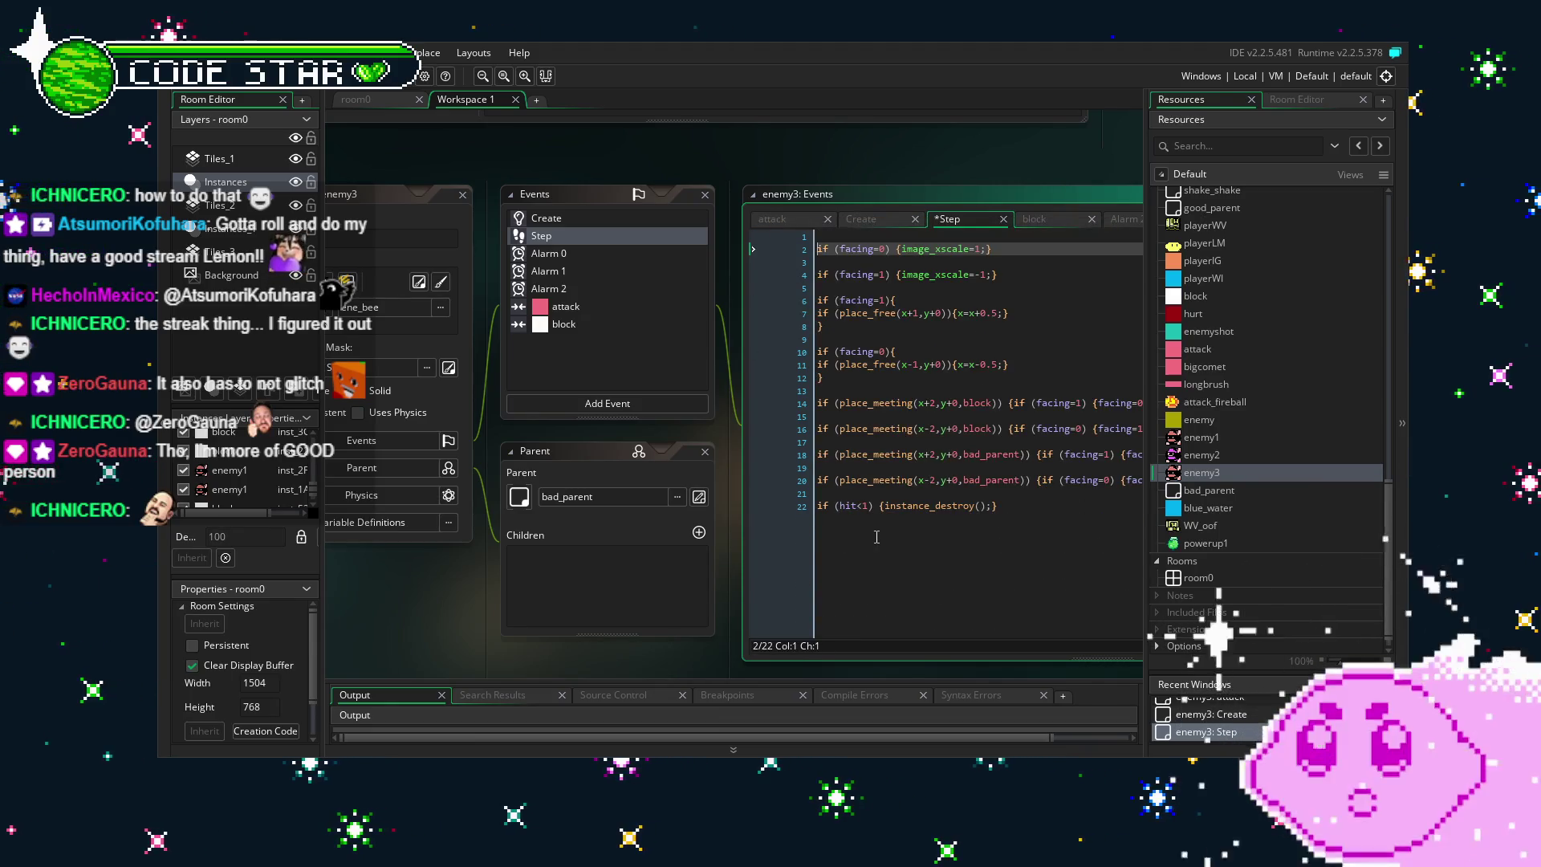
pyautogui.hotkey('ctrl', 's')
# Open enemy3's sprite chooser to pick a different sprite.
pyautogui.moveTo(387, 604)
pyautogui.mouseDown()
pyautogui.moveTo(543, 595)
pyautogui.moveTo(497, 596)
pyautogui.mouseUp()
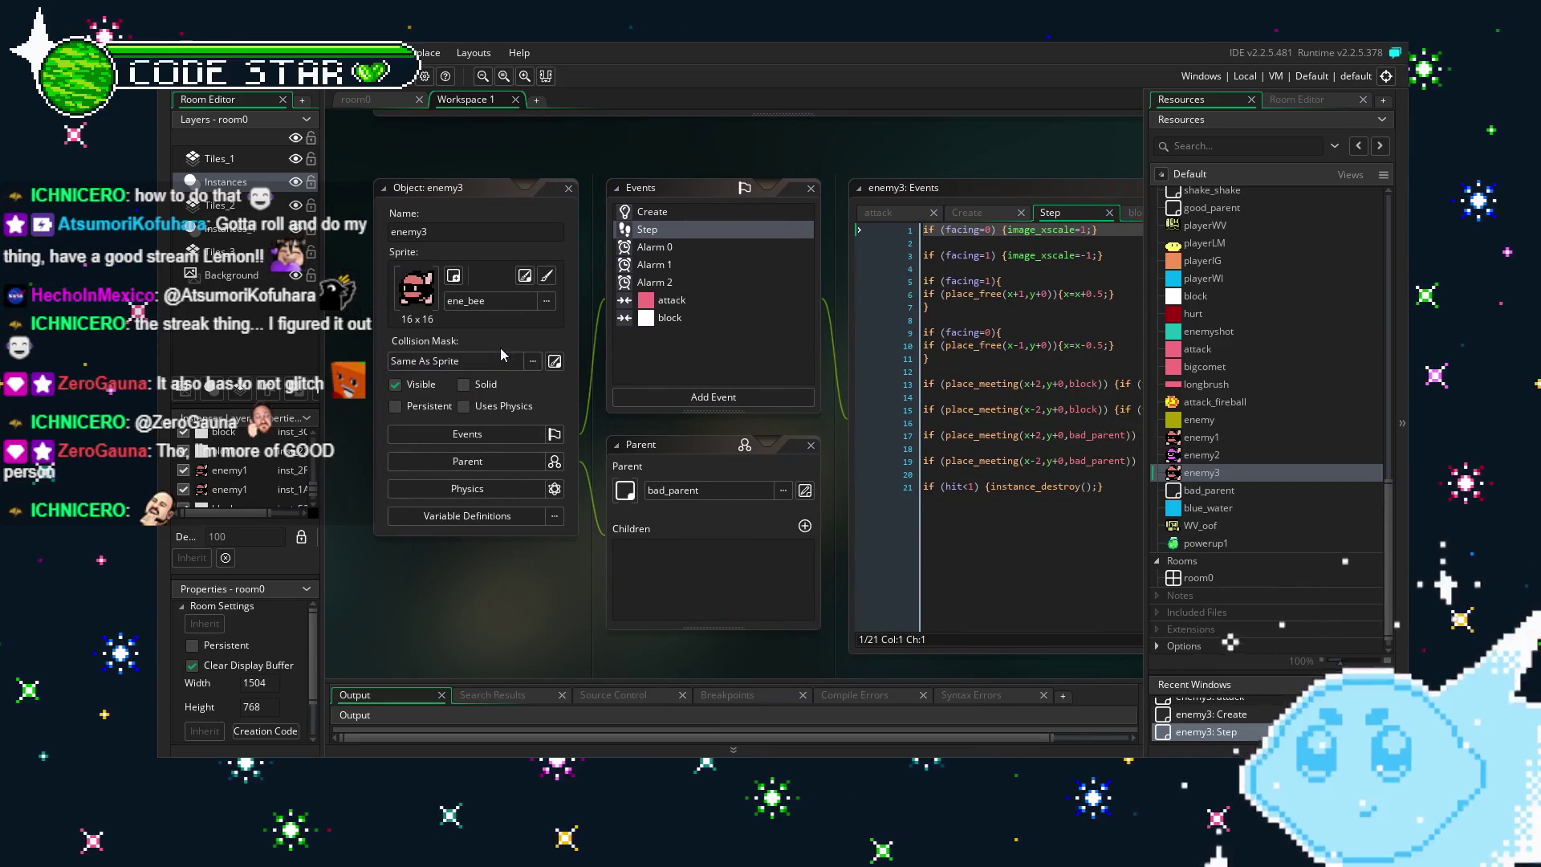
pyautogui.click(518, 301)
pyautogui.scroll(-1, 896, 468)
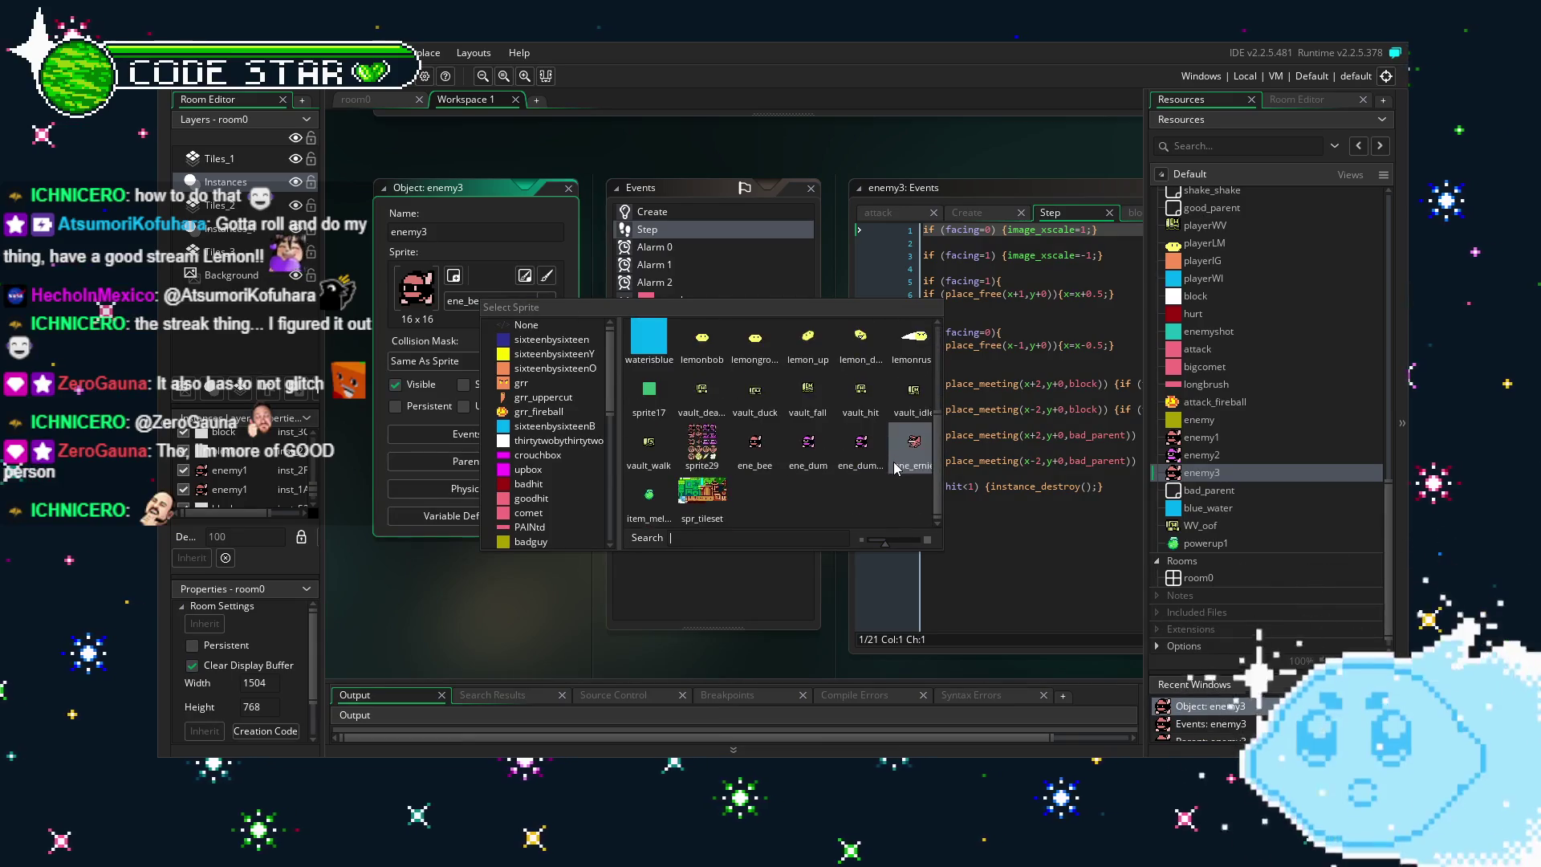
# Switch enemy3's sprite from ene_bee to ene_ernie.
pyautogui.click(915, 450)
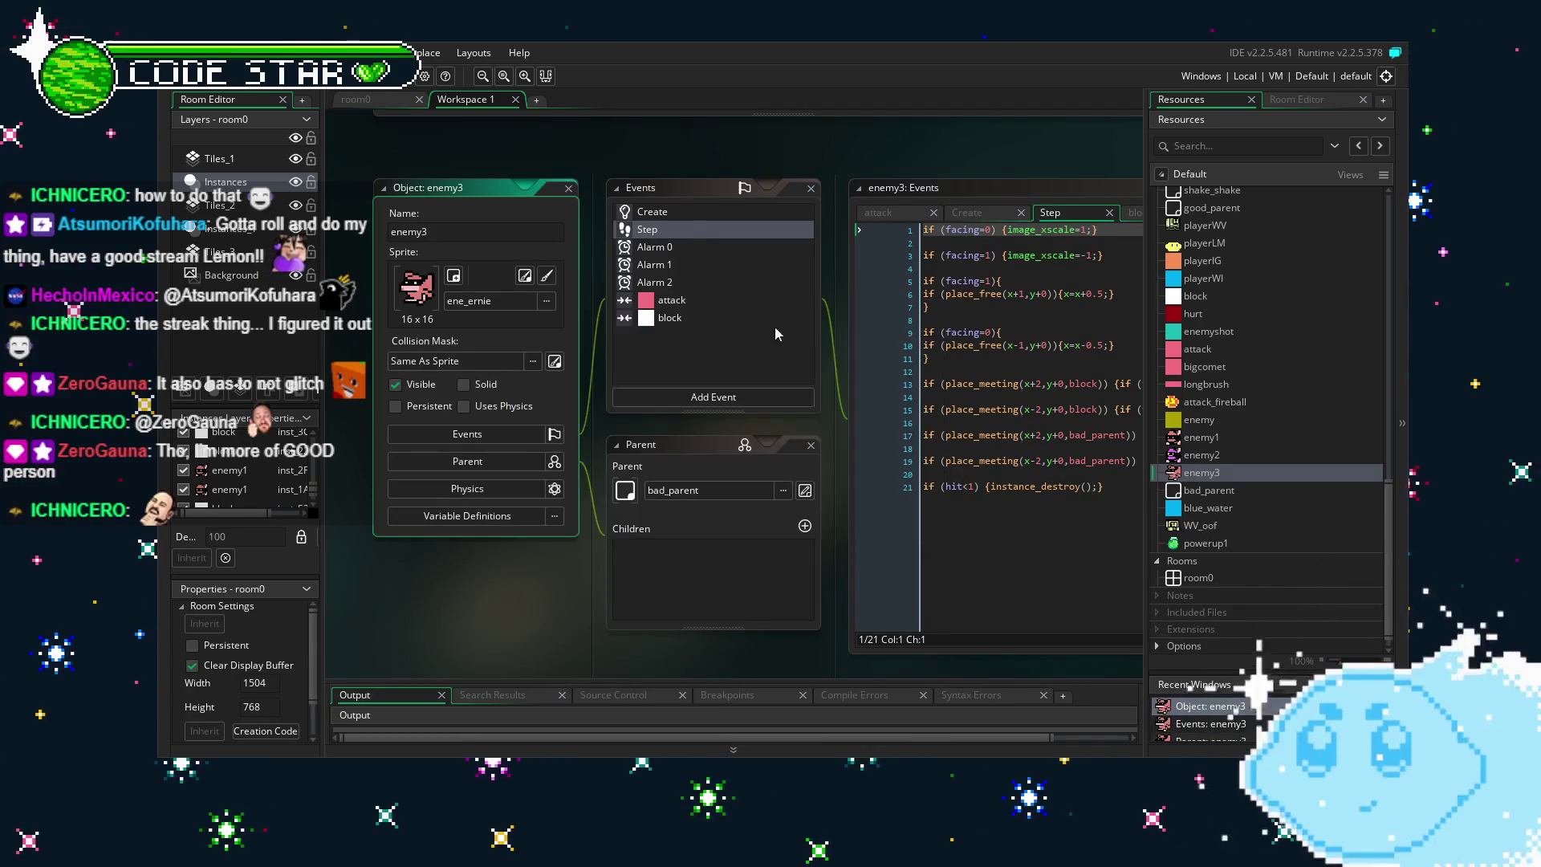
pyautogui.click(655, 215)
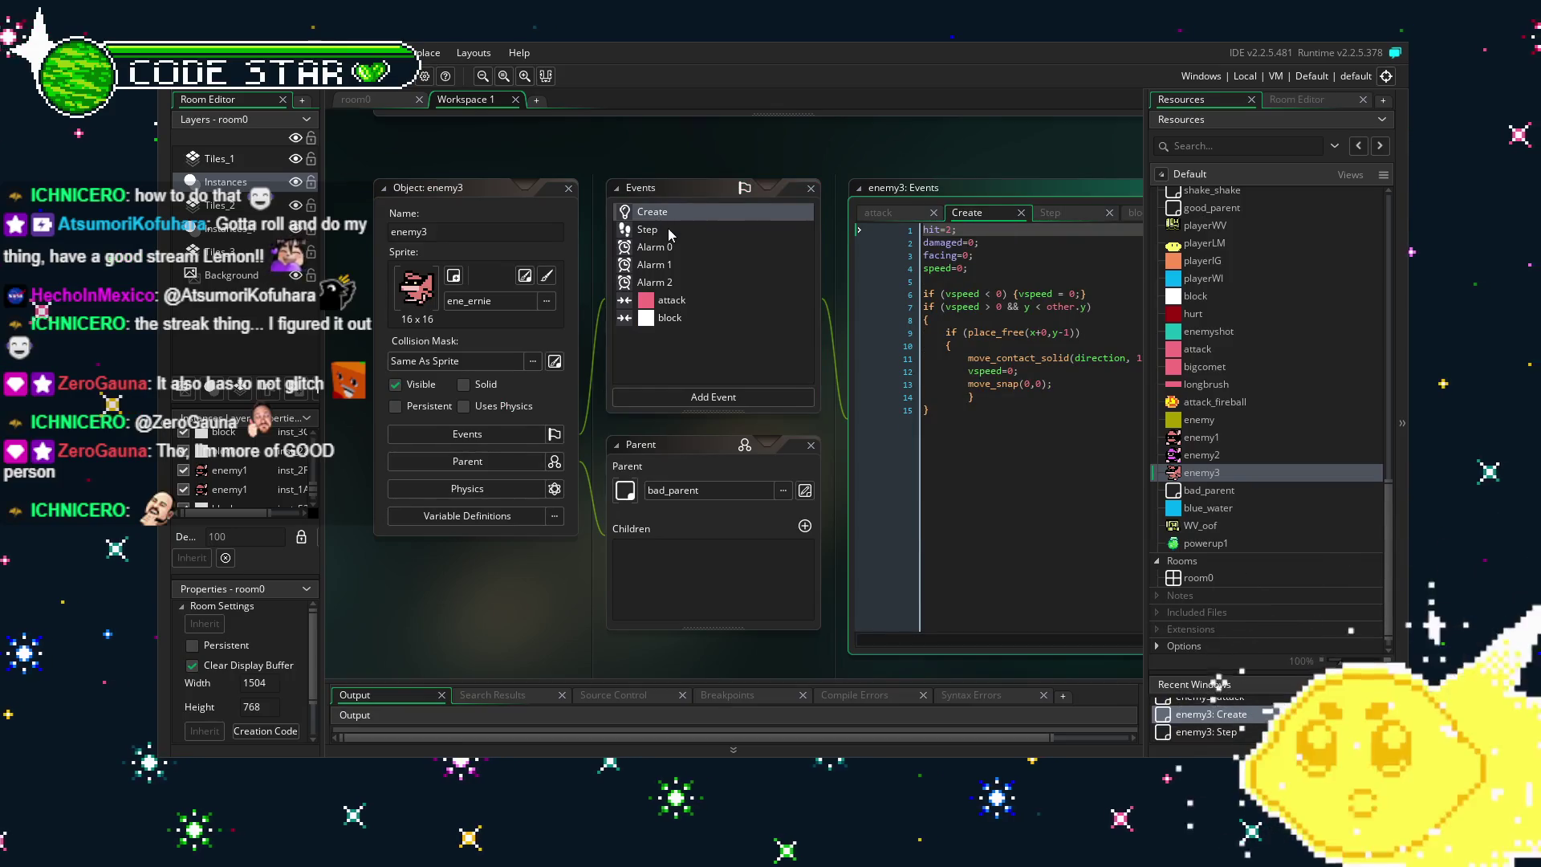
pyautogui.moveTo(668, 228); pyautogui.dragTo(513, 224)
# Review enemy3's Step, Alarm 0–2, attack and block event code, then go to room0.
pyautogui.click(514, 225)
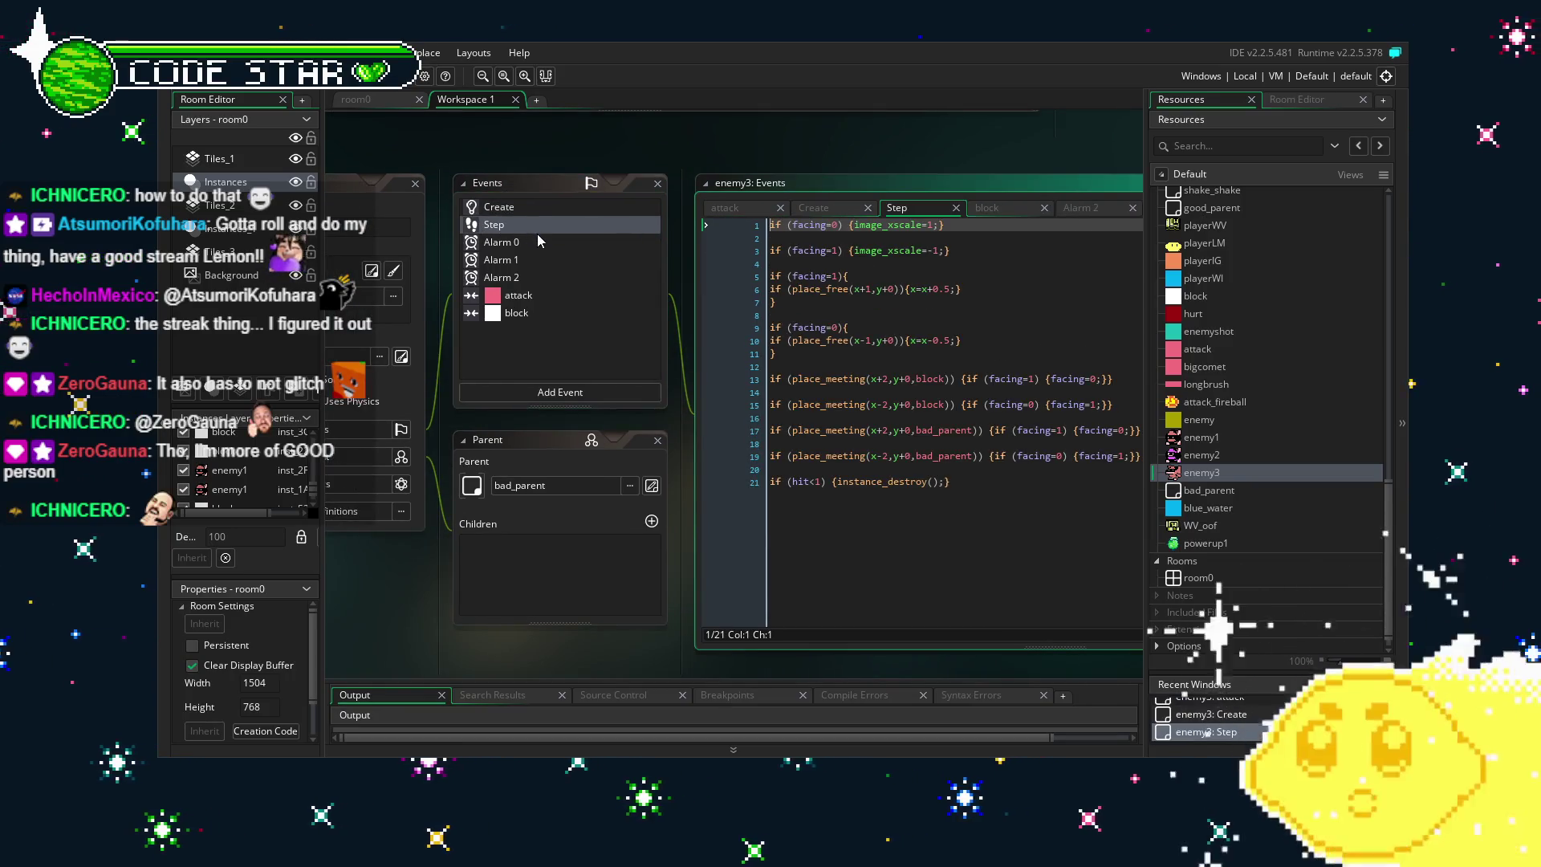
pyautogui.click(538, 239)
pyautogui.click(548, 256)
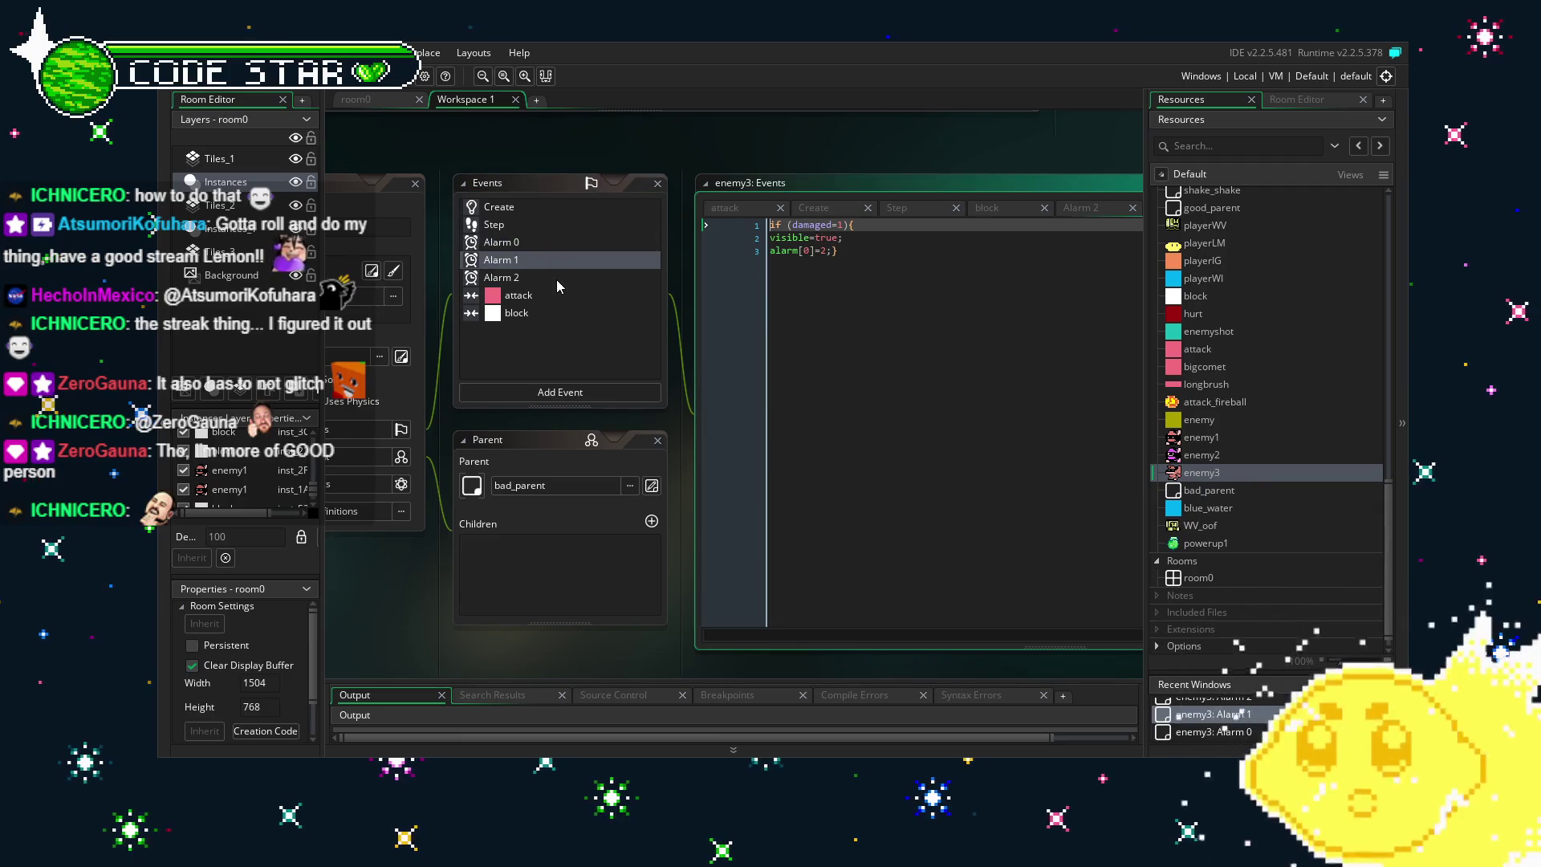
pyautogui.click(556, 279)
pyautogui.click(562, 297)
pyautogui.click(566, 320)
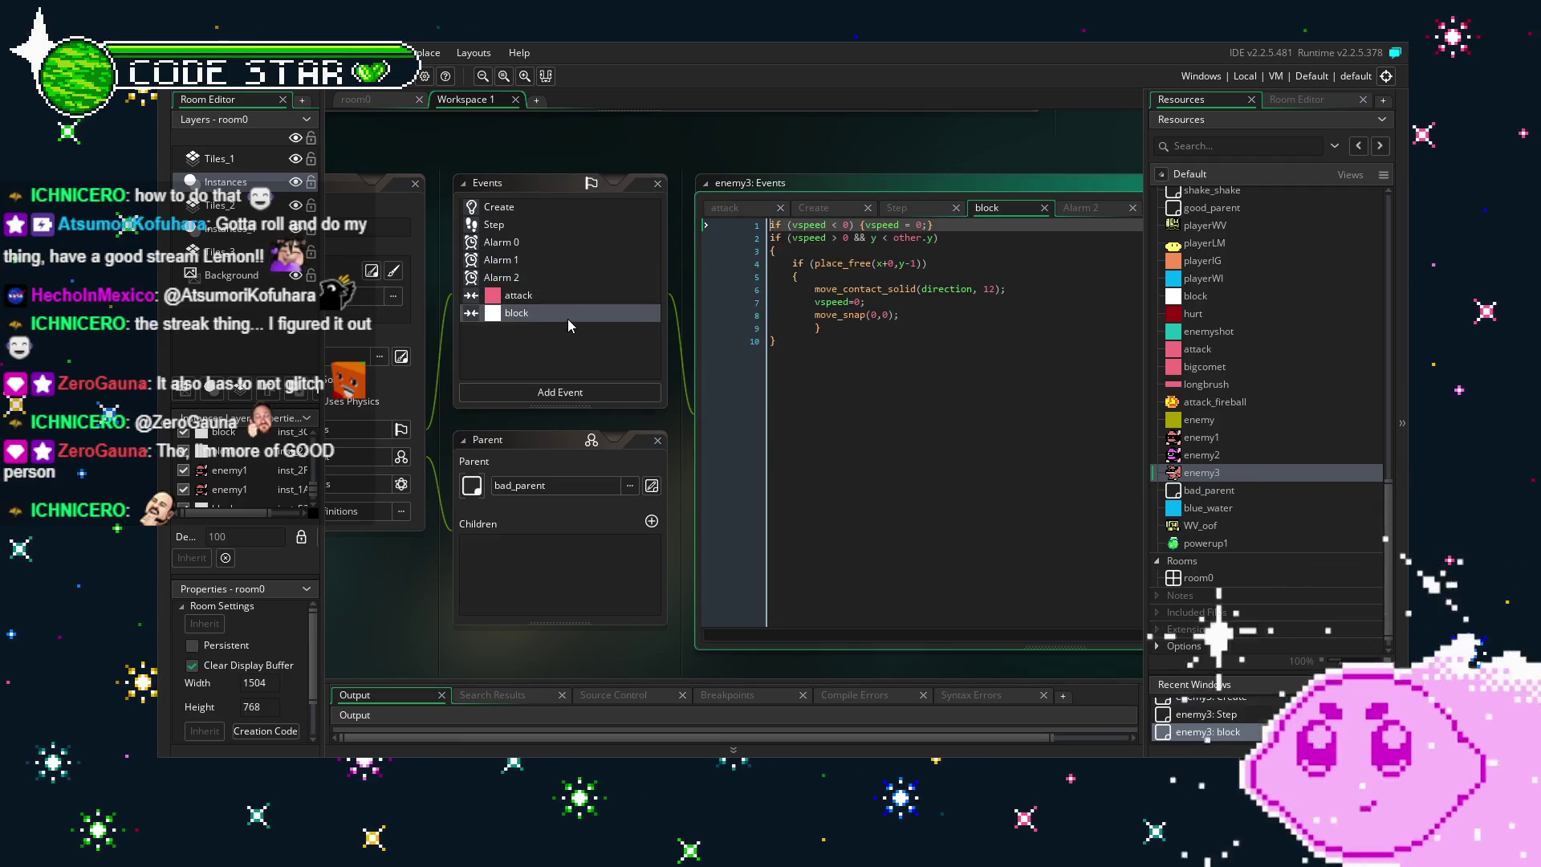
pyautogui.click(355, 99)
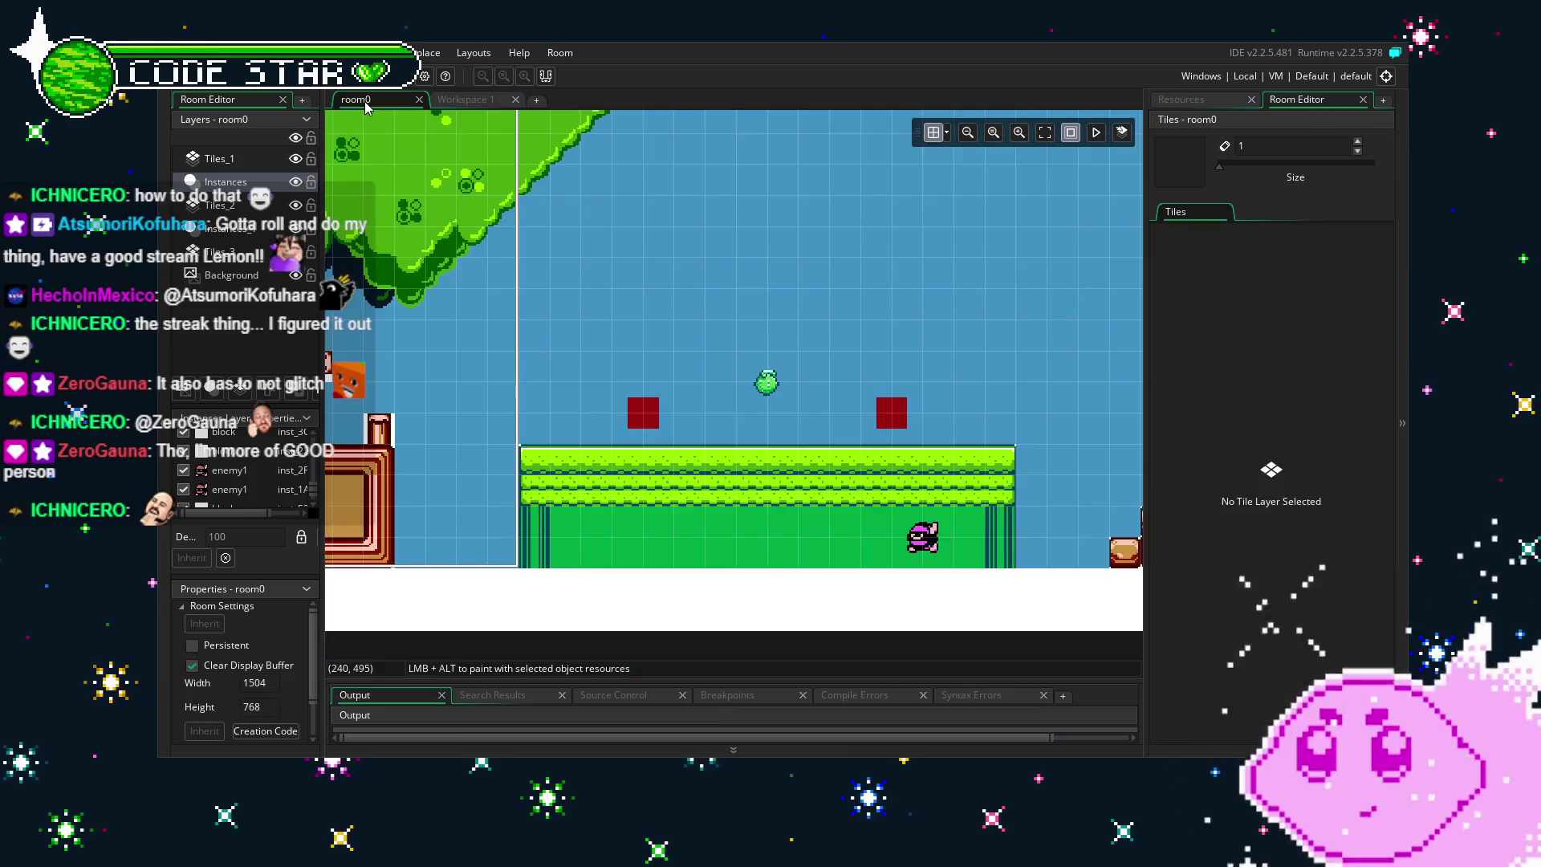
# Pan across room0 to survey the level, ending on the tree and grass platform.
pyautogui.scroll(2, 633, 378)
pyautogui.moveTo(742, 283)
pyautogui.mouseDown()
pyautogui.moveTo(589, 286)
pyautogui.moveTo(855, 330)
pyautogui.mouseUp()
pyautogui.moveTo(647, 322)
pyautogui.mouseDown()
pyautogui.moveTo(807, 328)
pyautogui.moveTo(605, 313)
pyautogui.mouseUp()
pyautogui.moveTo(994, 353); pyautogui.dragTo(518, 320)
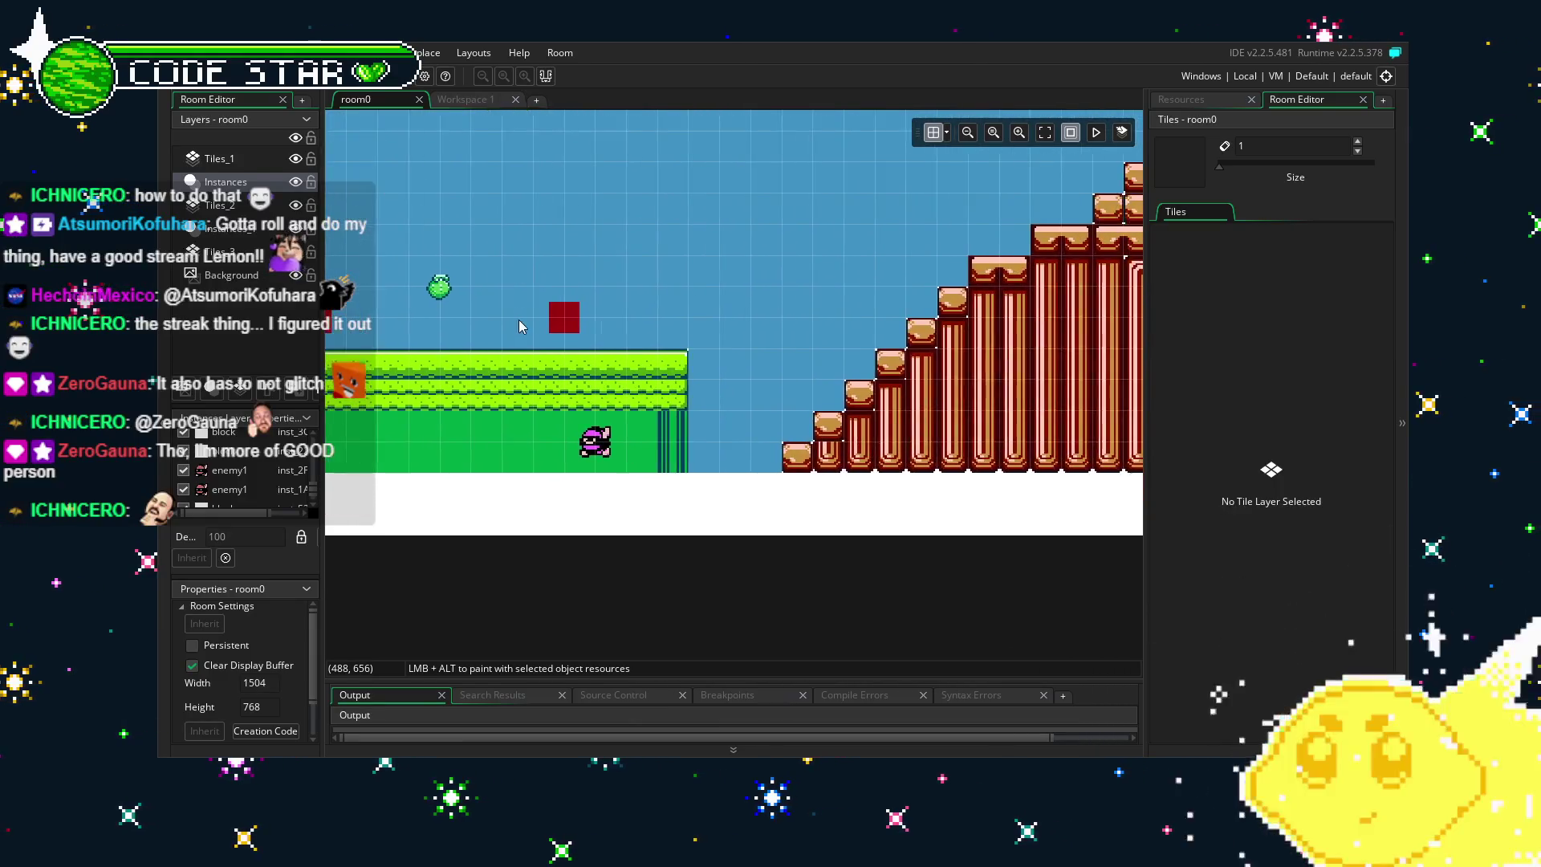
pyautogui.moveTo(732, 320)
pyautogui.mouseDown()
pyautogui.moveTo(722, 344)
pyautogui.moveTo(423, 514)
pyautogui.mouseUp()
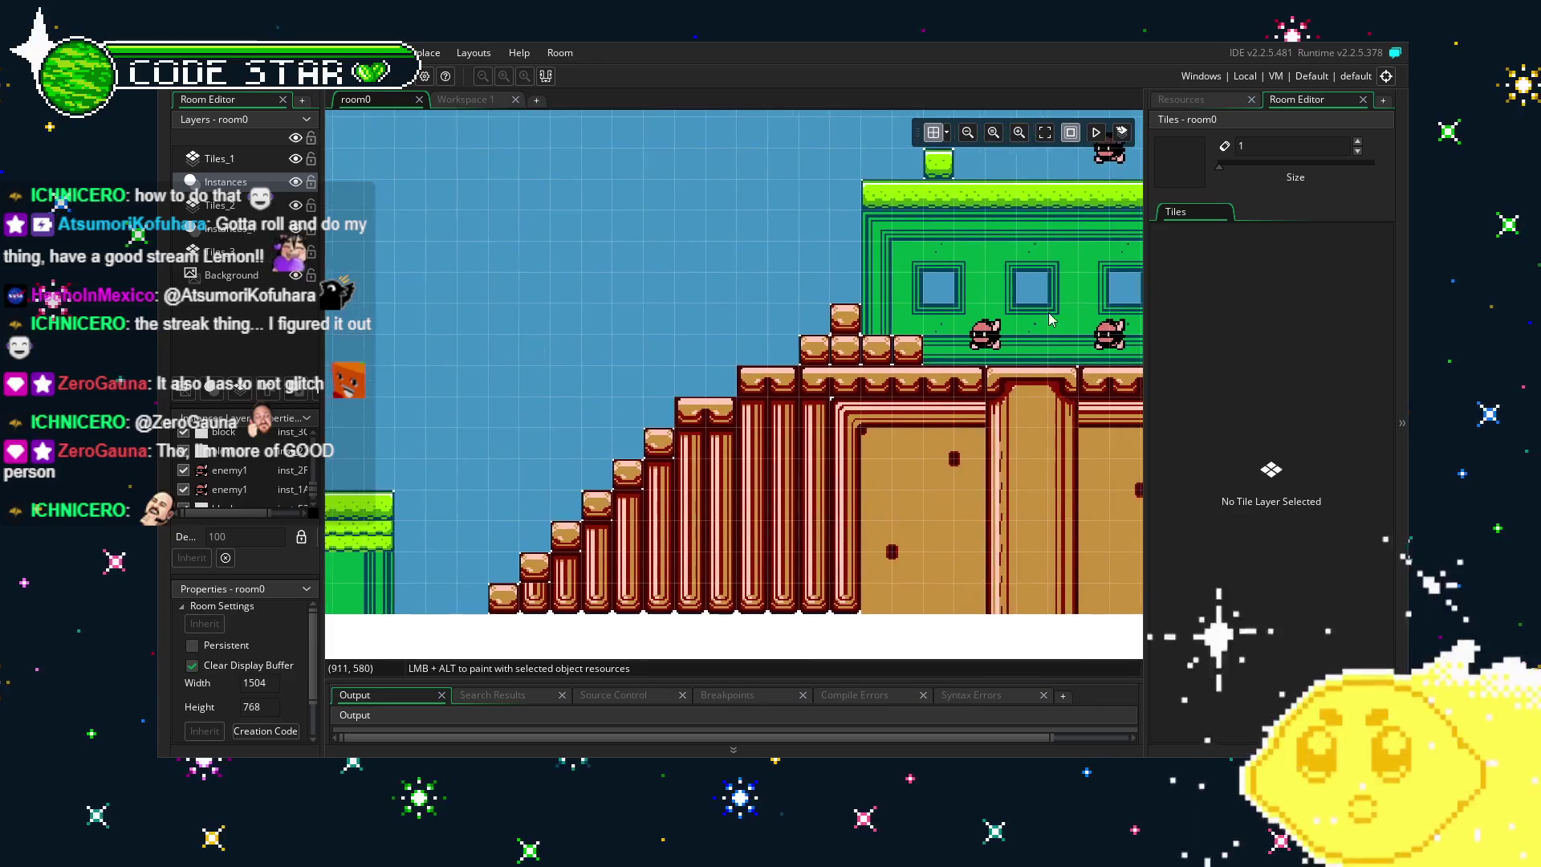
pyautogui.moveTo(883, 370); pyautogui.dragTo(401, 393)
pyautogui.moveTo(839, 354)
pyautogui.mouseDown()
pyautogui.moveTo(598, 451)
pyautogui.moveTo(944, 363)
pyautogui.moveTo(546, 245)
pyautogui.moveTo(754, 281)
pyautogui.moveTo(835, 337)
pyautogui.moveTo(1044, 321)
pyautogui.moveTo(672, 346)
pyautogui.moveTo(1121, 361)
pyautogui.mouseUp()
pyautogui.moveTo(660, 377)
pyautogui.mouseDown()
pyautogui.moveTo(981, 369)
pyautogui.moveTo(600, 425)
pyautogui.mouseUp()
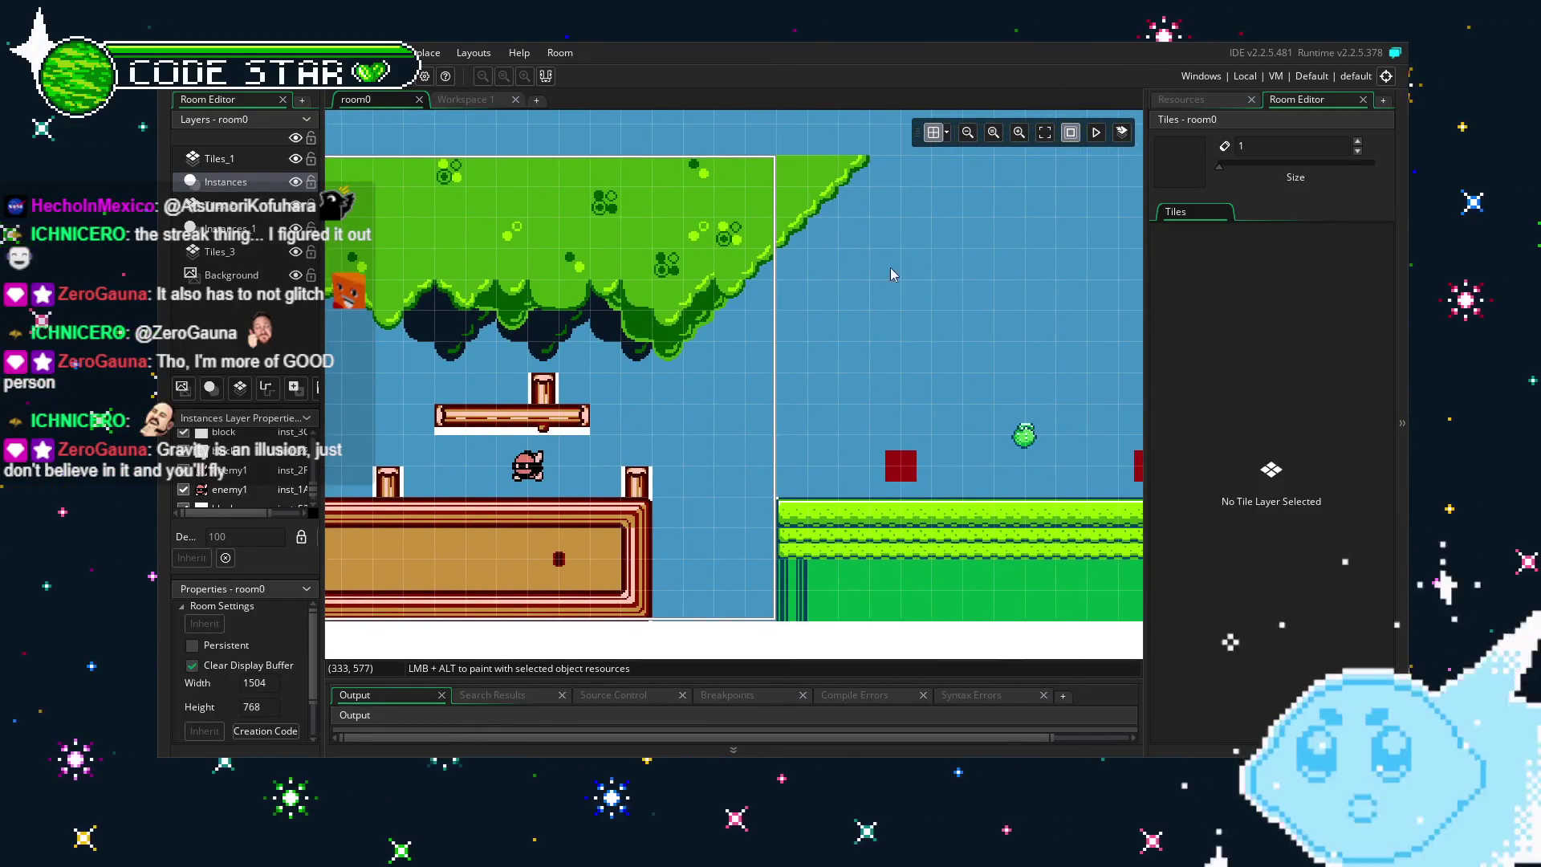
# Drag an enemy3 instance into the sky above the grass platform.
pyautogui.click(1206, 100)
pyautogui.moveTo(1202, 472)
pyautogui.mouseDown()
pyautogui.moveTo(1068, 345)
pyautogui.moveTo(996, 337)
pyautogui.moveTo(991, 369)
pyautogui.mouseUp()
pyautogui.scroll(-1, 744, 323)
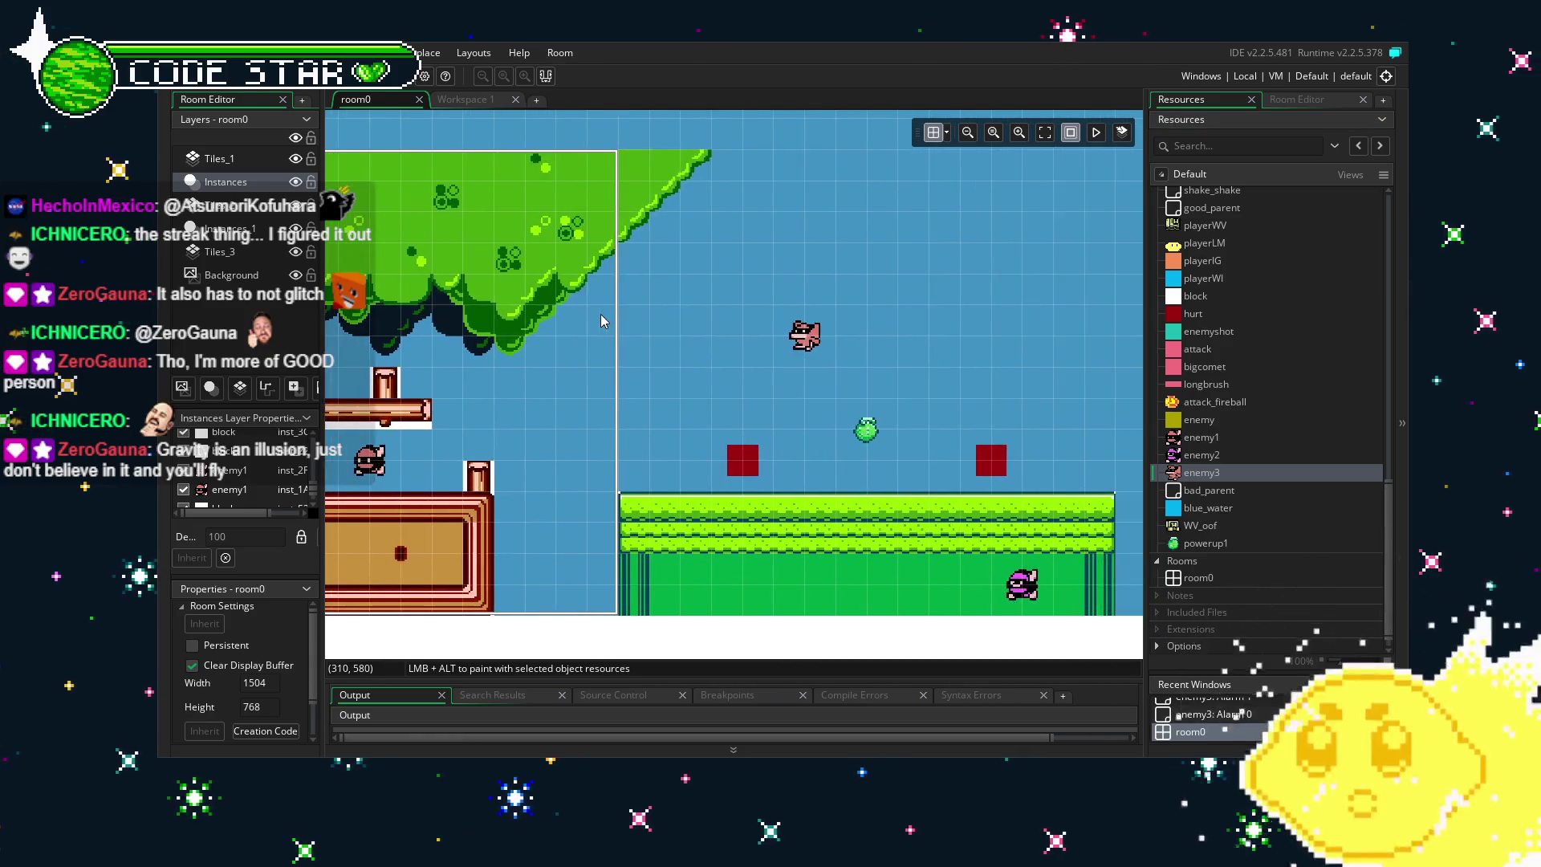
pyautogui.scroll(-1, 633, 338)
pyautogui.scroll(2, 632, 344)
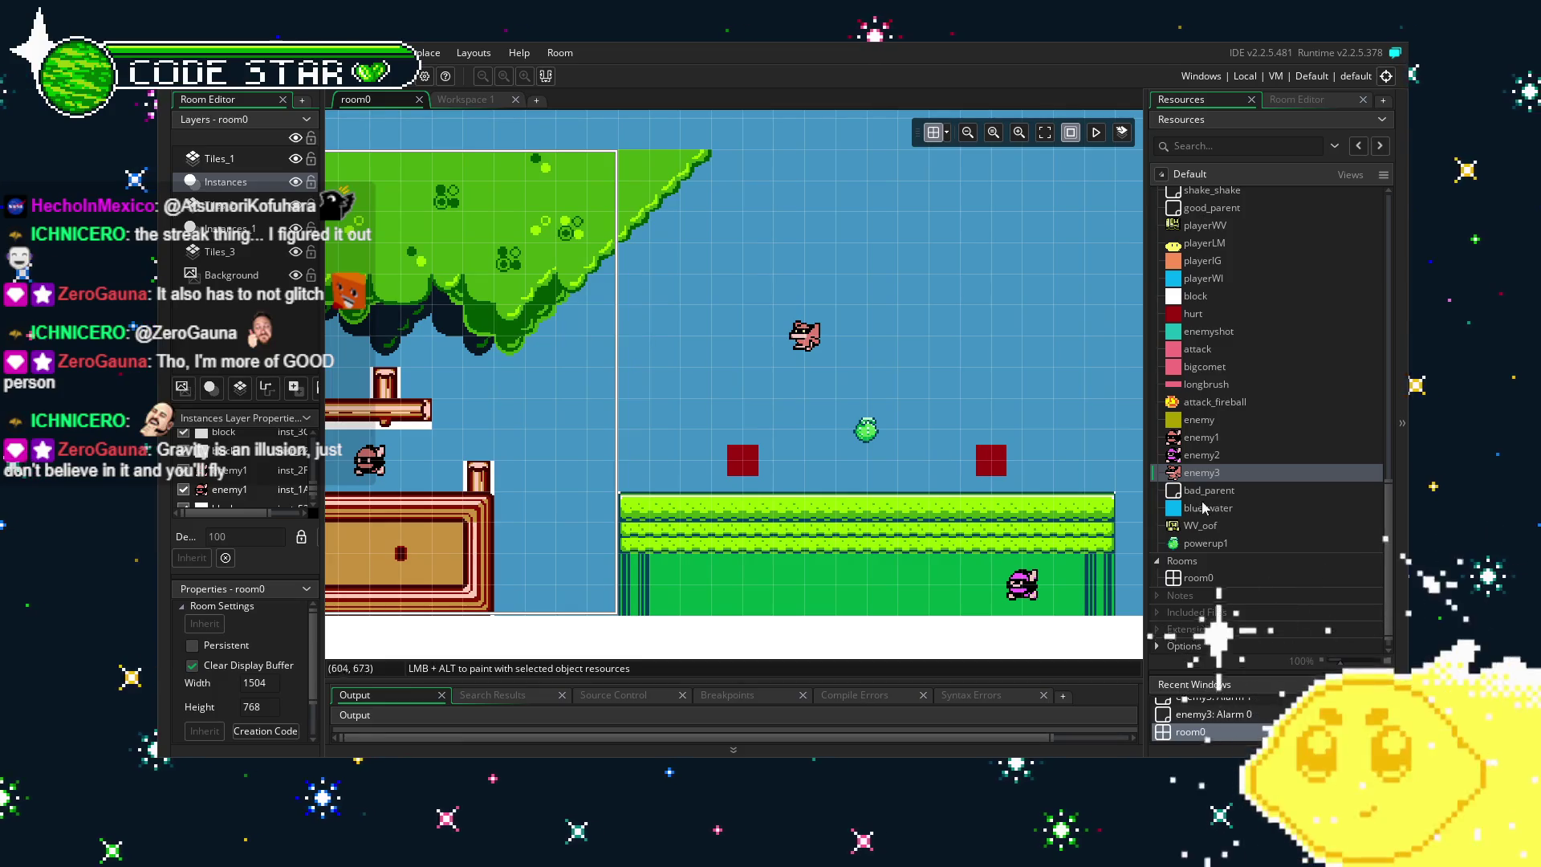
pyautogui.doubleClick(1221, 473)
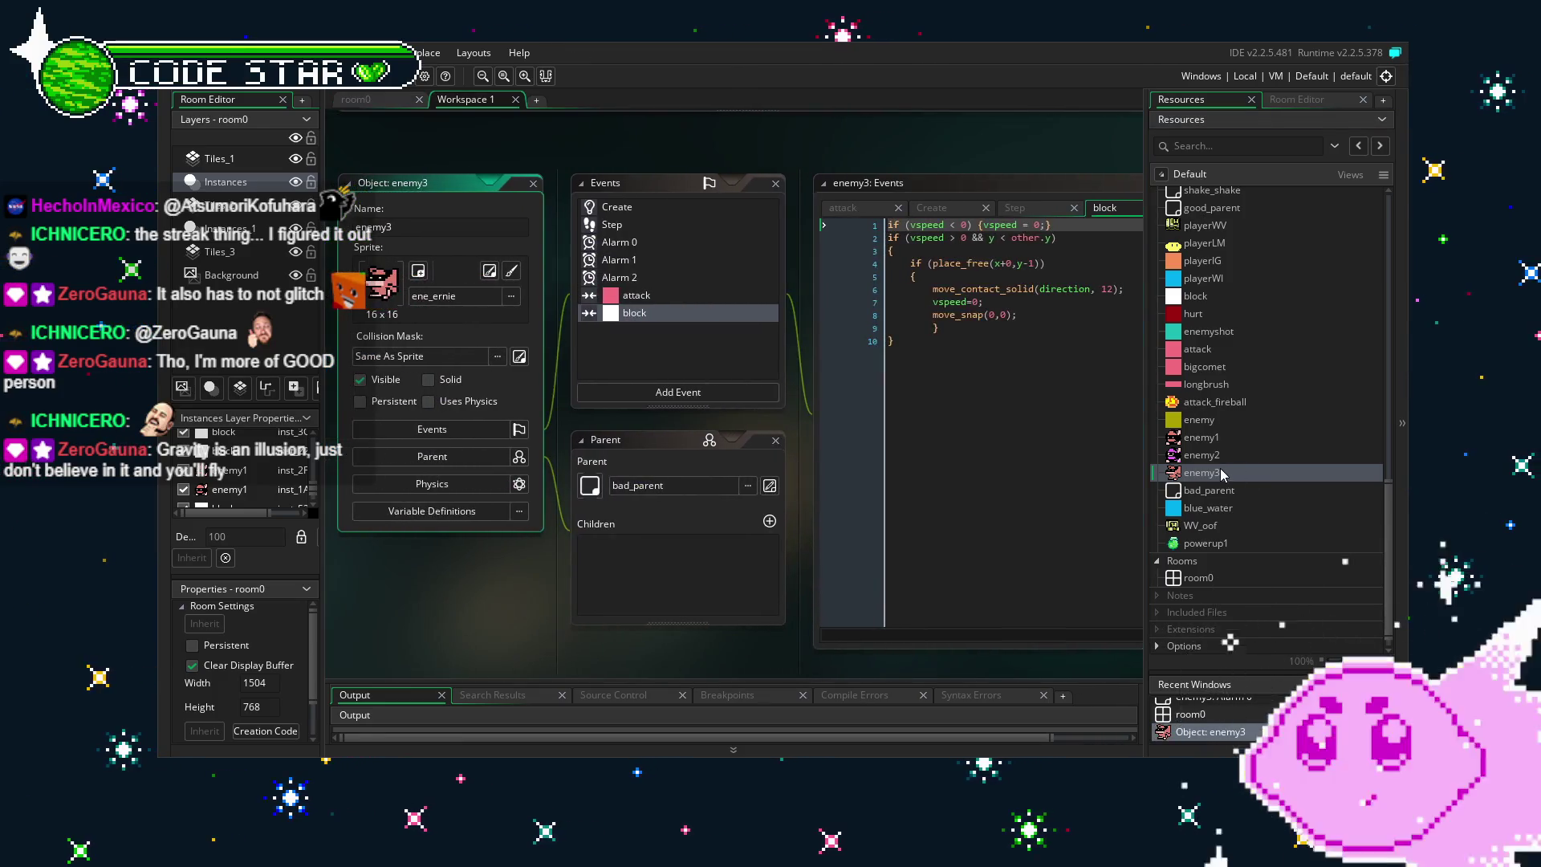
# Review enemy3's Create code, then return to the room0 layout.
pyautogui.click(715, 205)
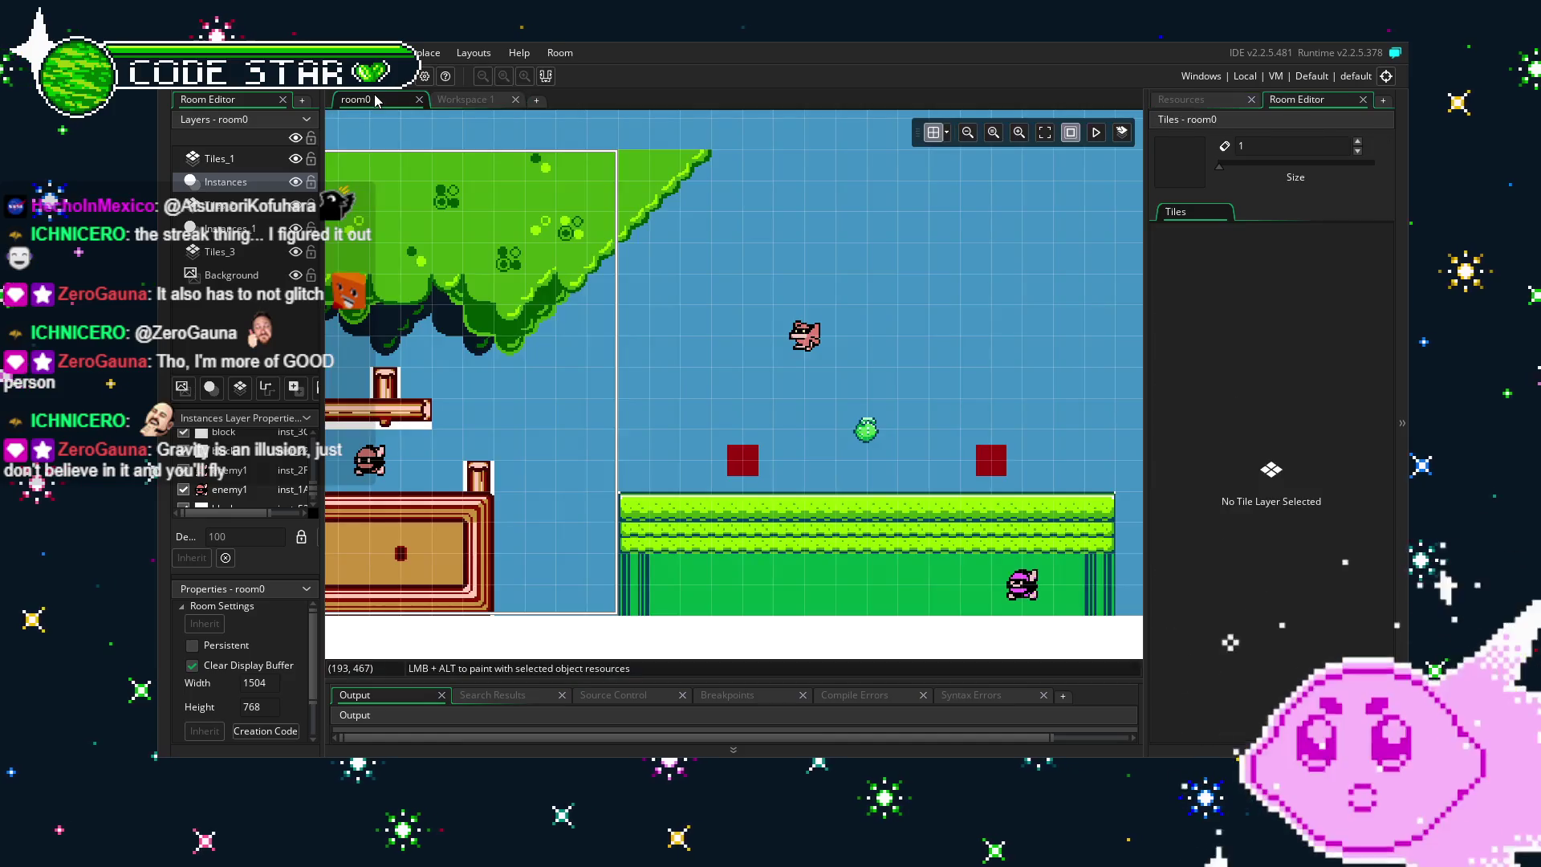
pyautogui.click(355, 98)
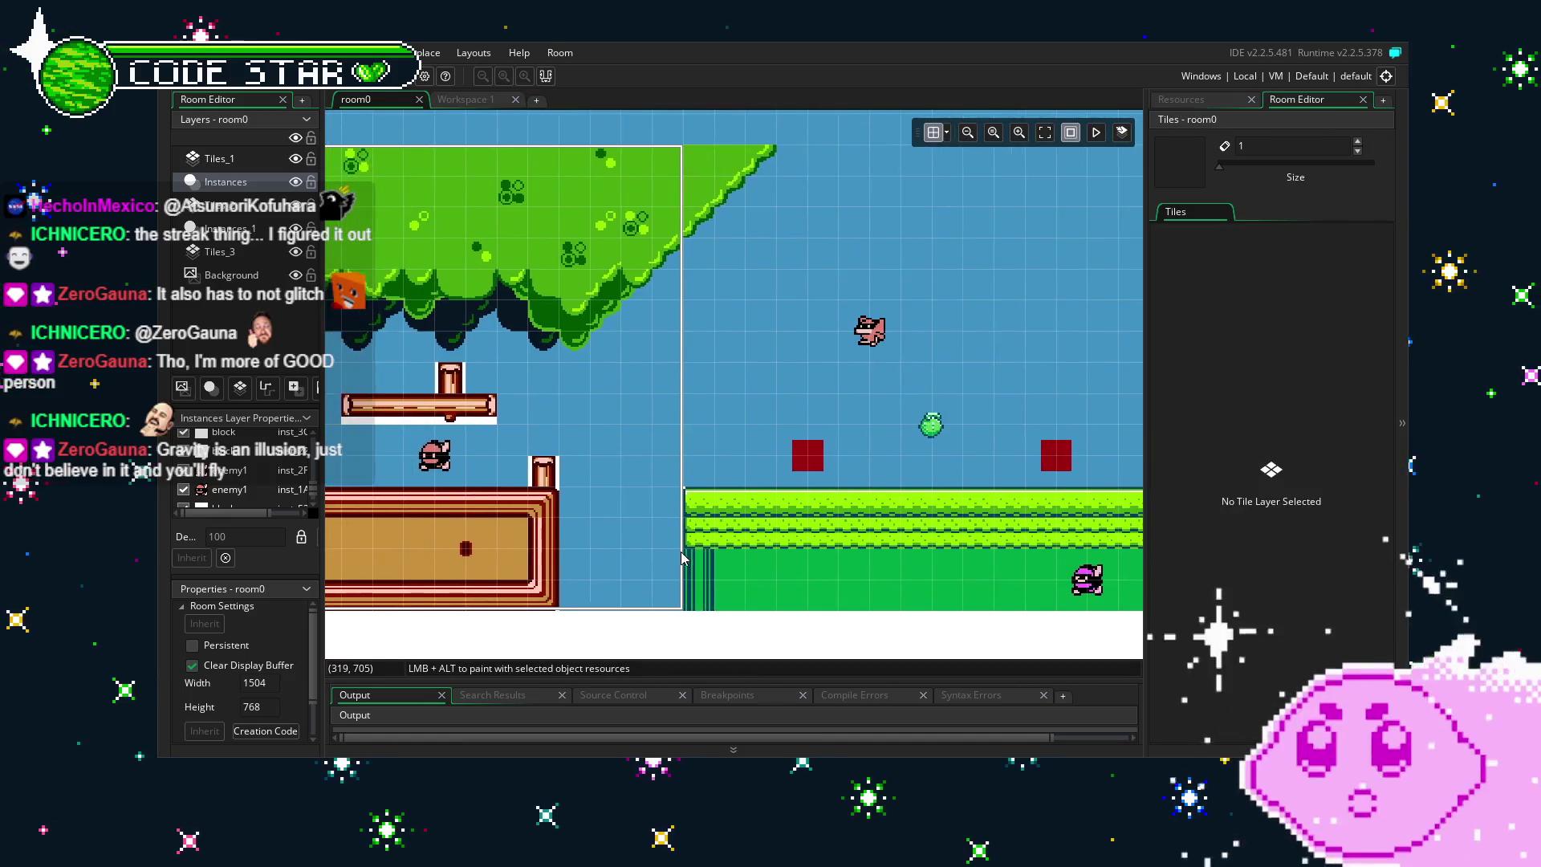
# Move the enemy3 instance down beside the left red block at (400, 624).
pyautogui.click(1194, 100)
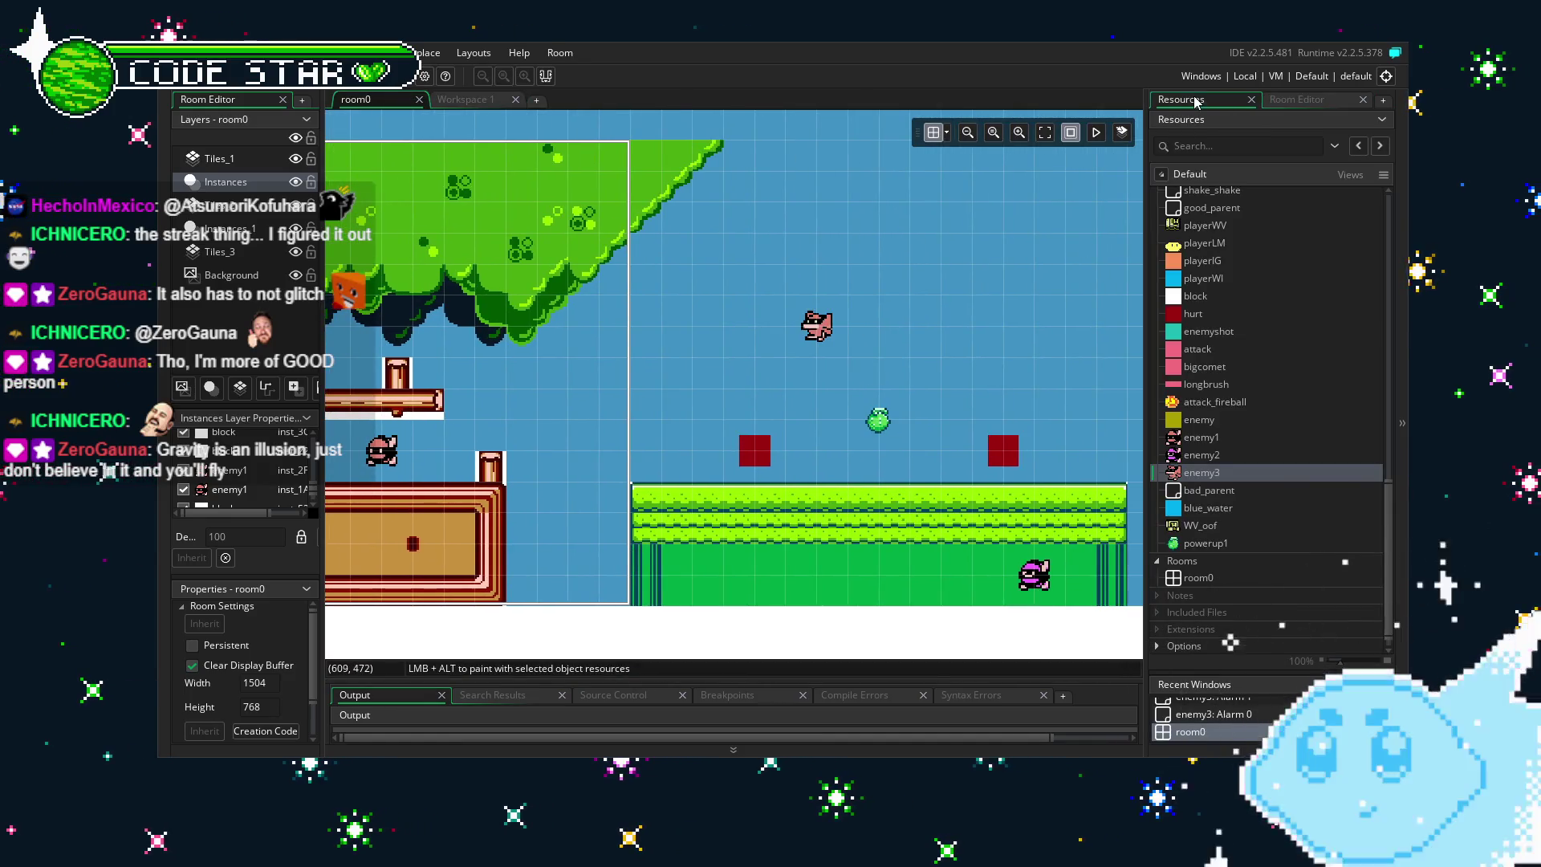
pyautogui.scroll(7, 1193, 460)
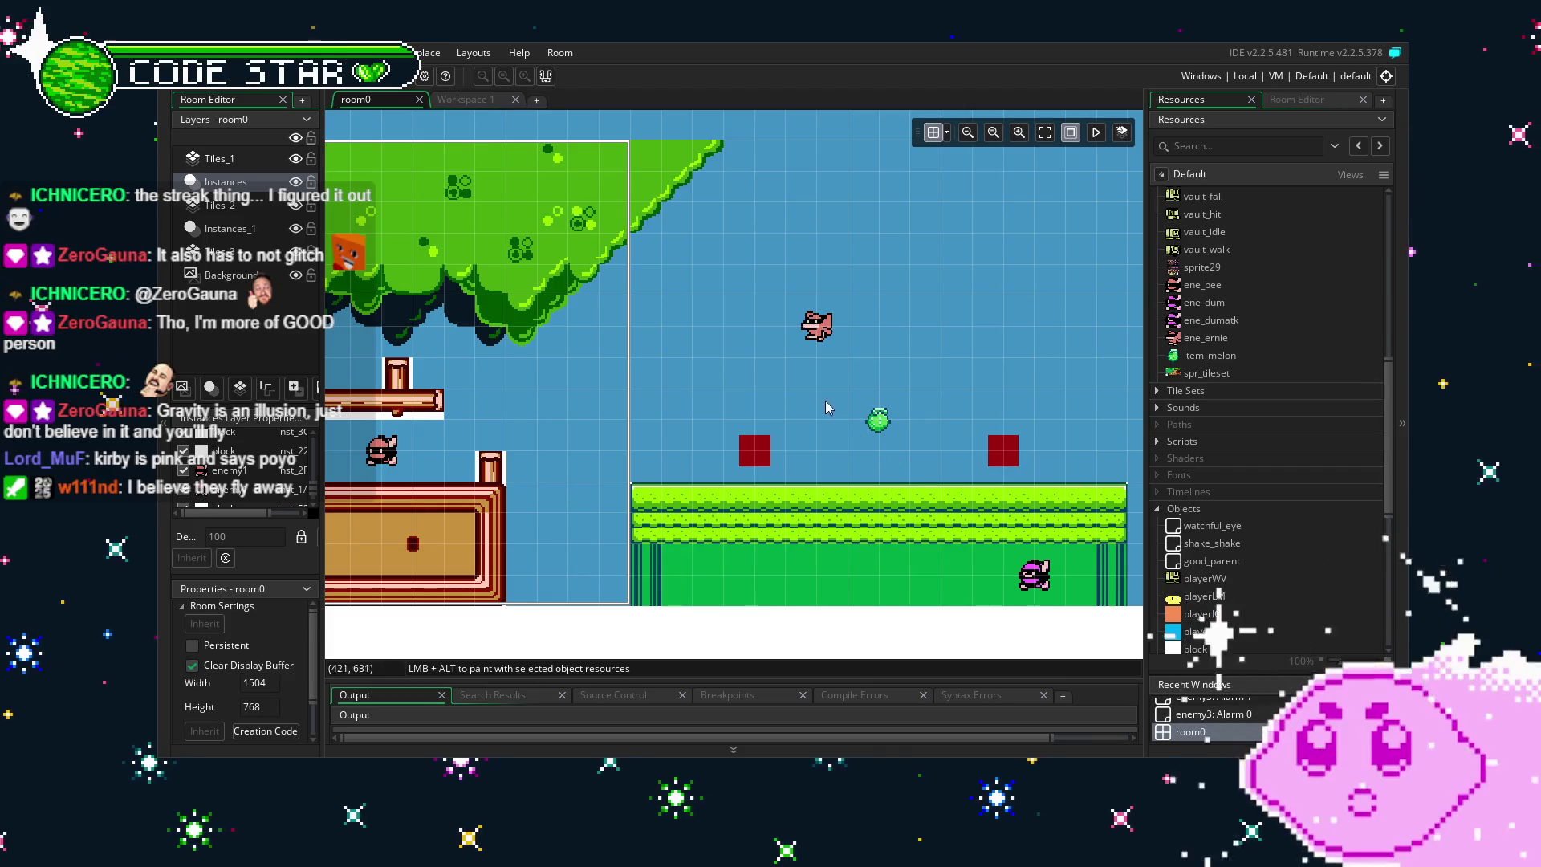
pyautogui.click(804, 327)
pyautogui.moveTo(821, 329); pyautogui.dragTo(817, 396)
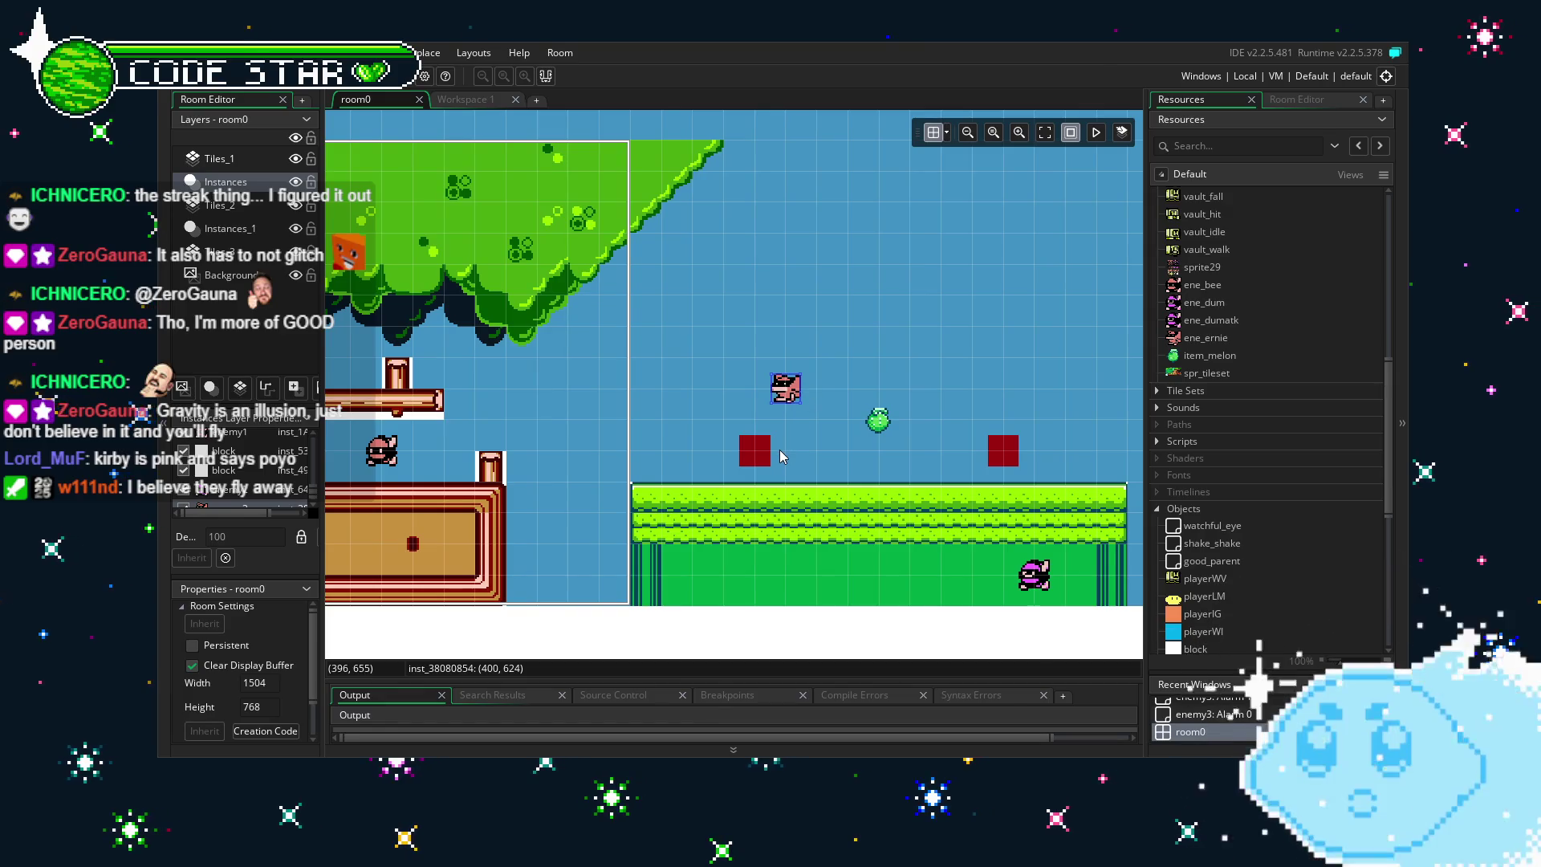
pyautogui.scroll(5, 779, 453)
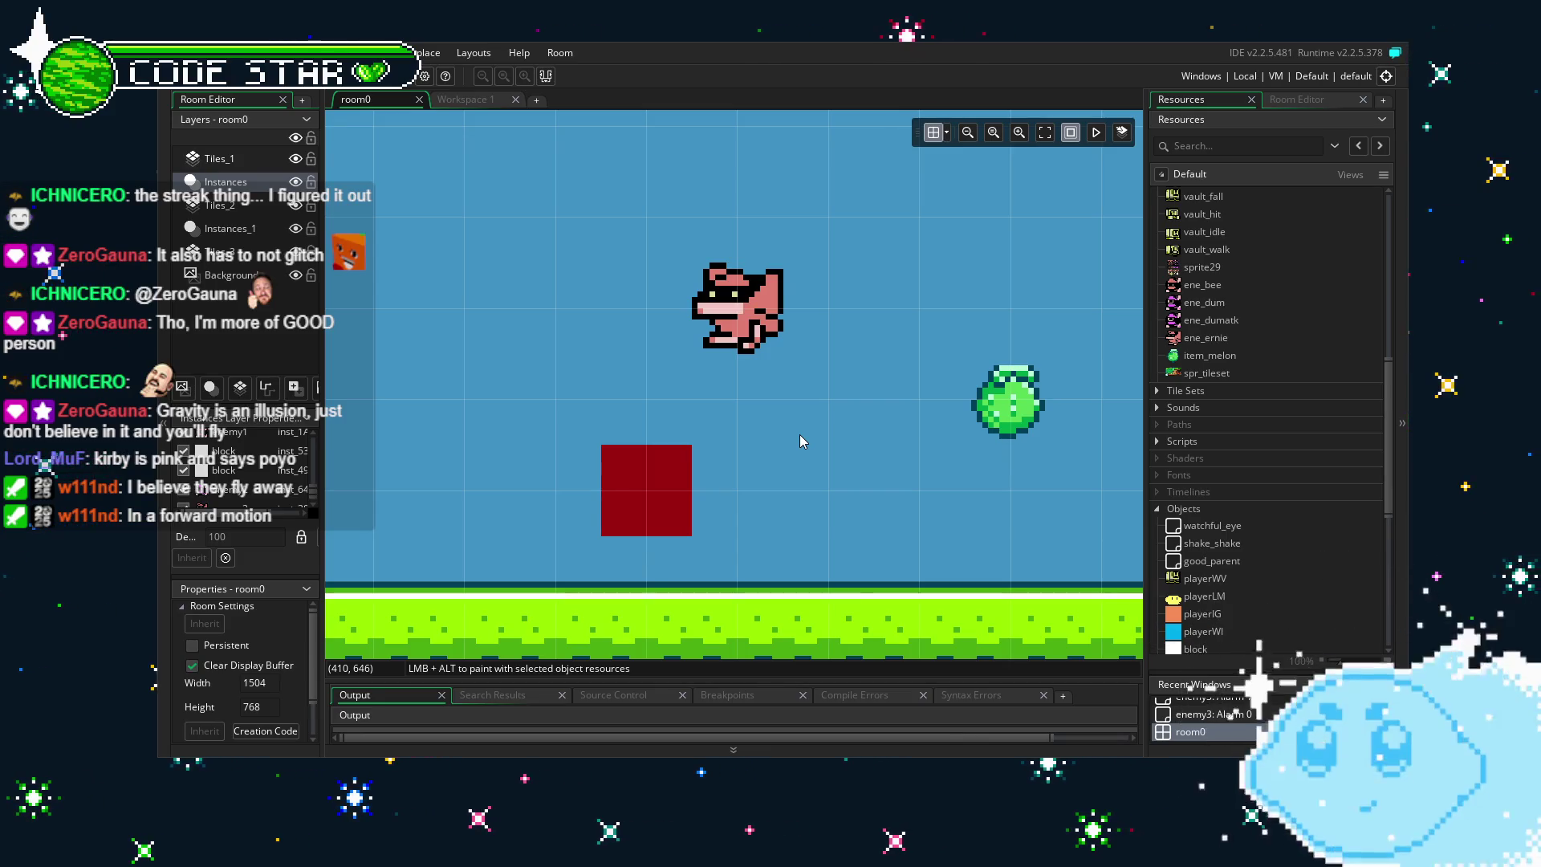
pyautogui.scroll(-2, 800, 435)
pyautogui.scroll(3, 854, 463)
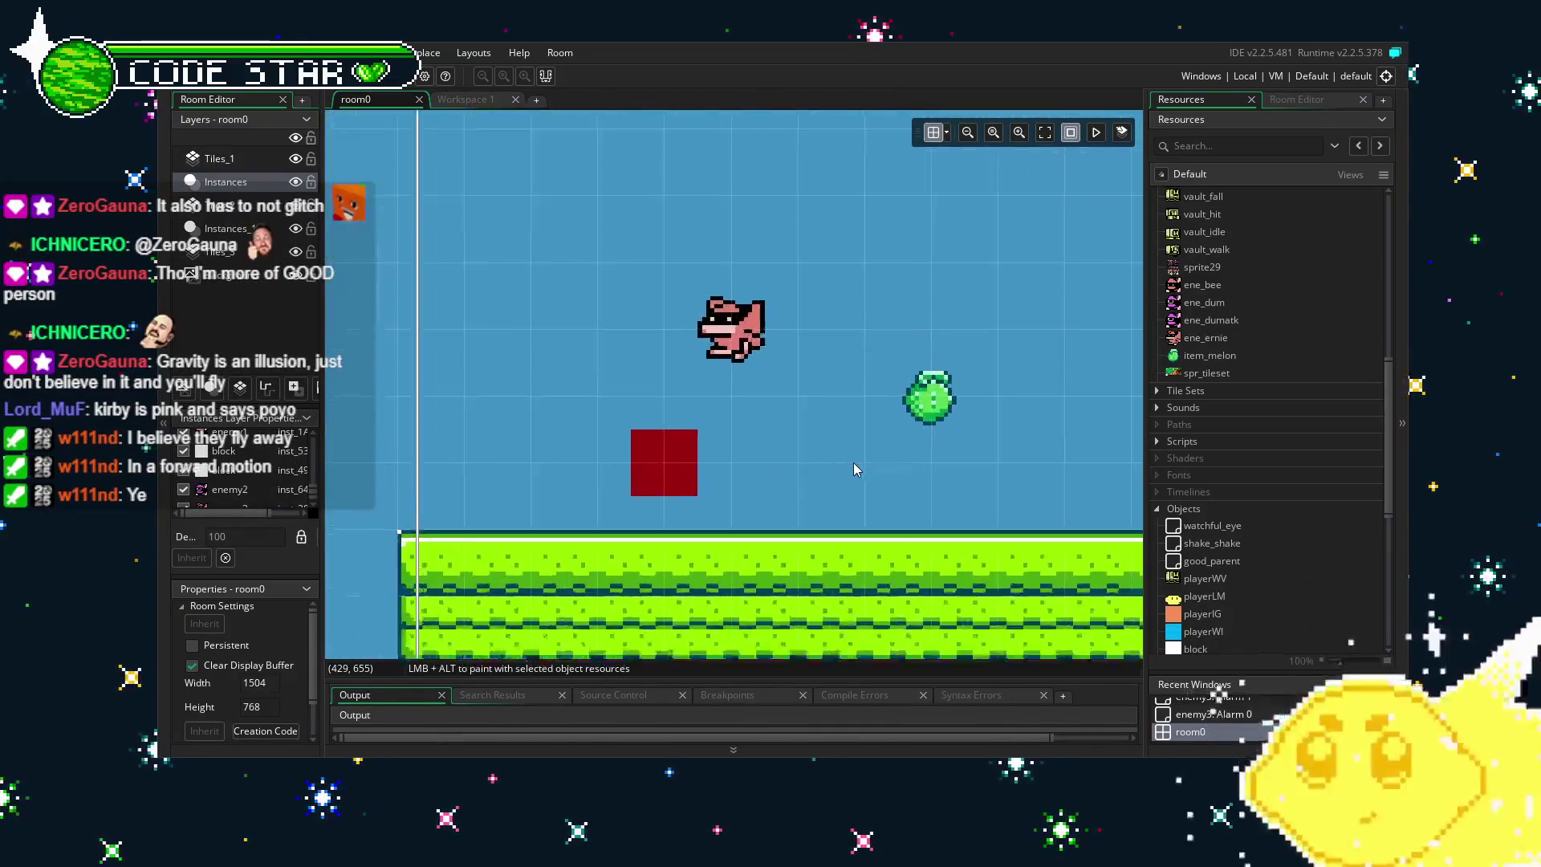
pyautogui.scroll(1, 753, 414)
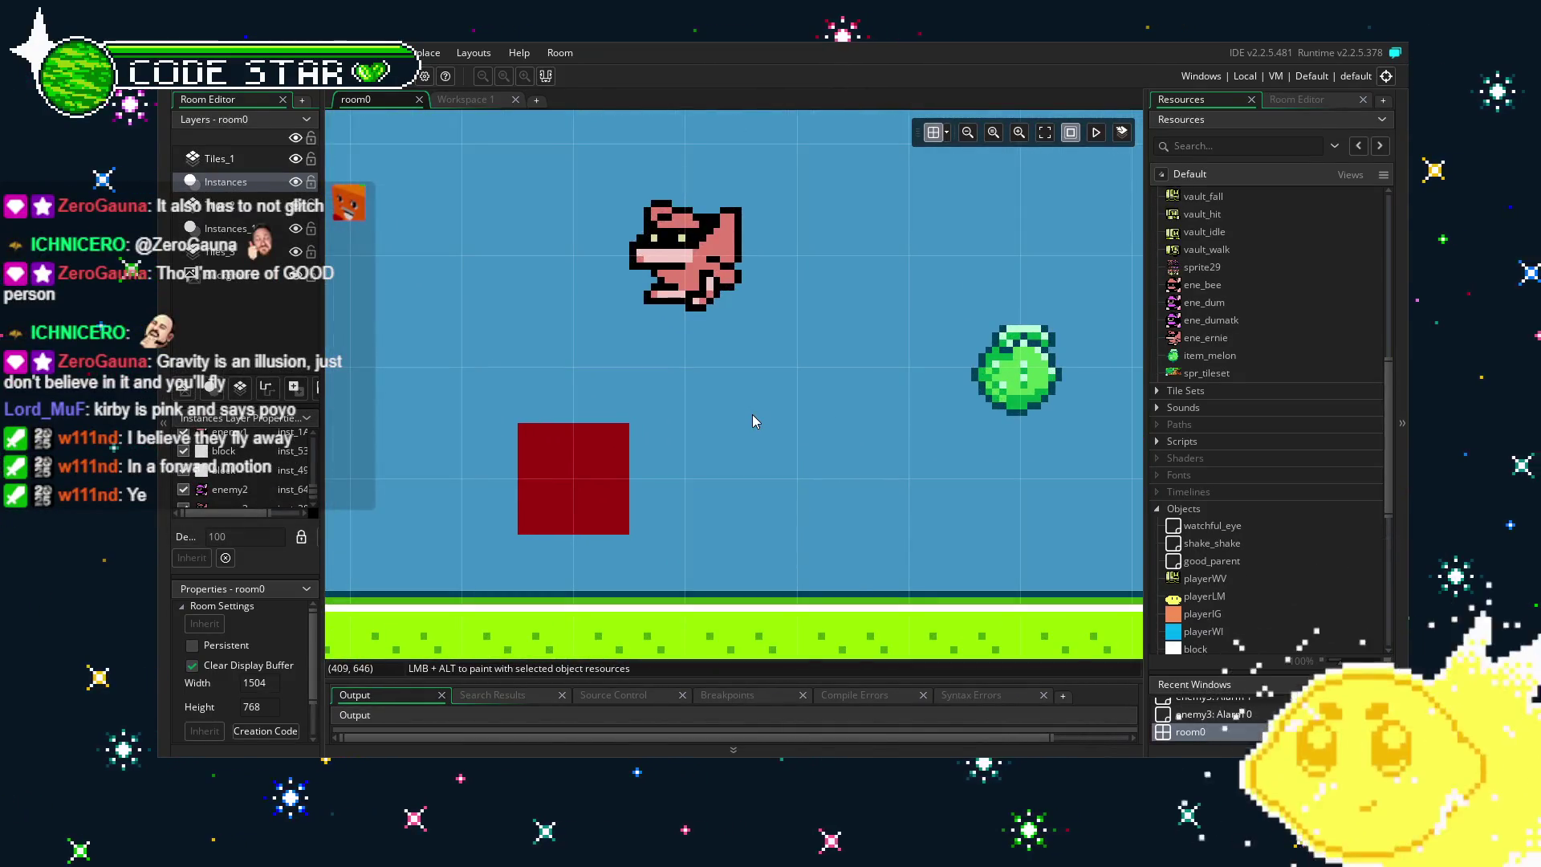
pyautogui.scroll(-2, 753, 414)
pyautogui.scroll(1, 758, 392)
pyautogui.scroll(1, 757, 394)
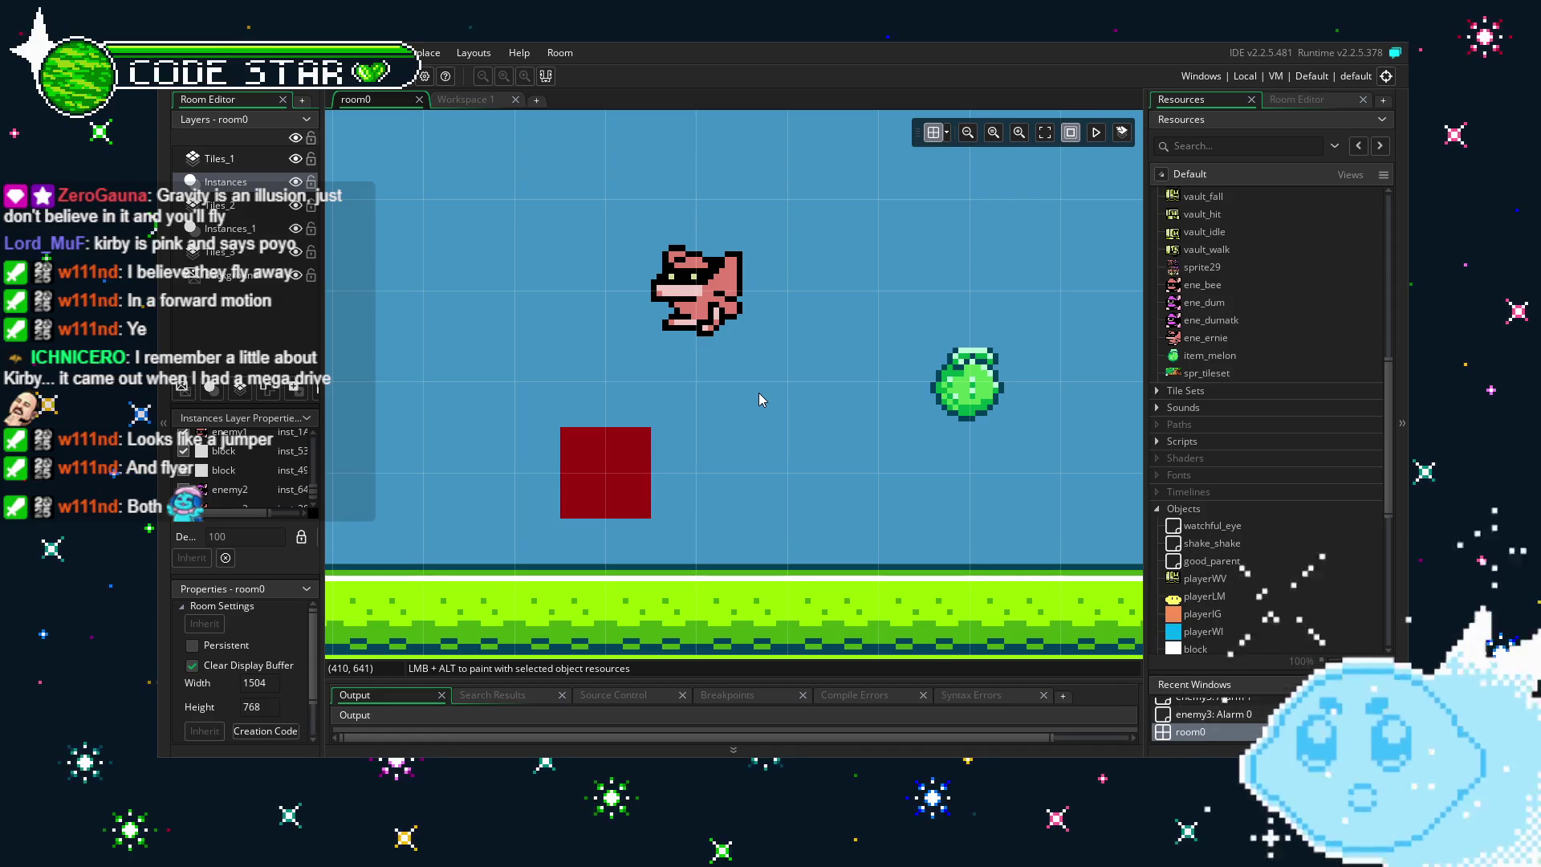
# Zoom and scroll the room view to show the sky and a red block.
pyautogui.scroll(-3, 759, 393)
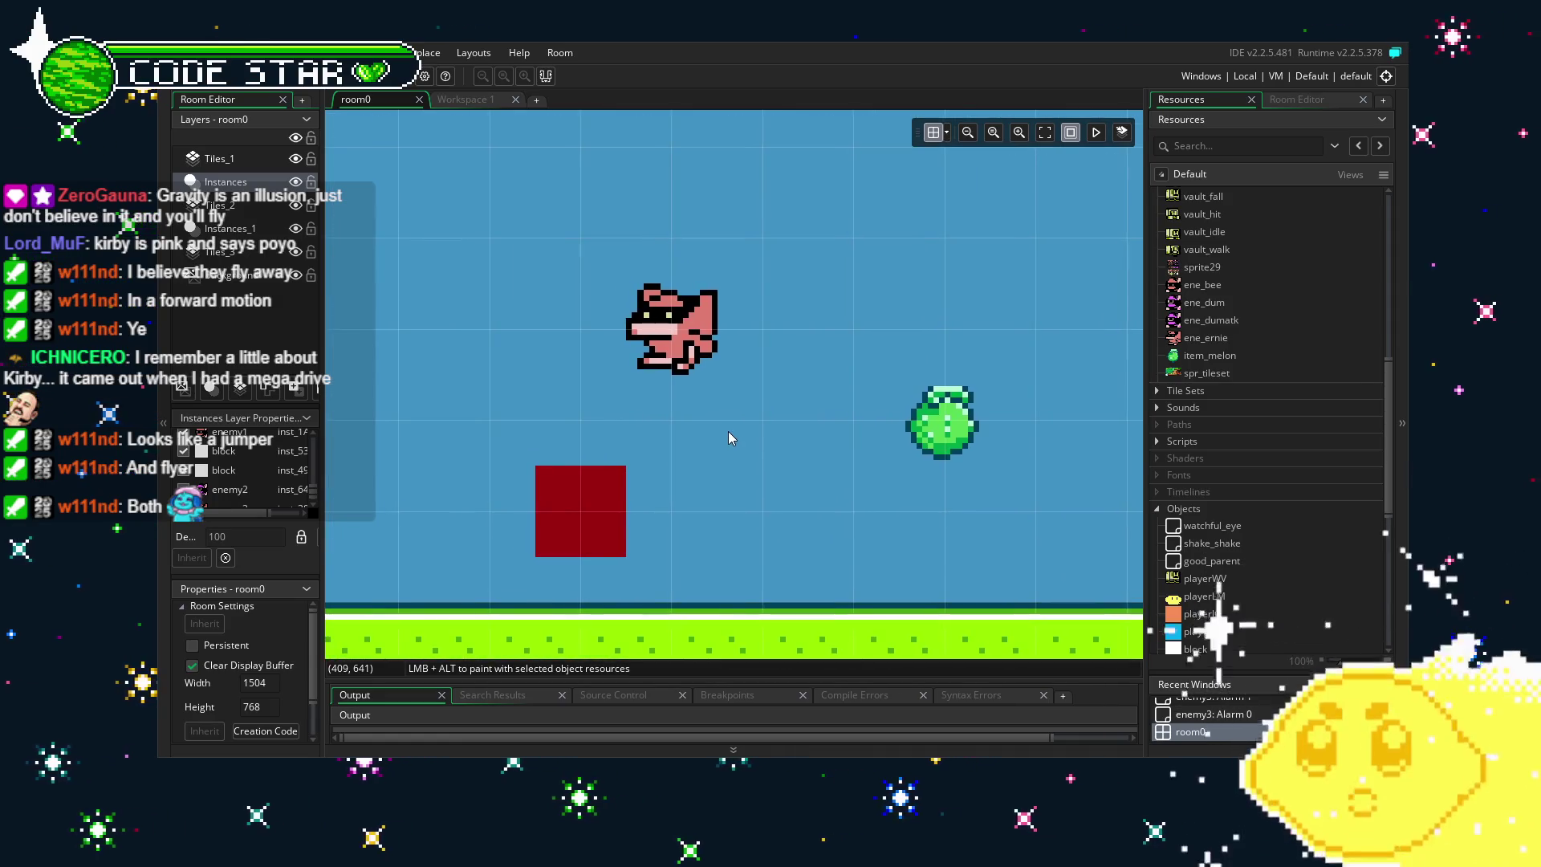
pyautogui.scroll(-3, 692, 397)
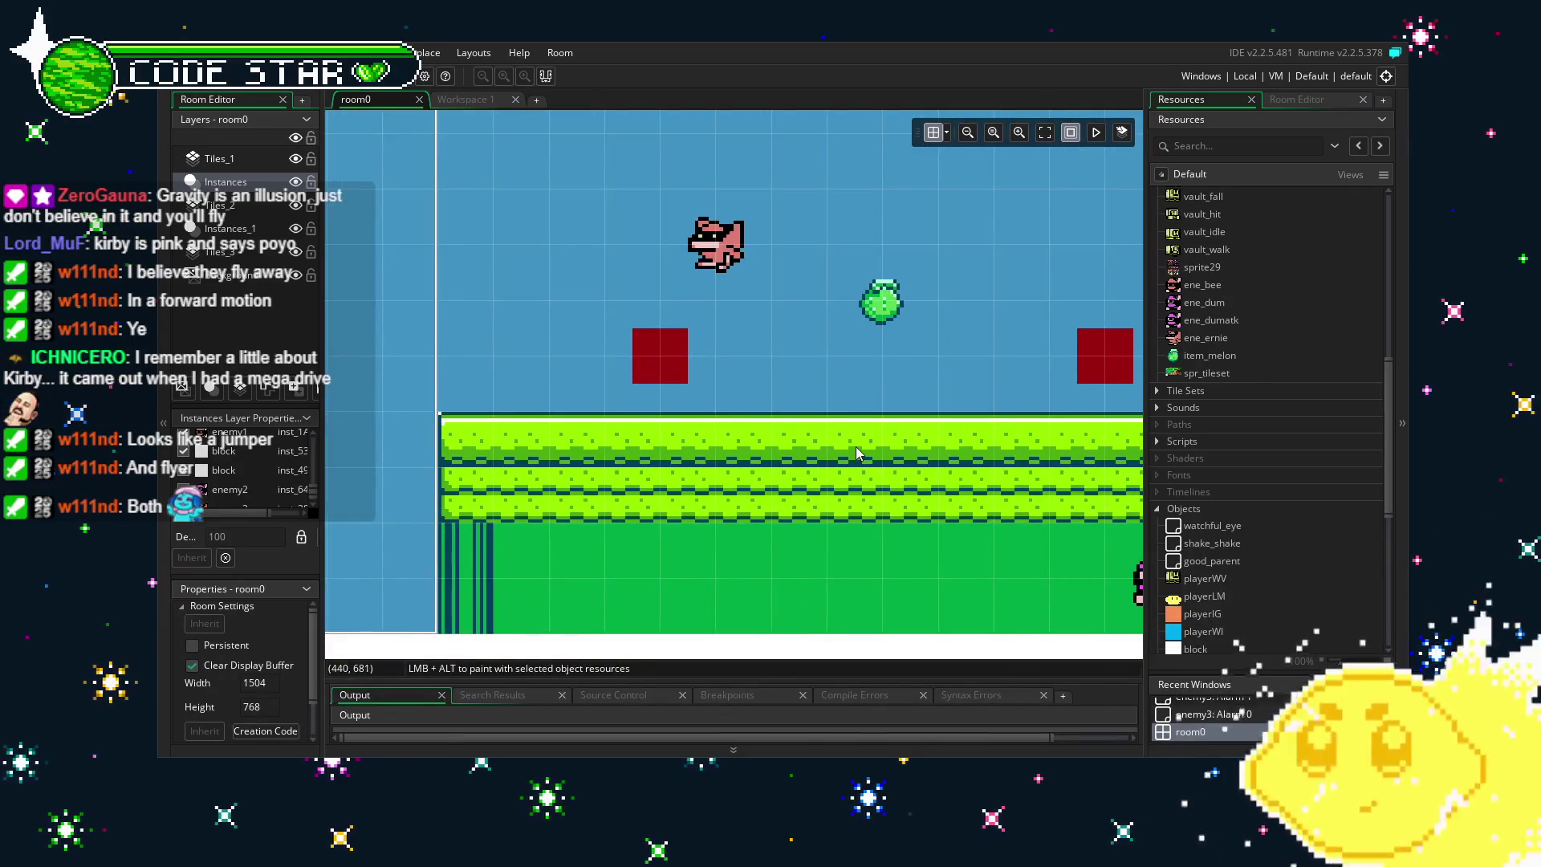
pyautogui.hscroll(3, 648, 398)
pyautogui.hscroll(2, 649, 398)
pyautogui.scroll(3, 945, 414)
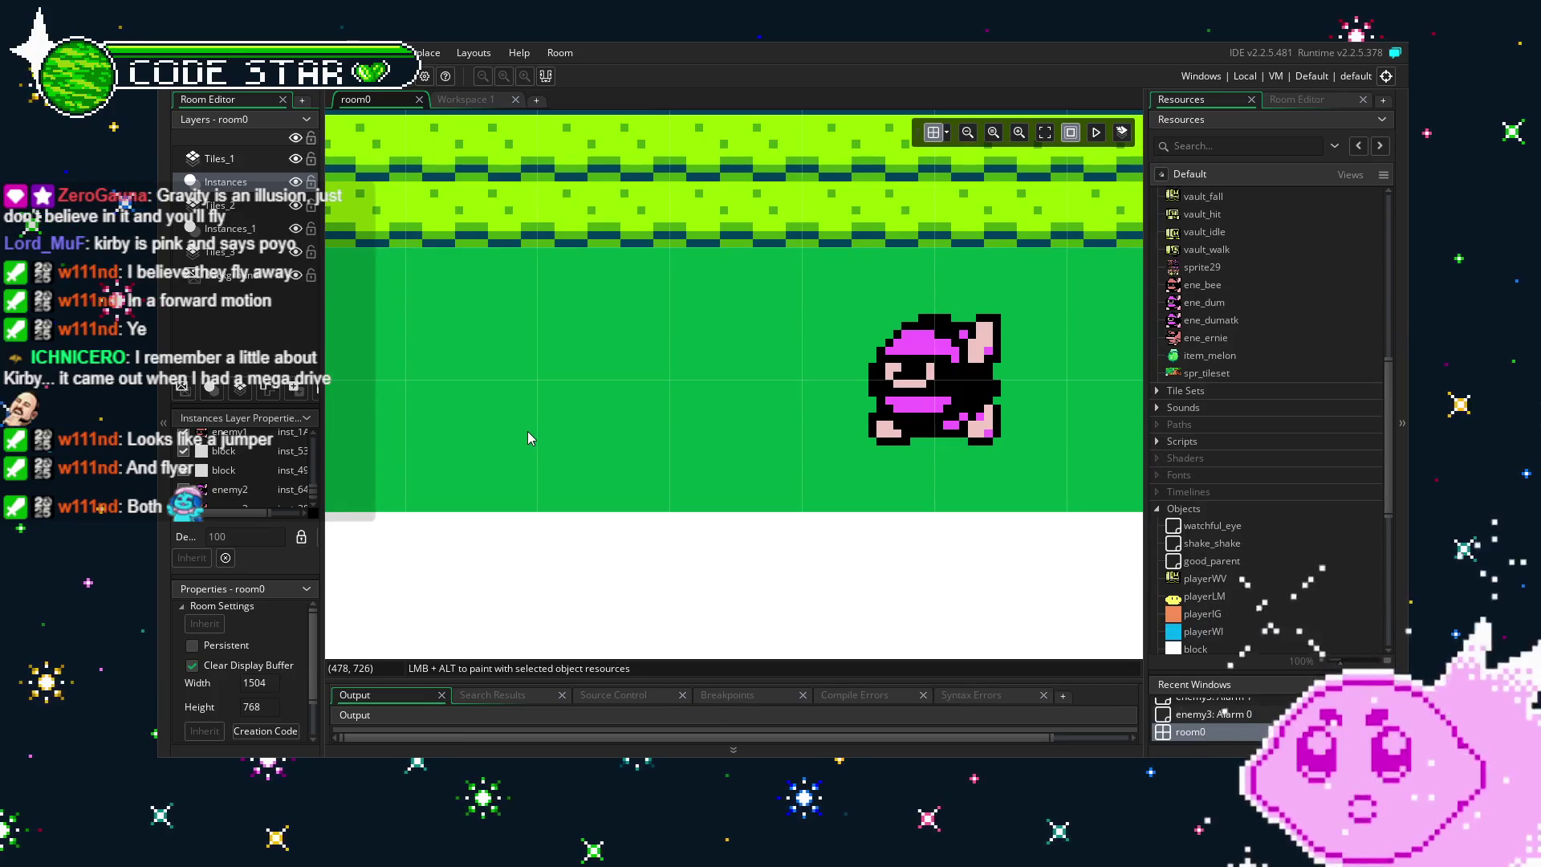
pyautogui.scroll(-2, 528, 431)
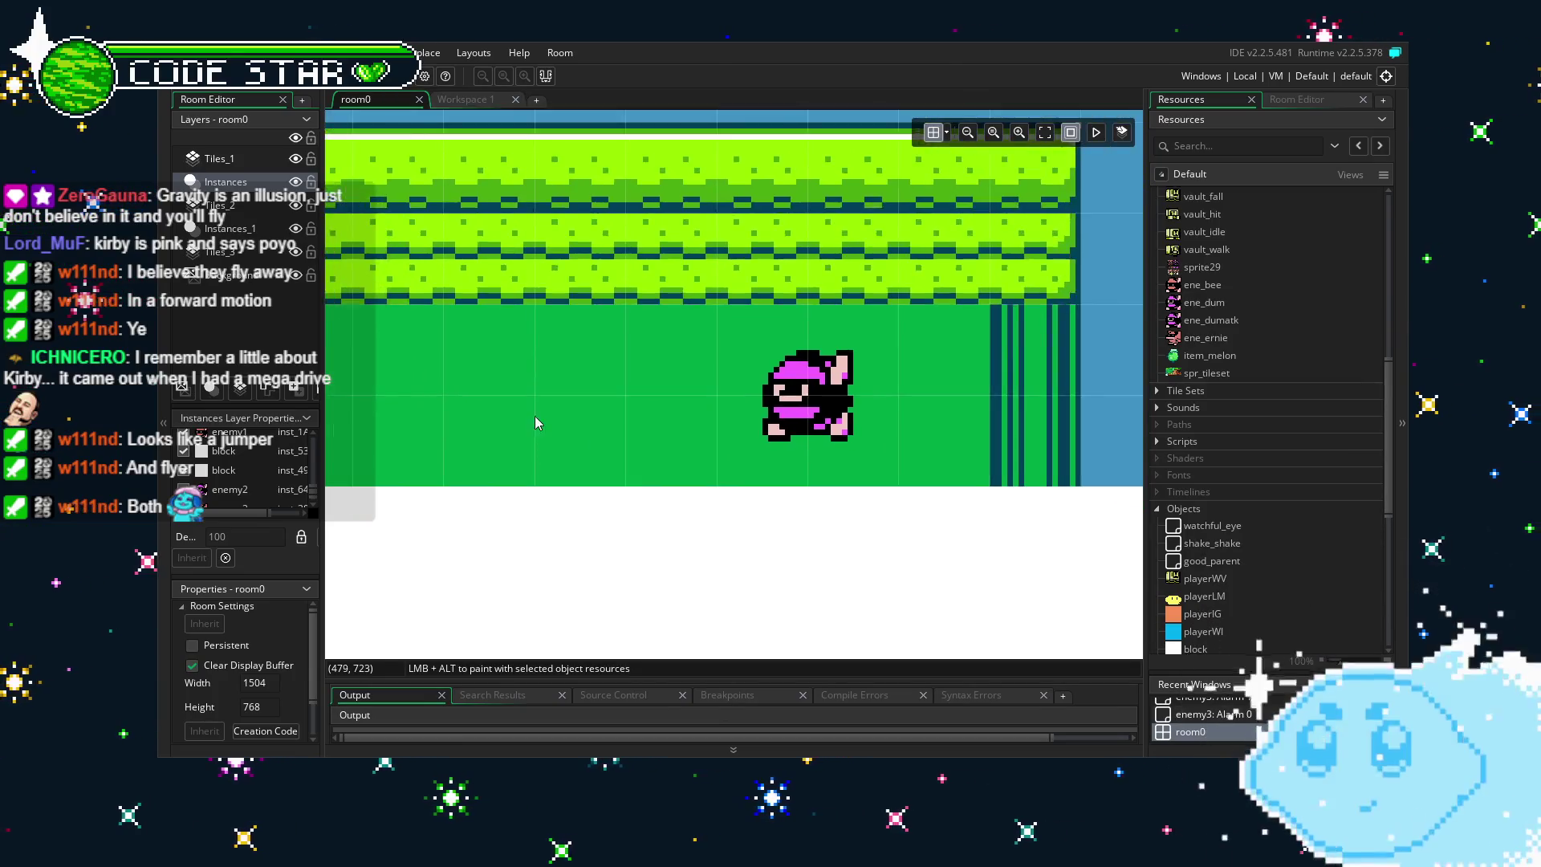
pyautogui.moveTo(535, 416); pyautogui.dragTo(798, 594)
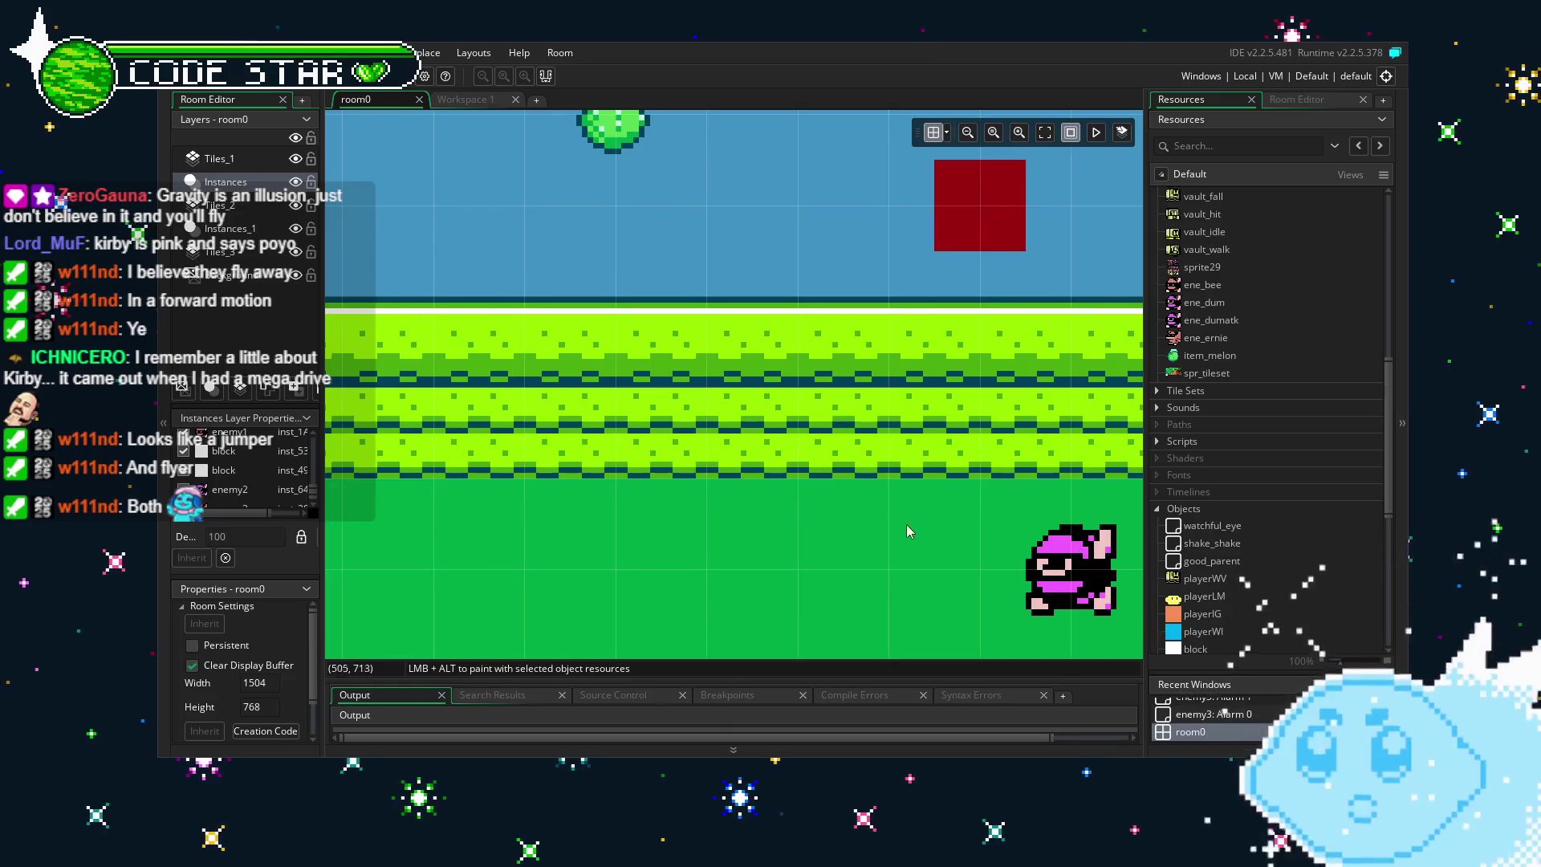
pyautogui.scroll(4, 910, 533)
pyautogui.hscroll(-4, 910, 532)
# Drag the pink bird enemy to the left edge of the green ground platform.
pyautogui.scroll(-2, 769, 525)
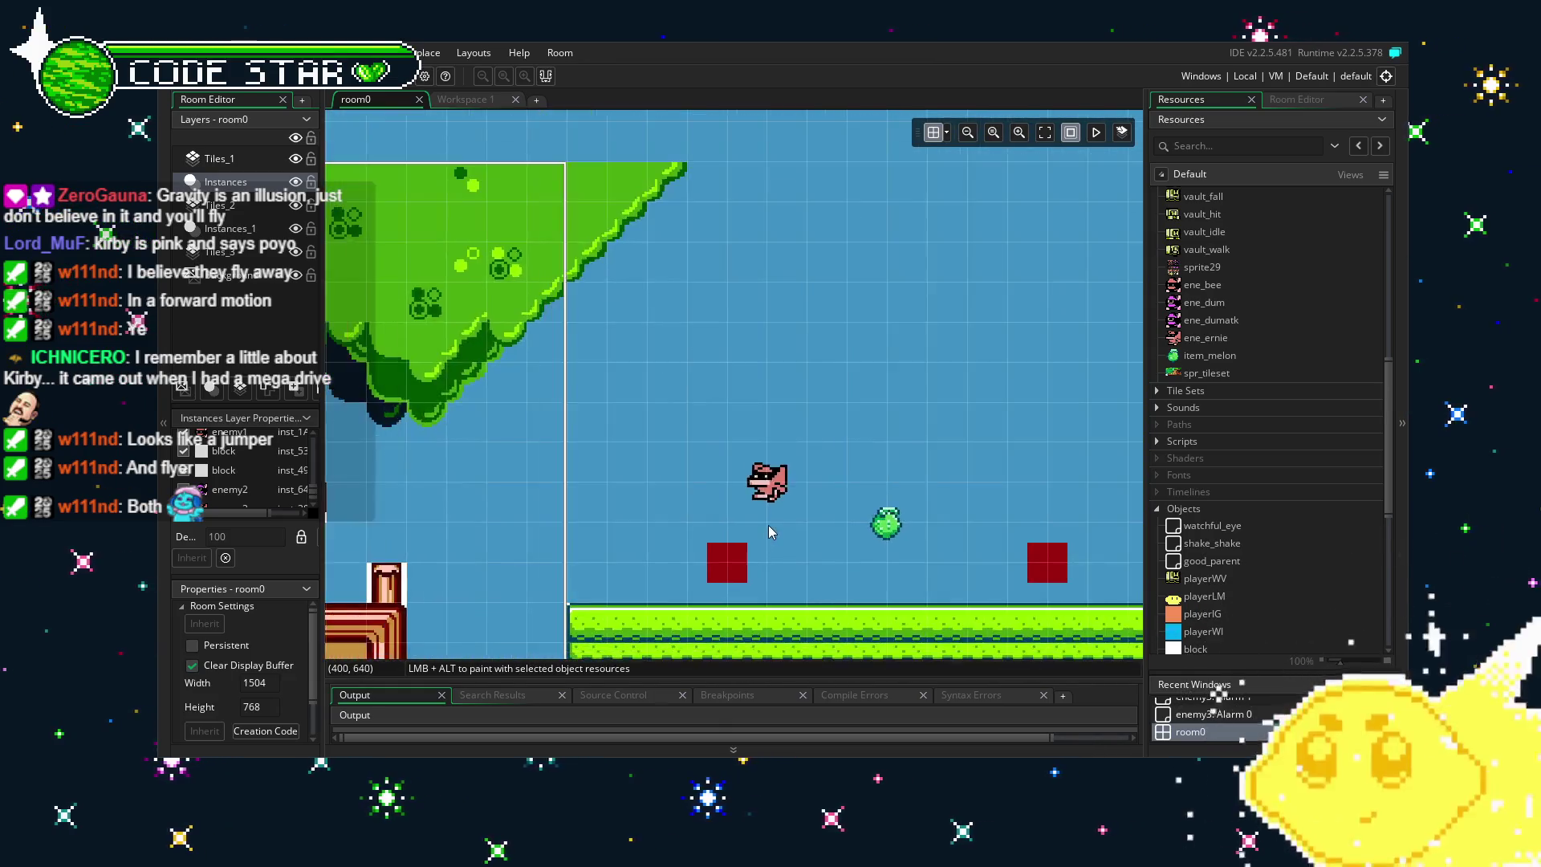
pyautogui.scroll(2, 769, 525)
pyautogui.scroll(1, 730, 440)
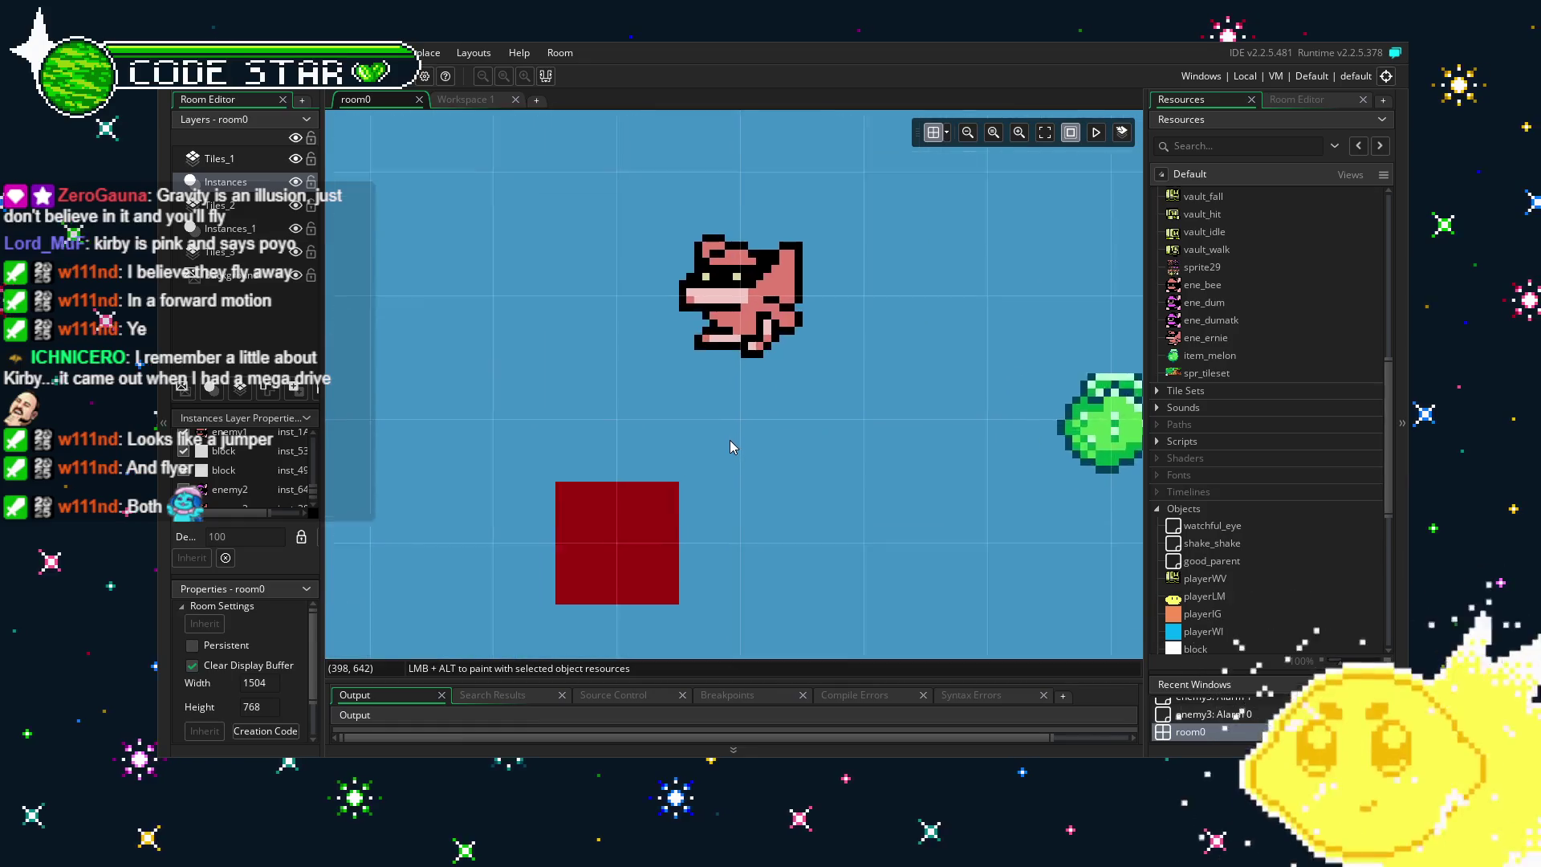
pyautogui.scroll(-2, 730, 440)
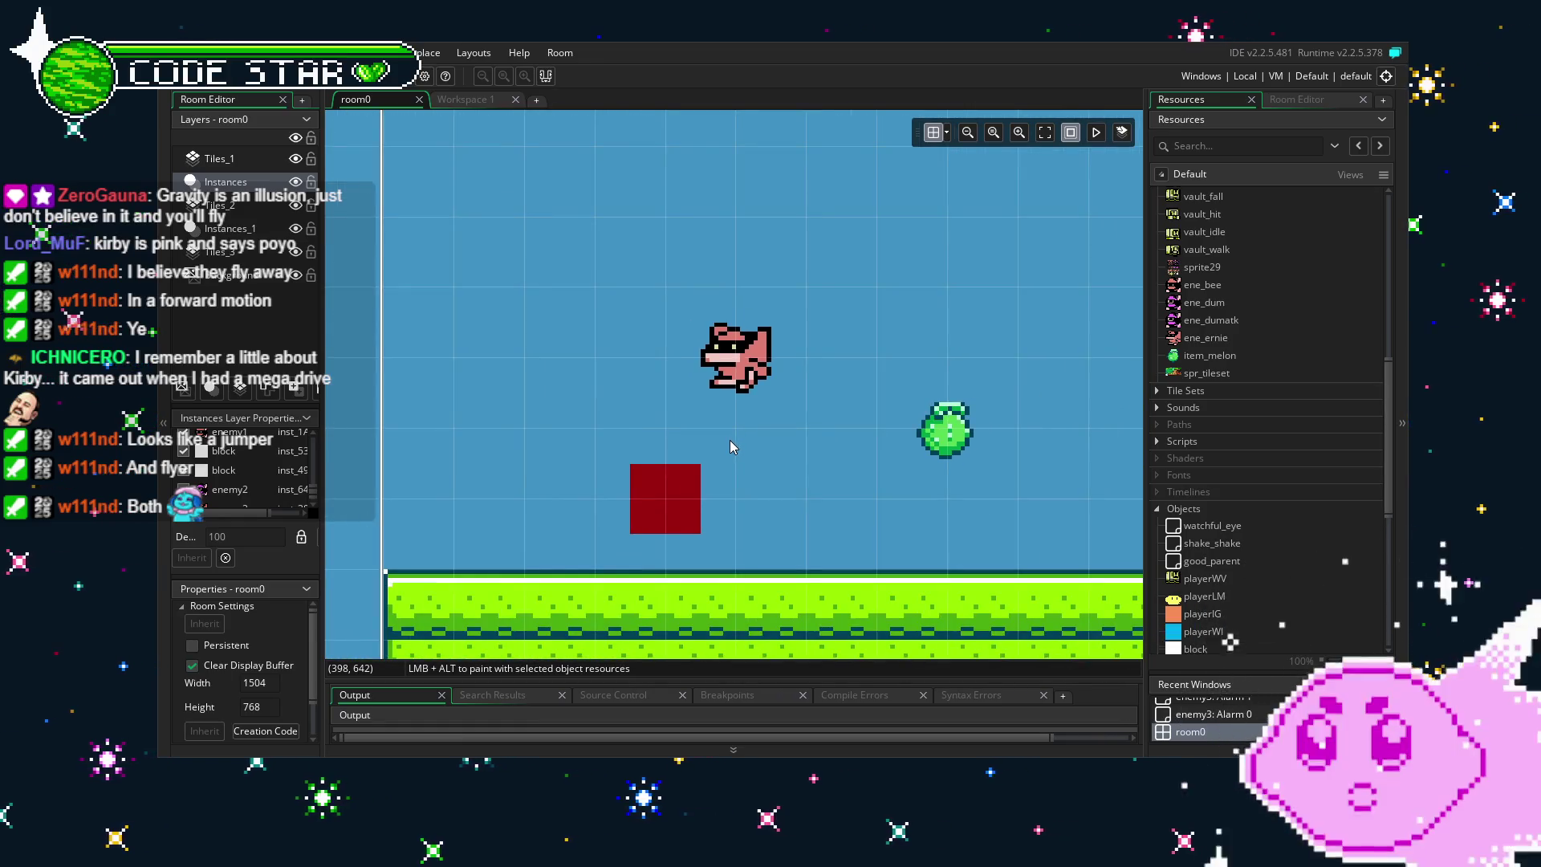
pyautogui.scroll(-2, 729, 440)
pyautogui.moveTo(755, 377)
pyautogui.mouseDown()
pyautogui.moveTo(534, 514)
pyautogui.moveTo(575, 453)
pyautogui.moveTo(530, 469)
pyautogui.moveTo(551, 466)
pyautogui.mouseUp()
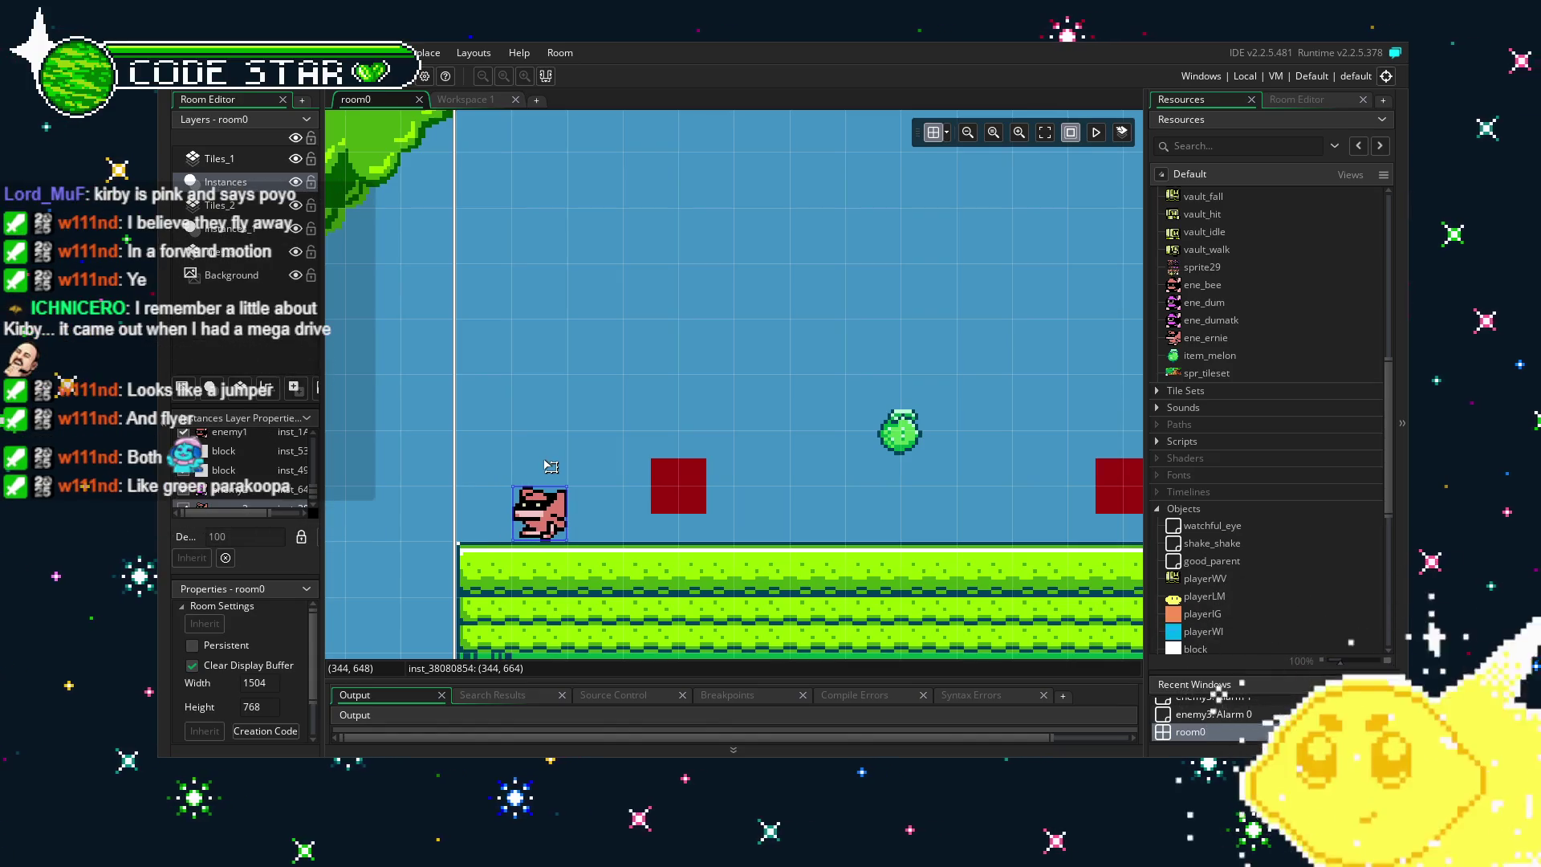
pyautogui.scroll(-3, 546, 462)
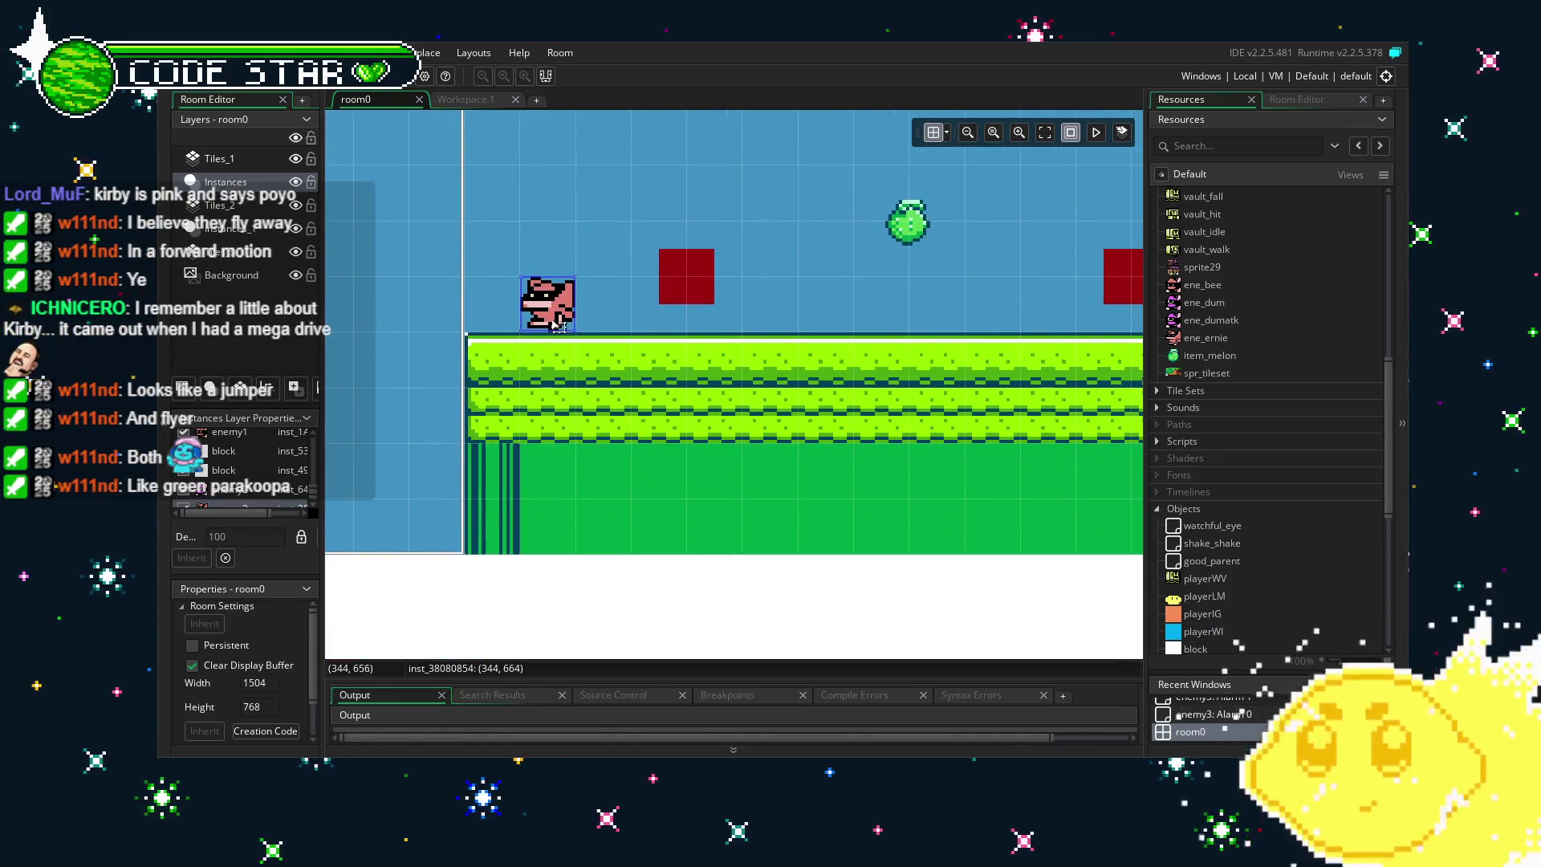
pyautogui.hscroll(2, 596, 460)
# Move the pink bird enemy up onto the top of the brick staircase.
pyautogui.moveTo(491, 375)
pyautogui.mouseDown()
pyautogui.moveTo(671, 277)
pyautogui.moveTo(920, 277)
pyautogui.moveTo(385, 341)
pyautogui.mouseUp()
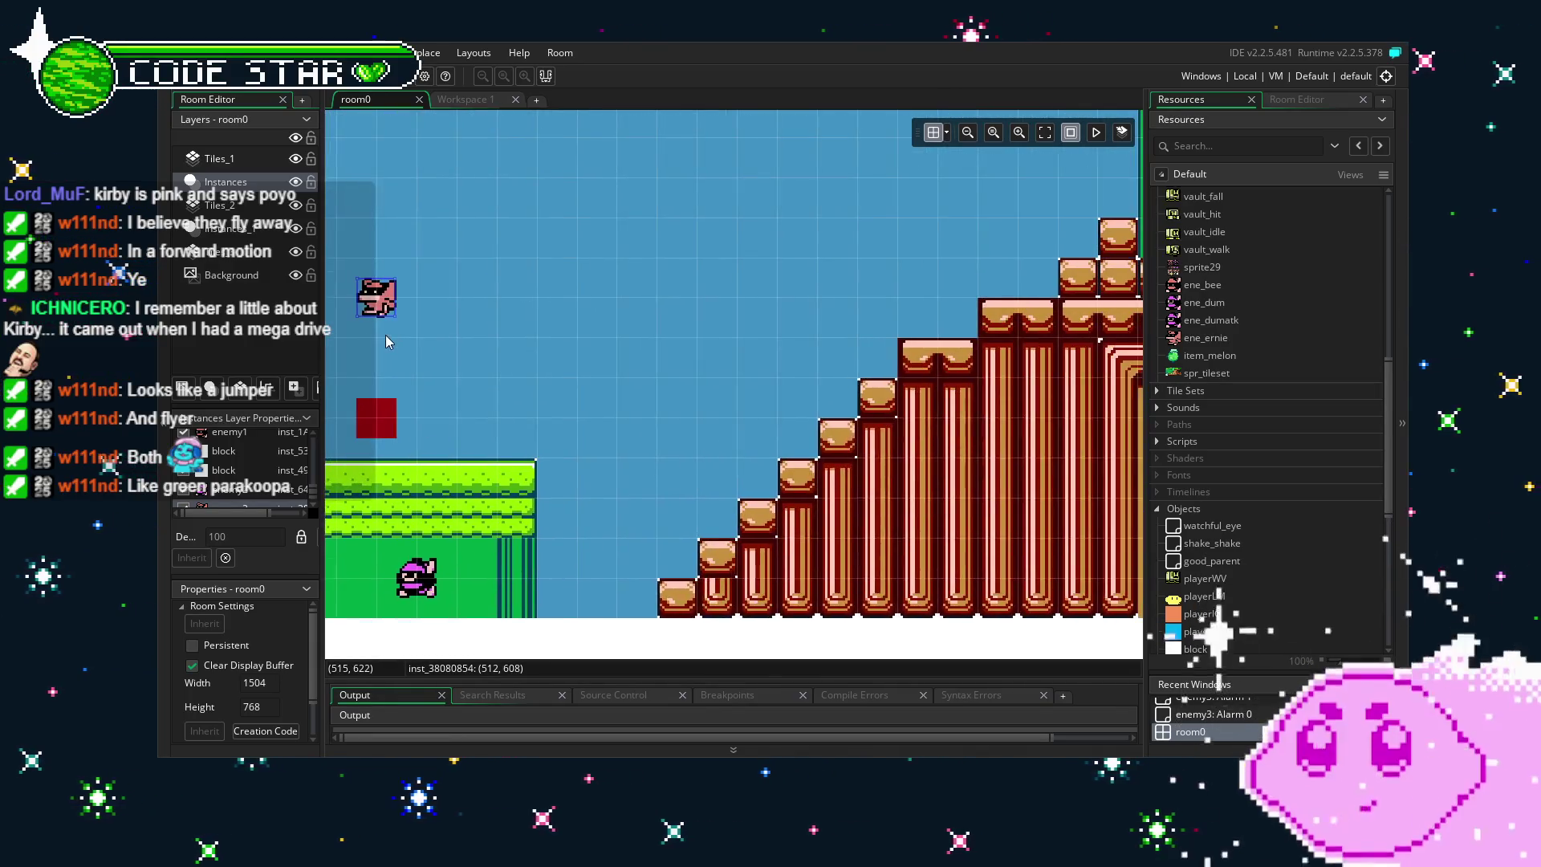
pyautogui.moveTo(410, 288)
pyautogui.mouseDown()
pyautogui.moveTo(969, 288)
pyautogui.moveTo(1048, 261)
pyautogui.moveTo(1036, 281)
pyautogui.moveTo(1010, 245)
pyautogui.mouseUp()
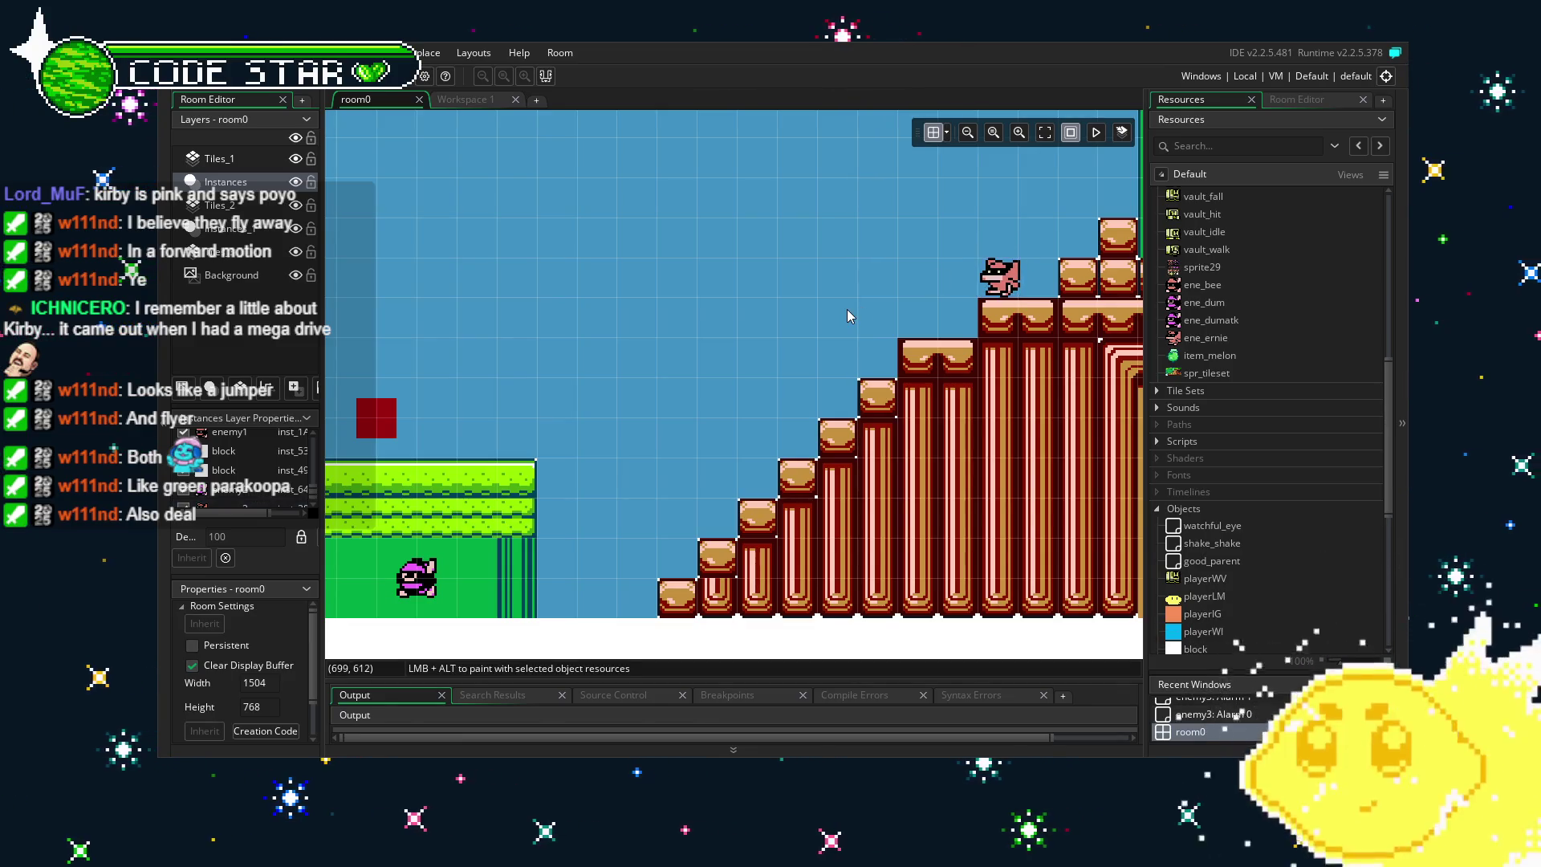
pyautogui.moveTo(620, 593); pyautogui.dragTo(918, 527)
pyautogui.moveTo(523, 558)
pyautogui.mouseDown()
pyautogui.moveTo(857, 570)
pyautogui.moveTo(447, 567)
pyautogui.mouseUp()
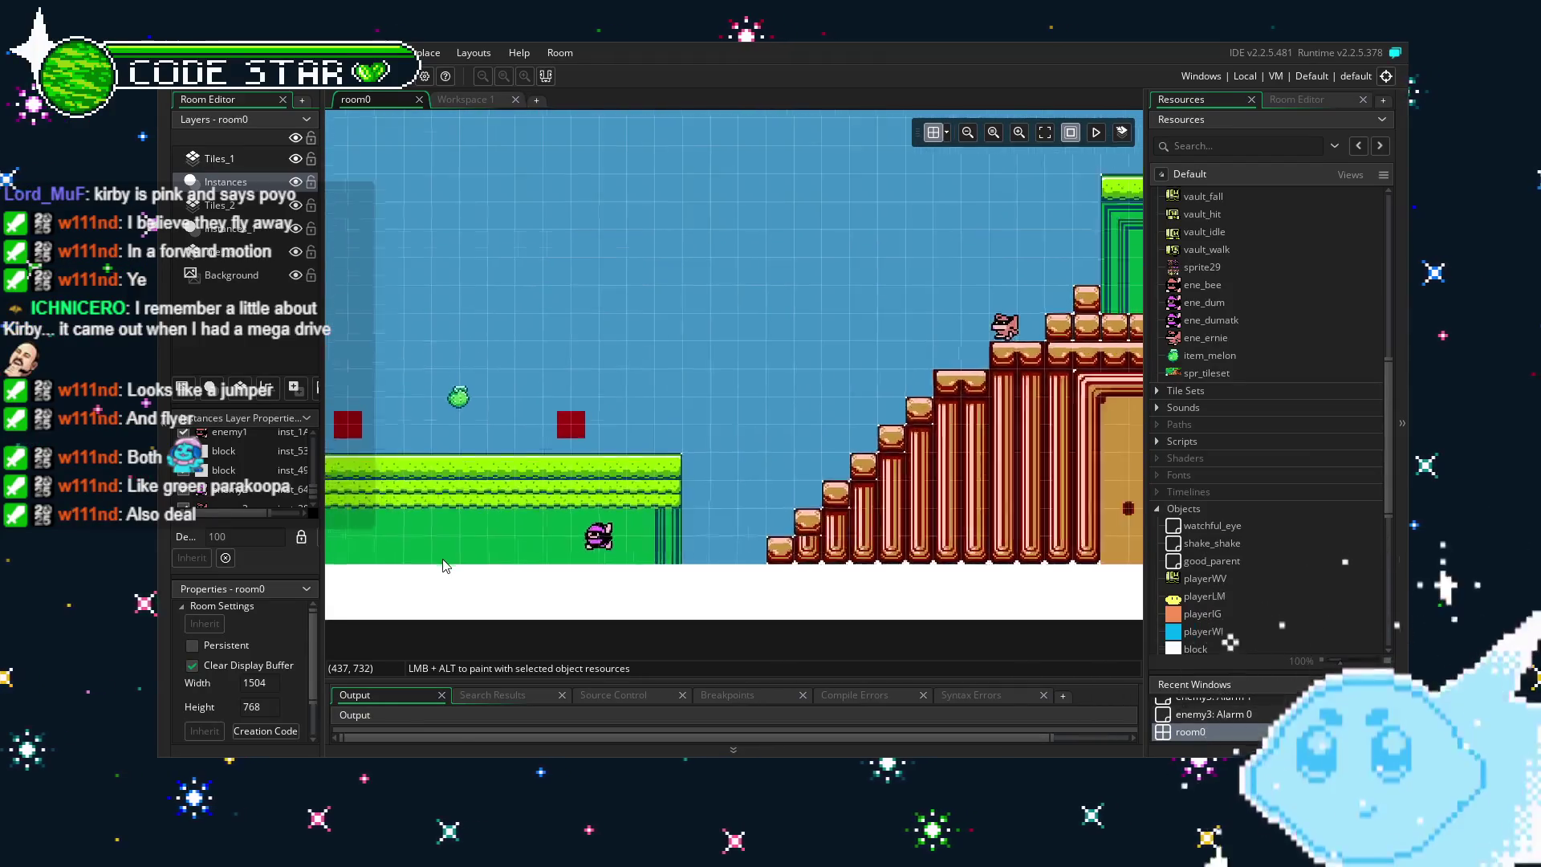
# Check the bird's spot on the staircase, then open the enemy3 object editor.
pyautogui.scroll(-1, 447, 567)
pyautogui.scroll(3, 841, 437)
pyautogui.moveTo(841, 438)
pyautogui.mouseDown()
pyautogui.moveTo(536, 475)
pyautogui.moveTo(556, 544)
pyautogui.mouseUp()
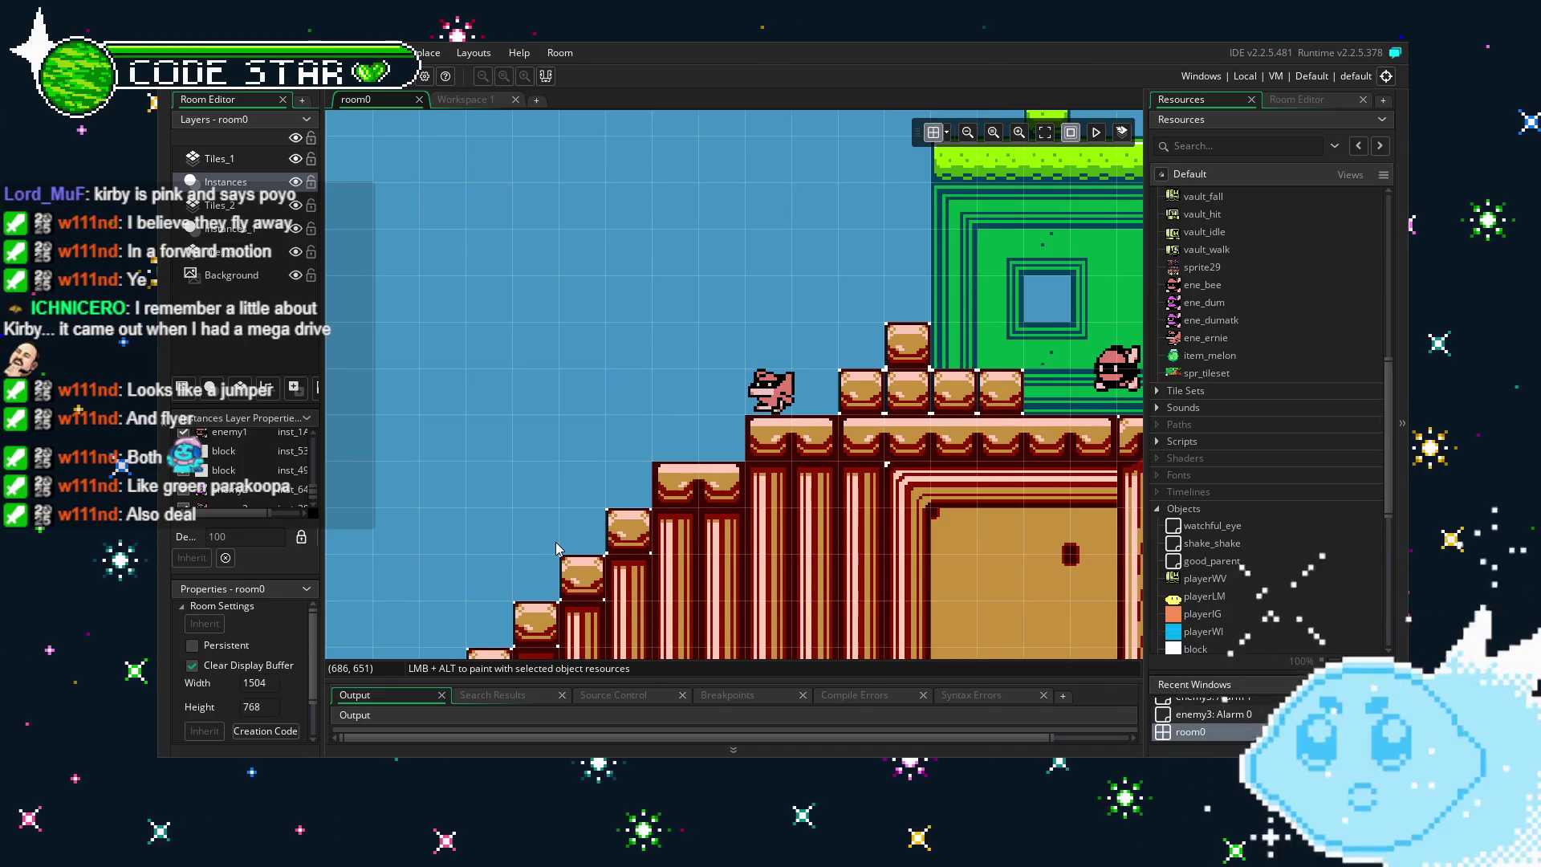
pyautogui.scroll(2, 580, 586)
pyautogui.scroll(-2, 579, 584)
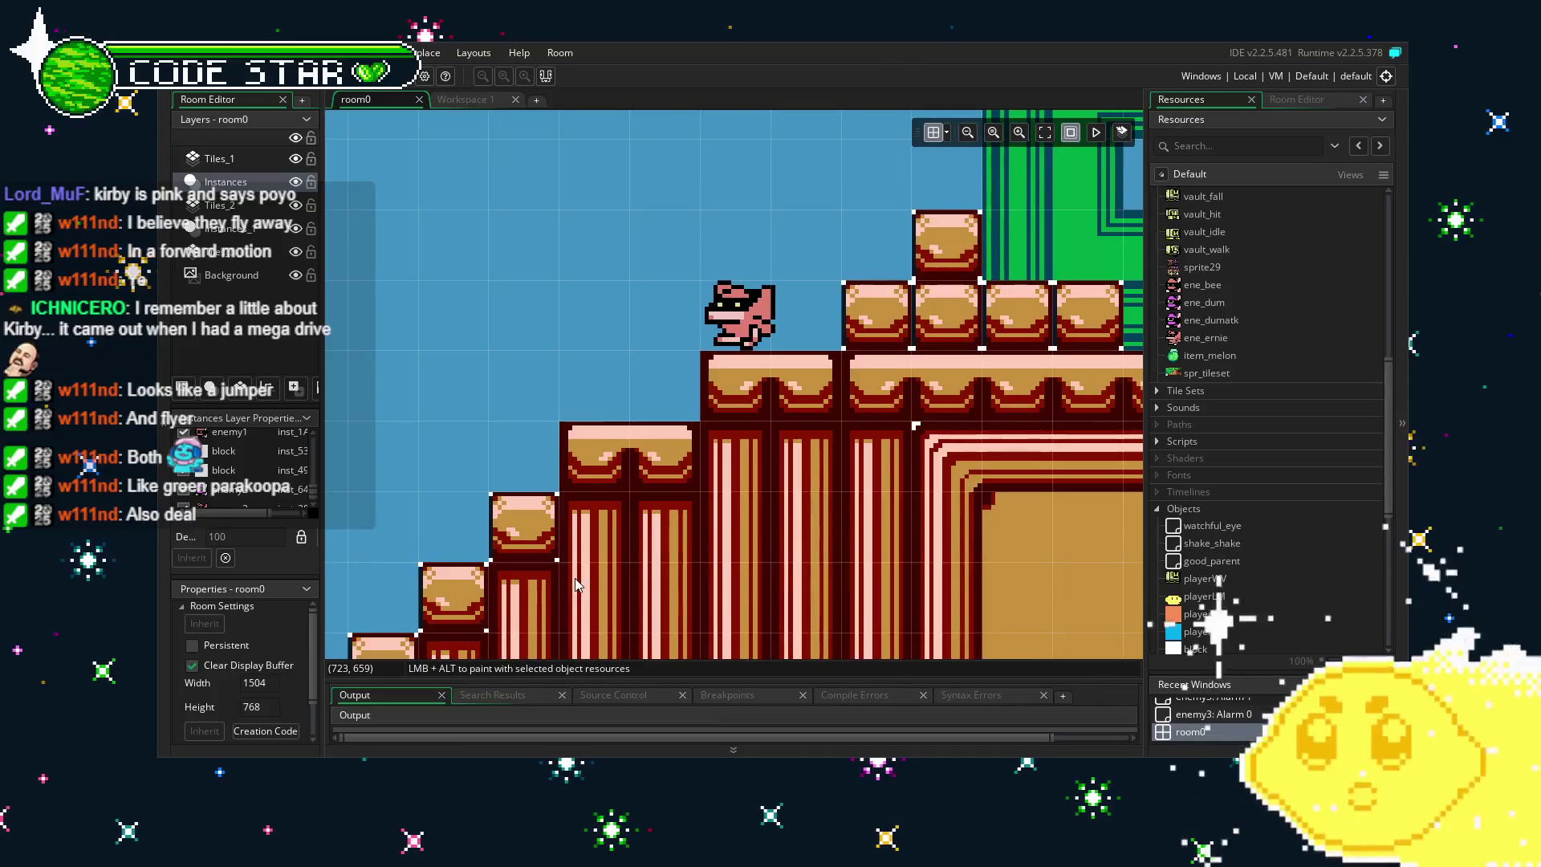
pyautogui.scroll(1, 577, 586)
pyautogui.moveTo(575, 578)
pyautogui.mouseDown()
pyautogui.moveTo(532, 565)
pyautogui.moveTo(662, 536)
pyautogui.moveTo(549, 567)
pyautogui.mouseUp()
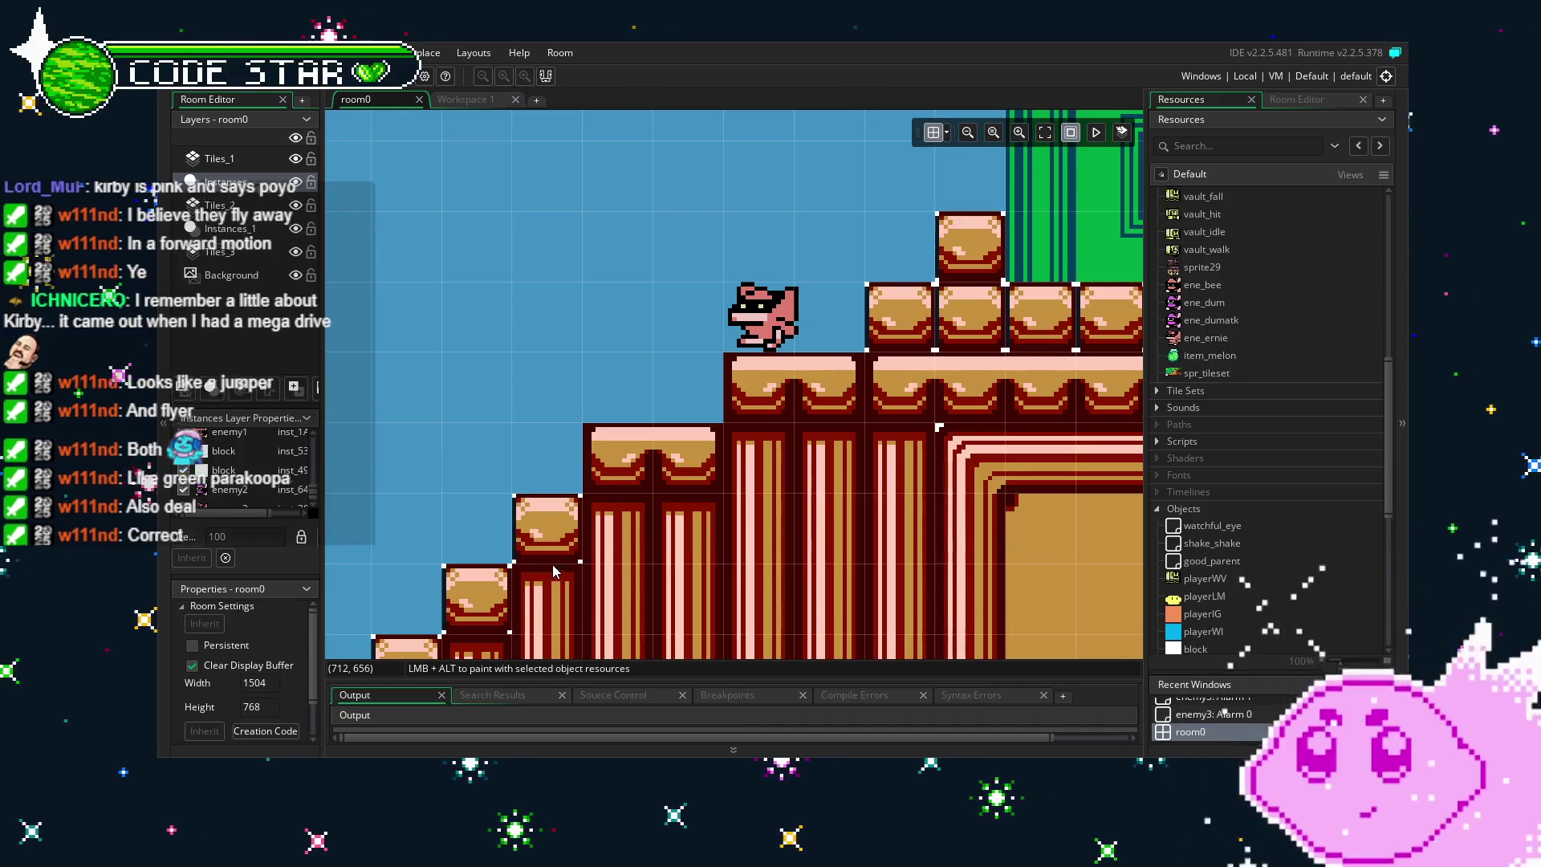
pyautogui.moveTo(552, 385); pyautogui.dragTo(618, 403)
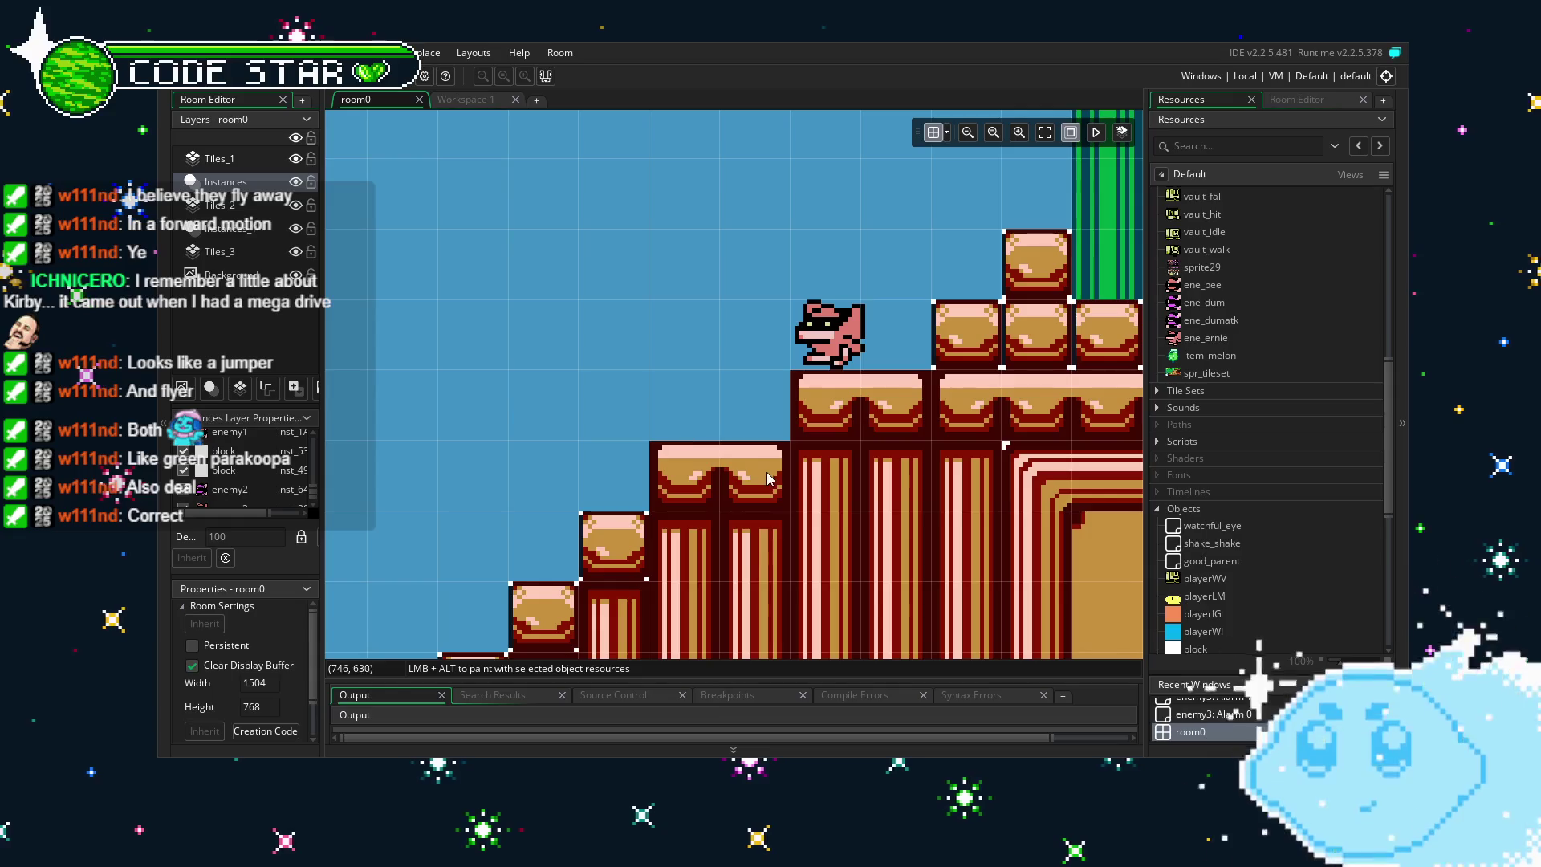
pyautogui.scroll(-2, 1173, 560)
pyautogui.scroll(-5, 1173, 560)
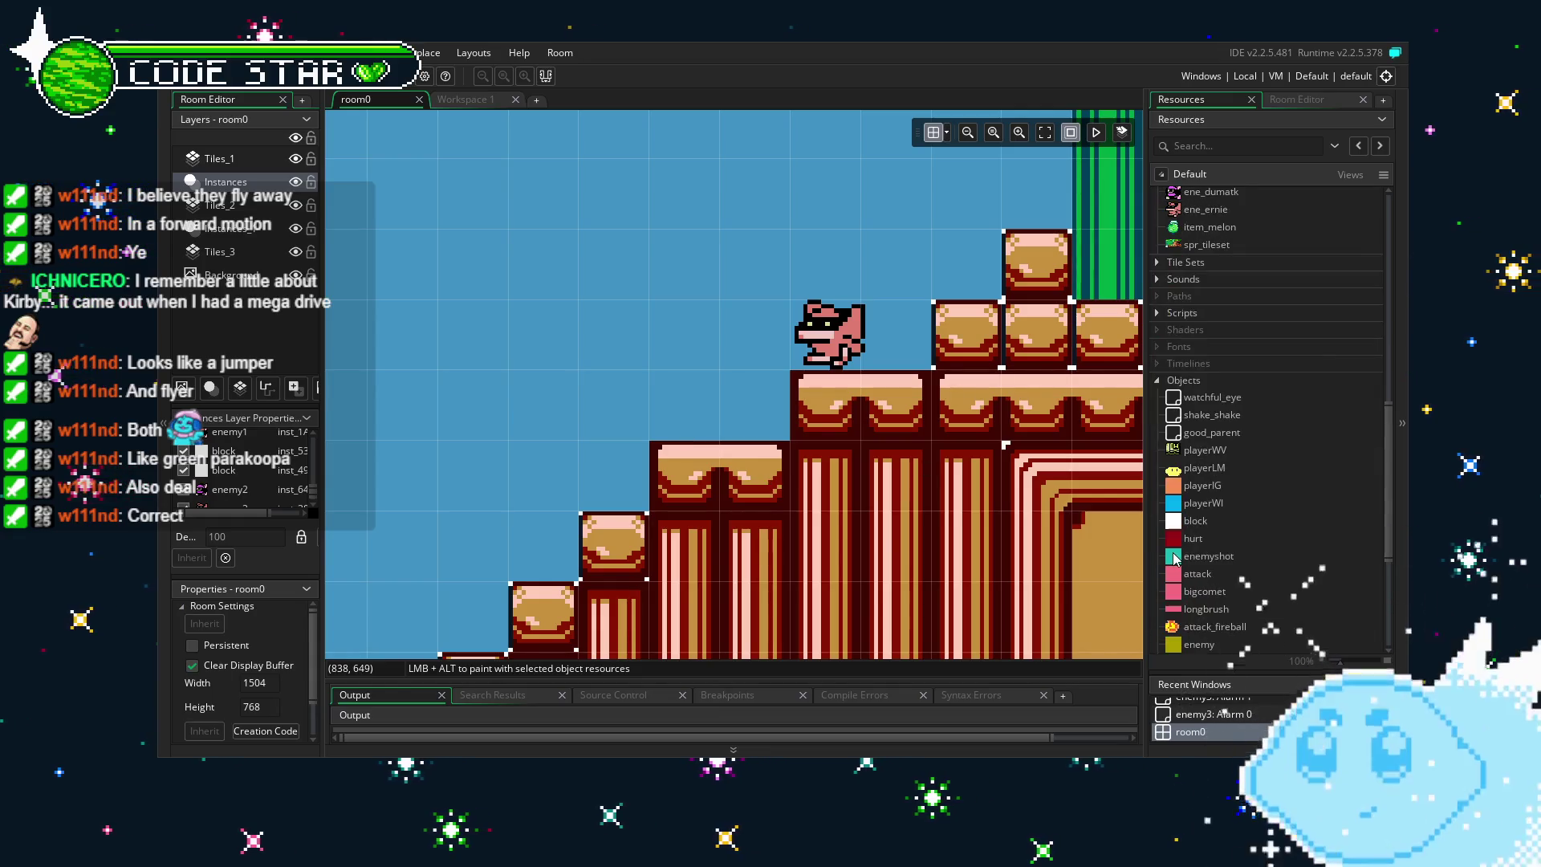
pyautogui.scroll(-5, 1173, 560)
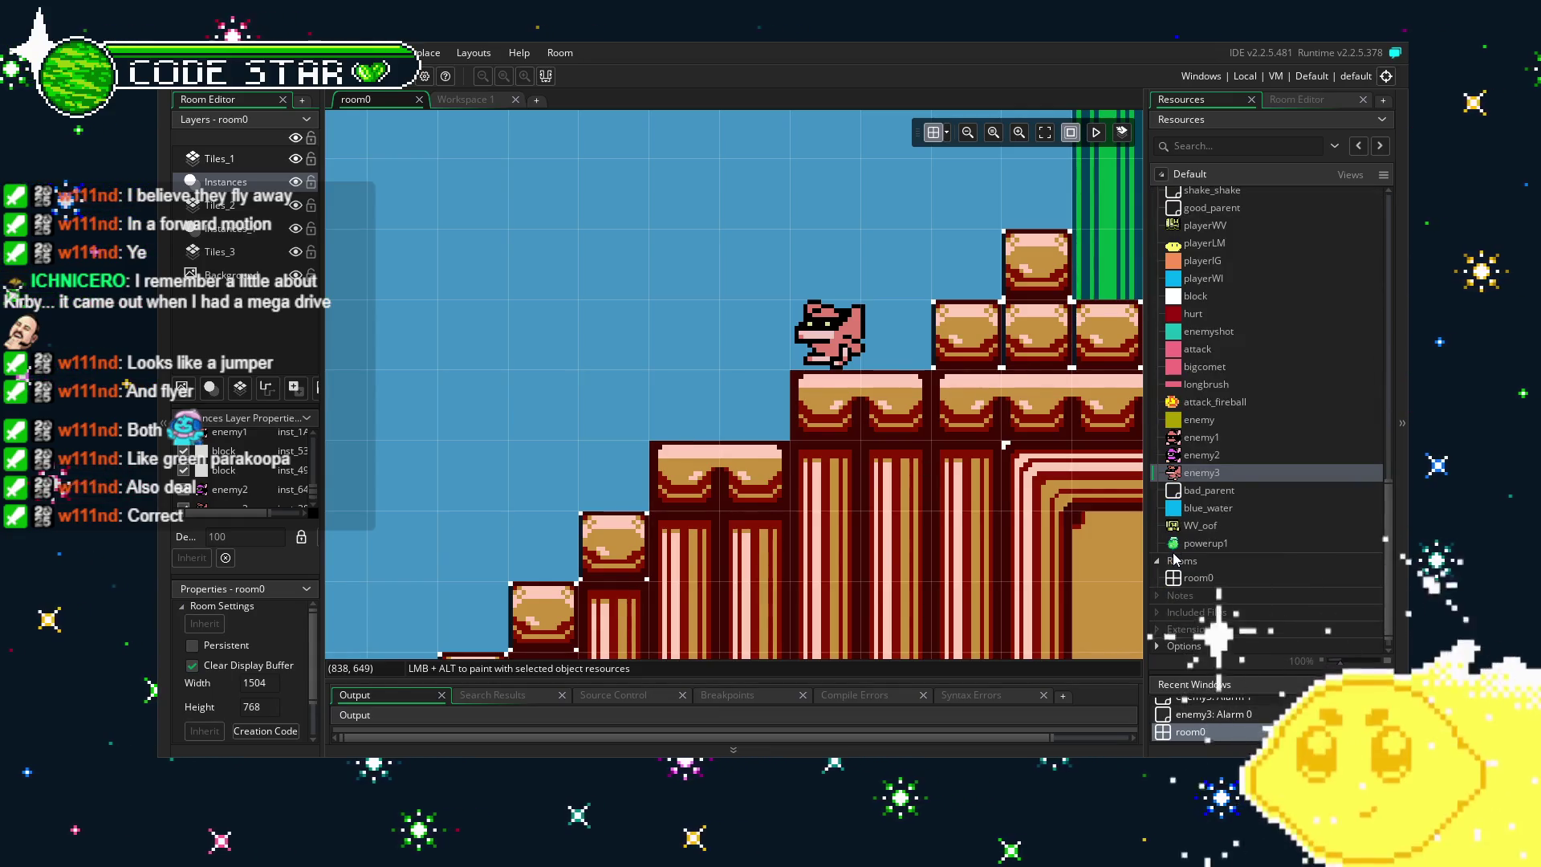
pyautogui.scroll(2, 1184, 542)
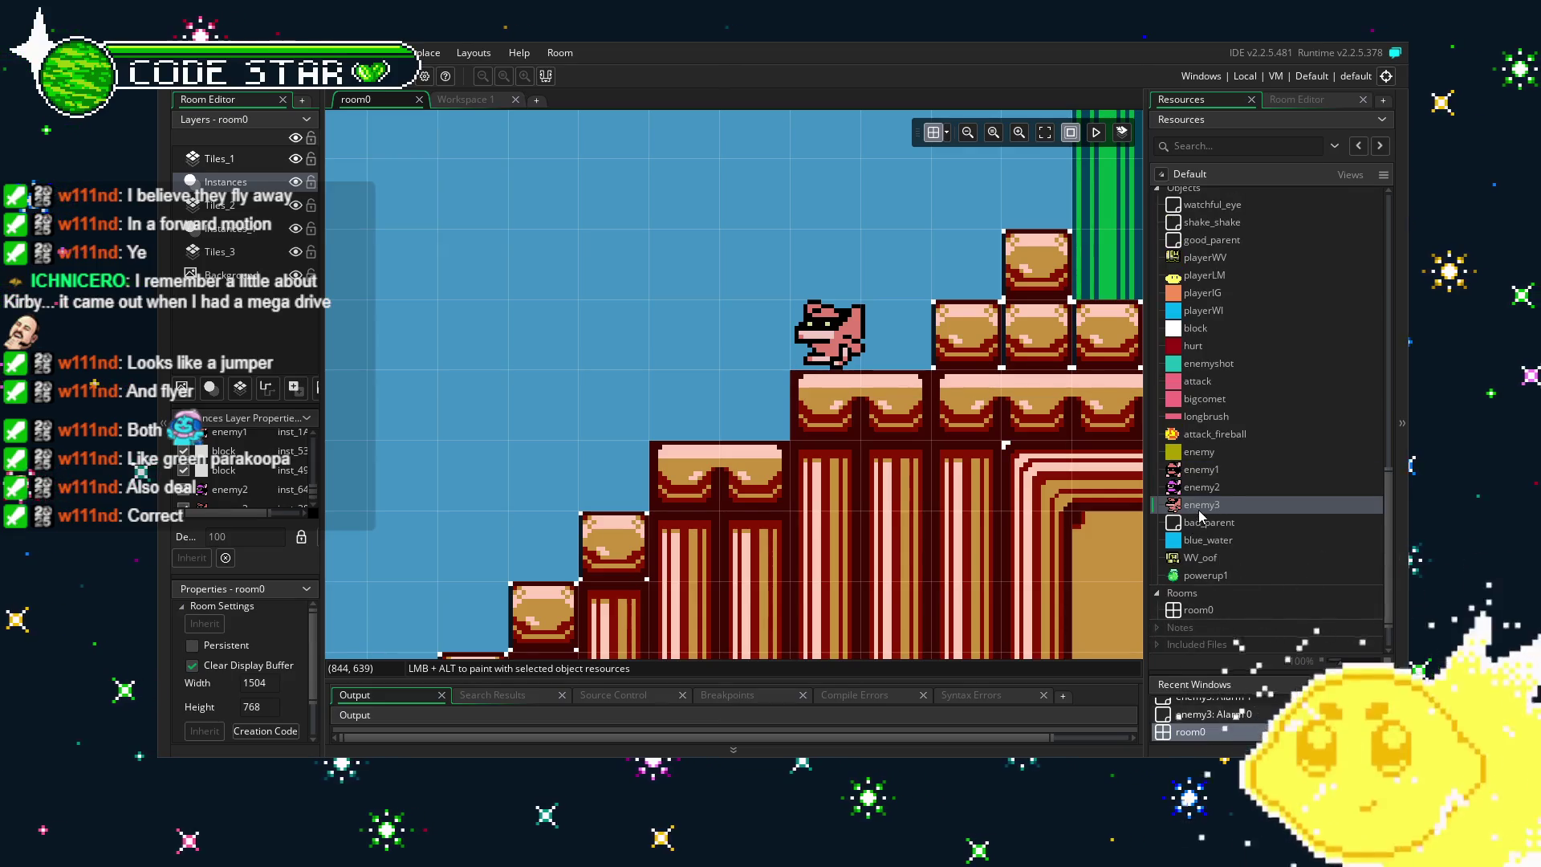
pyautogui.doubleClick(1199, 506)
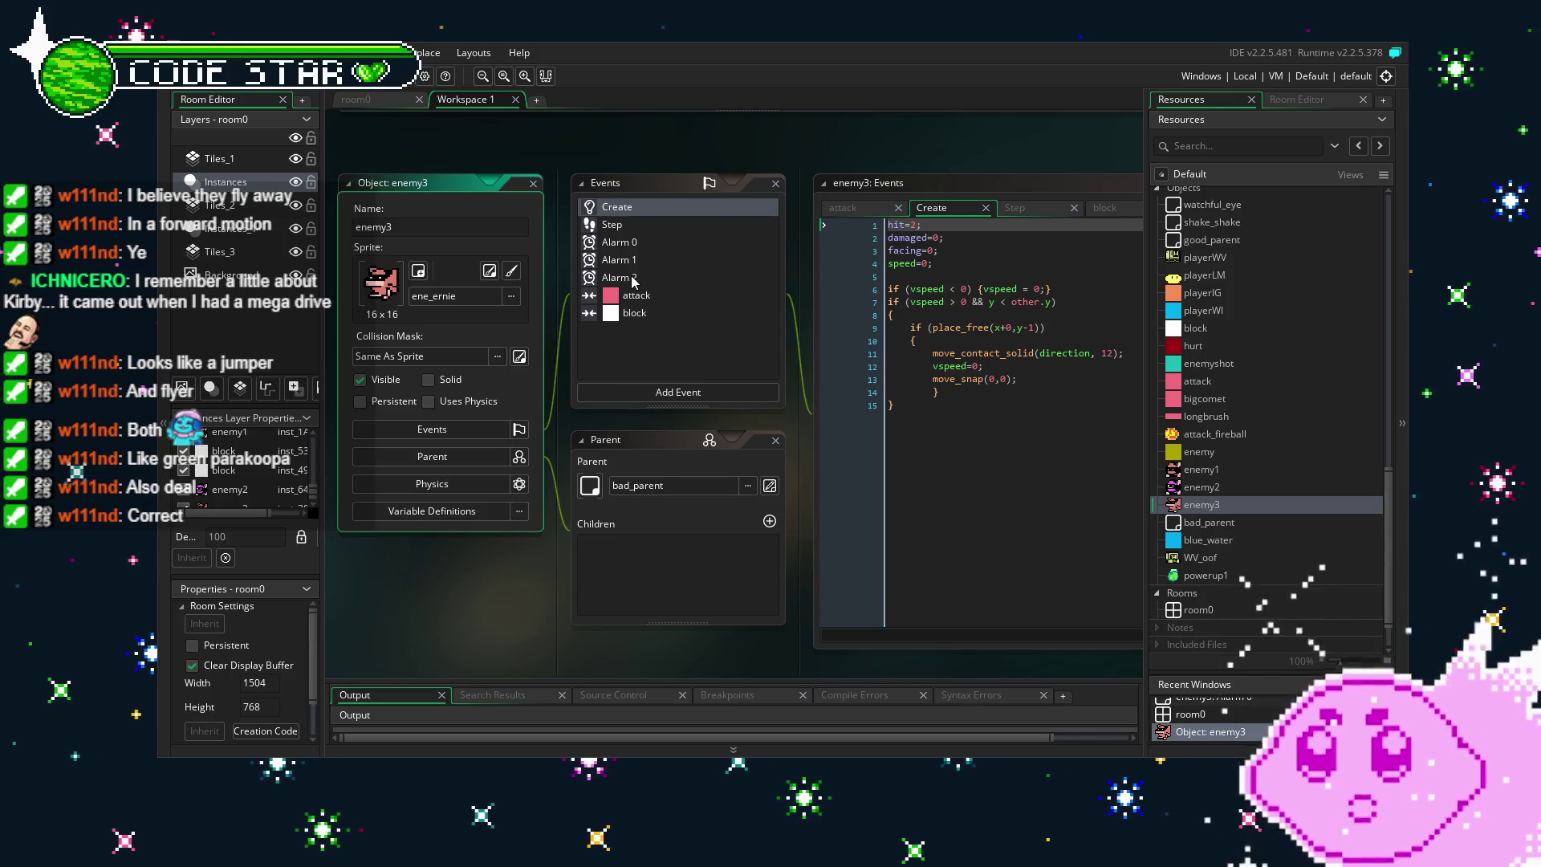
# Append alarm[3]=128; on a new line at the end of enemy3's Create code.
pyautogui.click(939, 423)
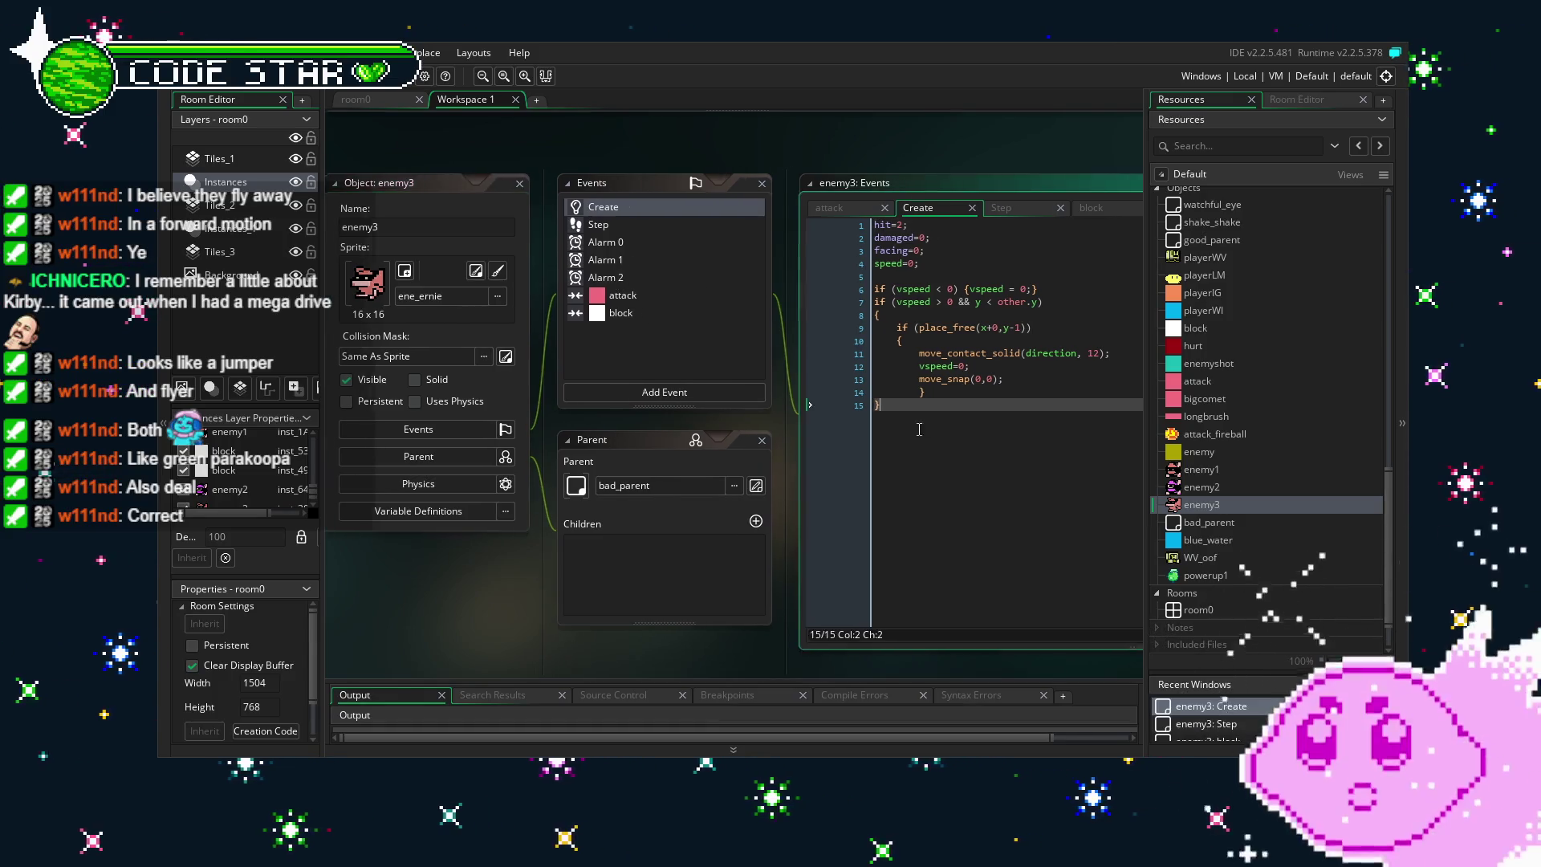
pyautogui.press('Return')
pyautogui.press('Return')
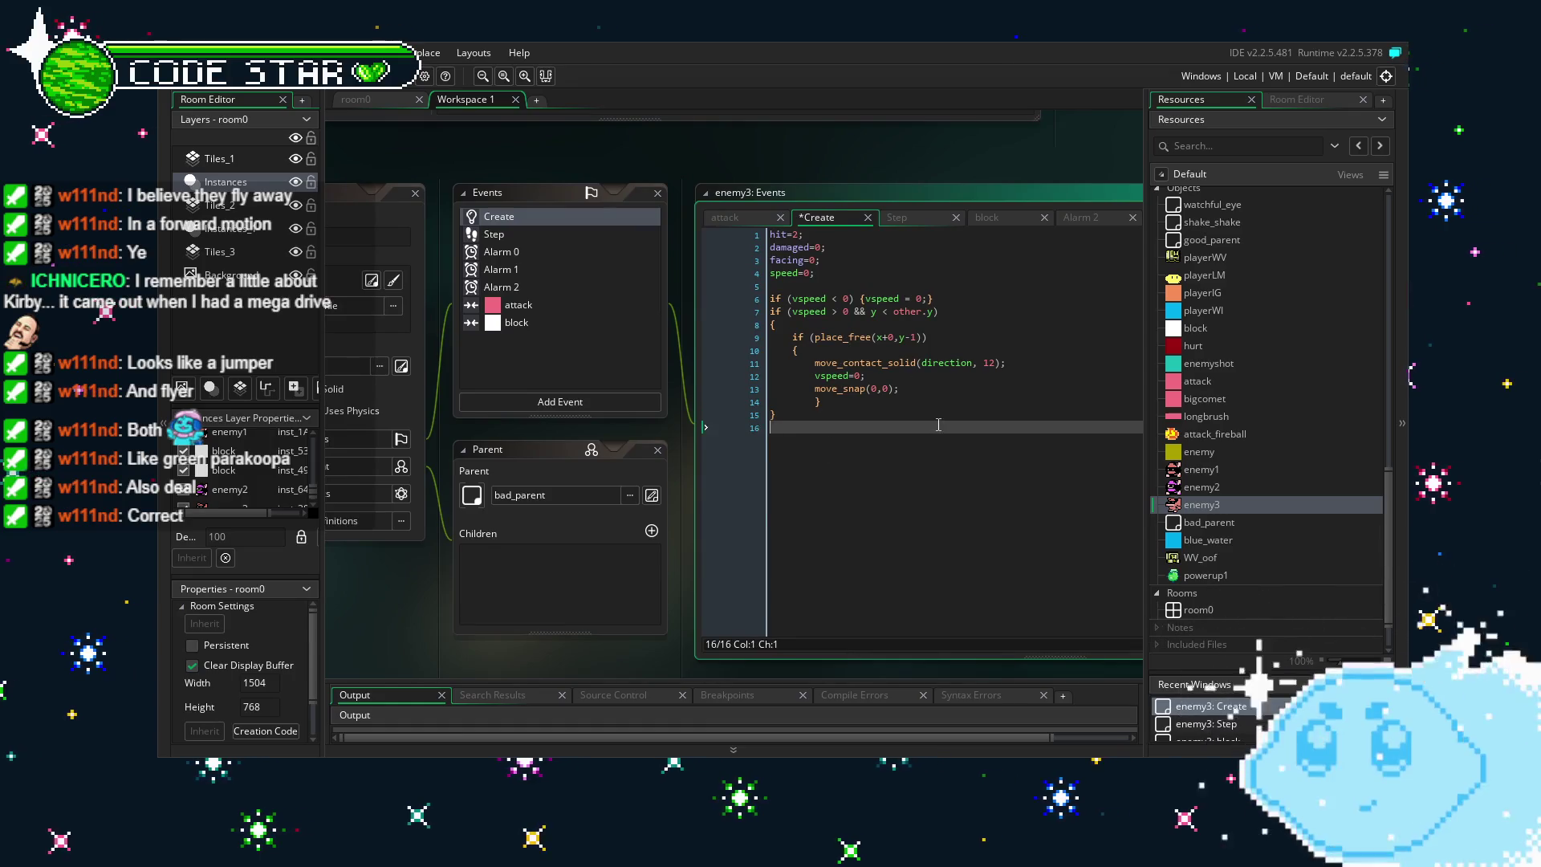
pyautogui.write('alarm')
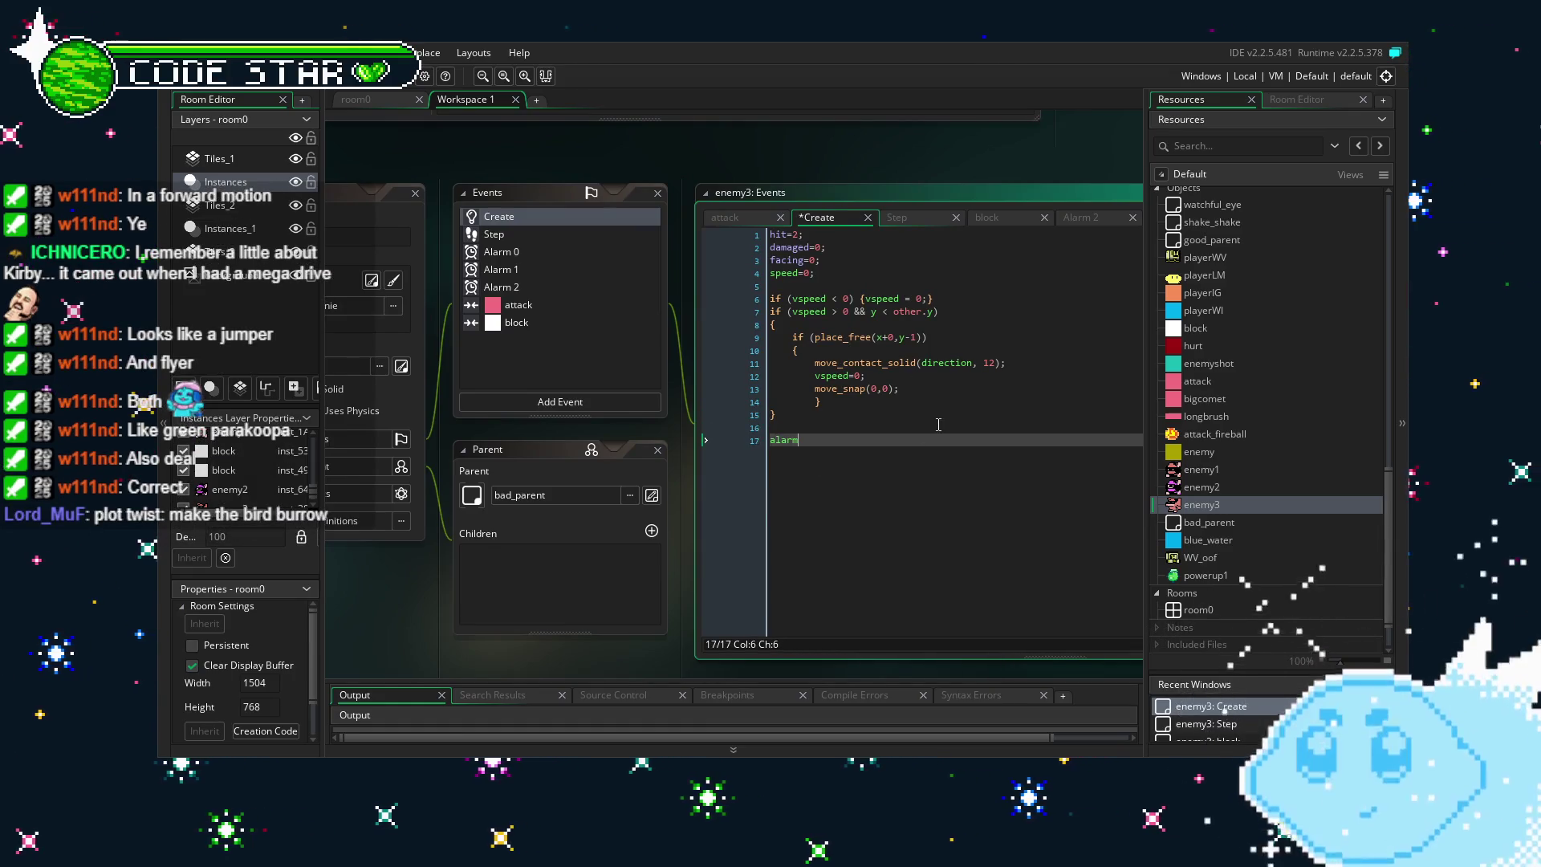
pyautogui.write('[')
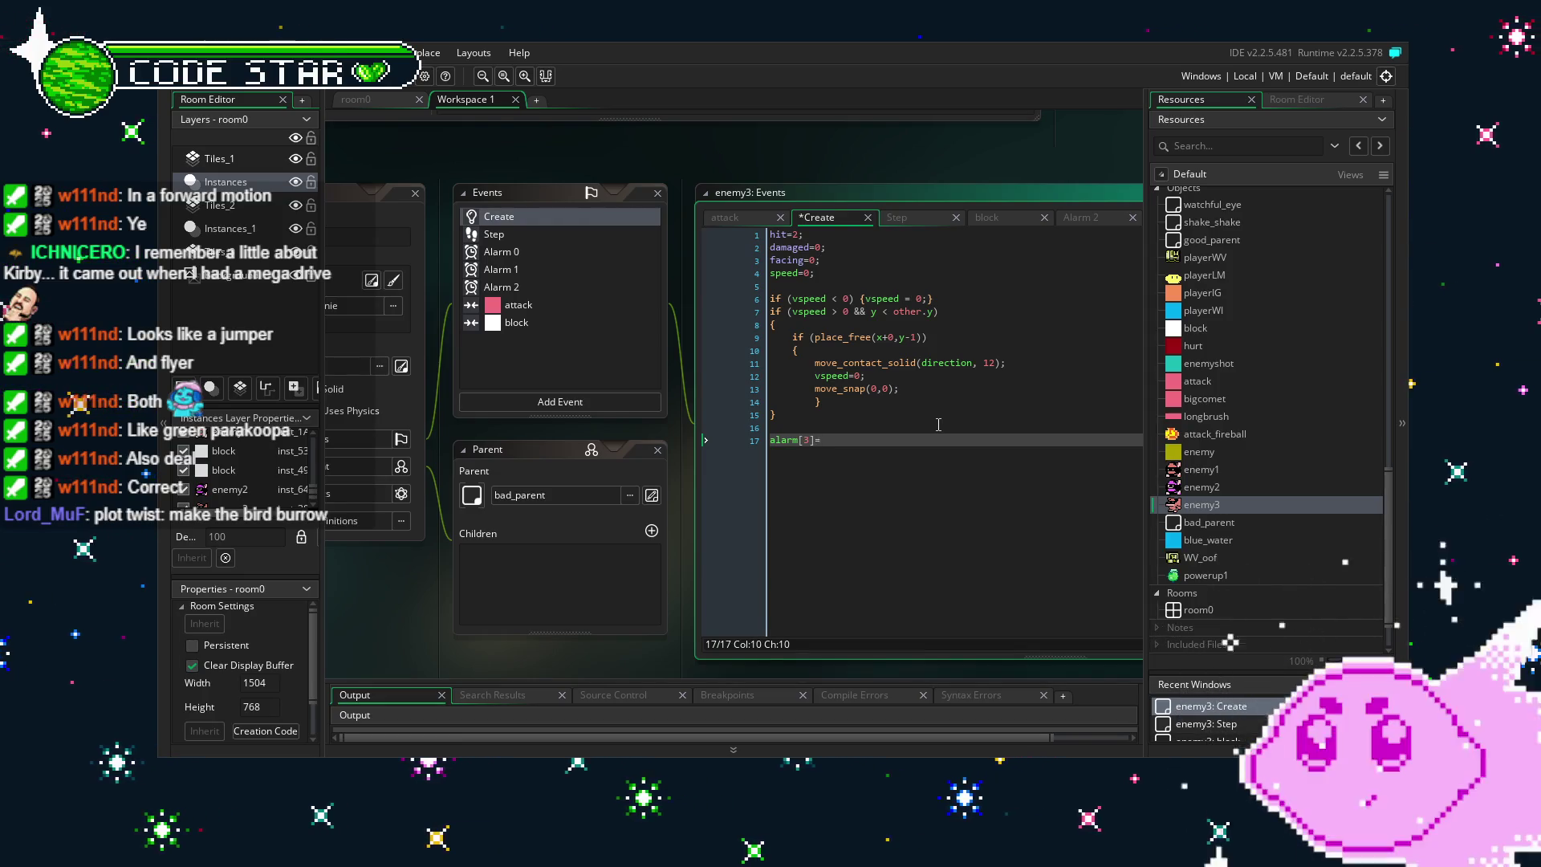
pyautogui.write('127')
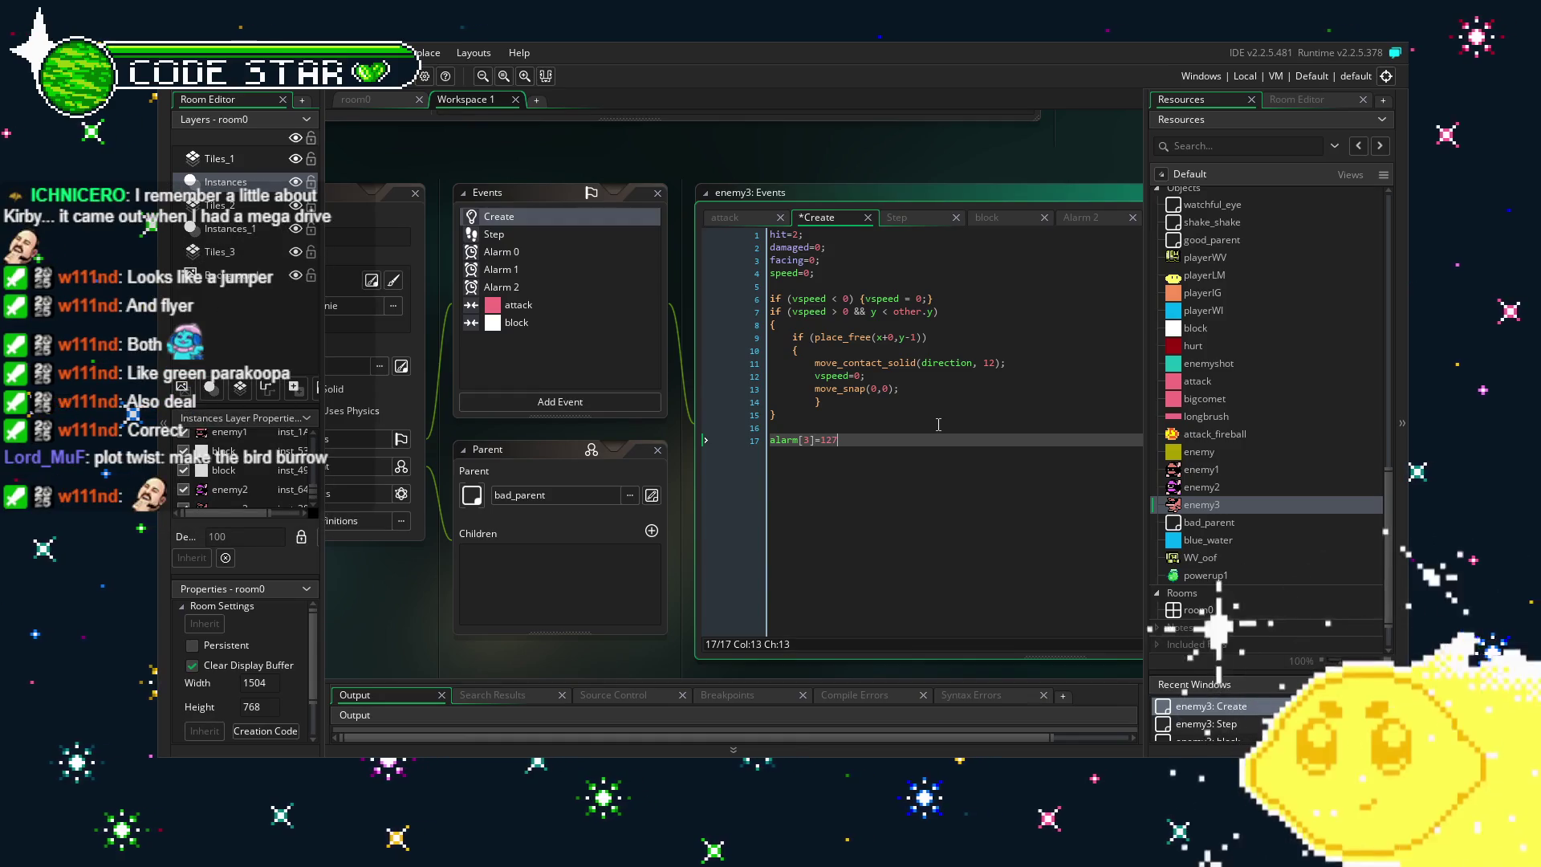
pyautogui.press('BackSpace')
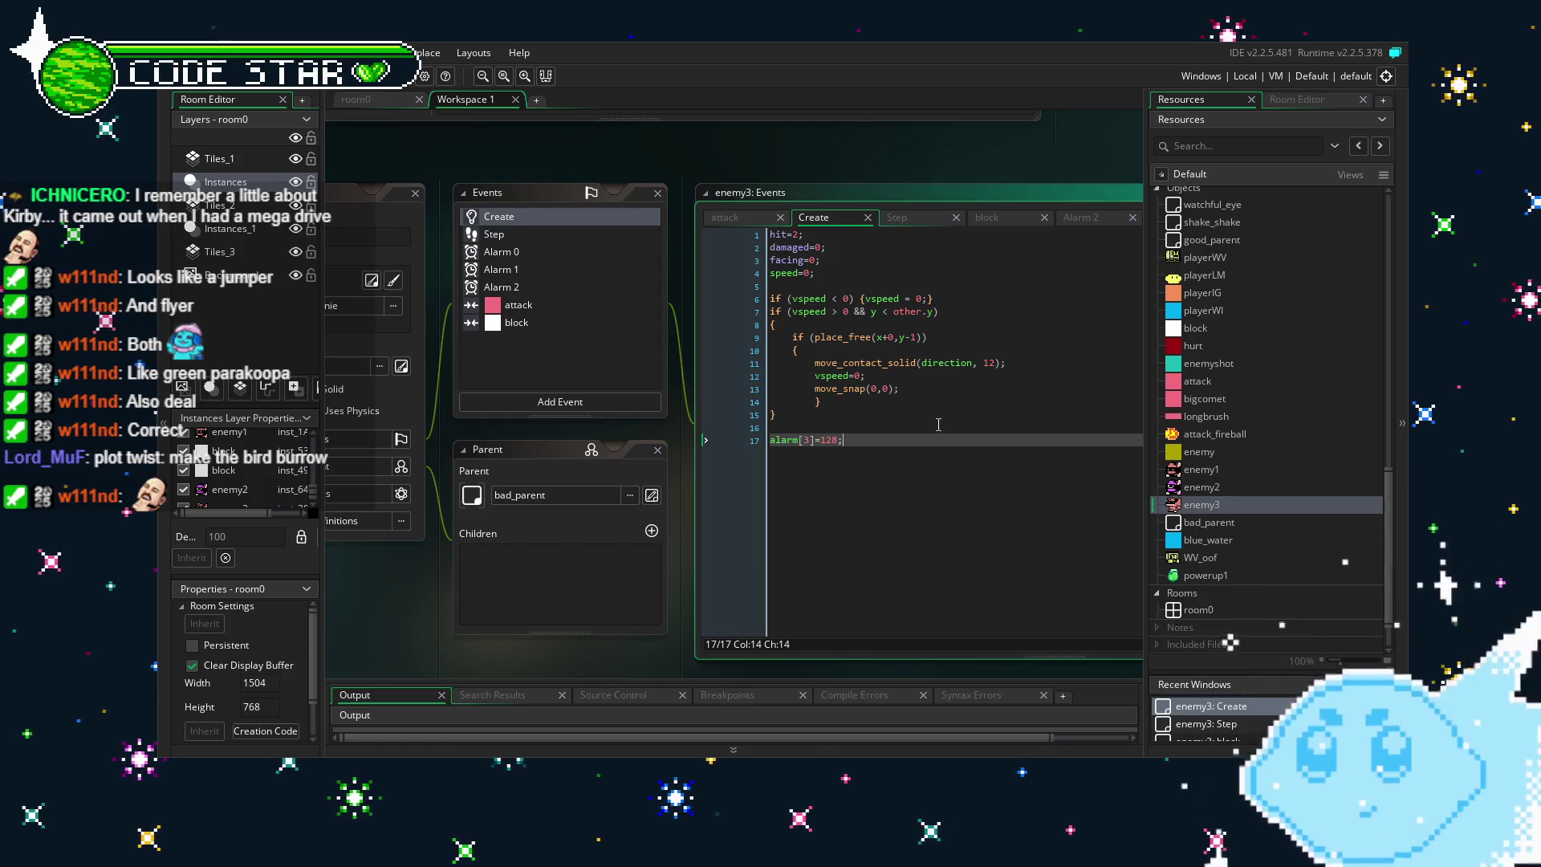
pyautogui.click(566, 401)
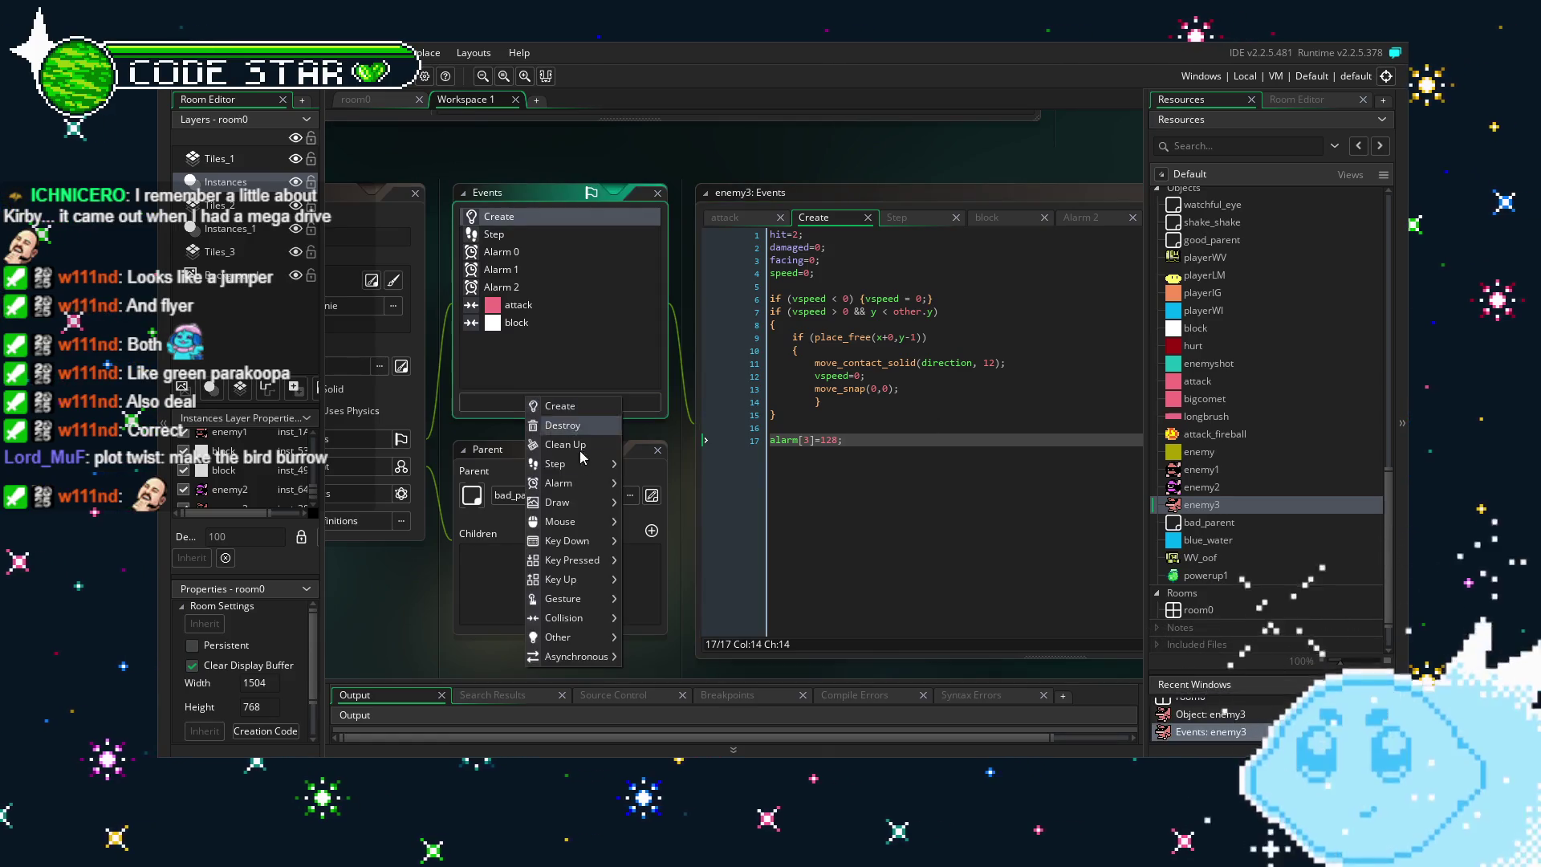
# Add an Alarm 3 event to enemy3 and delete all its template code.
pyautogui.moveTo(566, 520)
pyautogui.moveTo(560, 486)
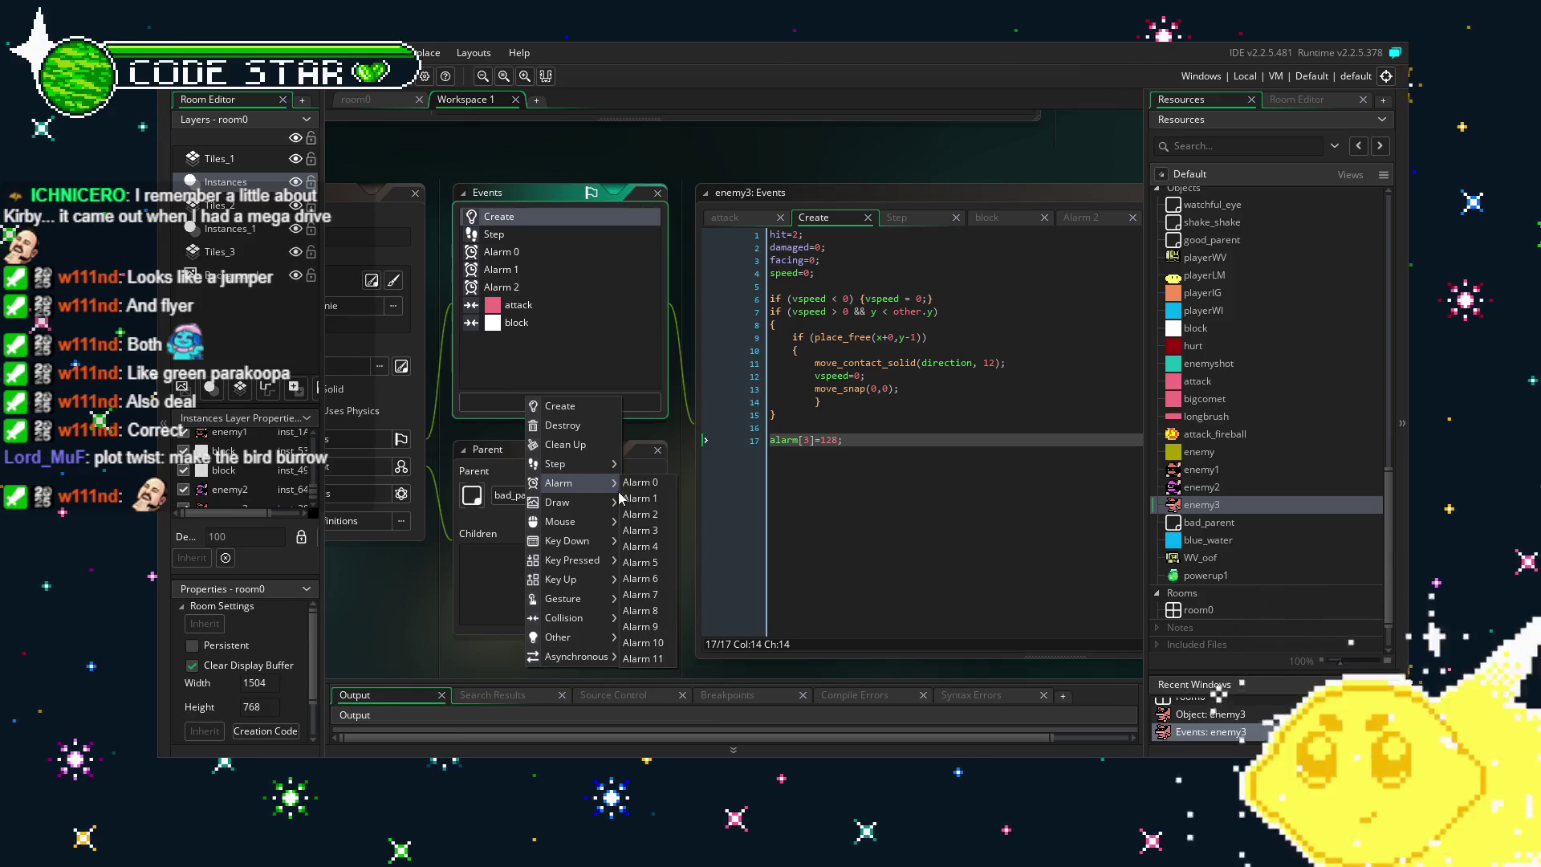
pyautogui.click(642, 531)
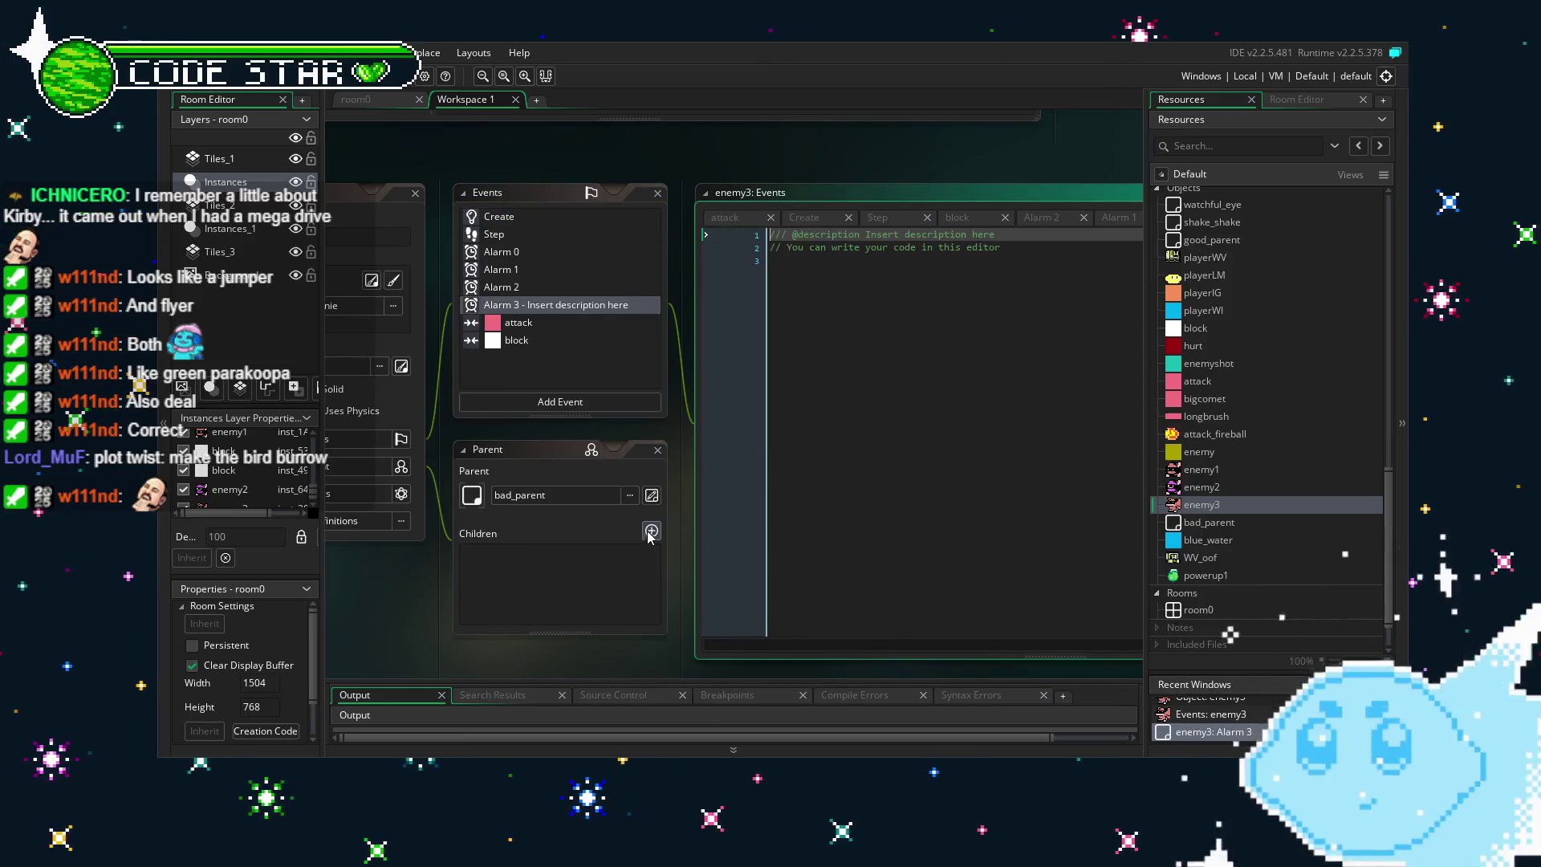
pyautogui.click(830, 495)
pyautogui.hotkey('ctrl', 'a')
pyautogui.press('BackSpace')
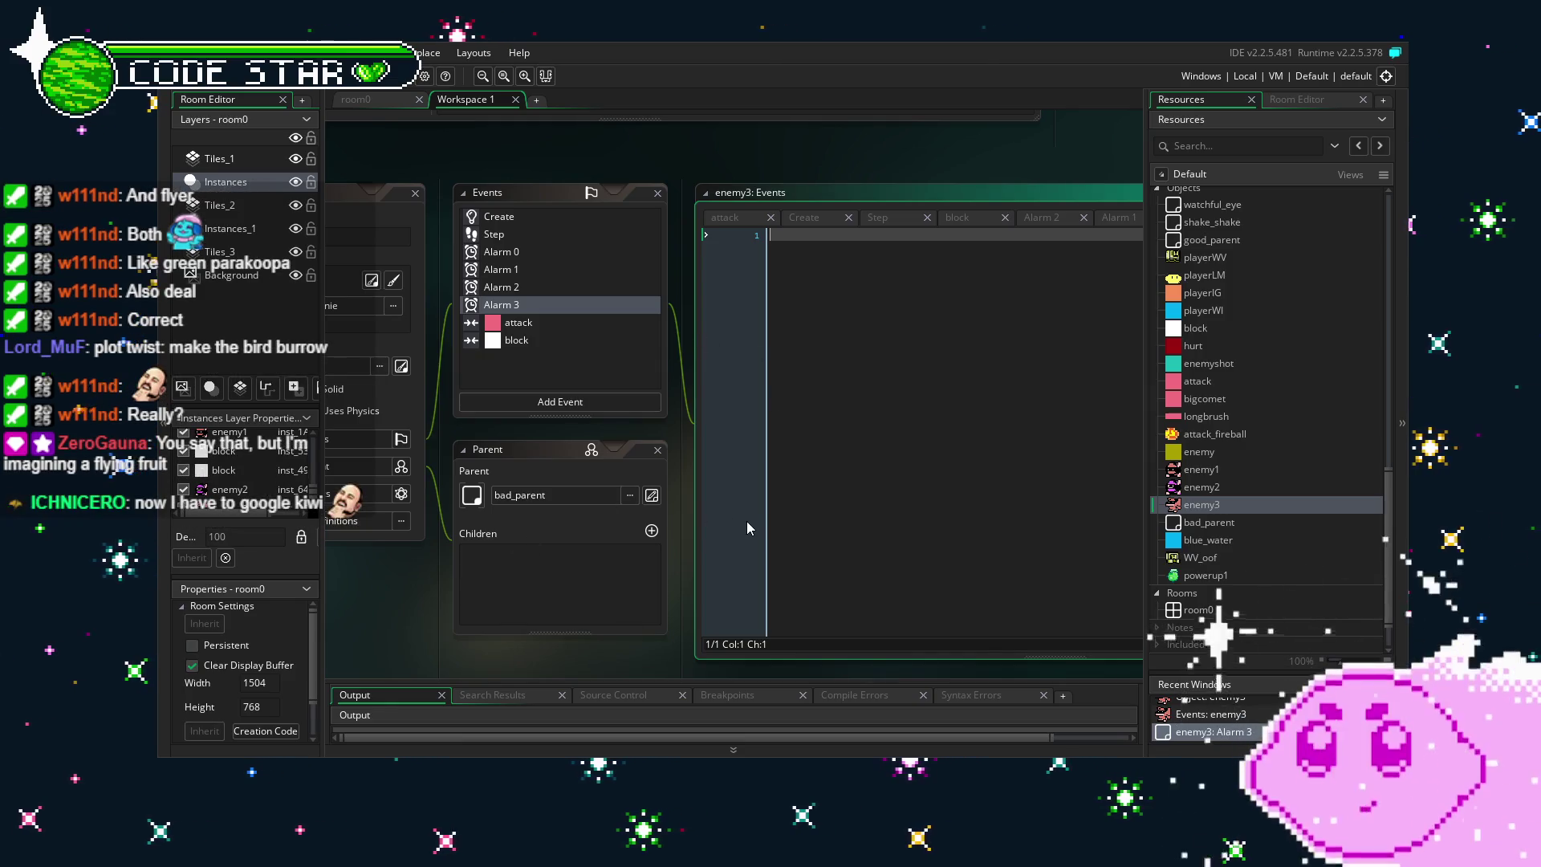
# Write vspeed=-8; in enemy3's Alarm 3 code and save the Step event code.
pyautogui.write('vsp')
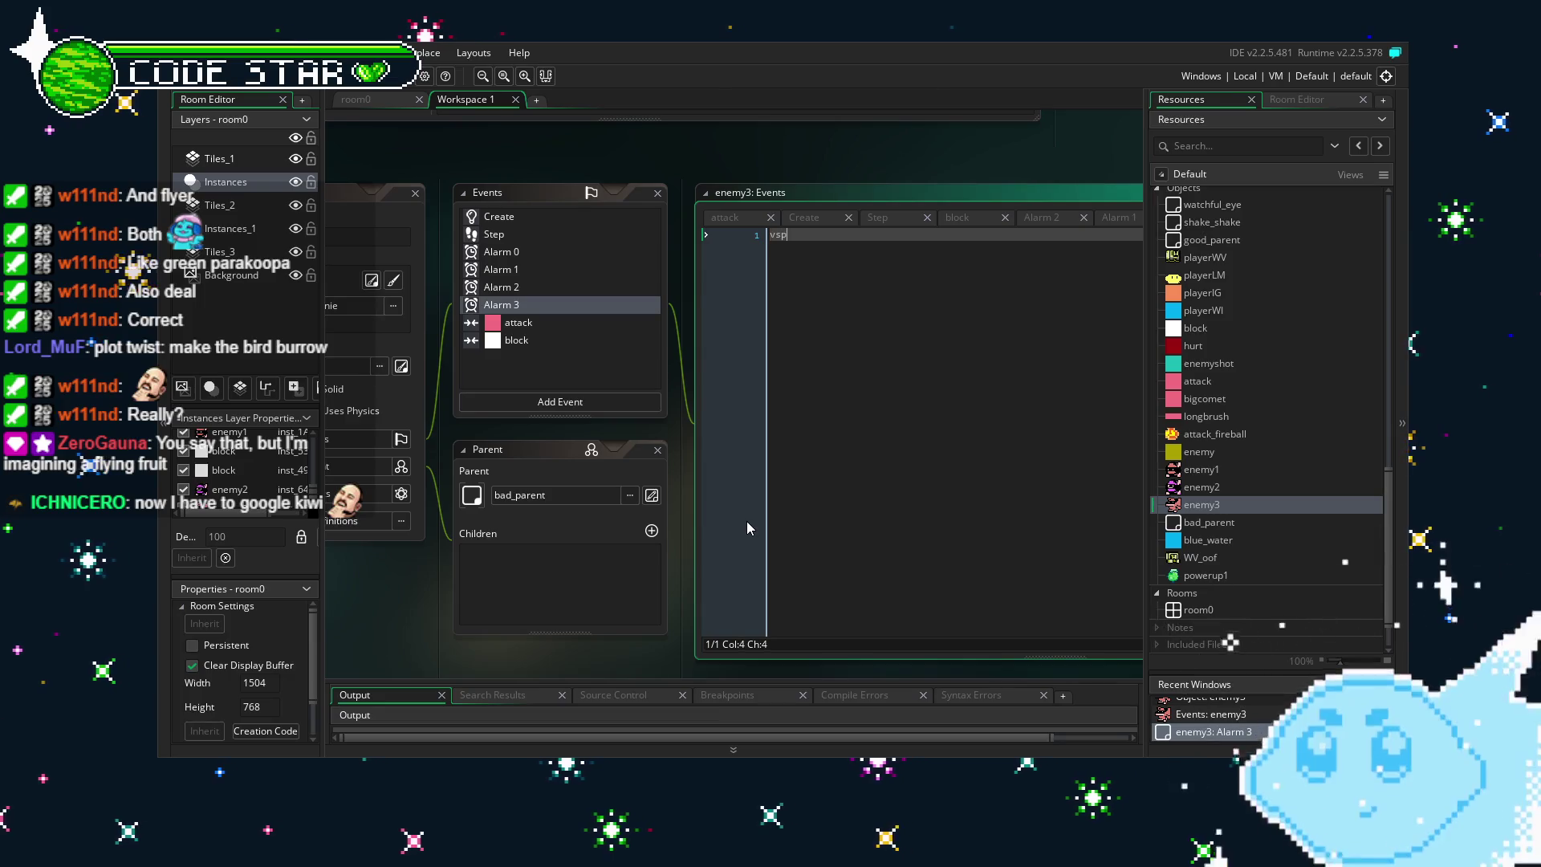
pyautogui.write('eed=')
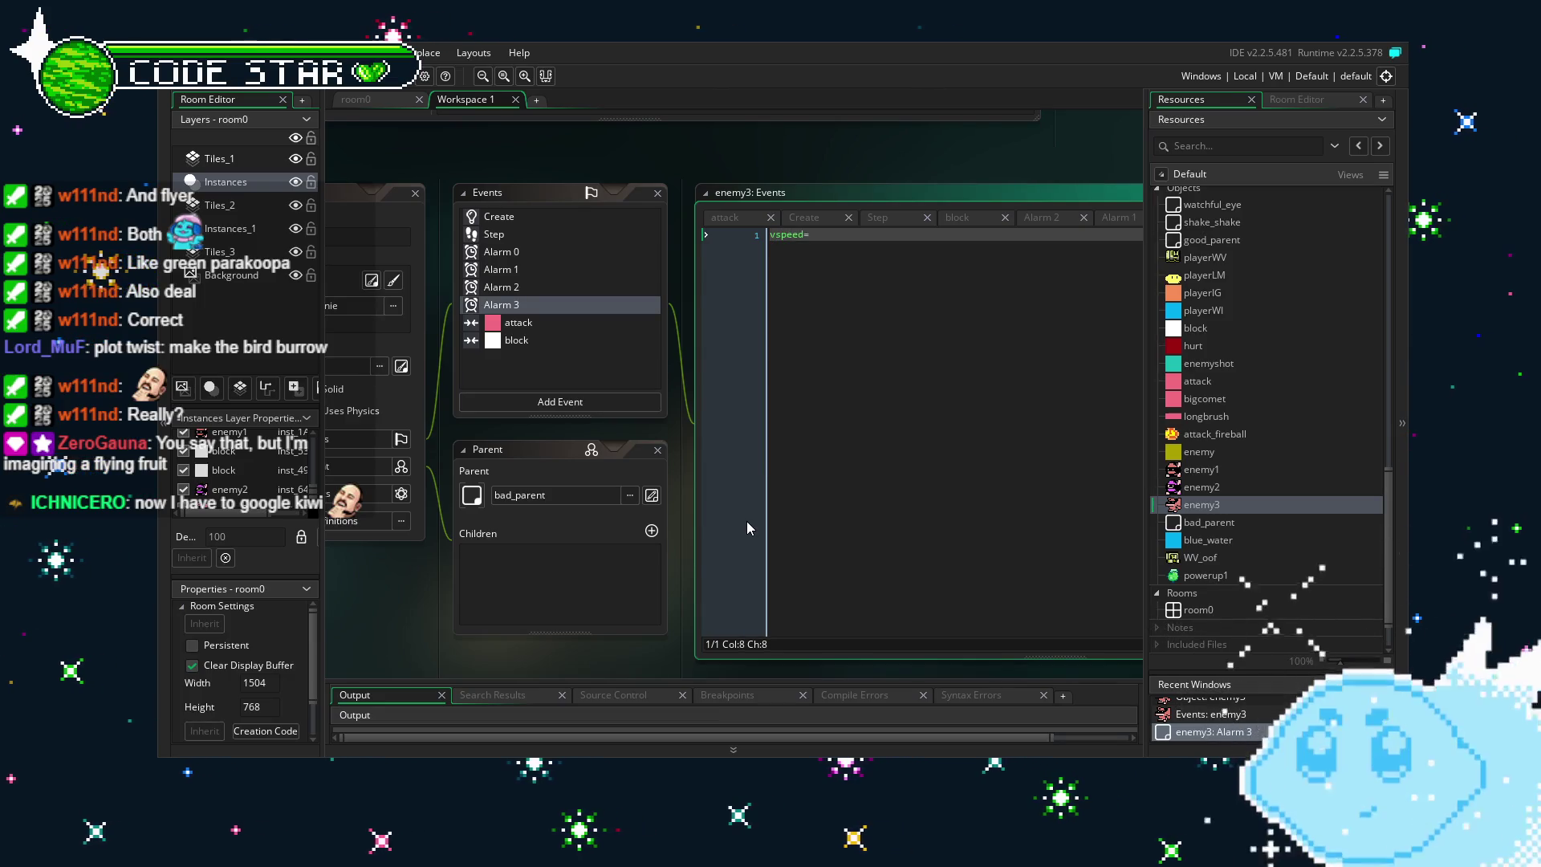
pyautogui.write('-8')
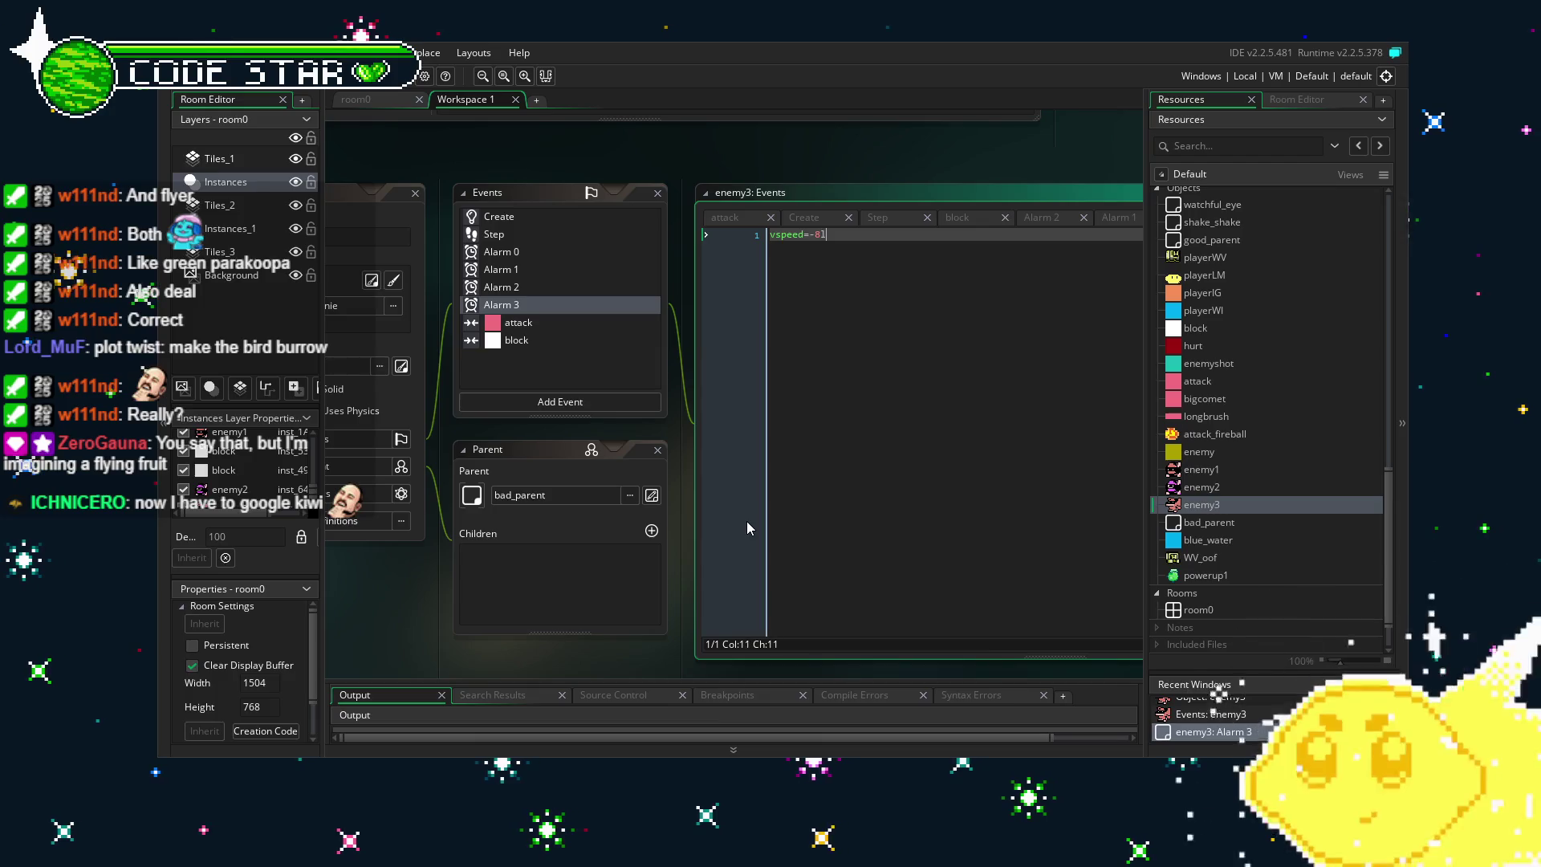
pyautogui.write(';')
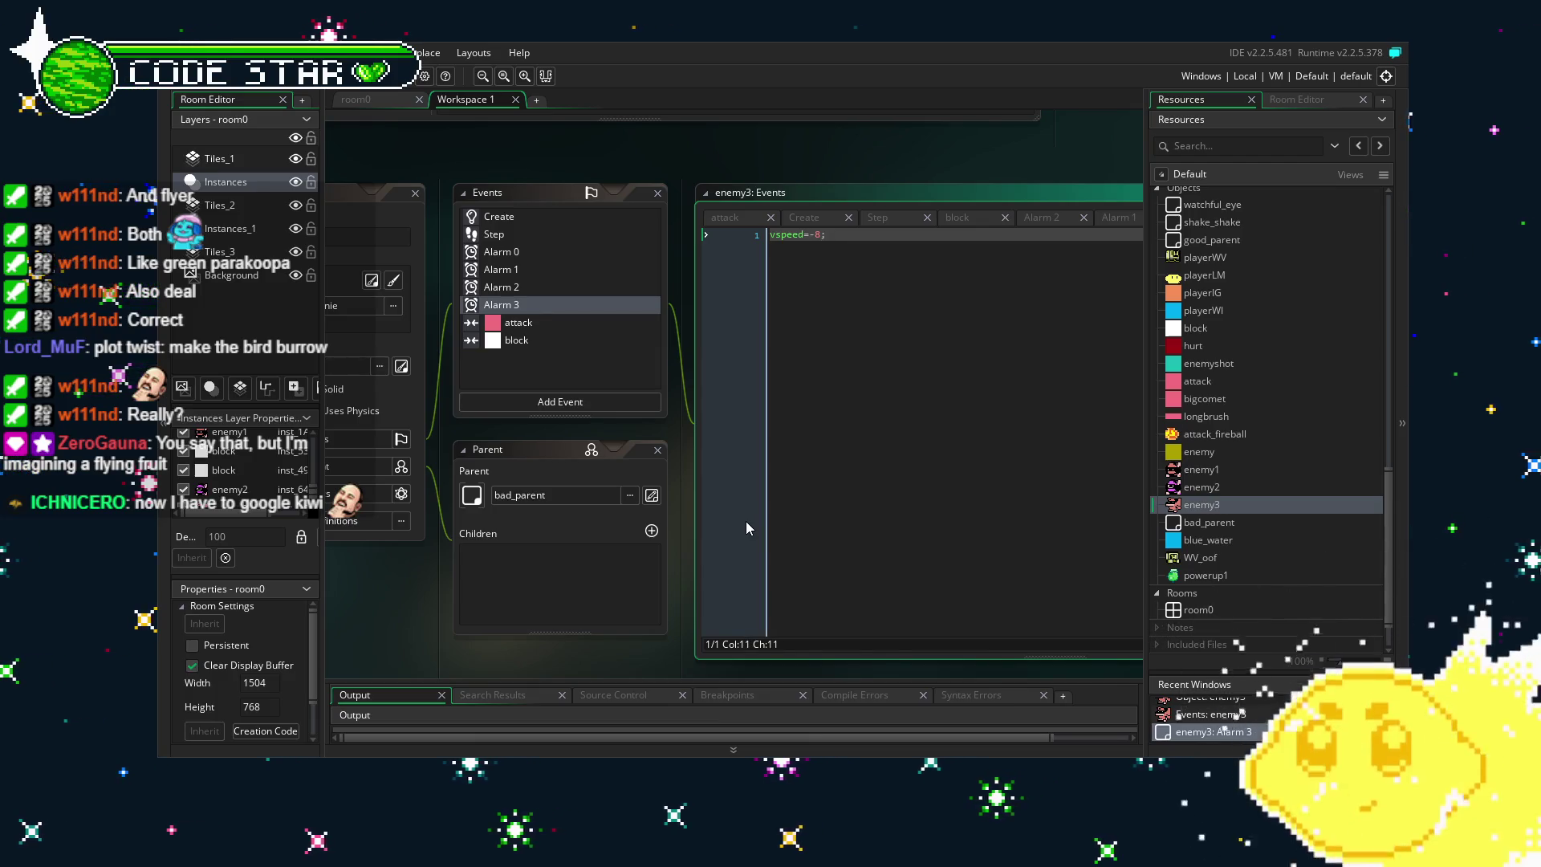
pyautogui.click(493, 234)
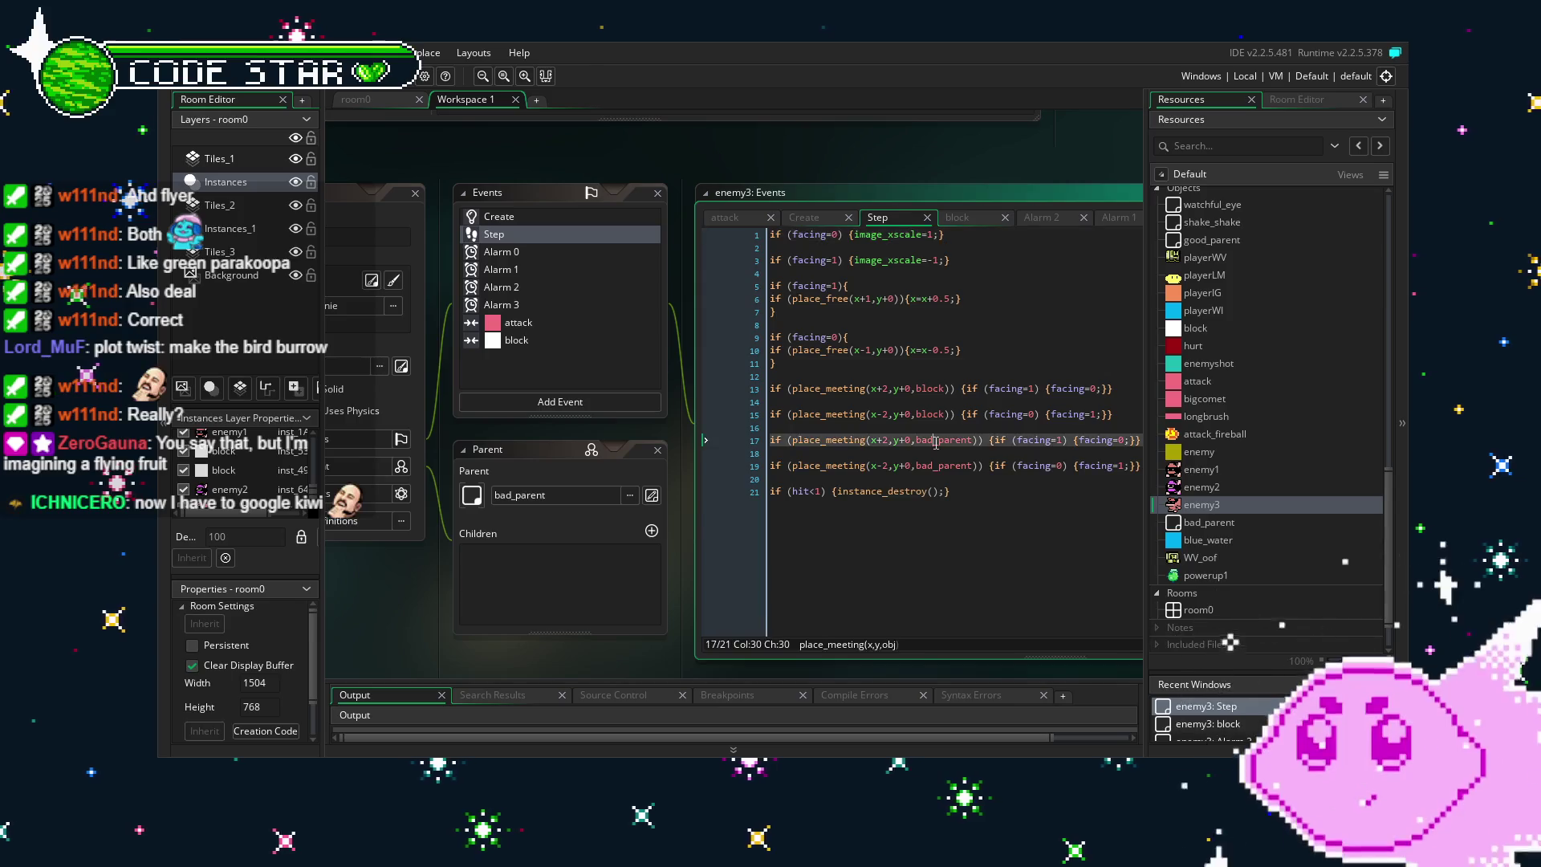
pyautogui.write('if (place_free(x+0,y+1)){     gravity_direction=270;     gravity=1; } else {     gravity_direction=0;     gravity=0; }')
pyautogui.click(936, 443)
pyautogui.hotkey('ctrl', 's')
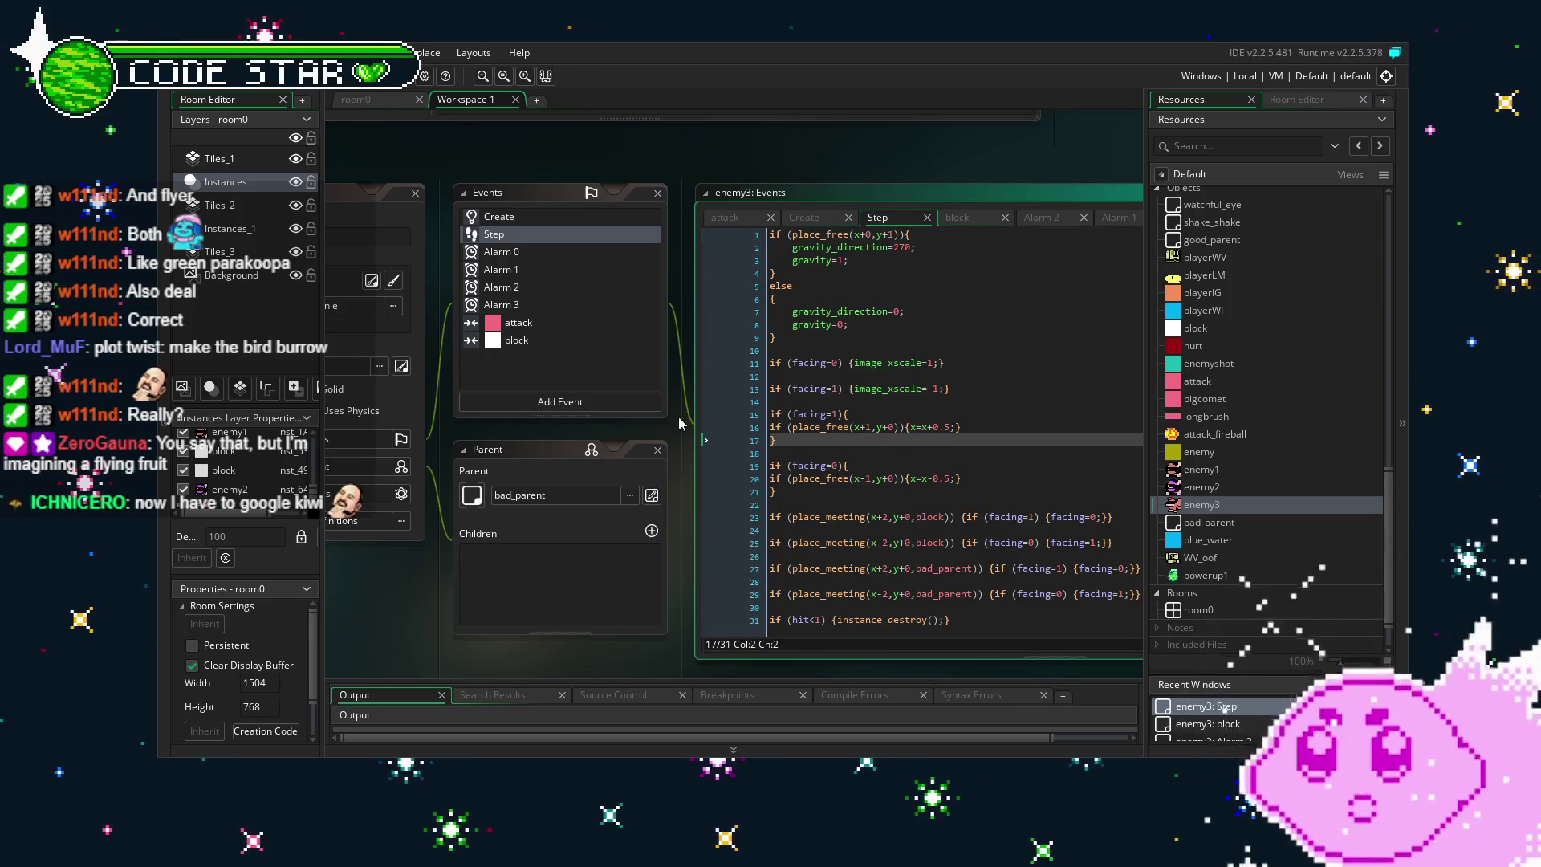
# Add alarm[3]=128; as line 2 of the Alarm 3 code, then return to room0.
pyautogui.click(522, 306)
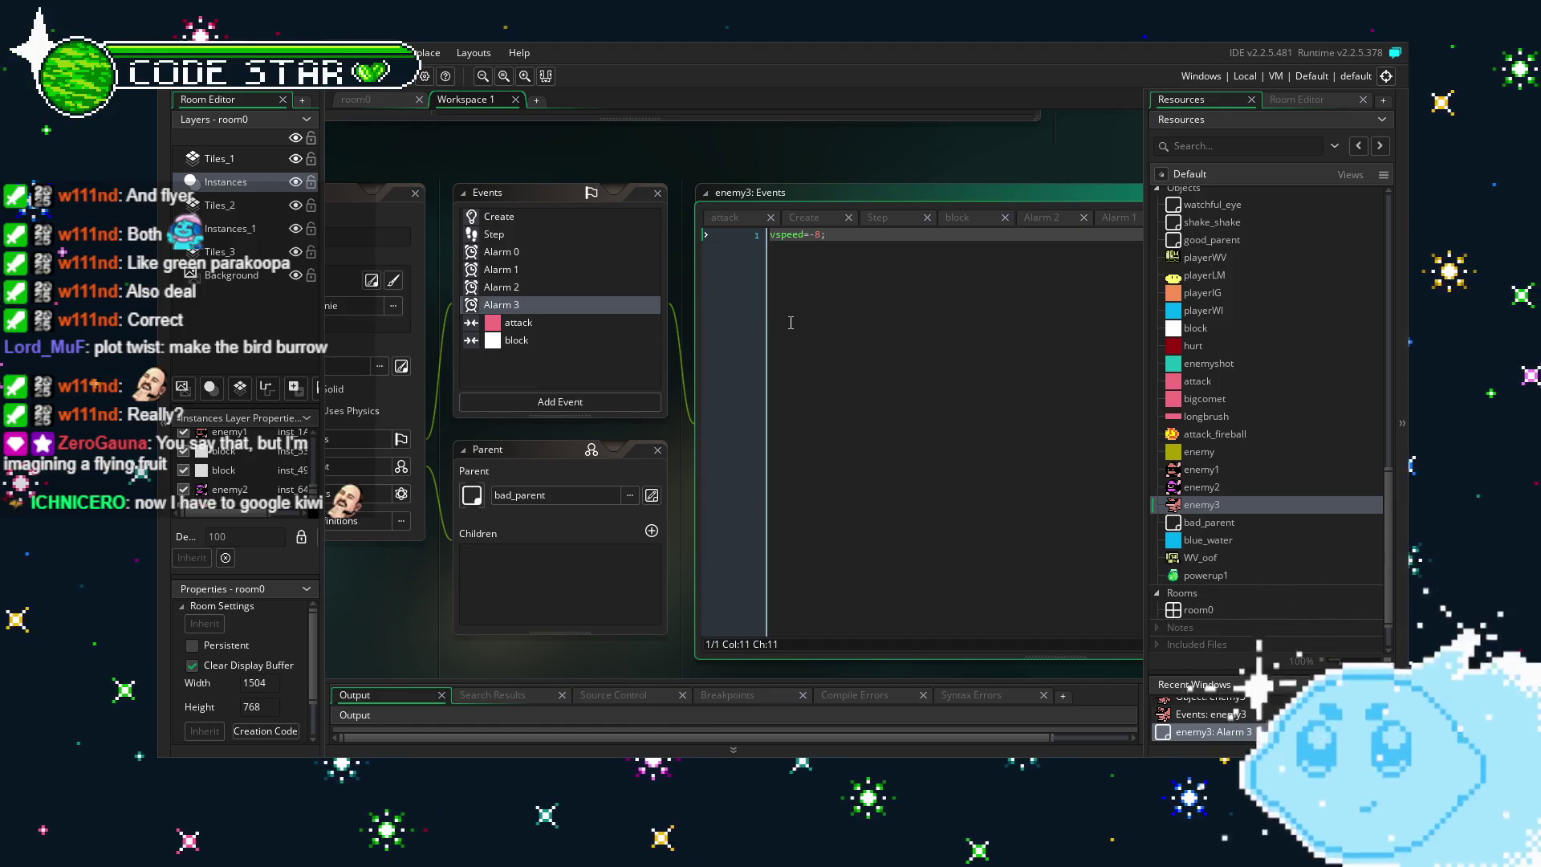
pyautogui.press('Return')
pyautogui.write('a')
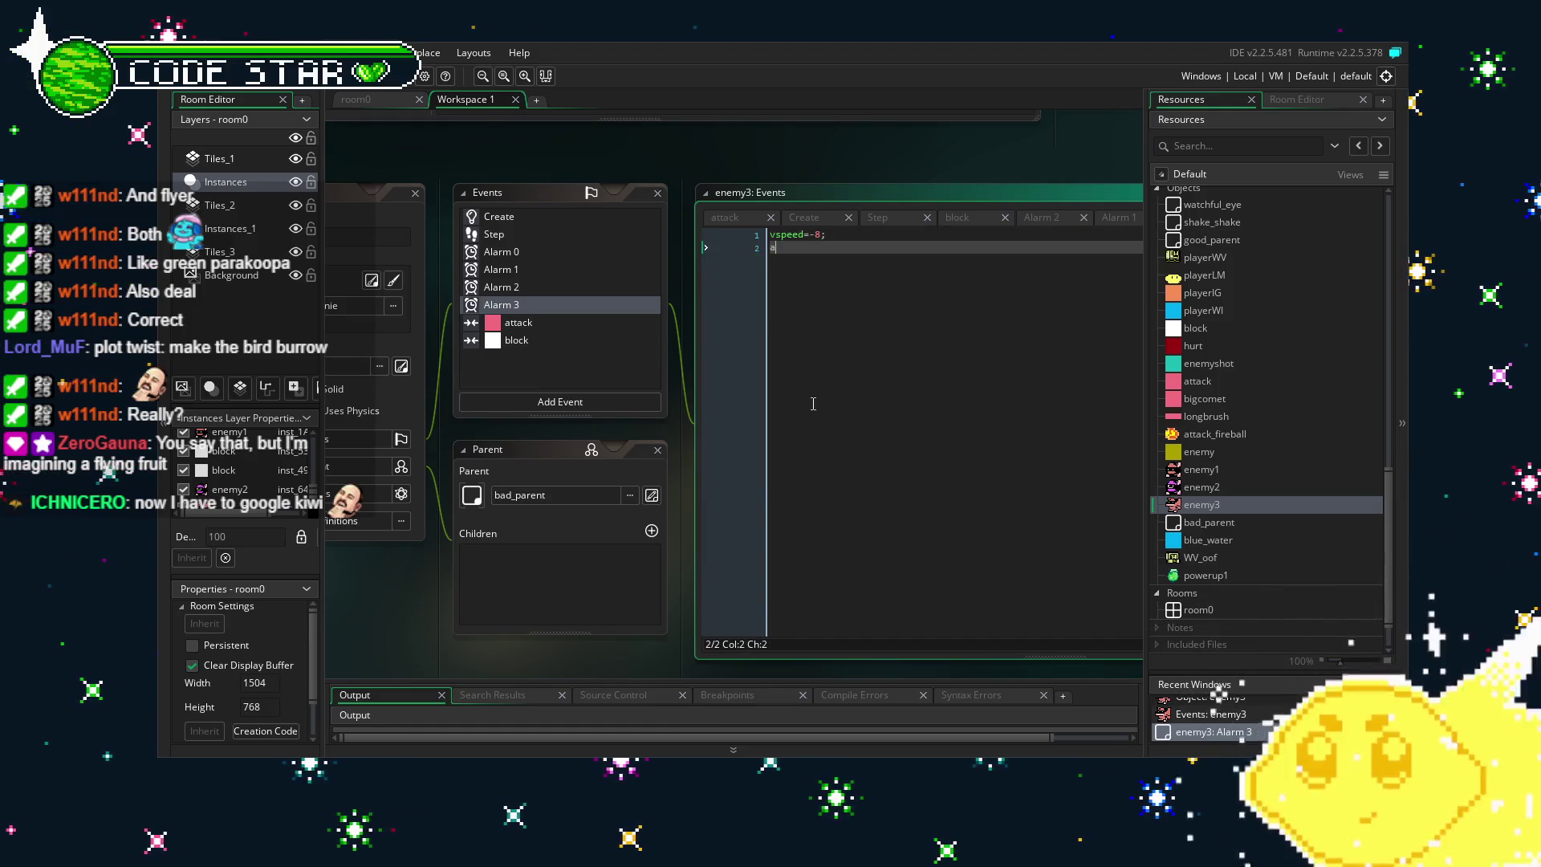
pyautogui.write(';ar,[')
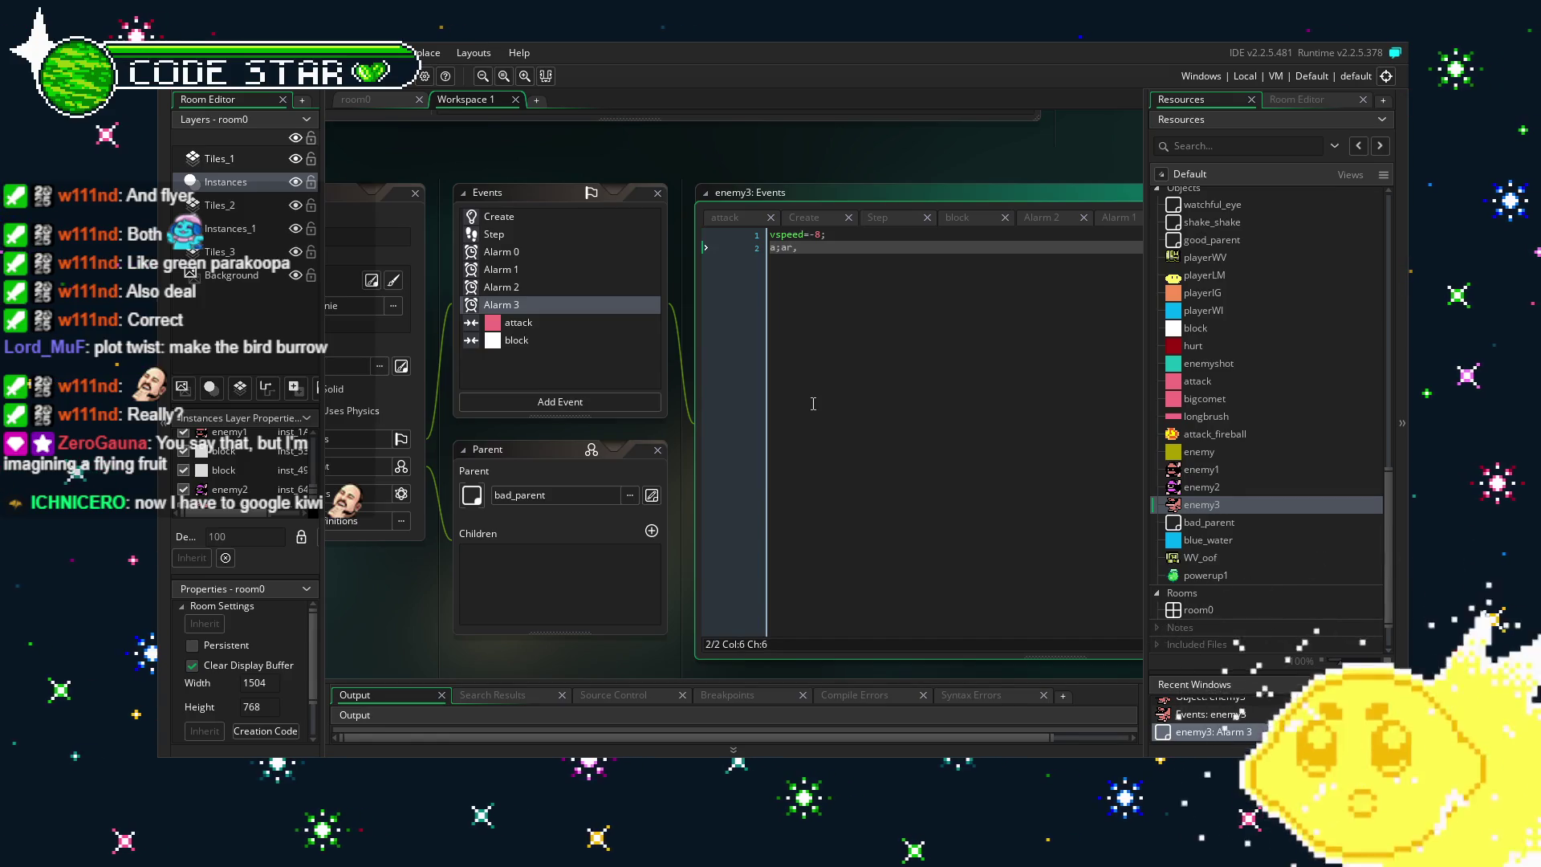
pyautogui.press('BackSpace')
pyautogui.press('BackSpace')
pyautogui.press('BackSpace')
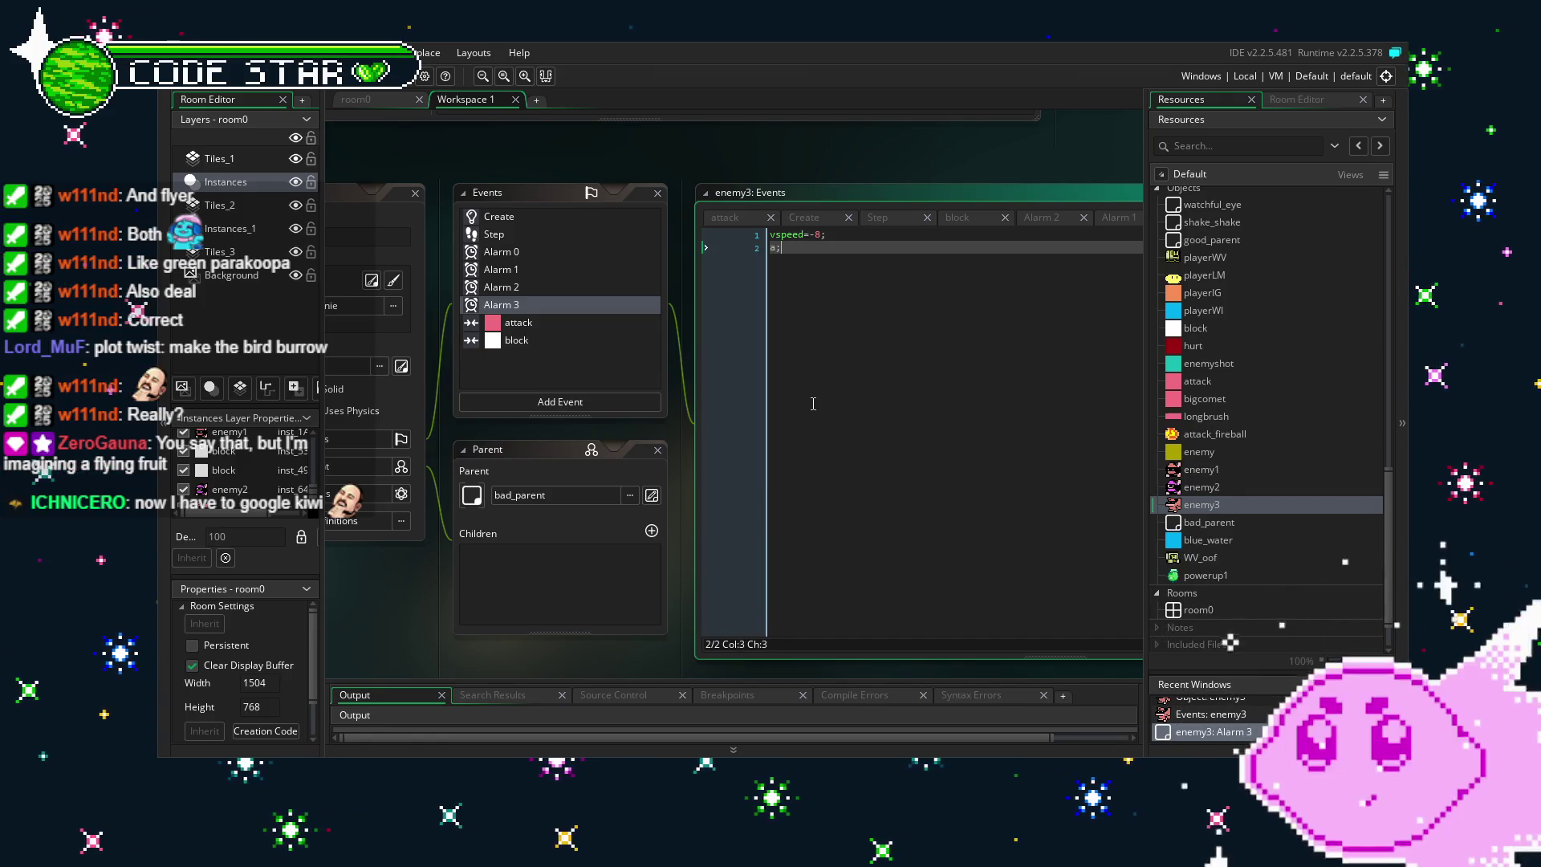
pyautogui.write('larm')
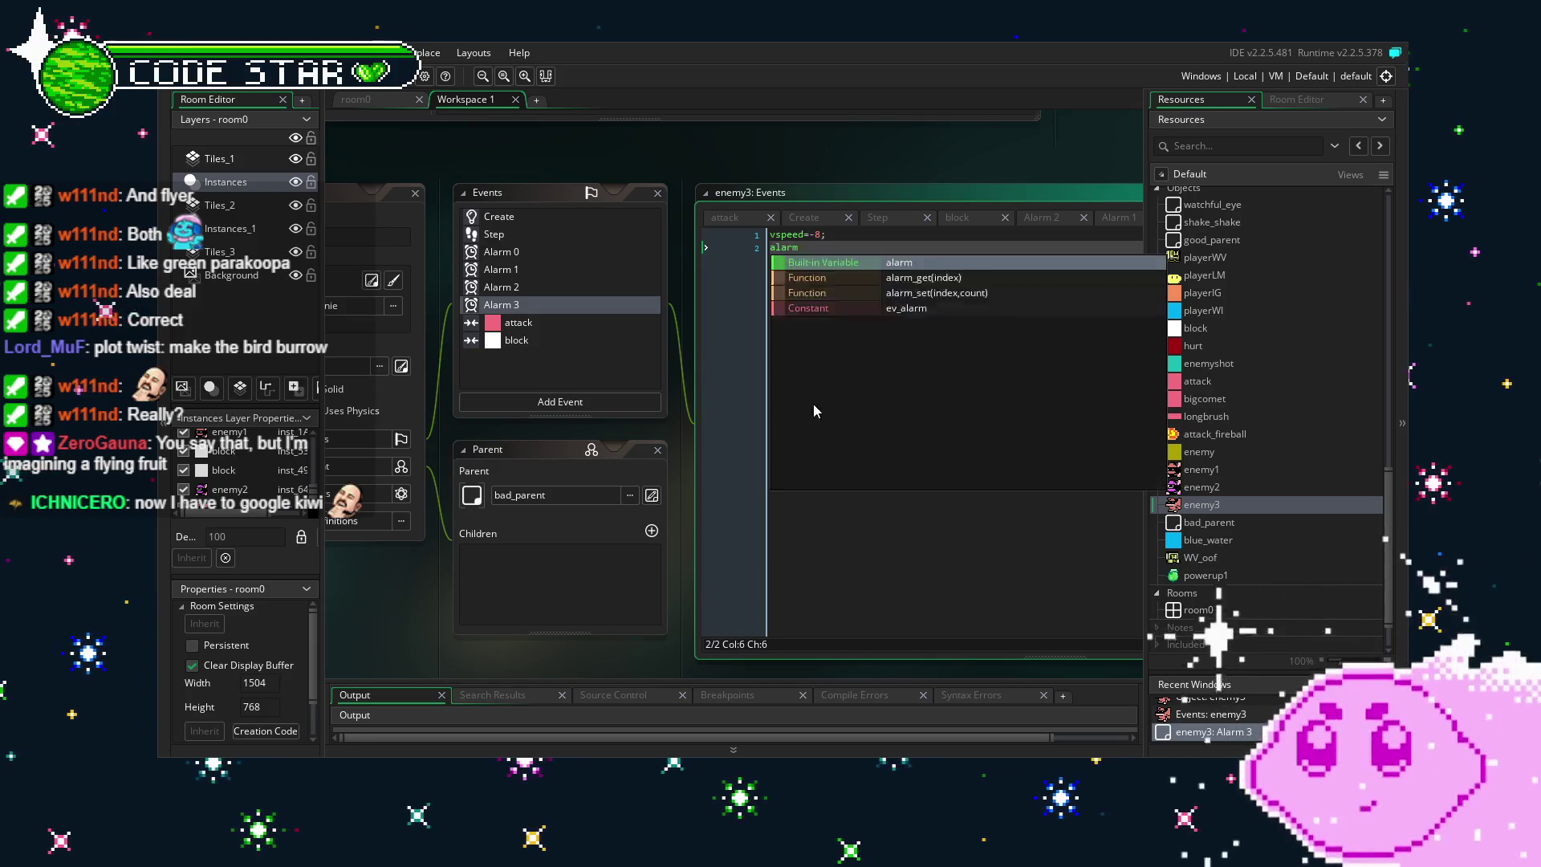
pyautogui.write('[3]=')
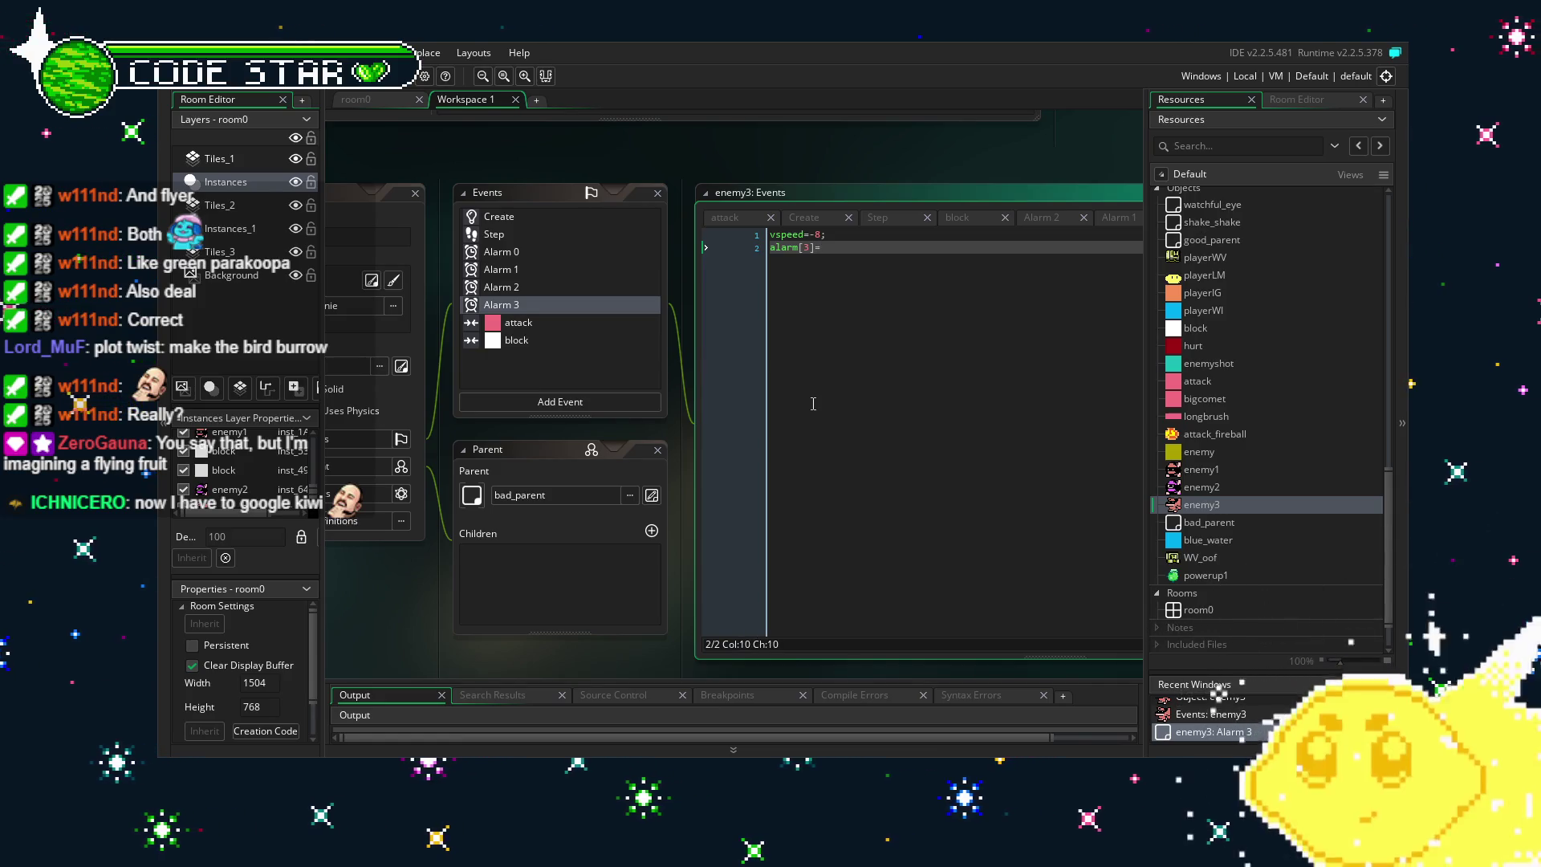
pyautogui.write('128;')
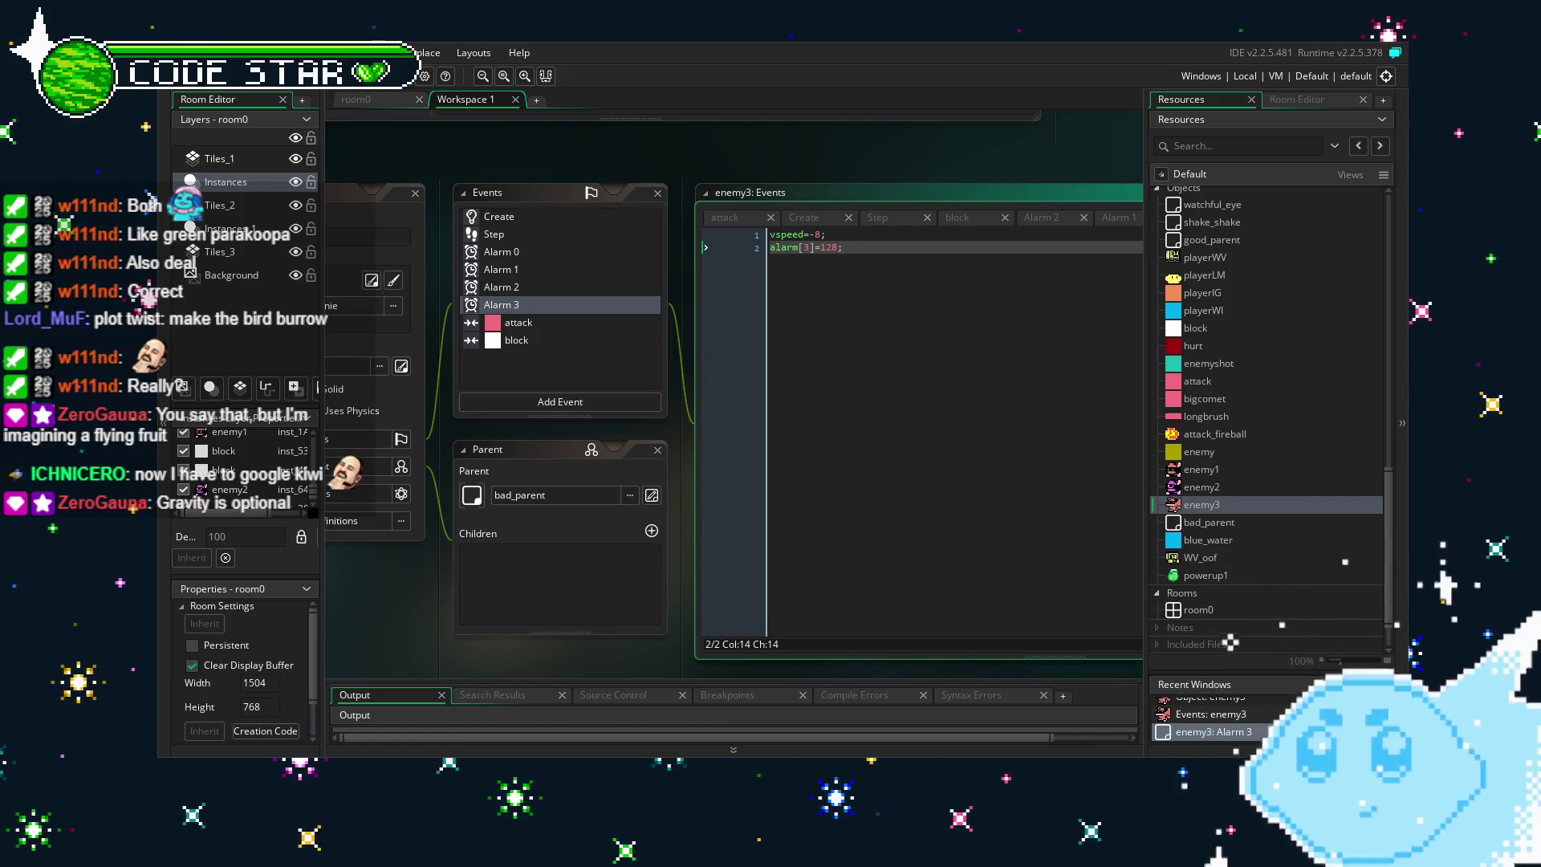
pyautogui.click(366, 99)
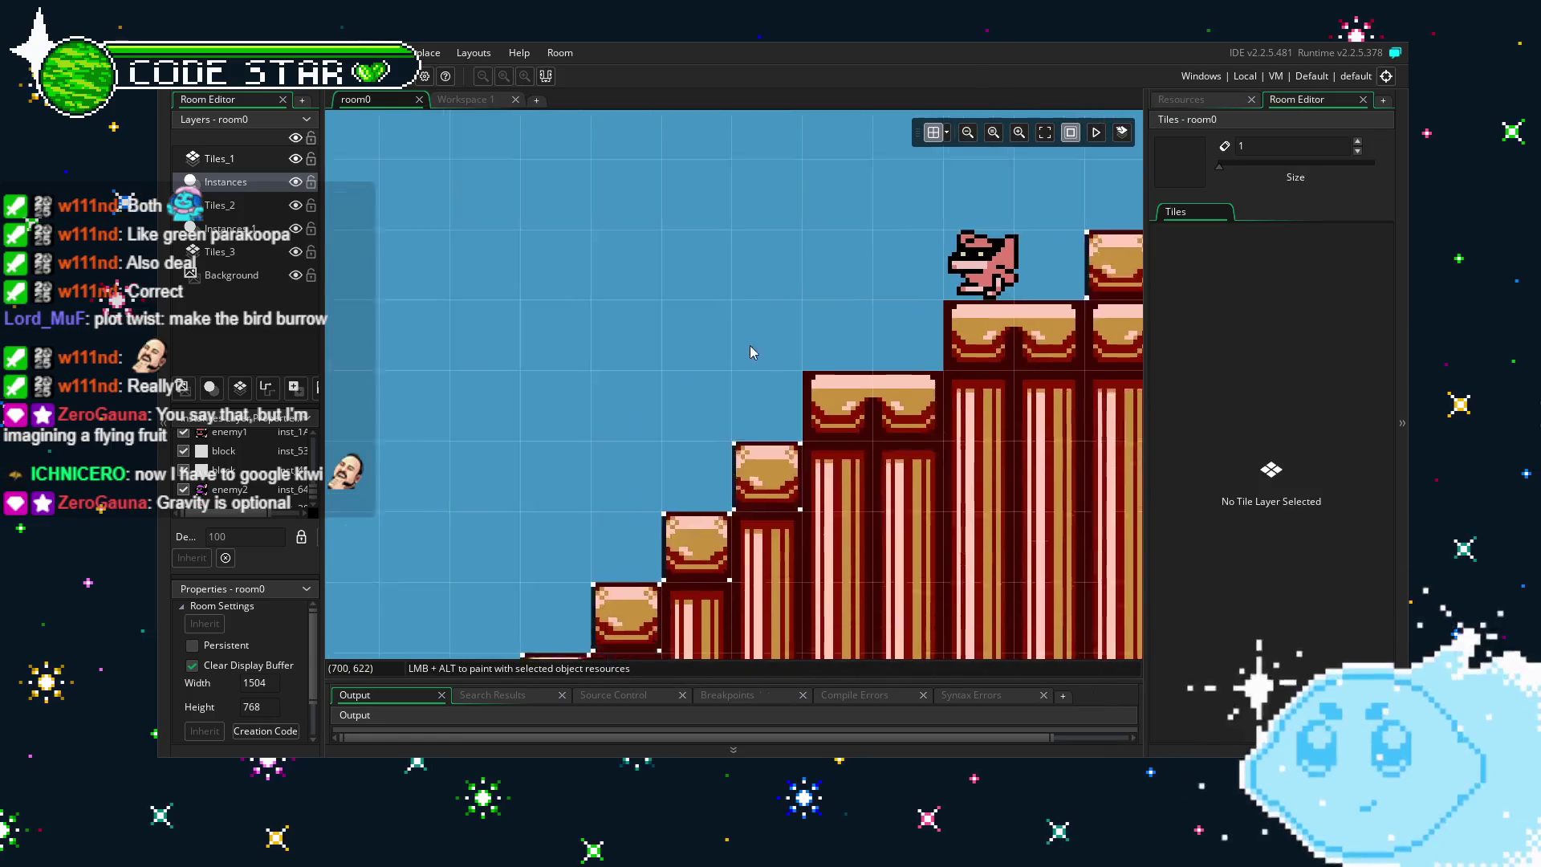
# Place the player instance on the lower ground near the staircase and test-run the game.
pyautogui.scroll(-2, 681, 475)
pyautogui.scroll(-2, 668, 490)
pyautogui.moveTo(659, 499)
pyautogui.mouseDown()
pyautogui.moveTo(720, 445)
pyautogui.moveTo(1202, 431)
pyautogui.mouseUp()
pyautogui.scroll(1, 720, 449)
pyautogui.moveTo(509, 501); pyautogui.dragTo(847, 500)
pyautogui.moveTo(609, 380)
pyautogui.mouseDown()
pyautogui.moveTo(528, 391)
pyautogui.moveTo(860, 305)
pyautogui.mouseUp()
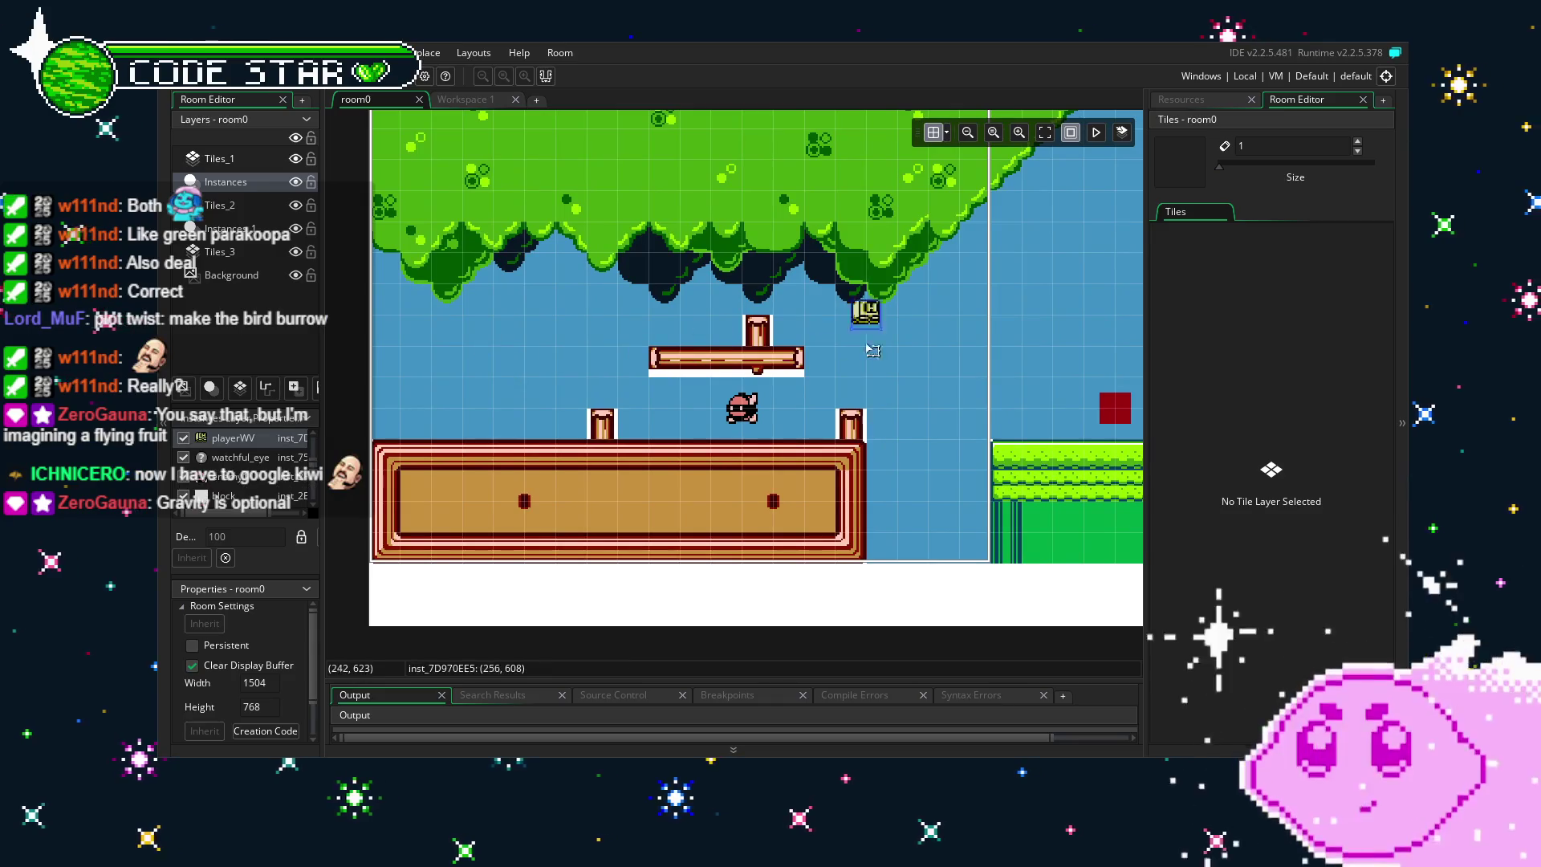
pyautogui.moveTo(1016, 248)
pyautogui.mouseDown()
pyautogui.moveTo(717, 355)
pyautogui.moveTo(452, 263)
pyautogui.mouseUp()
pyautogui.moveTo(523, 301)
pyautogui.mouseDown()
pyautogui.moveTo(585, 300)
pyautogui.moveTo(1022, 423)
pyautogui.moveTo(1054, 490)
pyautogui.moveTo(730, 487)
pyautogui.moveTo(710, 534)
pyautogui.moveTo(749, 516)
pyautogui.mouseUp()
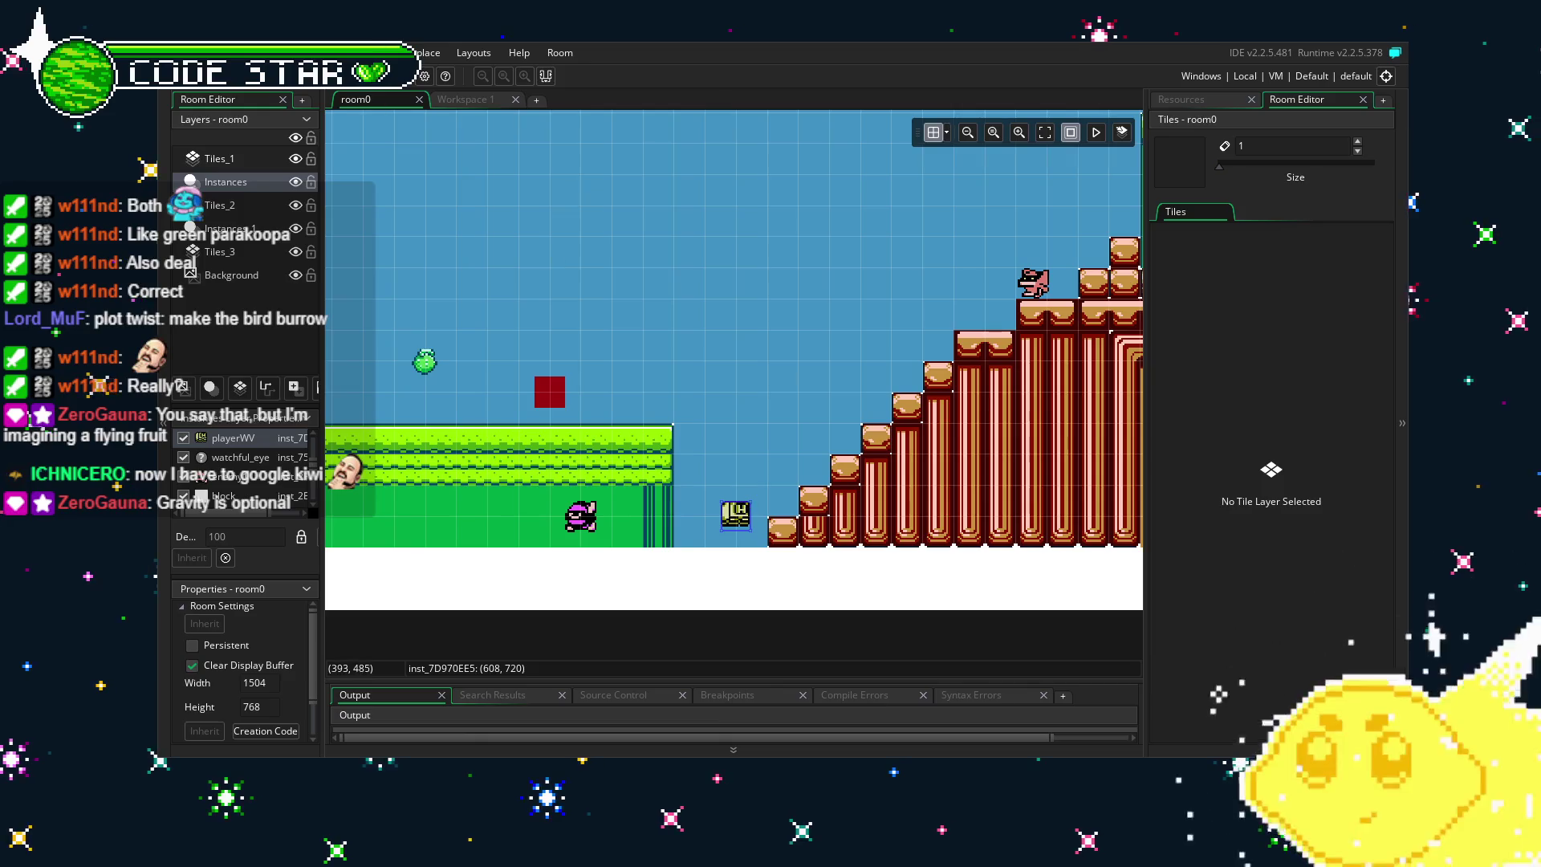
pyautogui.press('F5')
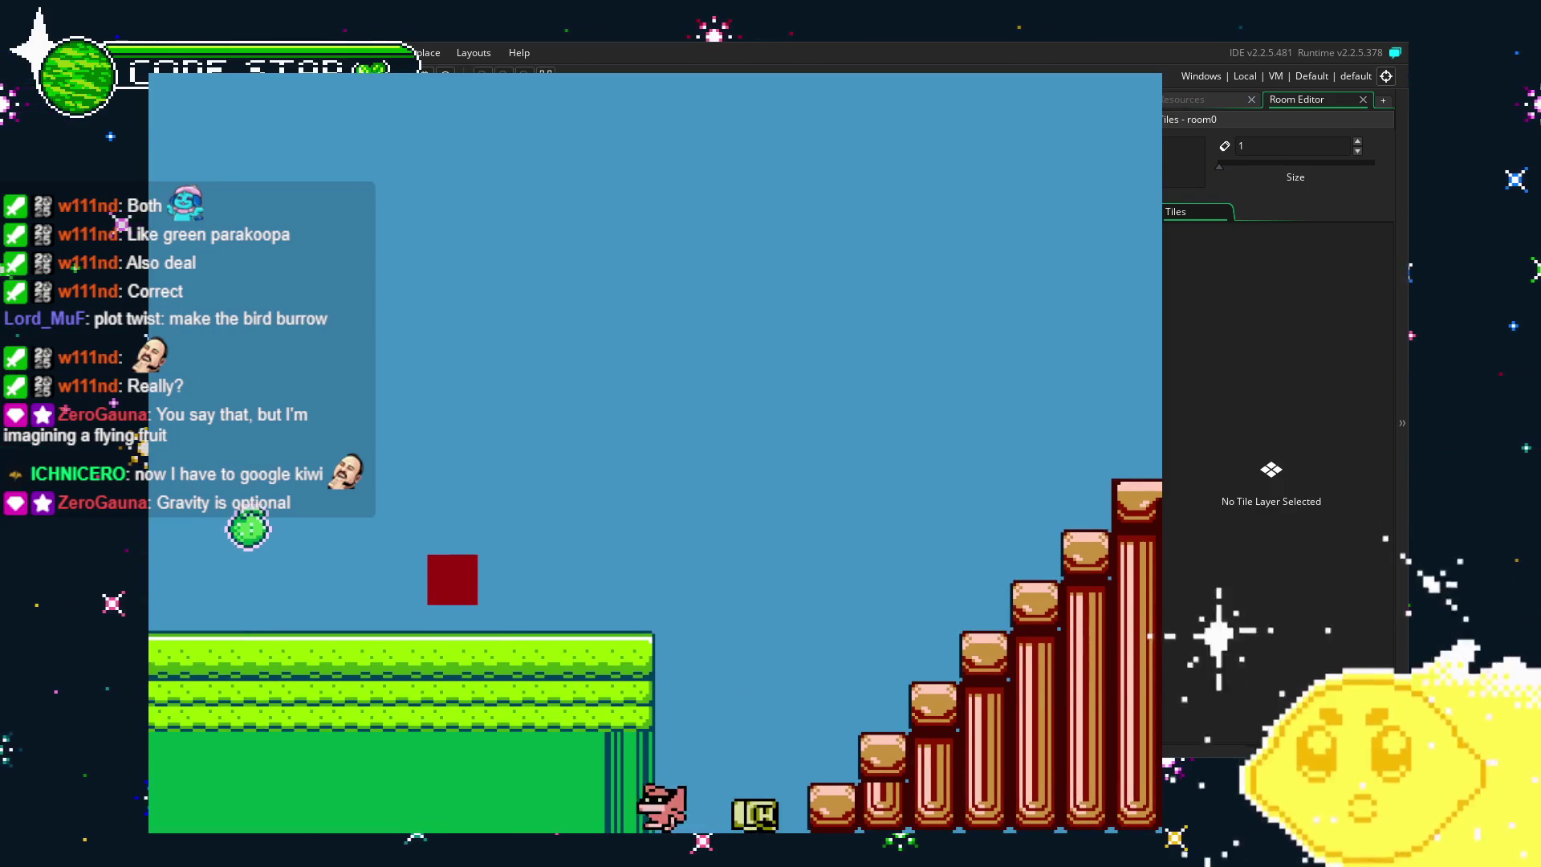
pyautogui.press('Escape')
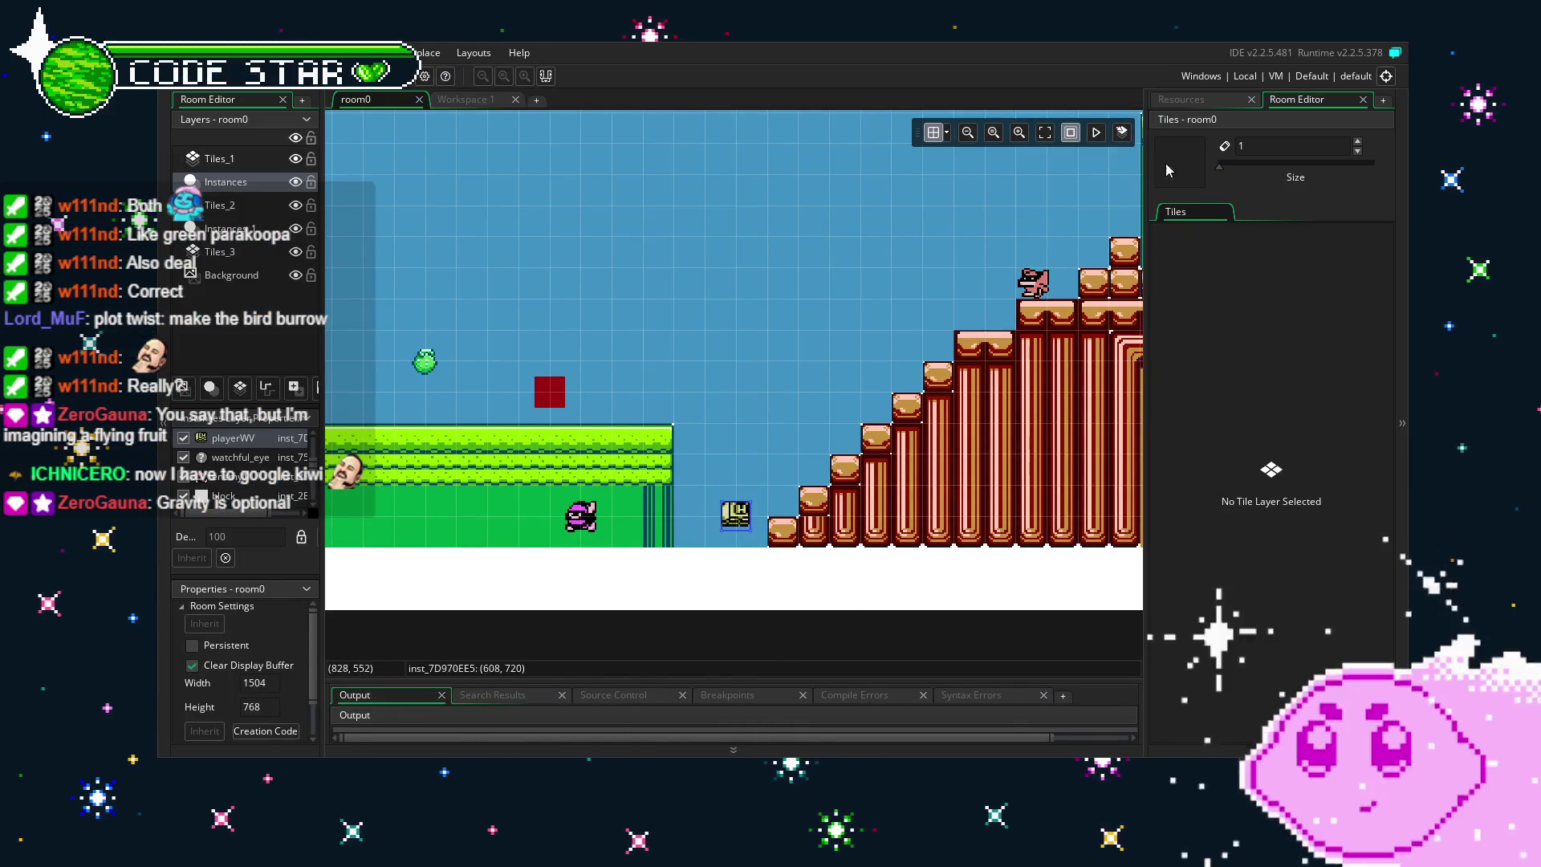
# Open enemy3 from the Resources list and view its Create event code.
pyautogui.click(1181, 99)
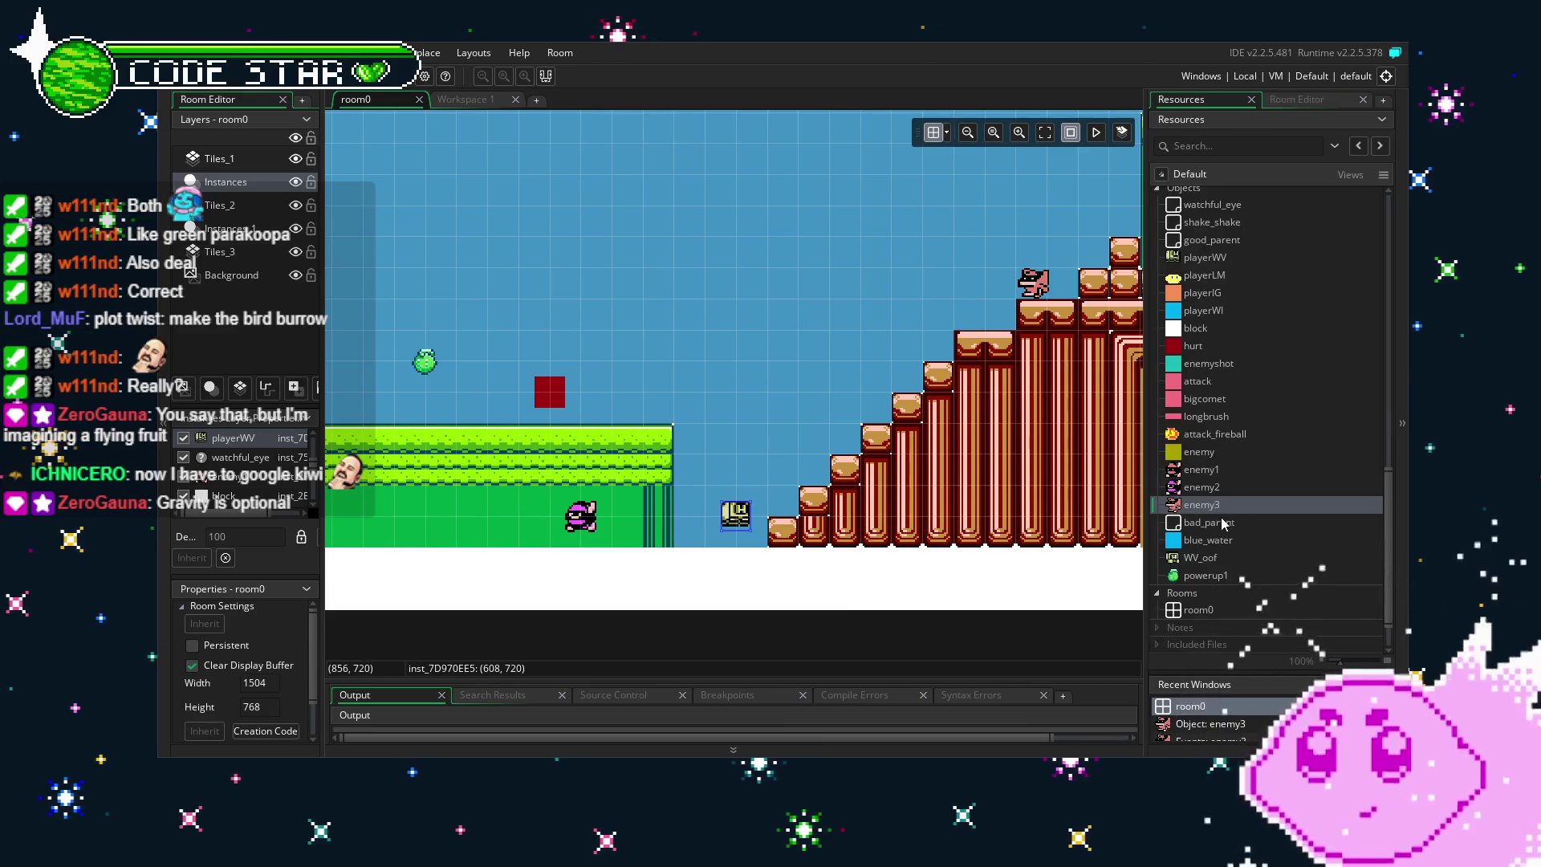
pyautogui.doubleClick(1178, 503)
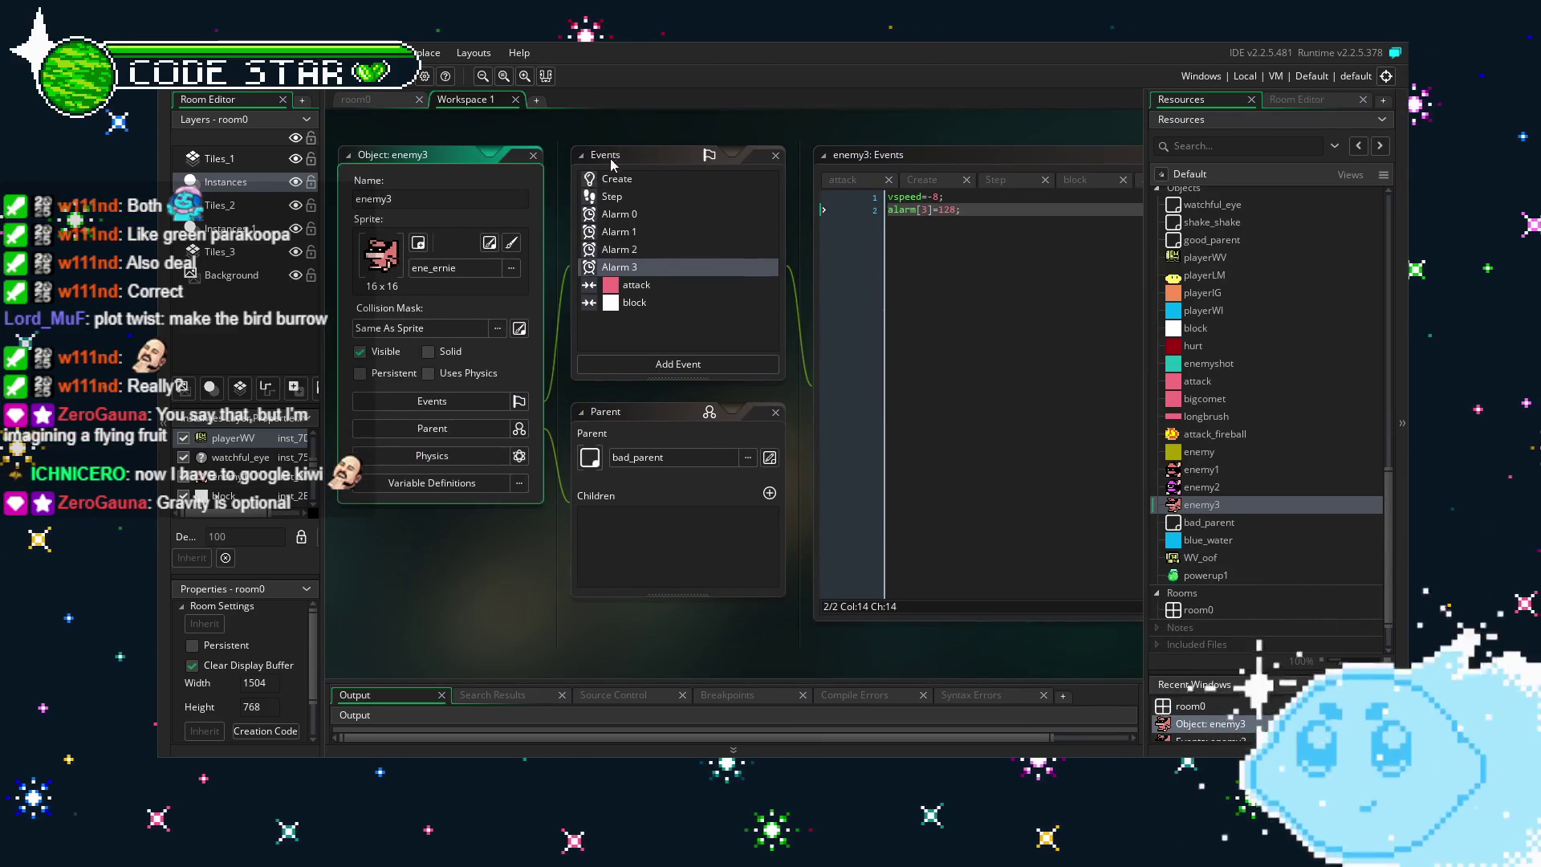
pyautogui.click(592, 179)
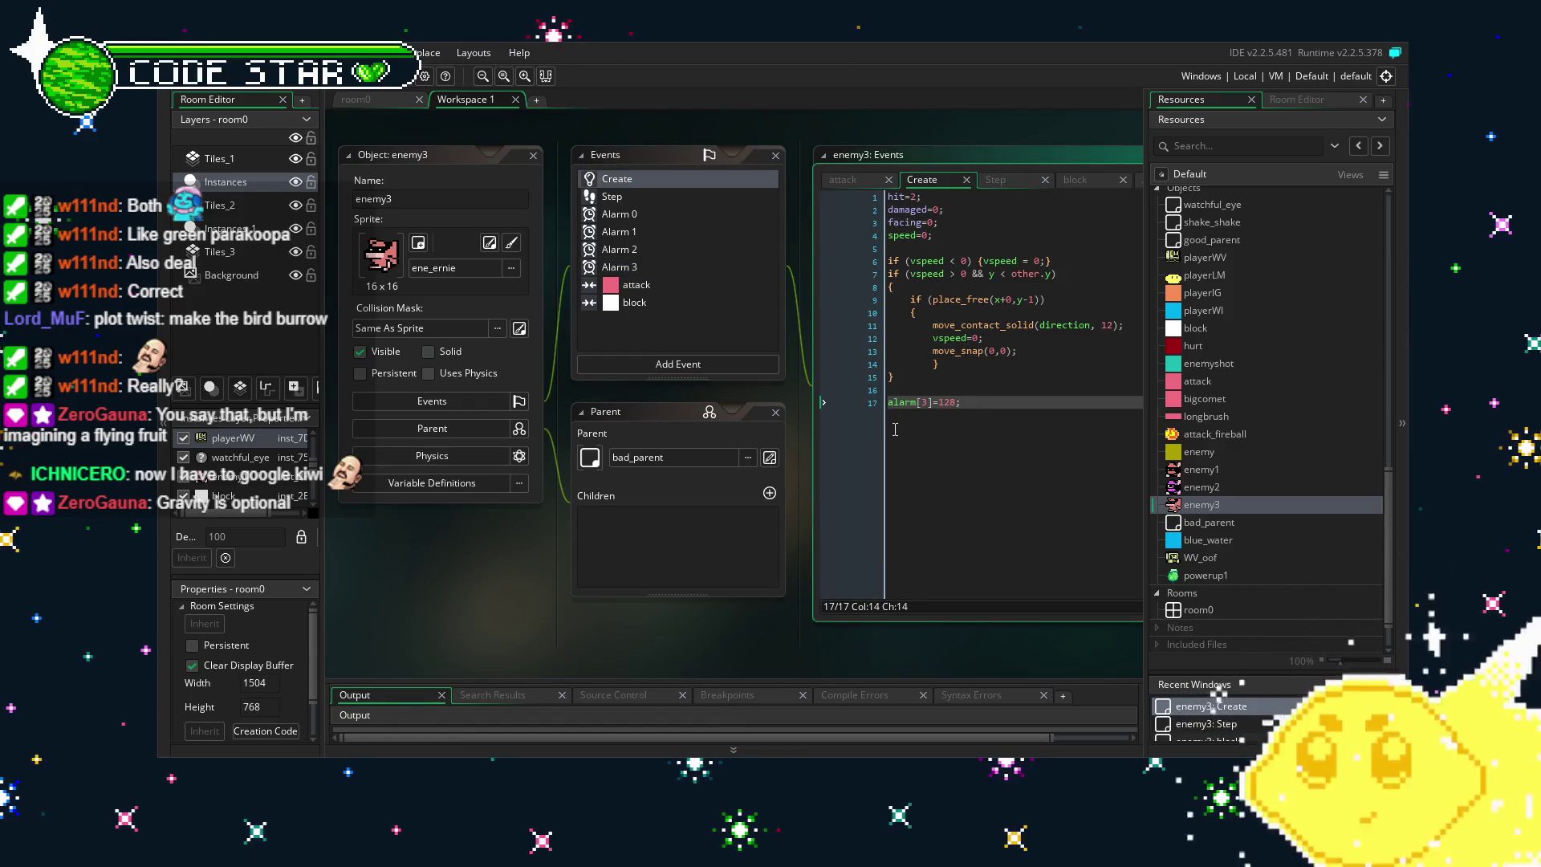
pyautogui.moveTo(895, 429); pyautogui.dragTo(809, 445)
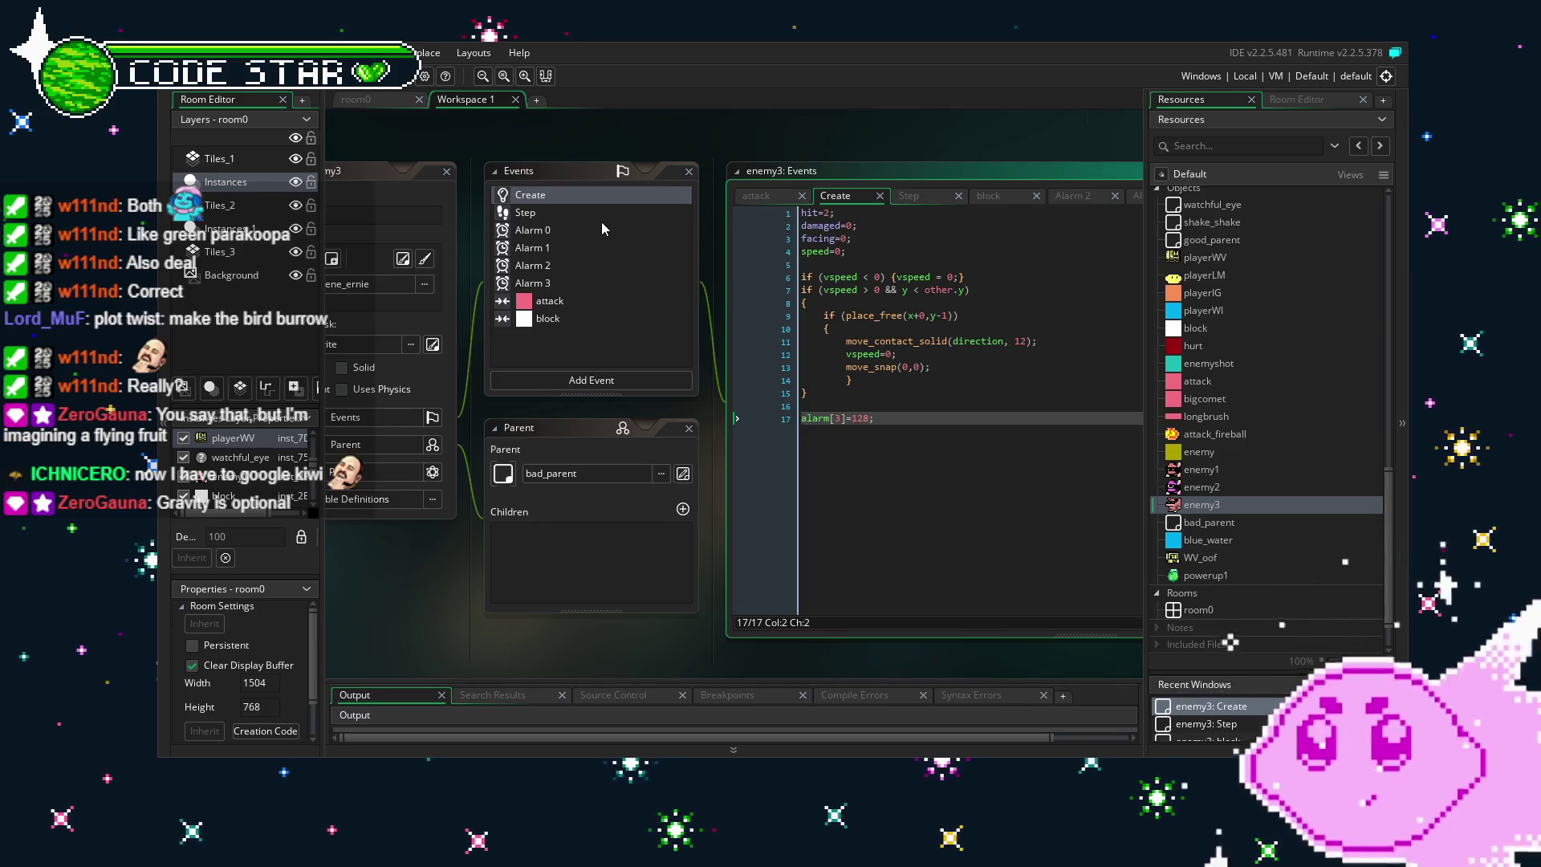
# Change enemy3's Step gravity from 1 to .5, save, and test-run the game.
pyautogui.click(578, 215)
pyautogui.click(875, 240)
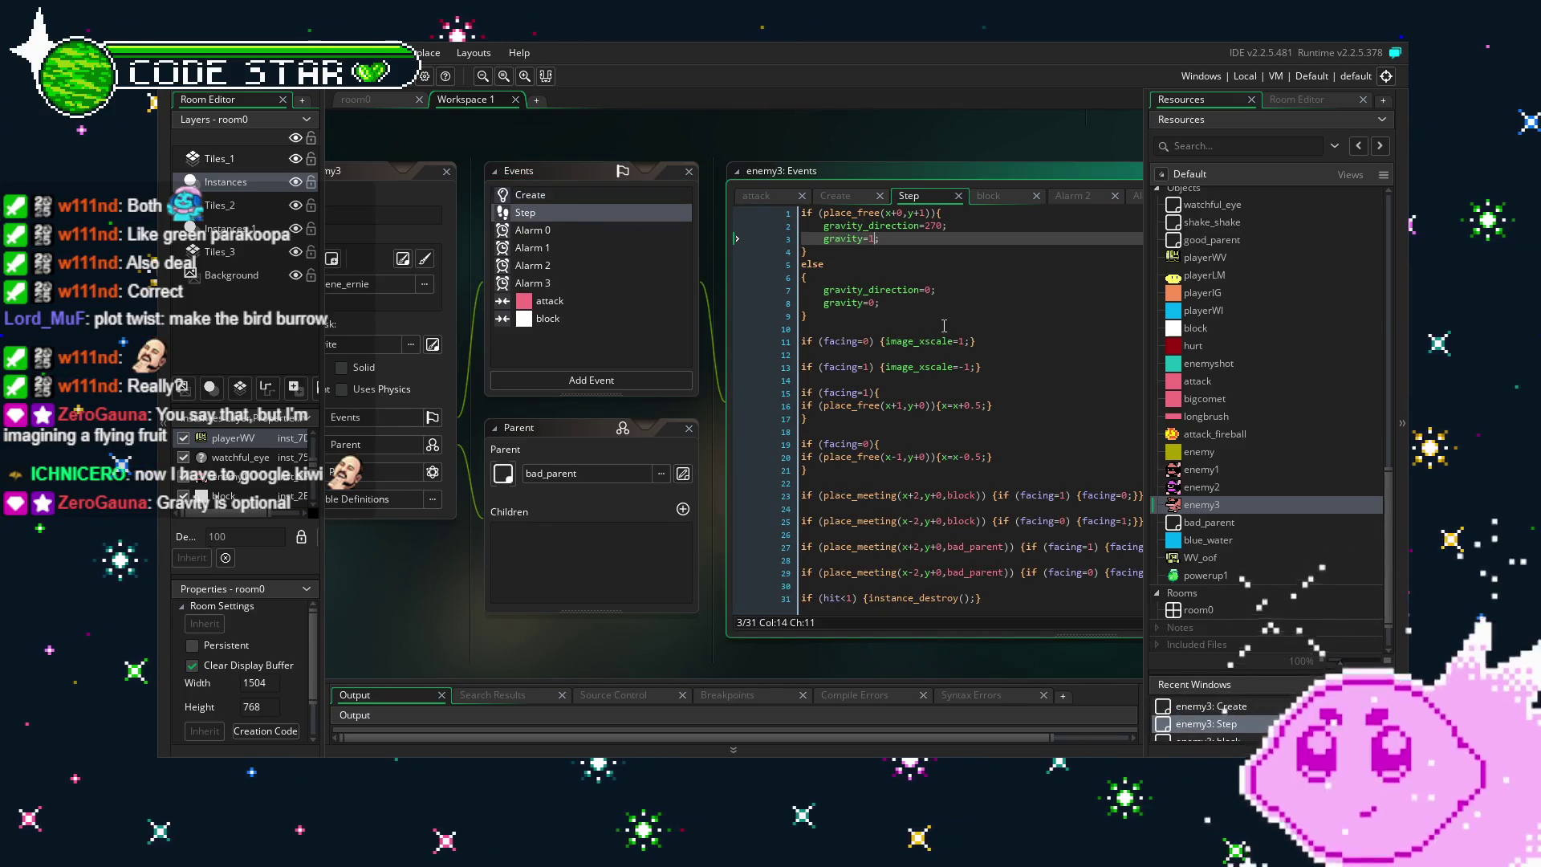
pyautogui.press('BackSpace')
pyautogui.write('.5')
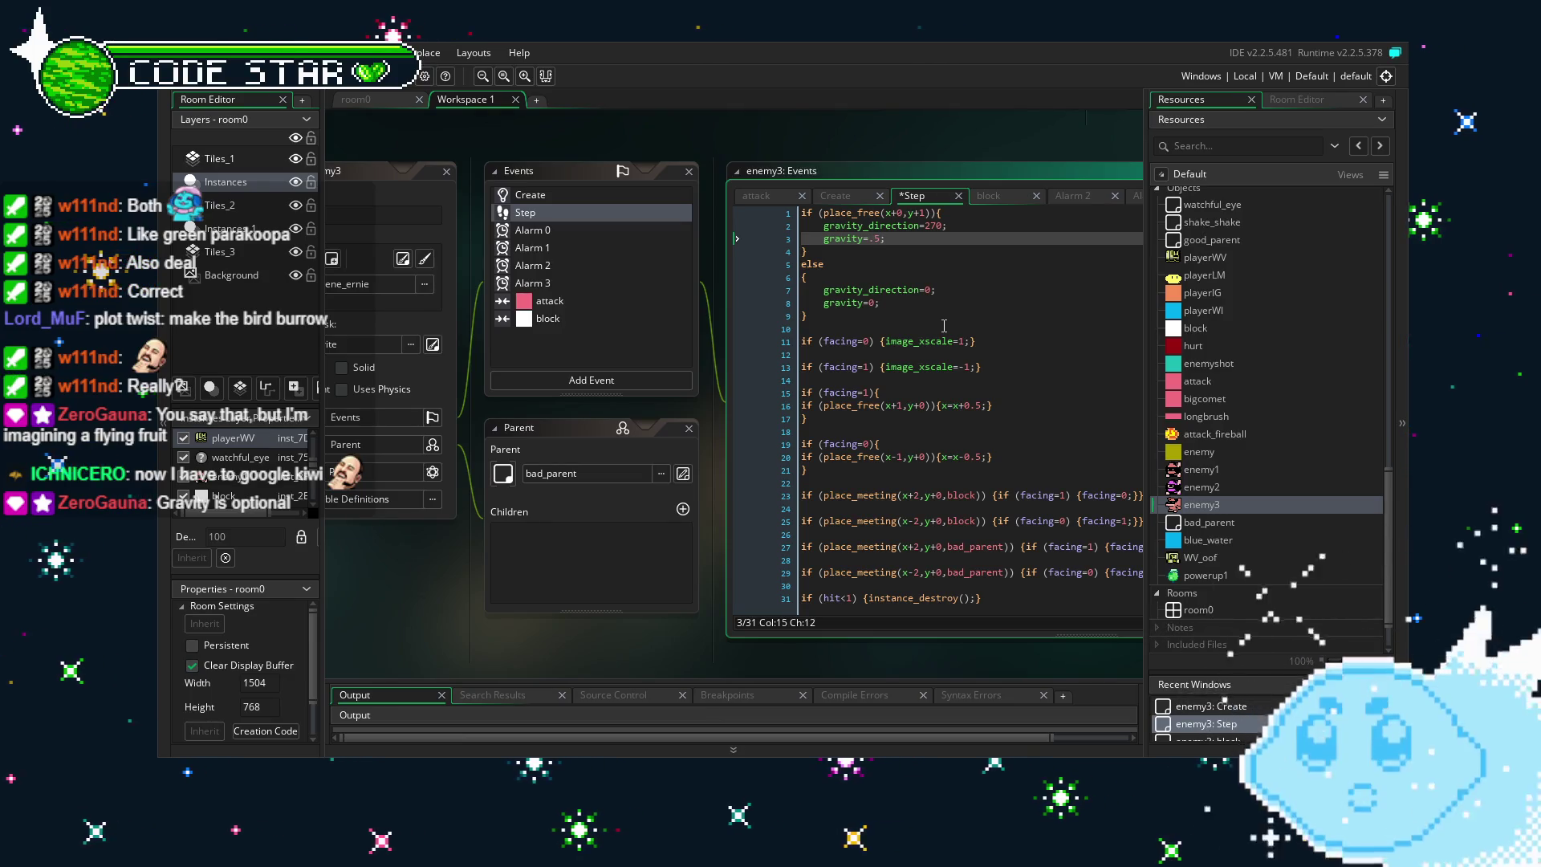
pyautogui.hotkey('ctrl', 's')
pyautogui.press('F5')
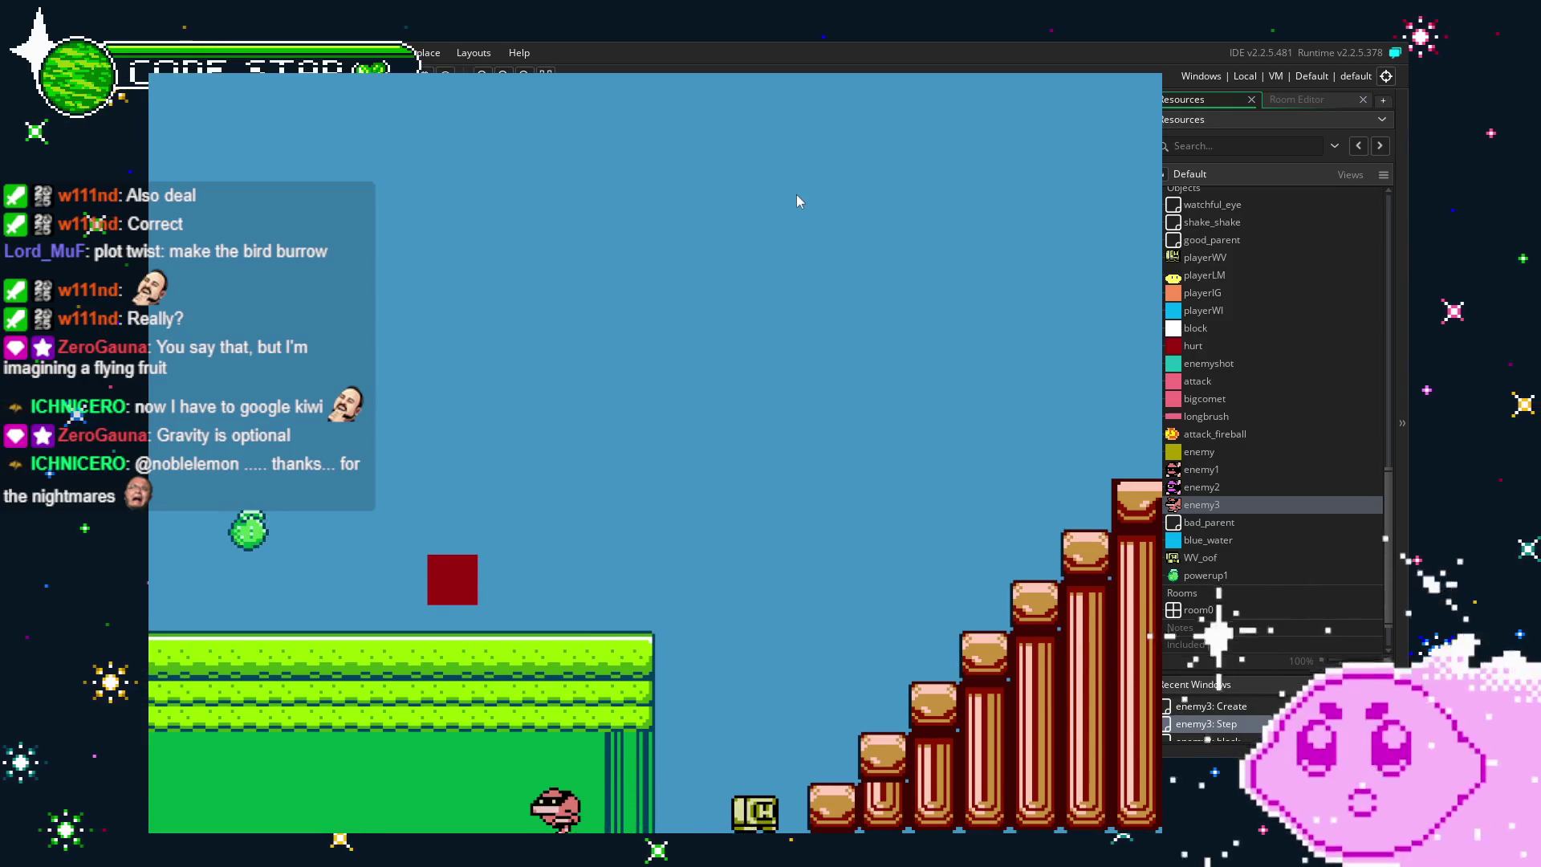
pyautogui.press('Escape')
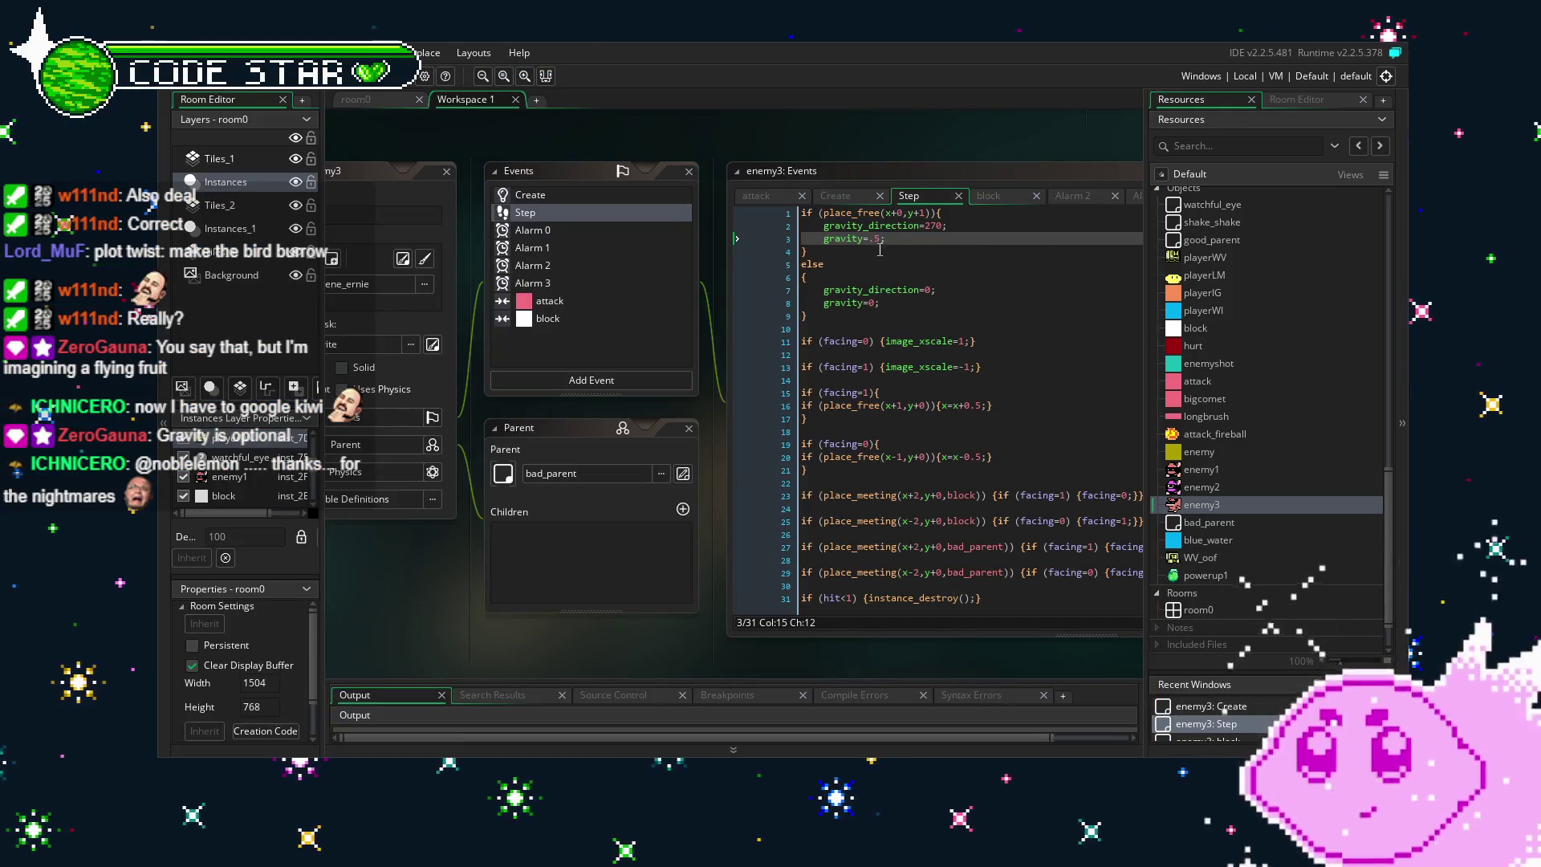
# Test-run with Step gravity .25, then put the caret after -8 in Alarm 3's vspeed.
pyautogui.click(877, 239)
pyautogui.write('2')
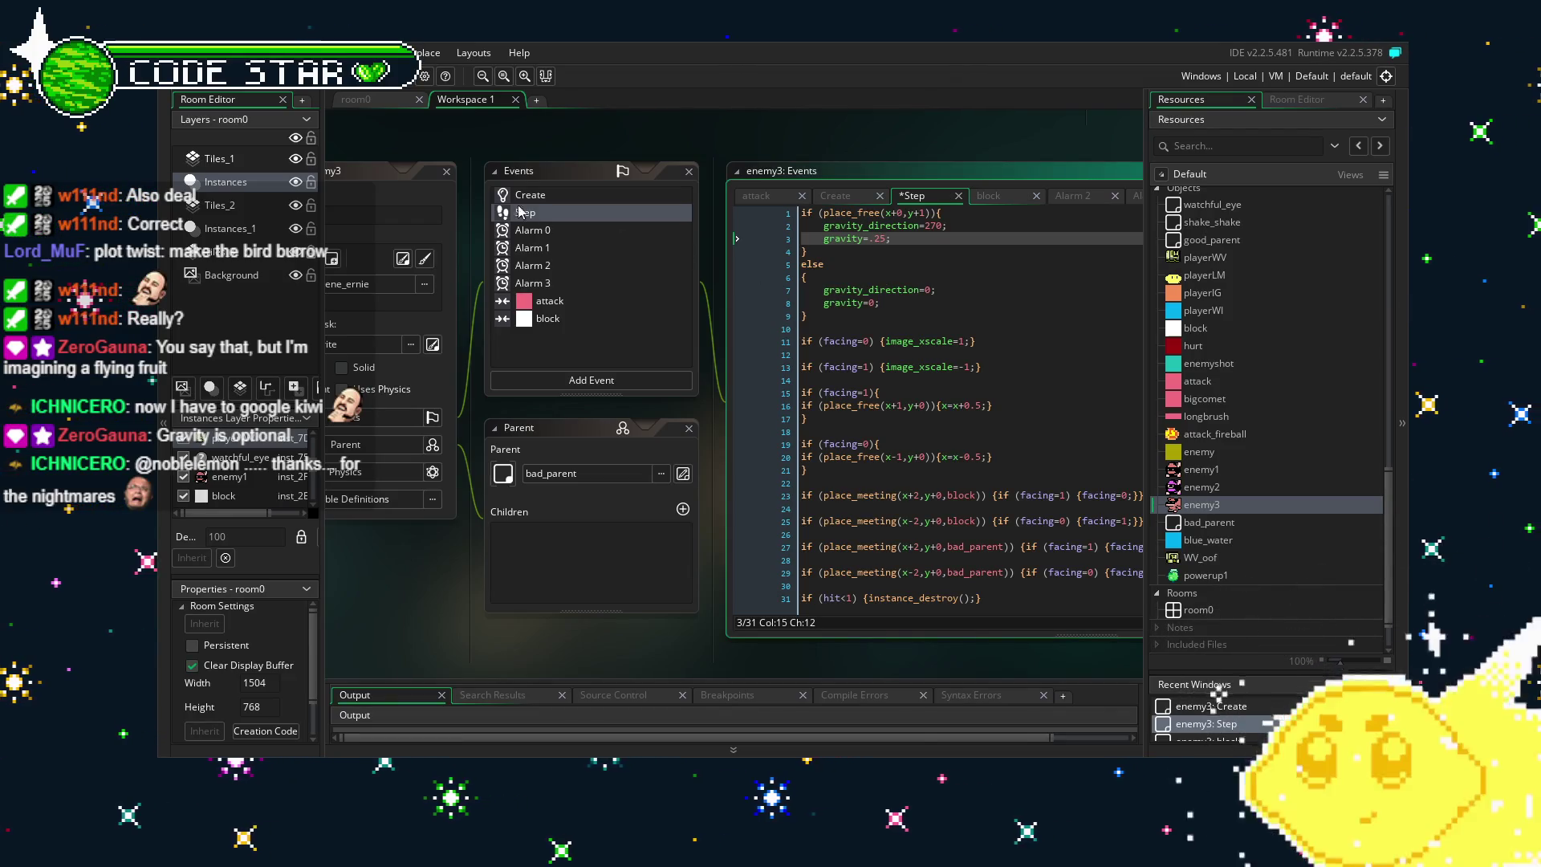
pyautogui.press('F5')
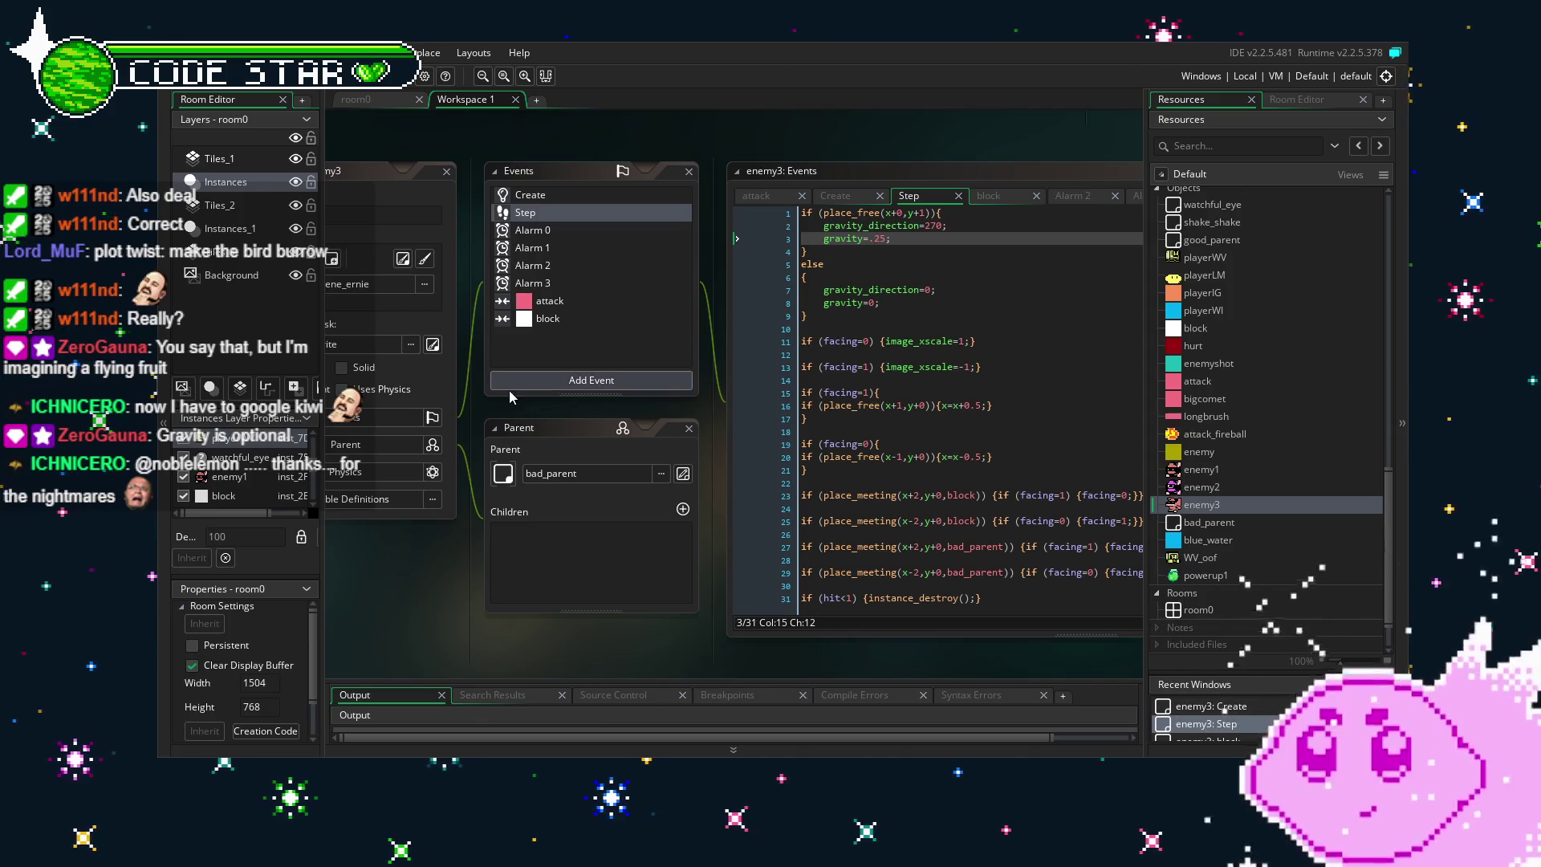
pyautogui.click(557, 284)
pyautogui.click(853, 212)
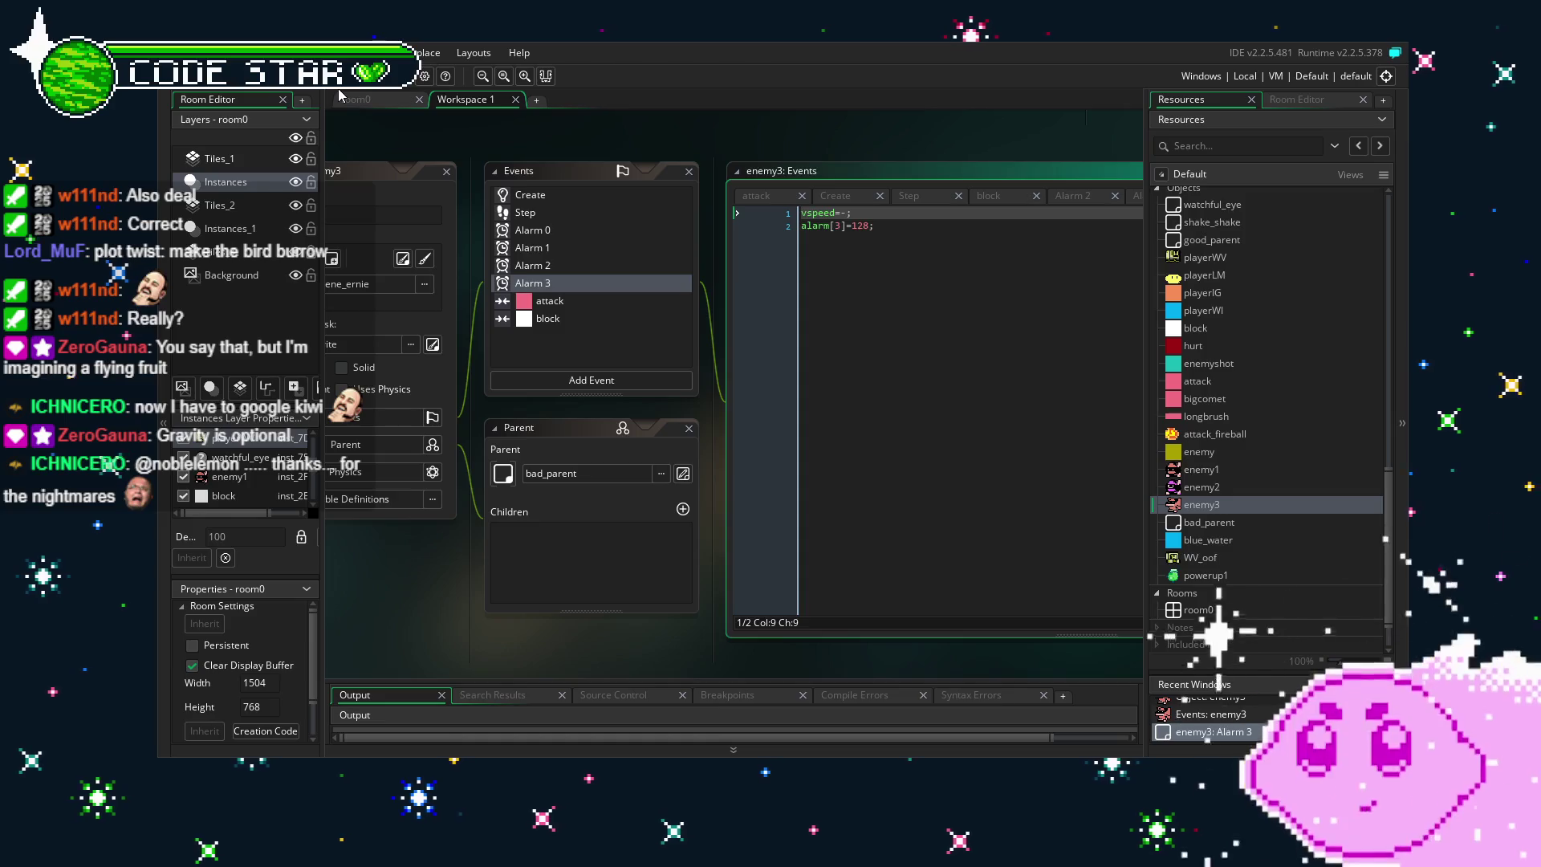
pyautogui.write('6')
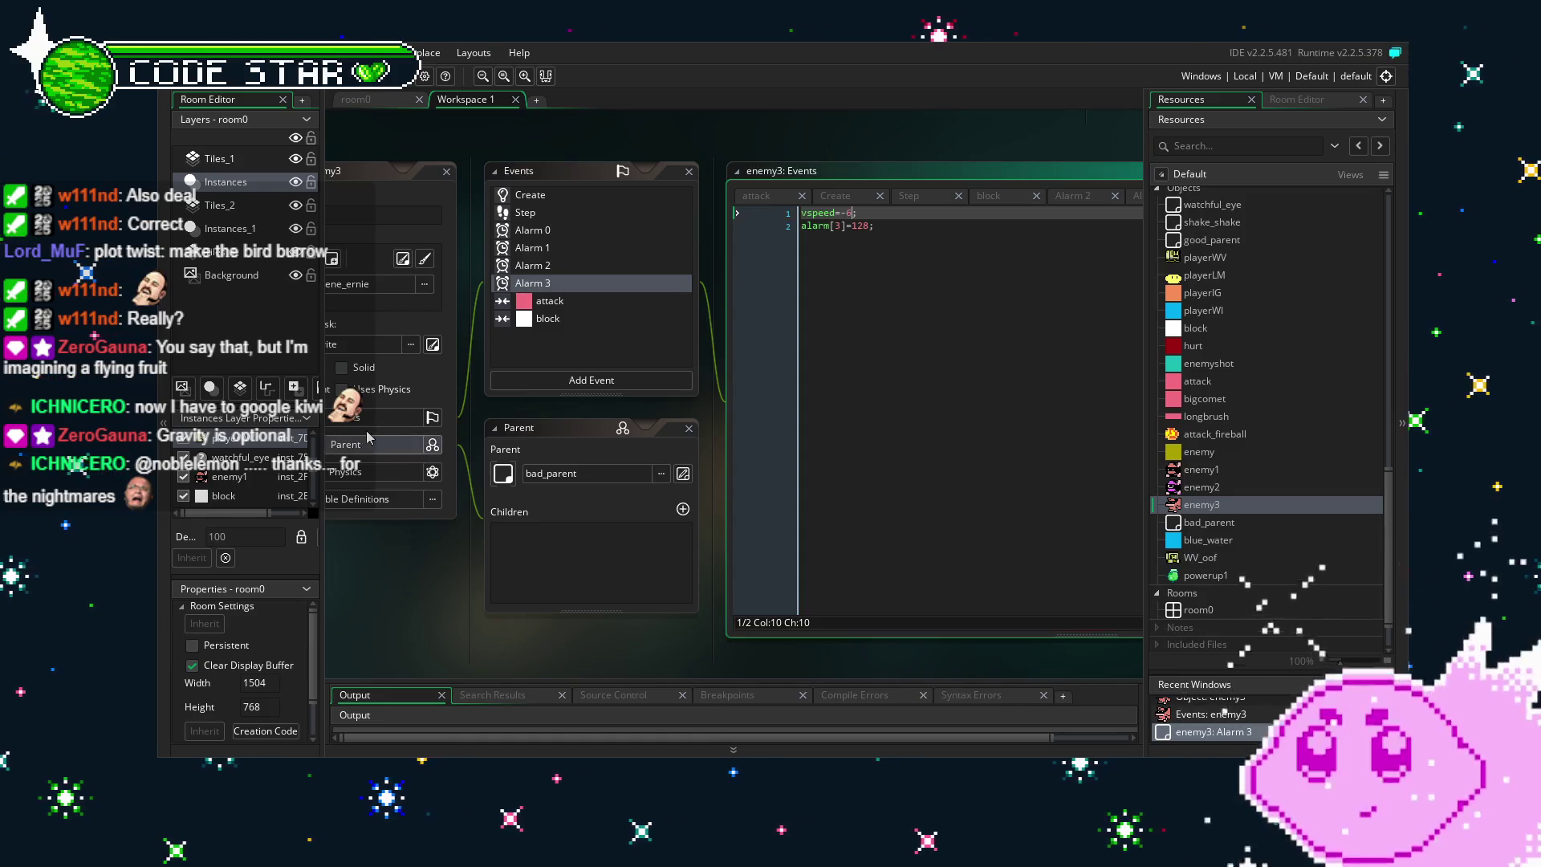
pyautogui.press('F5')
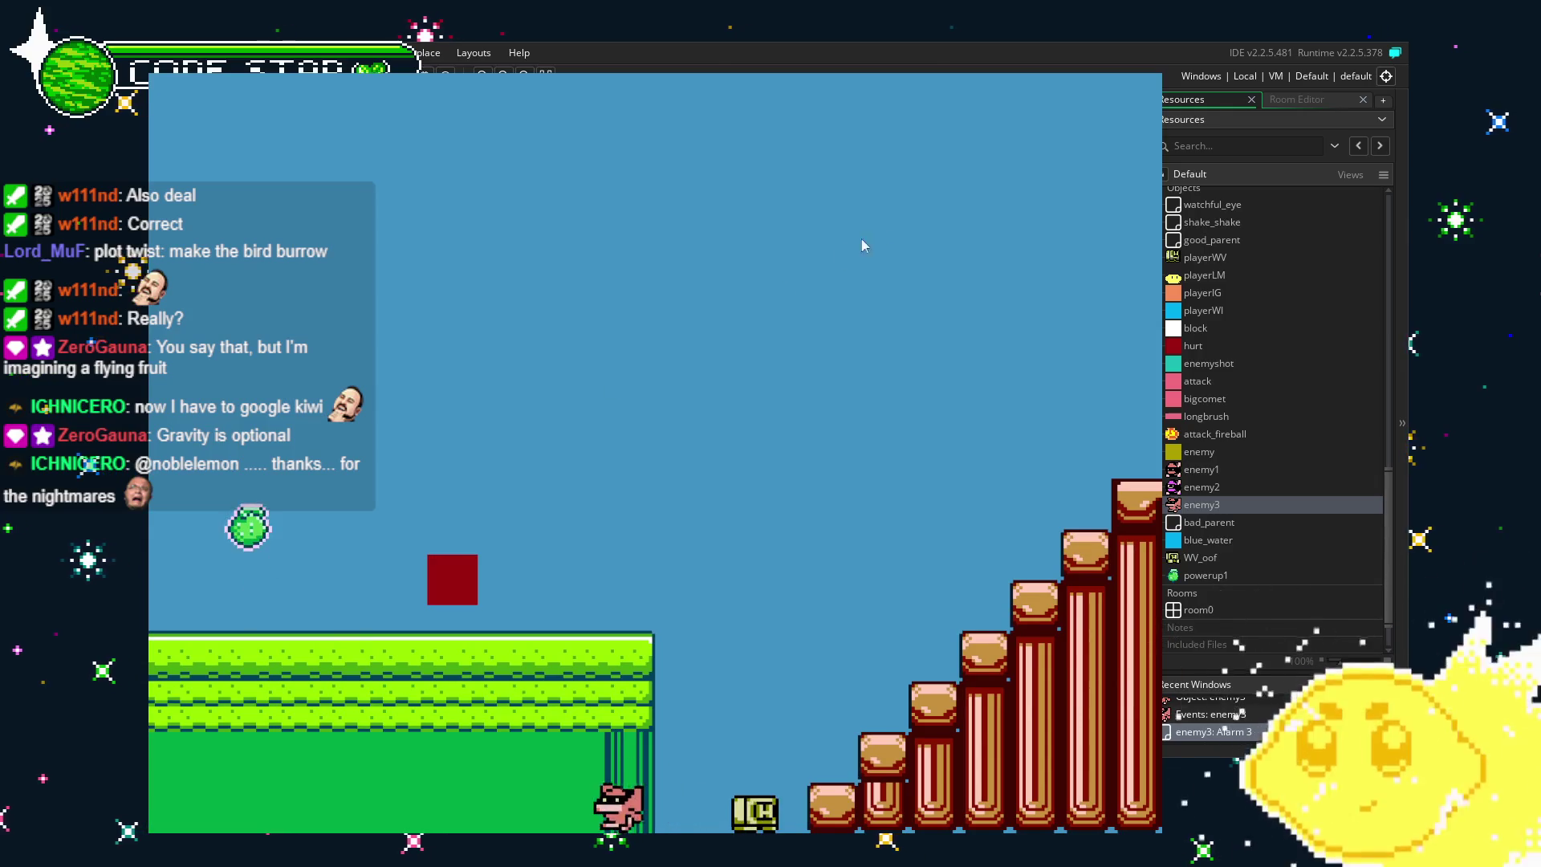
pyautogui.press('Escape')
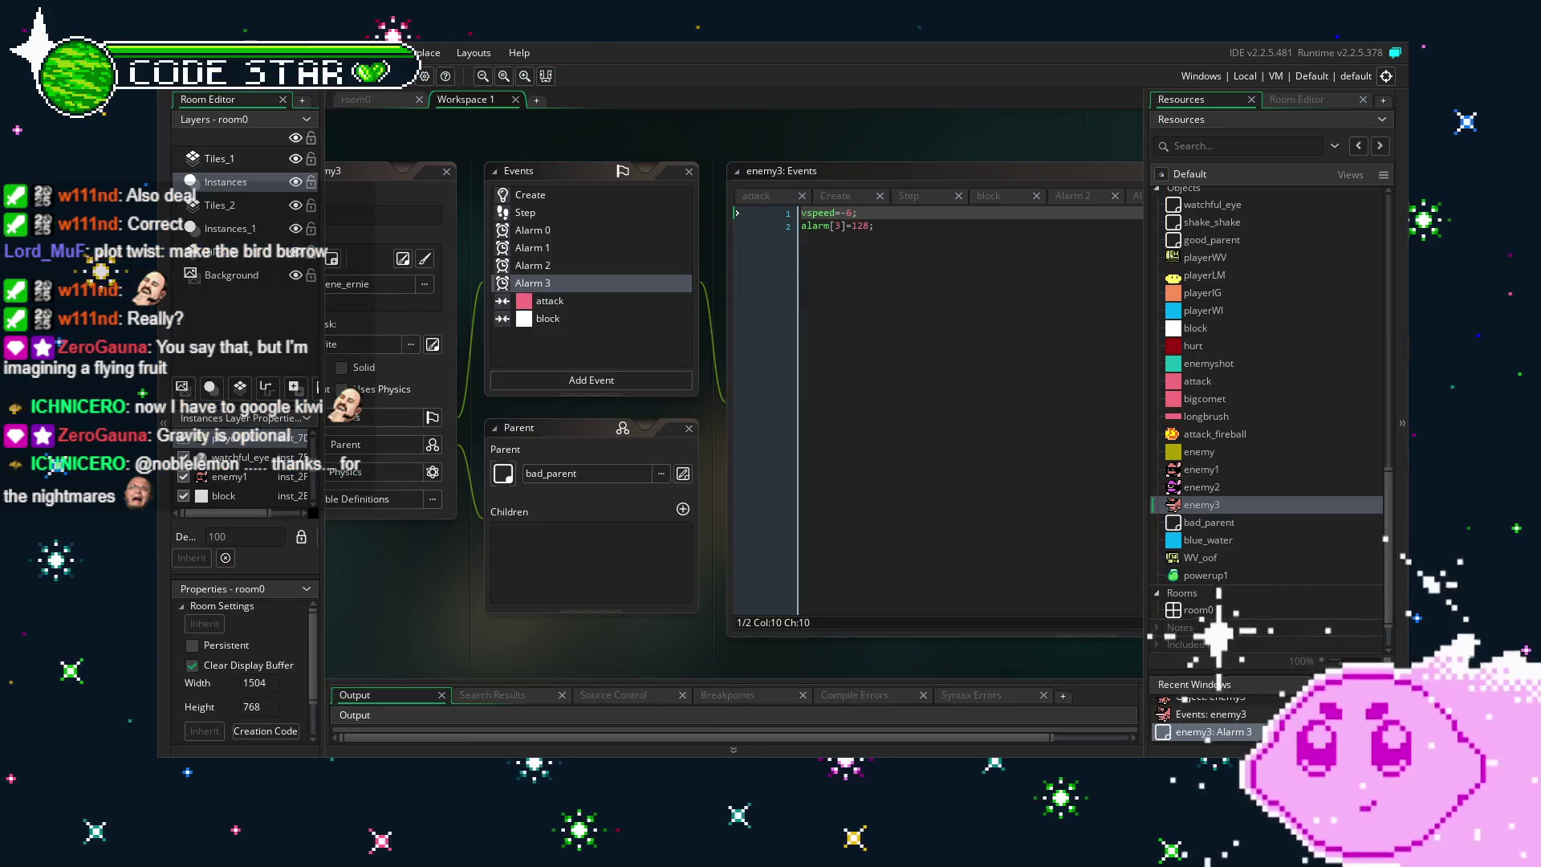
pyautogui.moveTo(374, 565)
pyautogui.mouseDown()
pyautogui.moveTo(421, 596)
pyautogui.moveTo(475, 599)
pyautogui.moveTo(403, 599)
pyautogui.mouseUp()
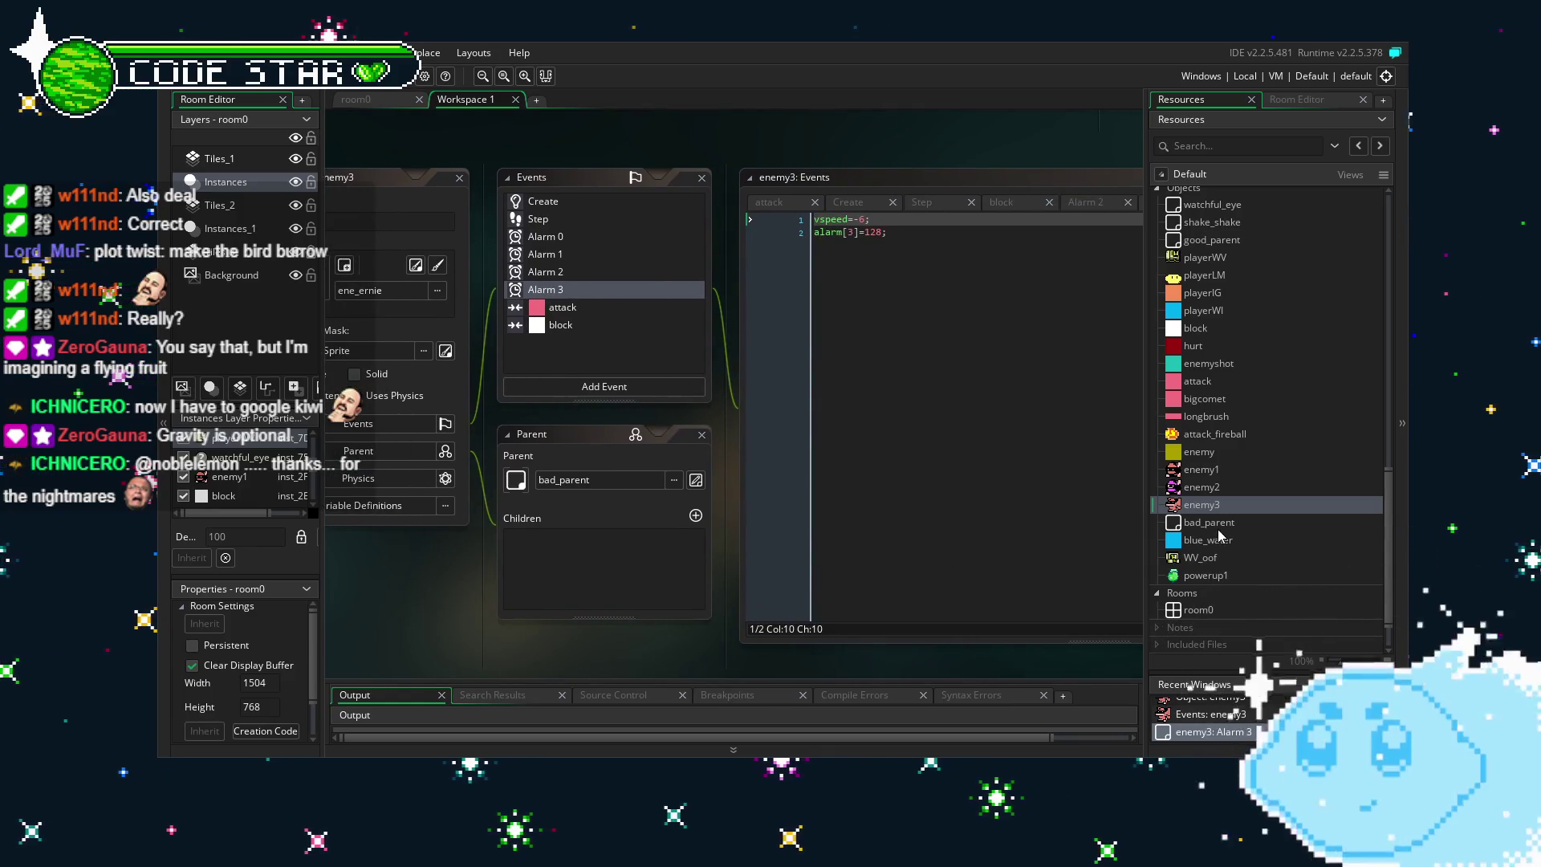
pyautogui.scroll(1, 1219, 535)
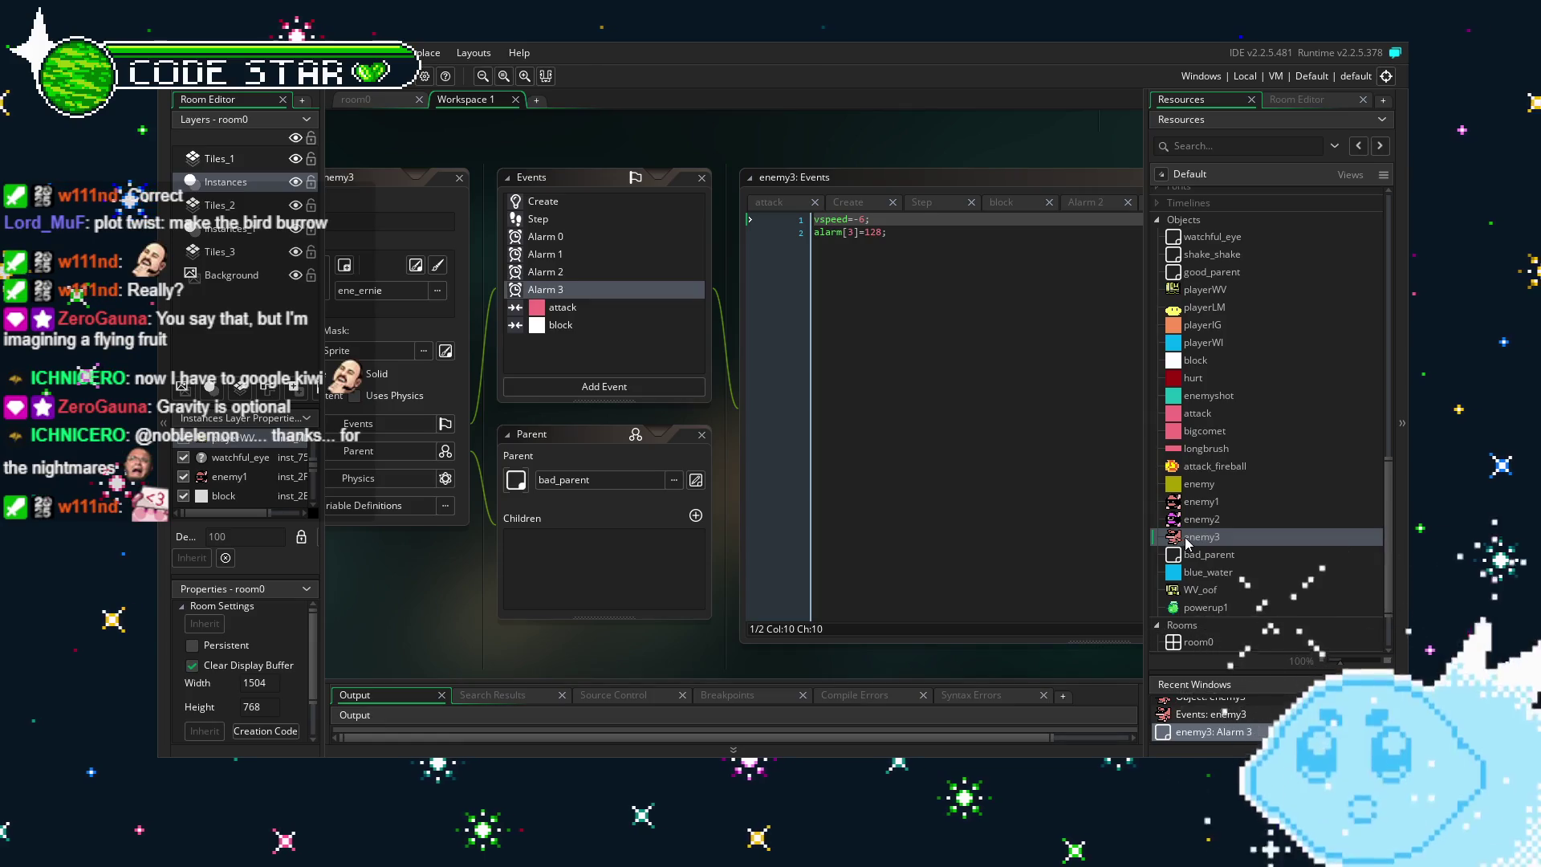
# Duplicate the enemy3 object and rename the copy enemy4.
pyautogui.rightClick(1187, 540)
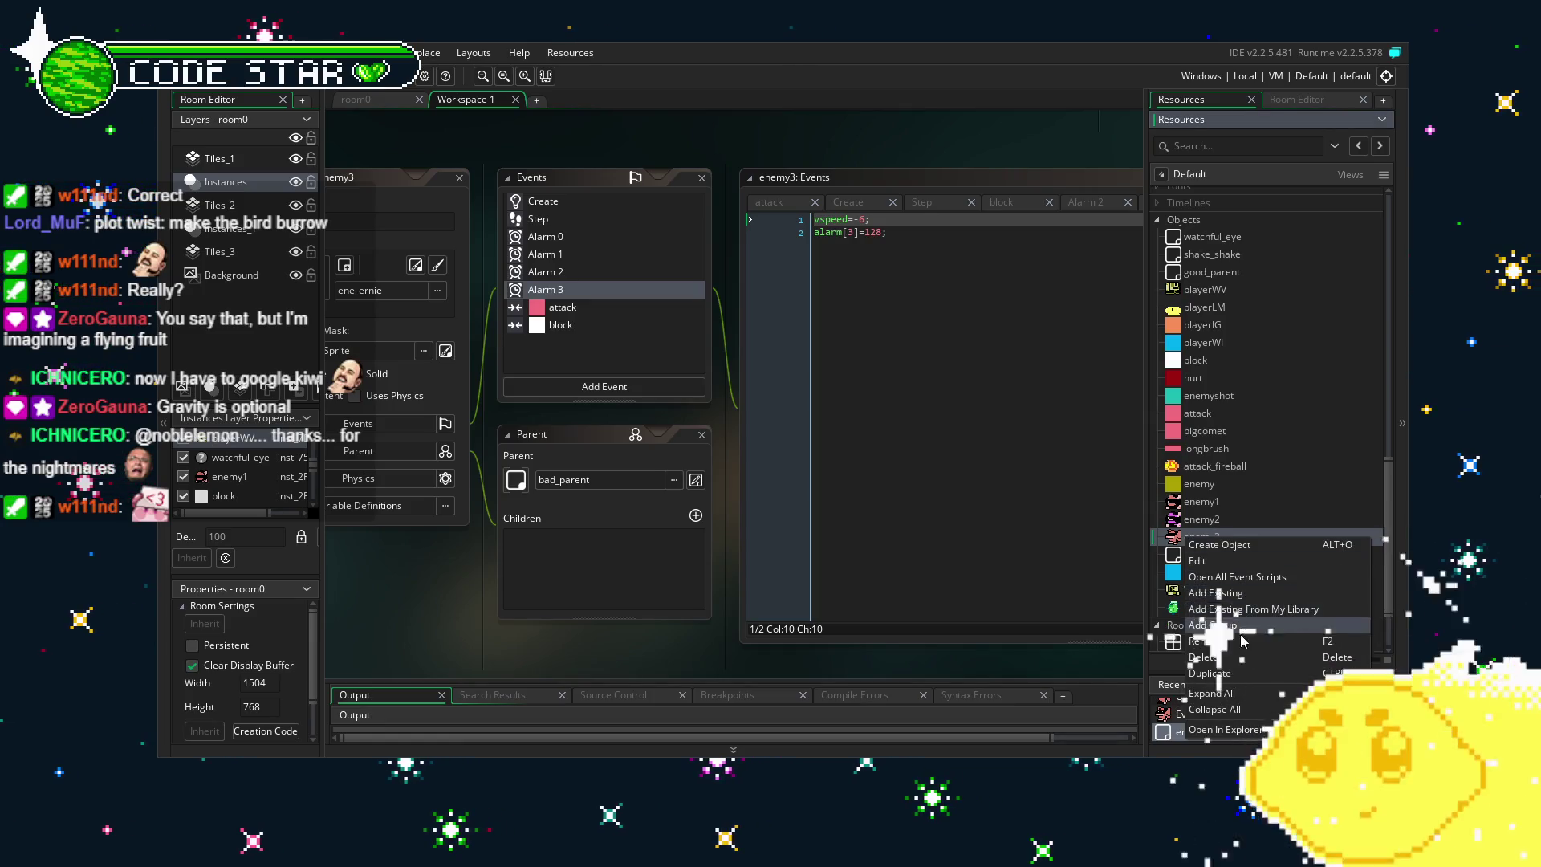
pyautogui.click(1210, 673)
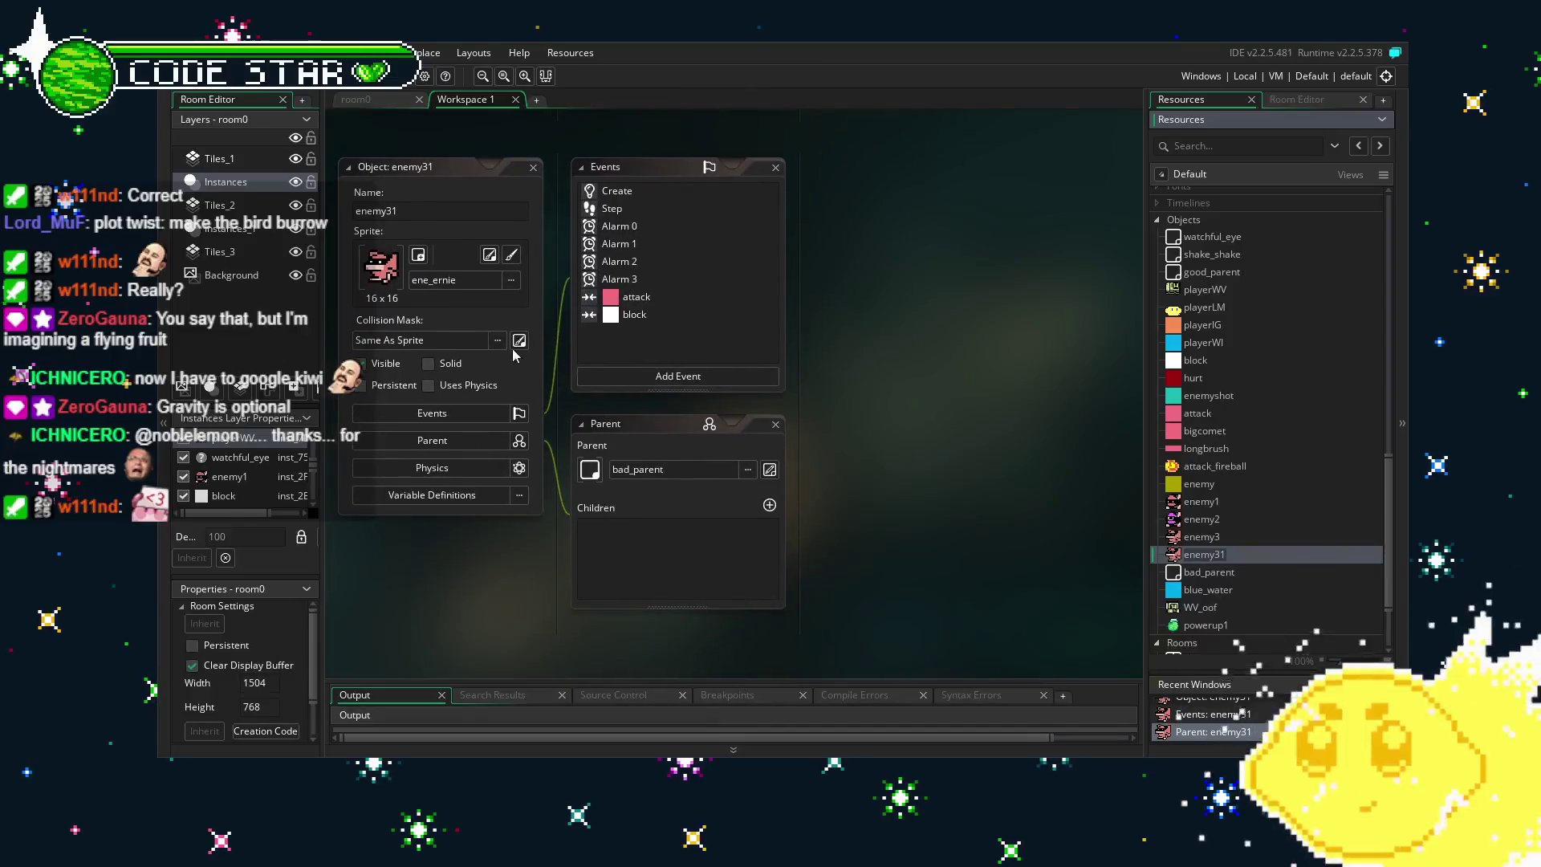
pyautogui.click(387, 215)
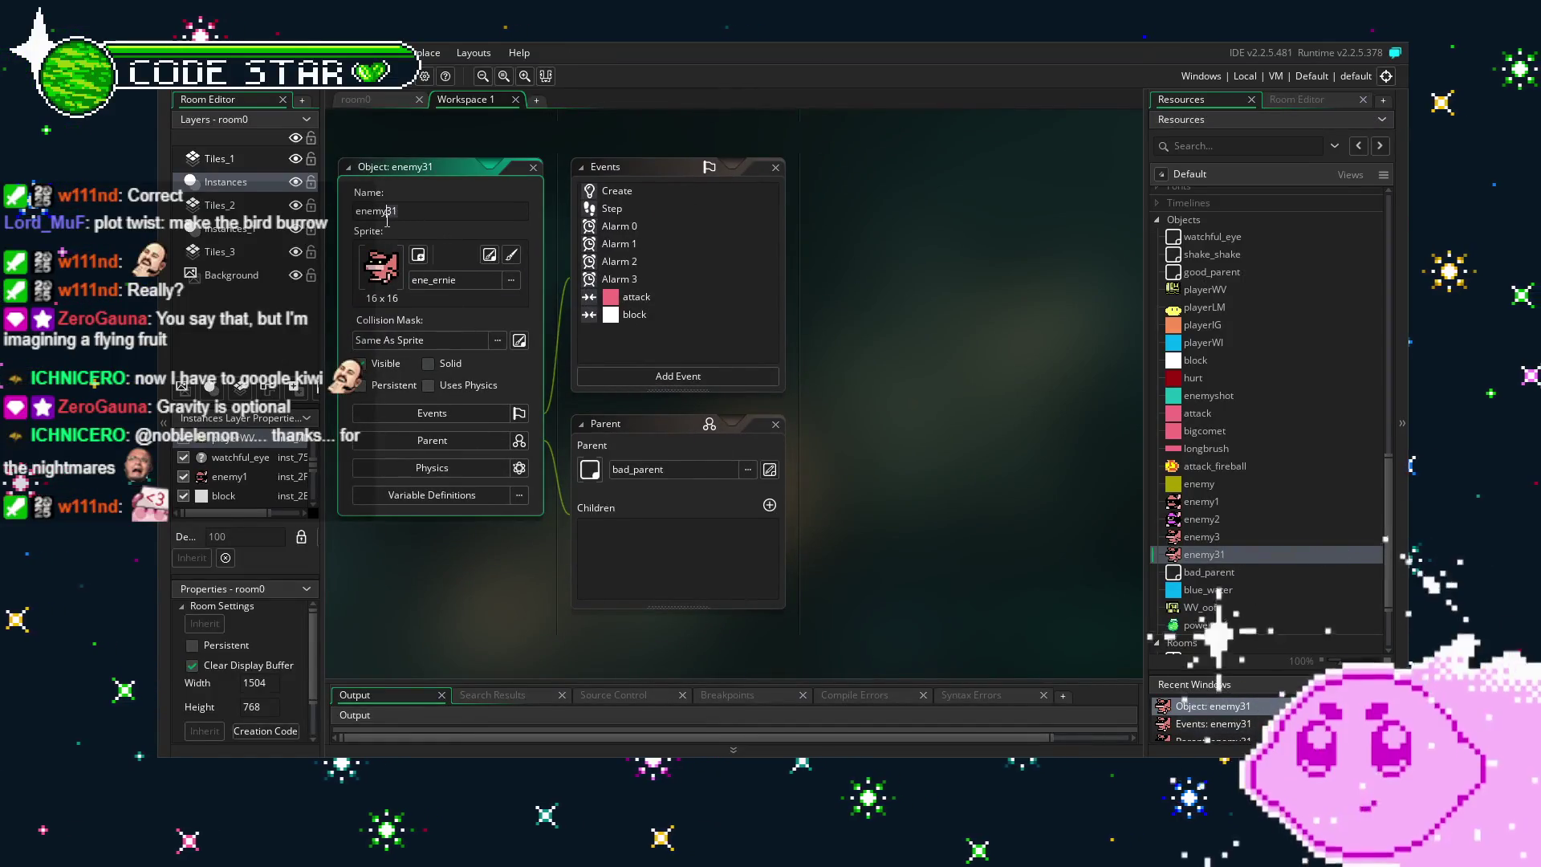
pyautogui.write('enemy4')
pyautogui.press('Return')
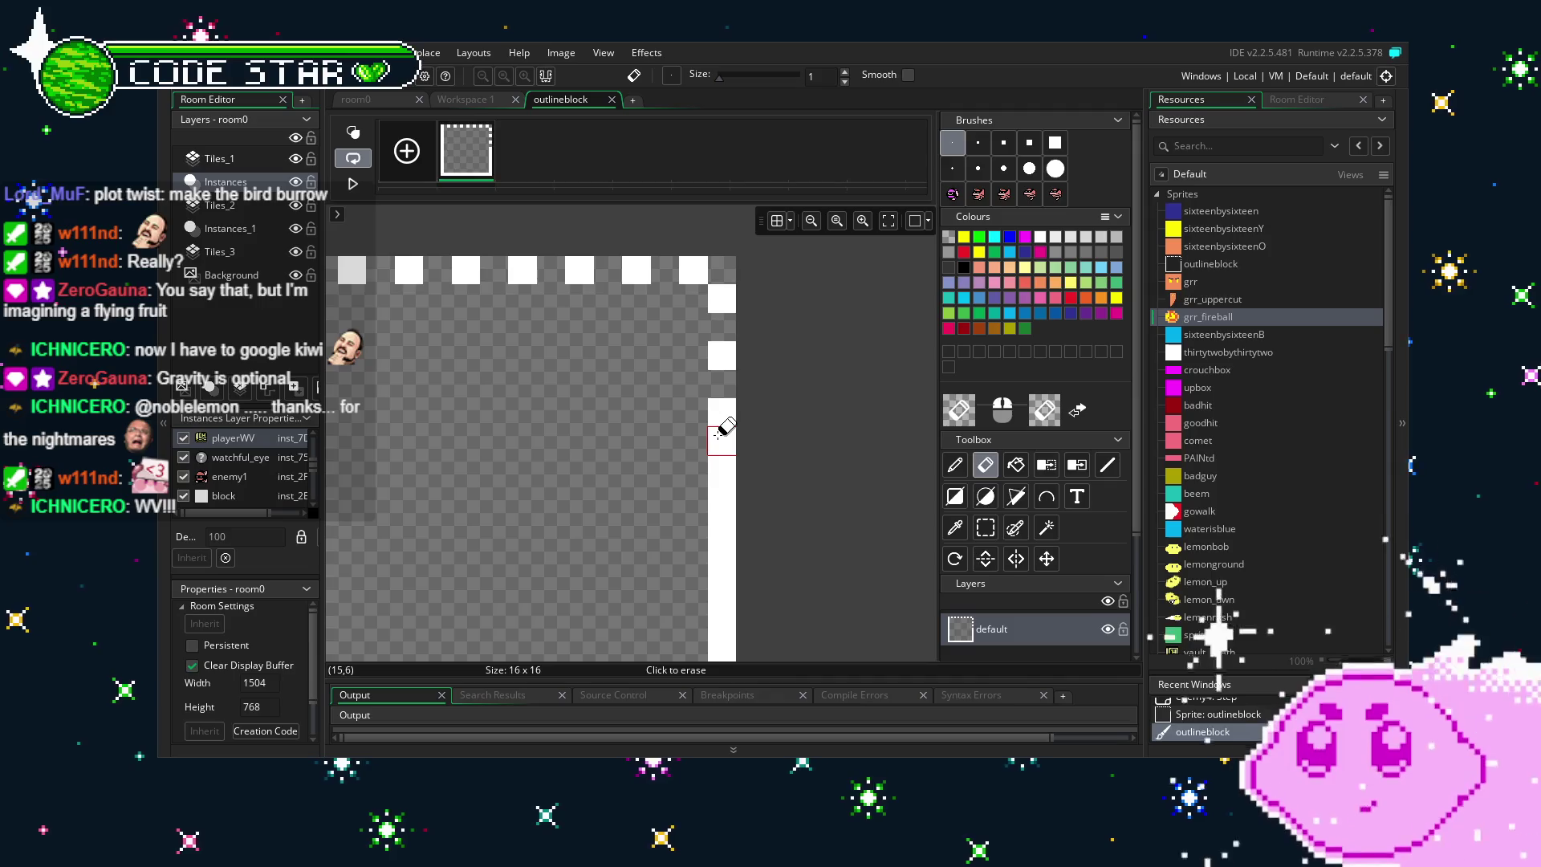
# Erase alternating border pixels of outlineblock to make a dashed white outline, then close the editor.
pyautogui.click(720, 431)
pyautogui.scroll(-2, 684, 417)
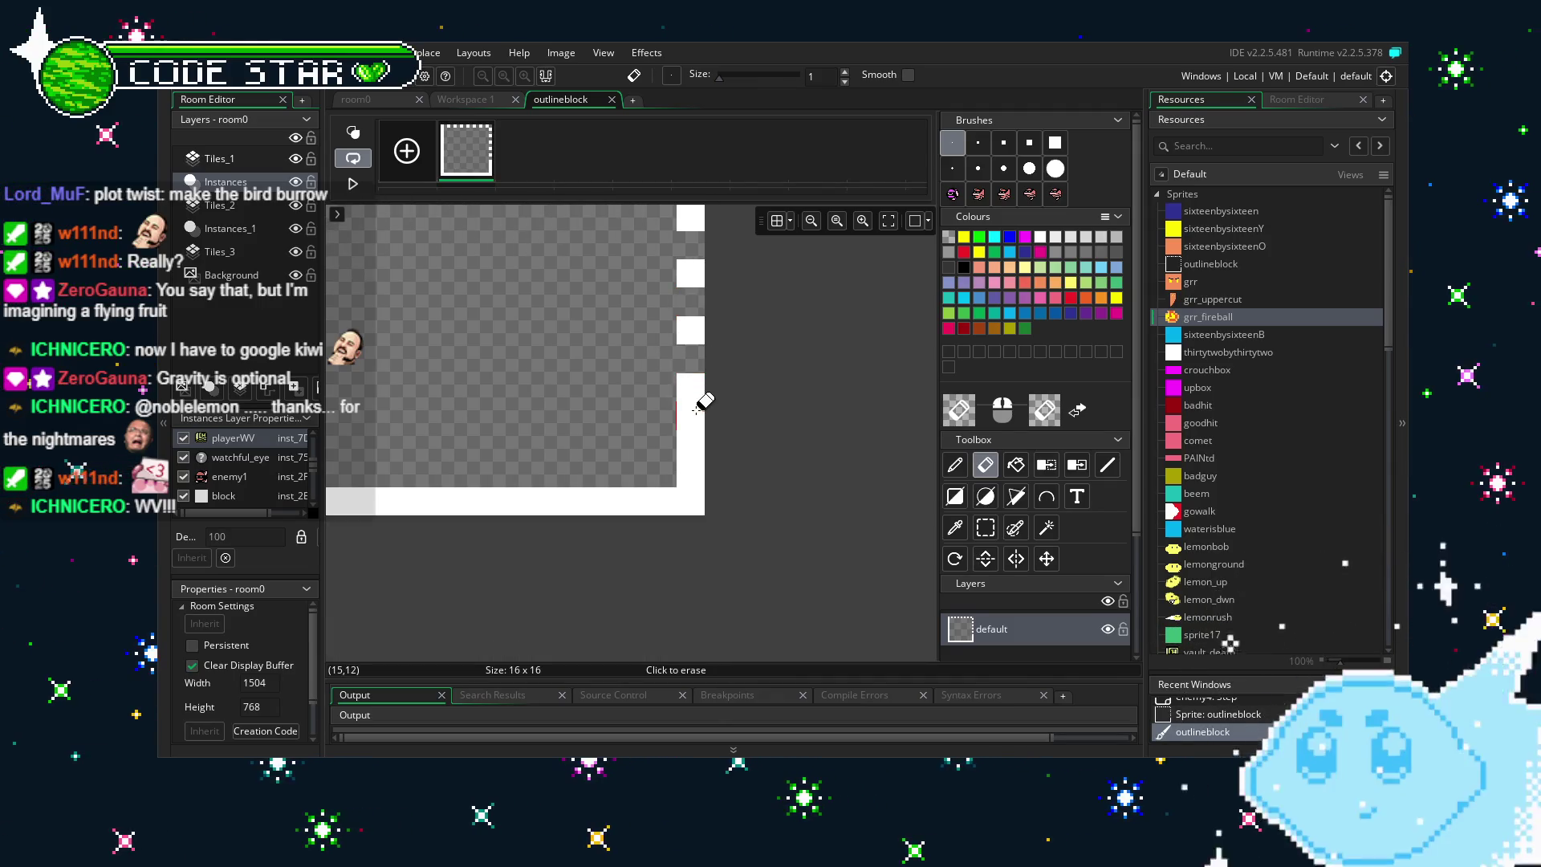
pyautogui.hscroll(-1, 687, 473)
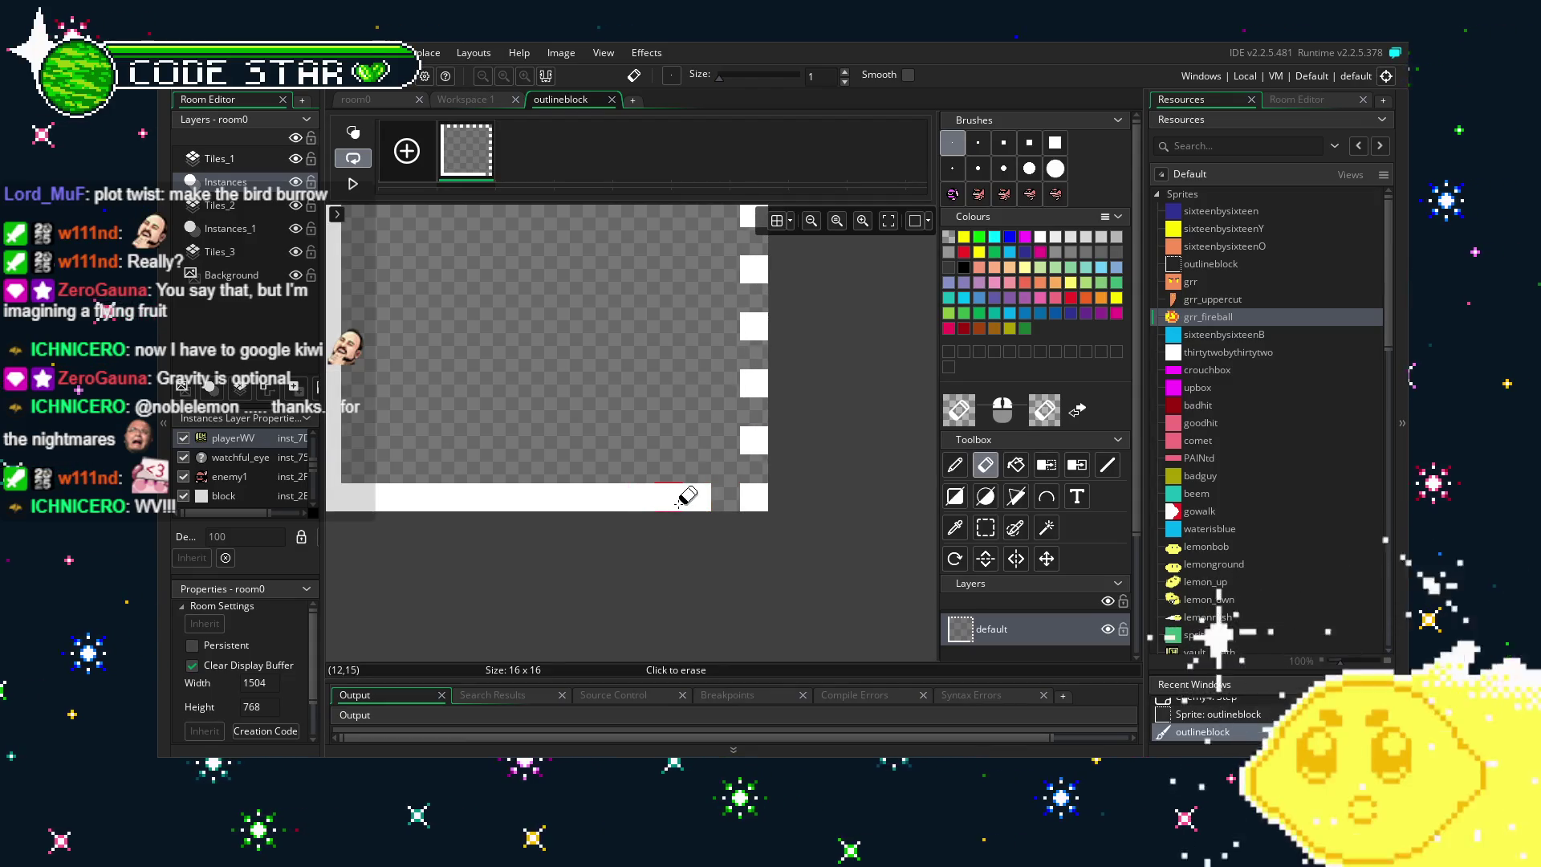
pyautogui.hscroll(-1, 634, 512)
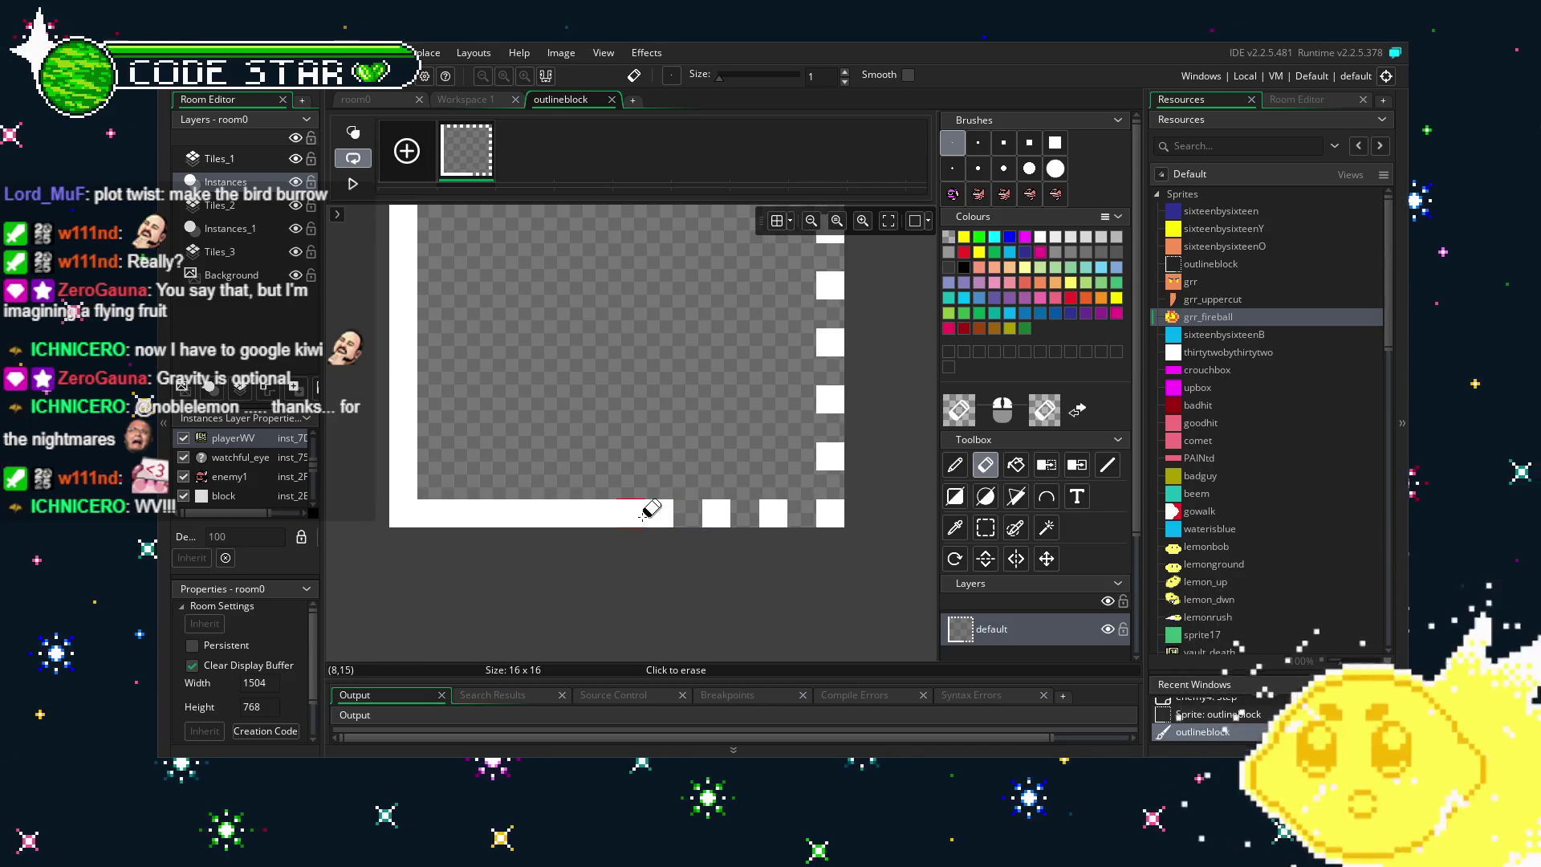
pyautogui.hscroll(-2, 534, 507)
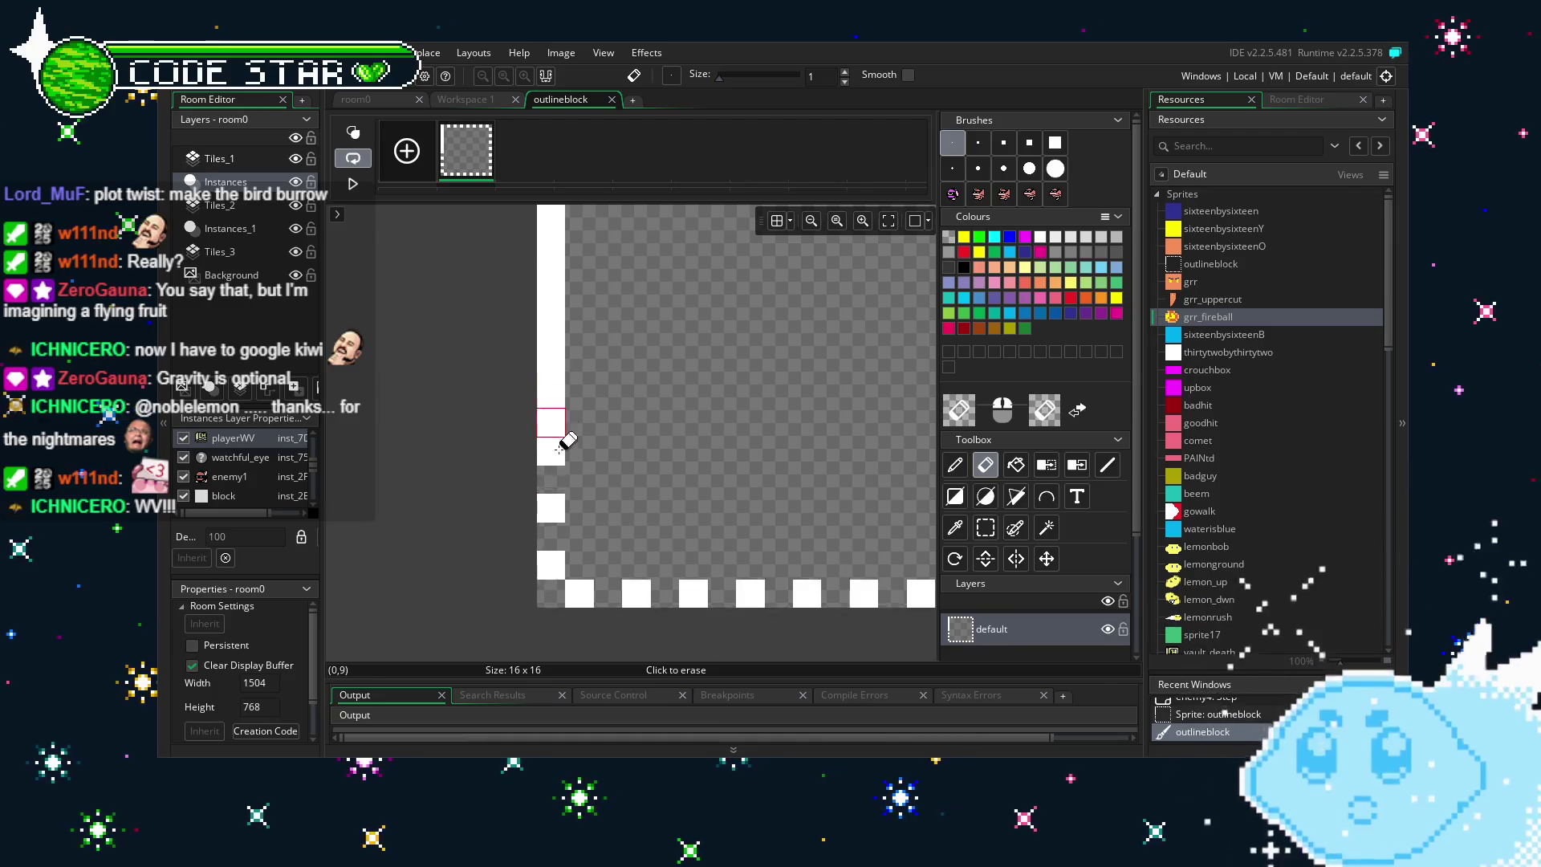
pyautogui.scroll(2, 560, 450)
pyautogui.click(554, 497)
pyautogui.click(556, 442)
pyautogui.moveTo(562, 393); pyautogui.dragTo(564, 352)
pyautogui.moveTo(640, 545); pyautogui.dragTo(441, 509)
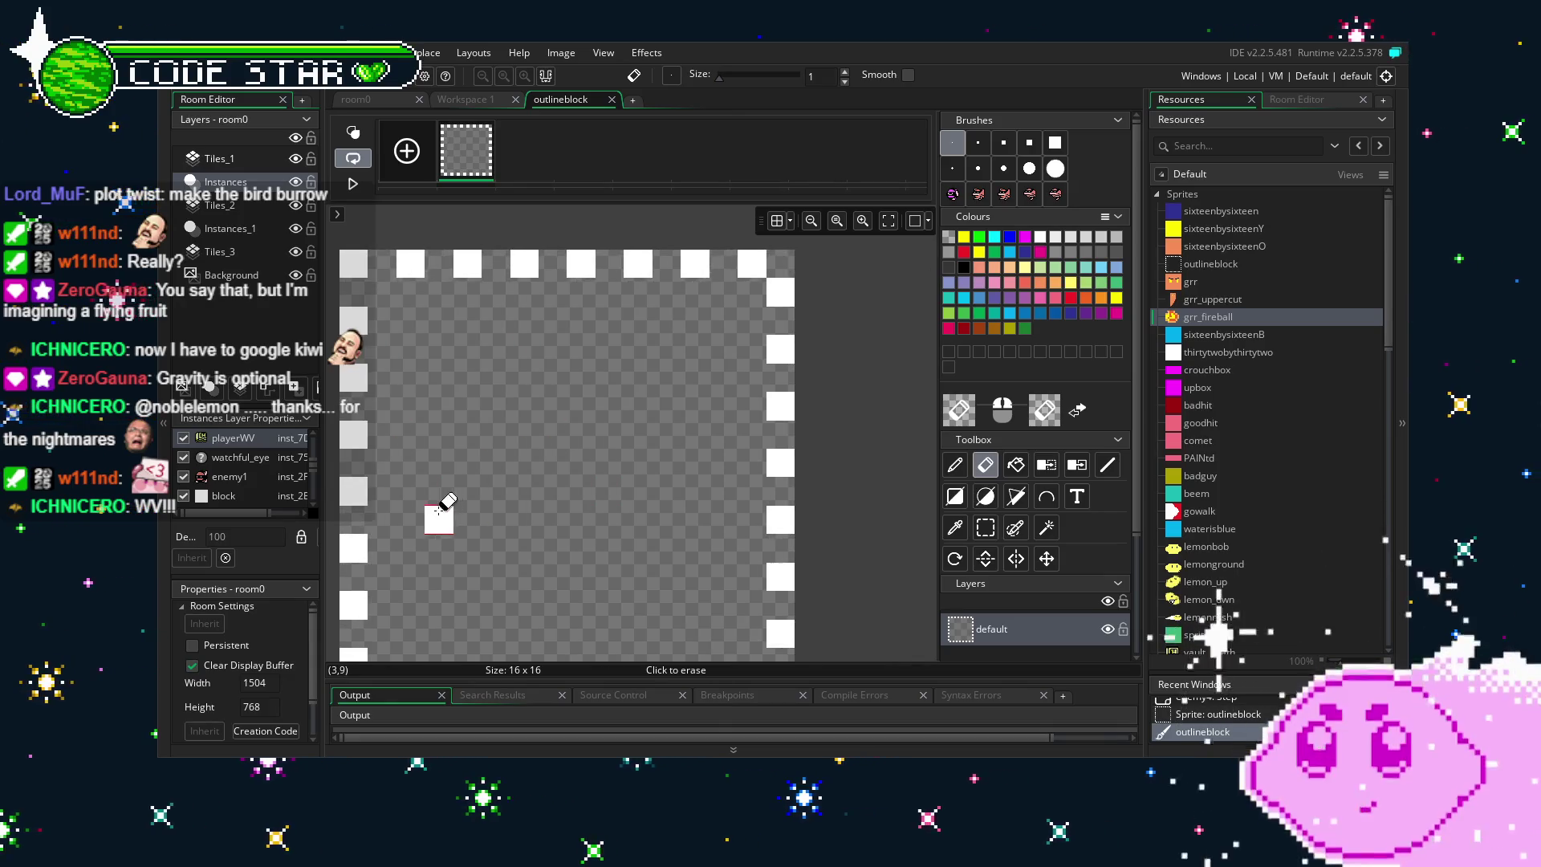
pyautogui.scroll(-1, 578, 561)
pyautogui.moveTo(551, 423)
pyautogui.mouseDown()
pyautogui.moveTo(579, 439)
pyautogui.moveTo(605, 492)
pyautogui.mouseUp()
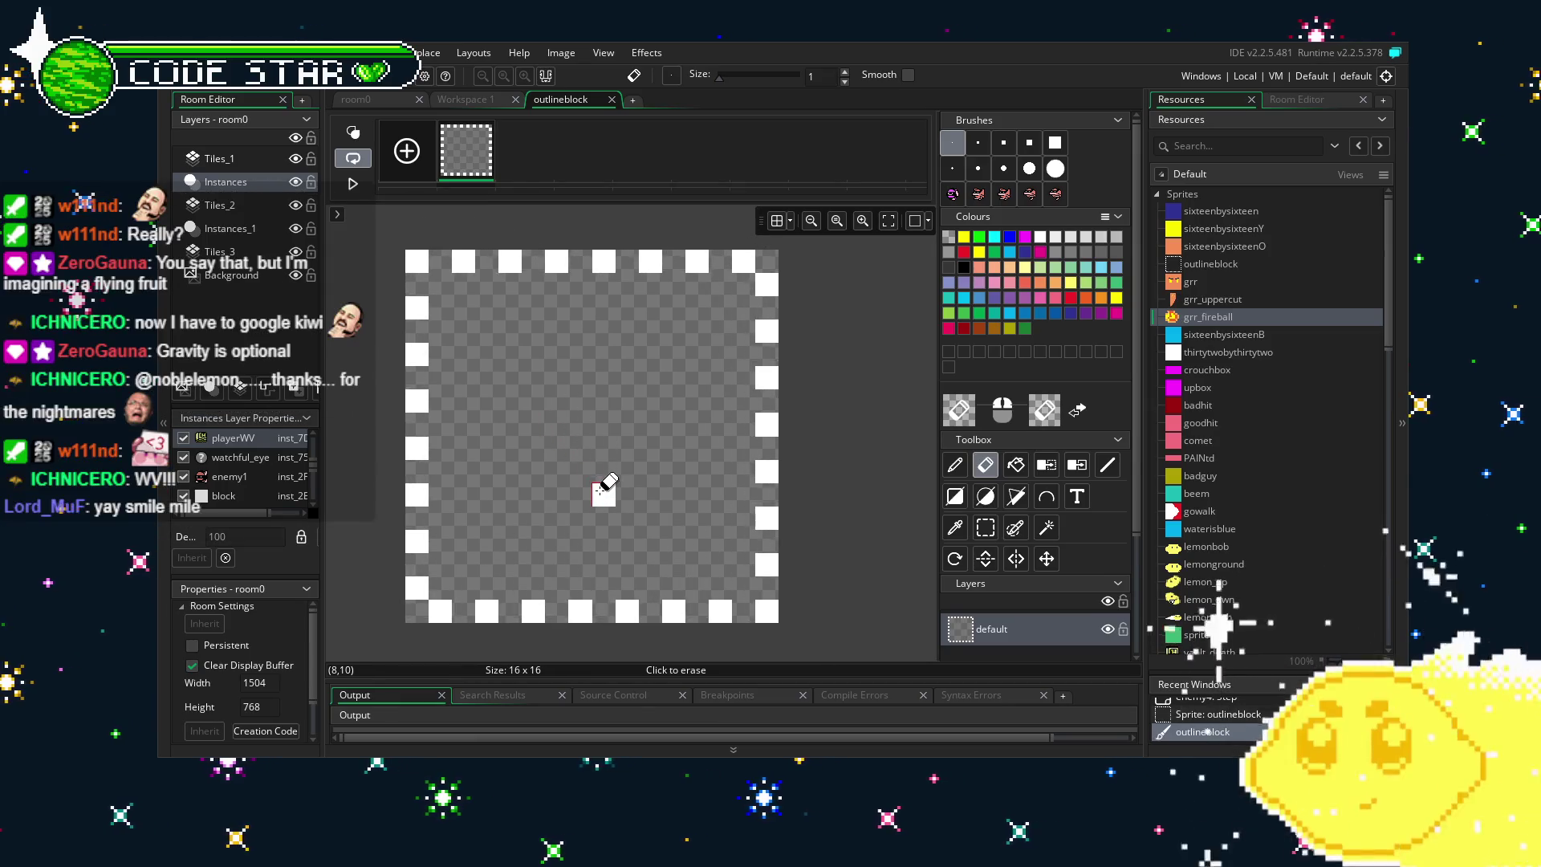
pyautogui.click(614, 100)
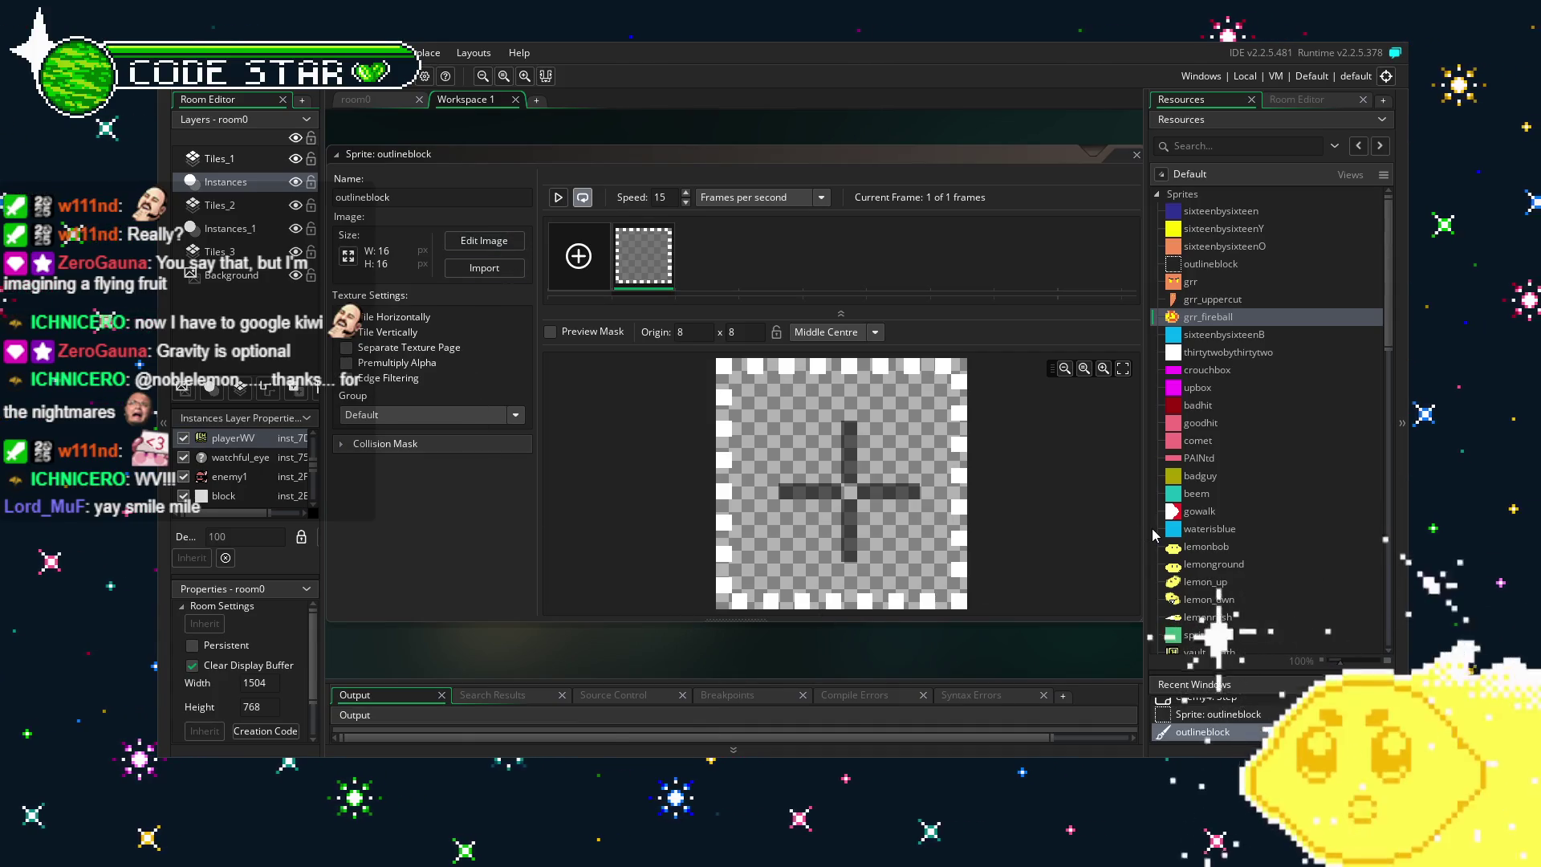
# Move outlineblock to just below thirtytwobythirtytwo in the Sprites list.
pyautogui.scroll(-10, 1284, 524)
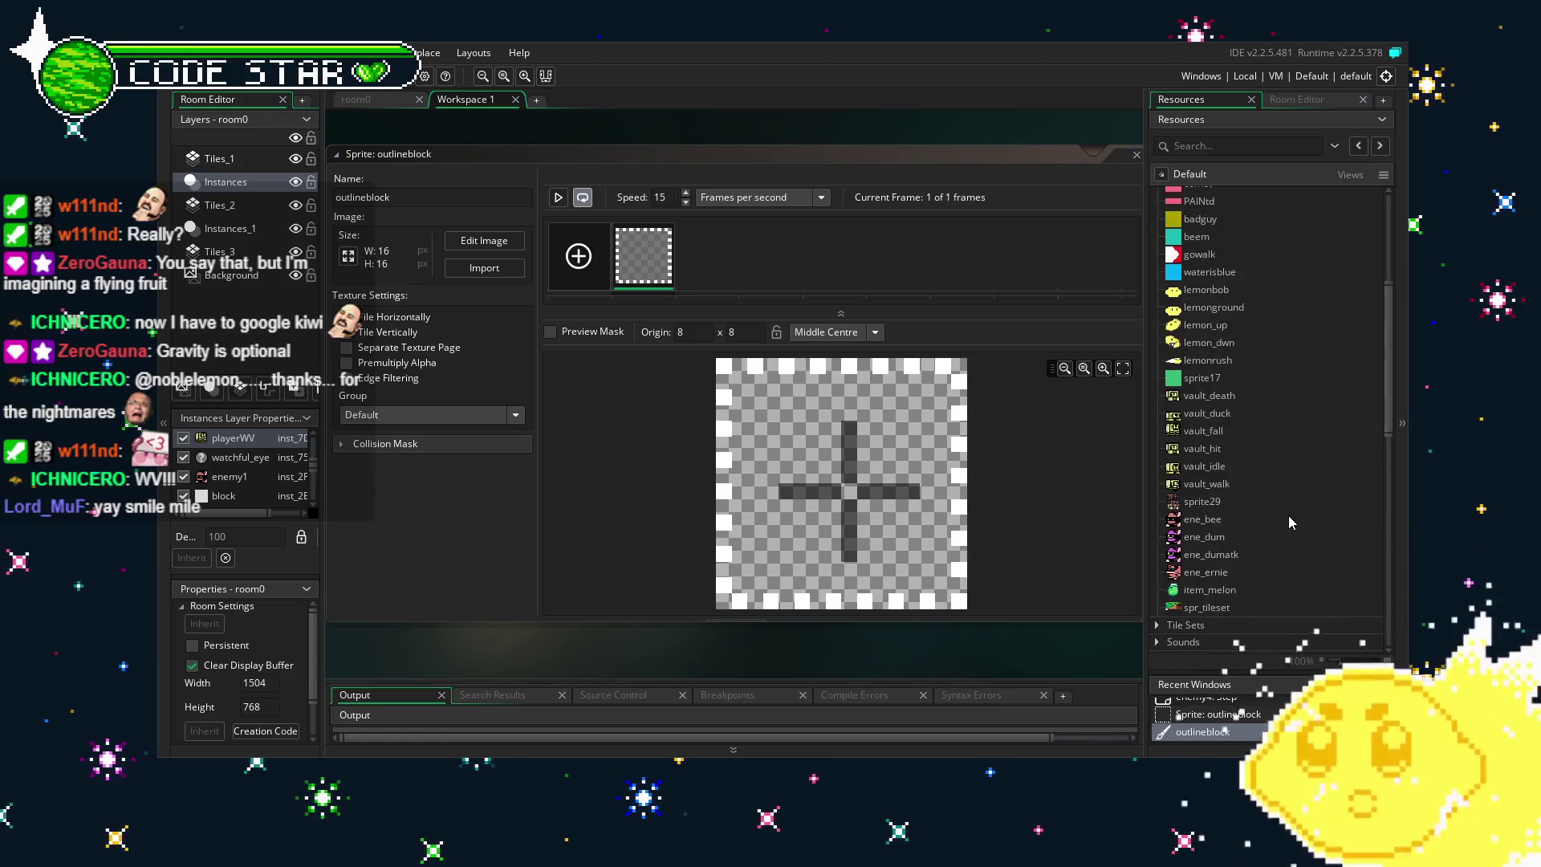
pyautogui.scroll(10, 1266, 465)
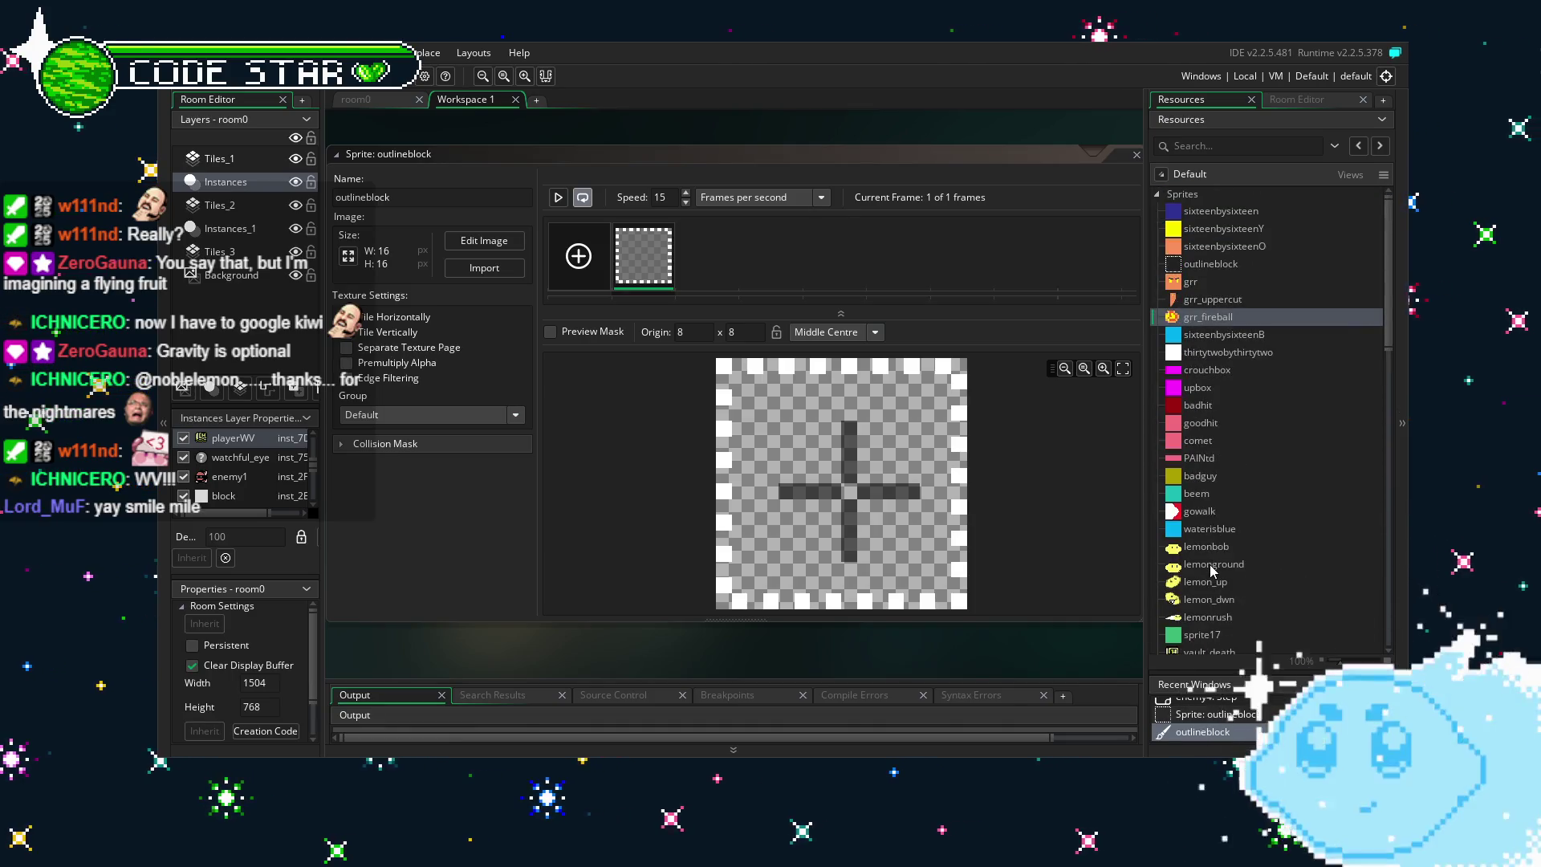
pyautogui.moveTo(1212, 263)
pyautogui.mouseDown()
pyautogui.moveTo(1255, 404)
pyautogui.moveTo(1231, 483)
pyautogui.moveTo(1216, 360)
pyautogui.mouseUp()
# Browse the Resources list and select the enemy3 object under Objects.
pyautogui.scroll(-2, 1236, 565)
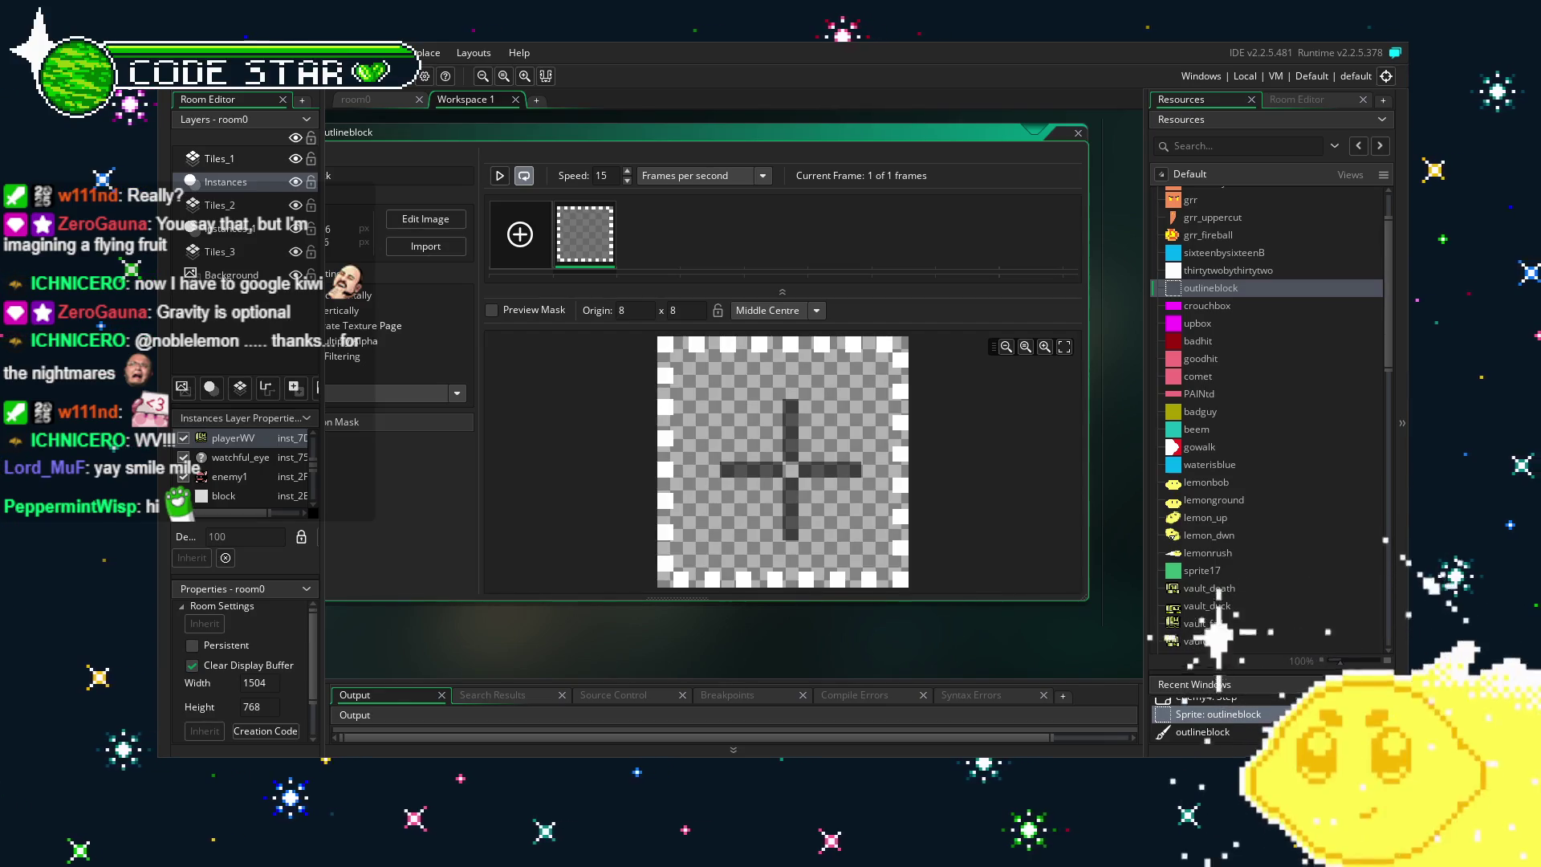
pyautogui.scroll(-2, 1233, 595)
pyautogui.scroll(-6, 1233, 595)
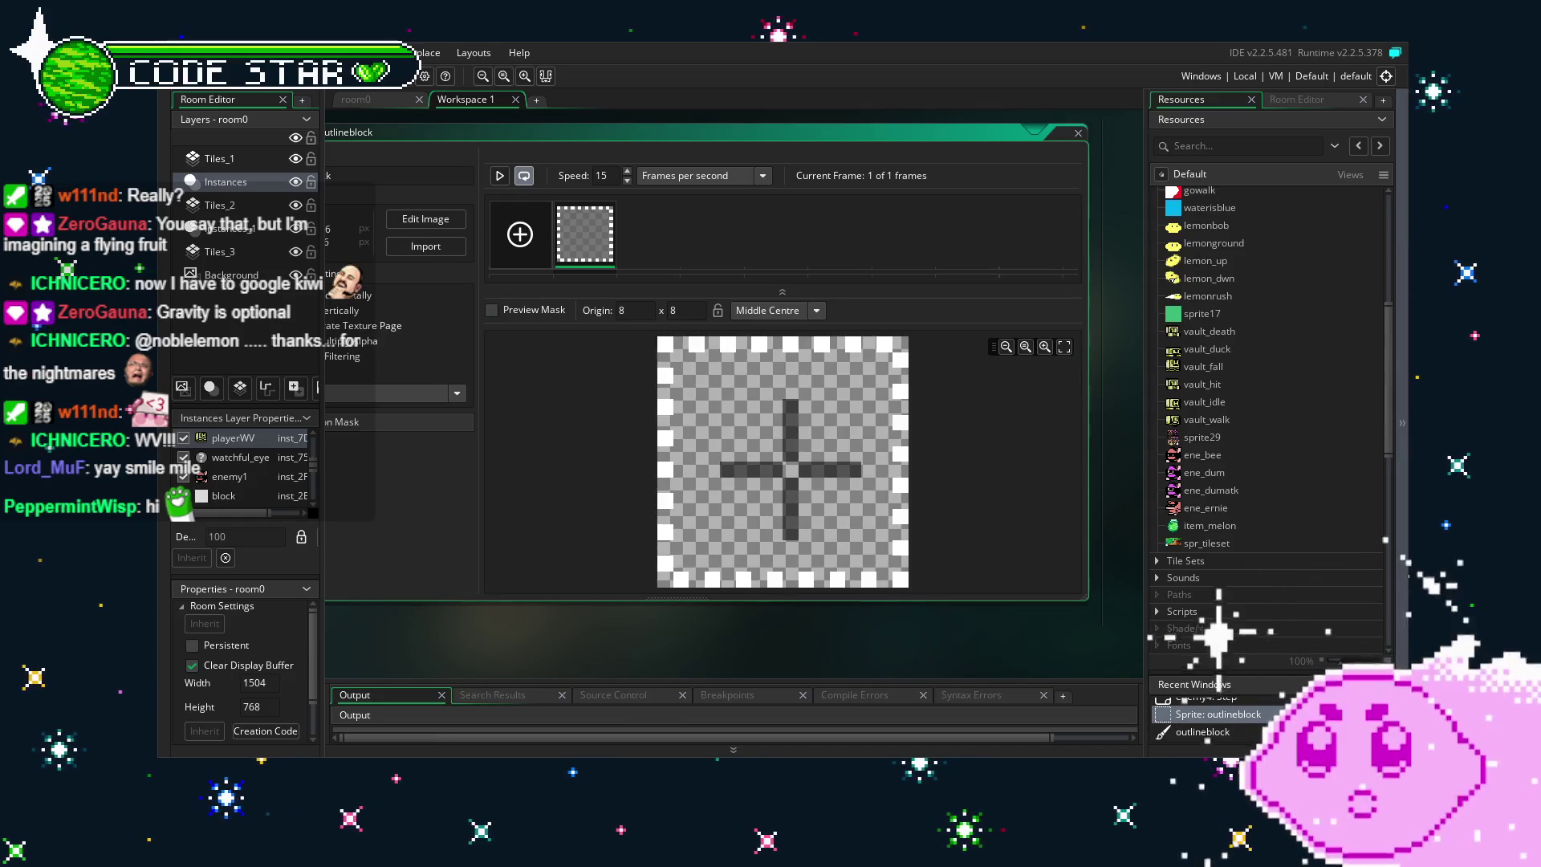
pyautogui.scroll(2, 1261, 536)
pyautogui.scroll(-4, 1261, 536)
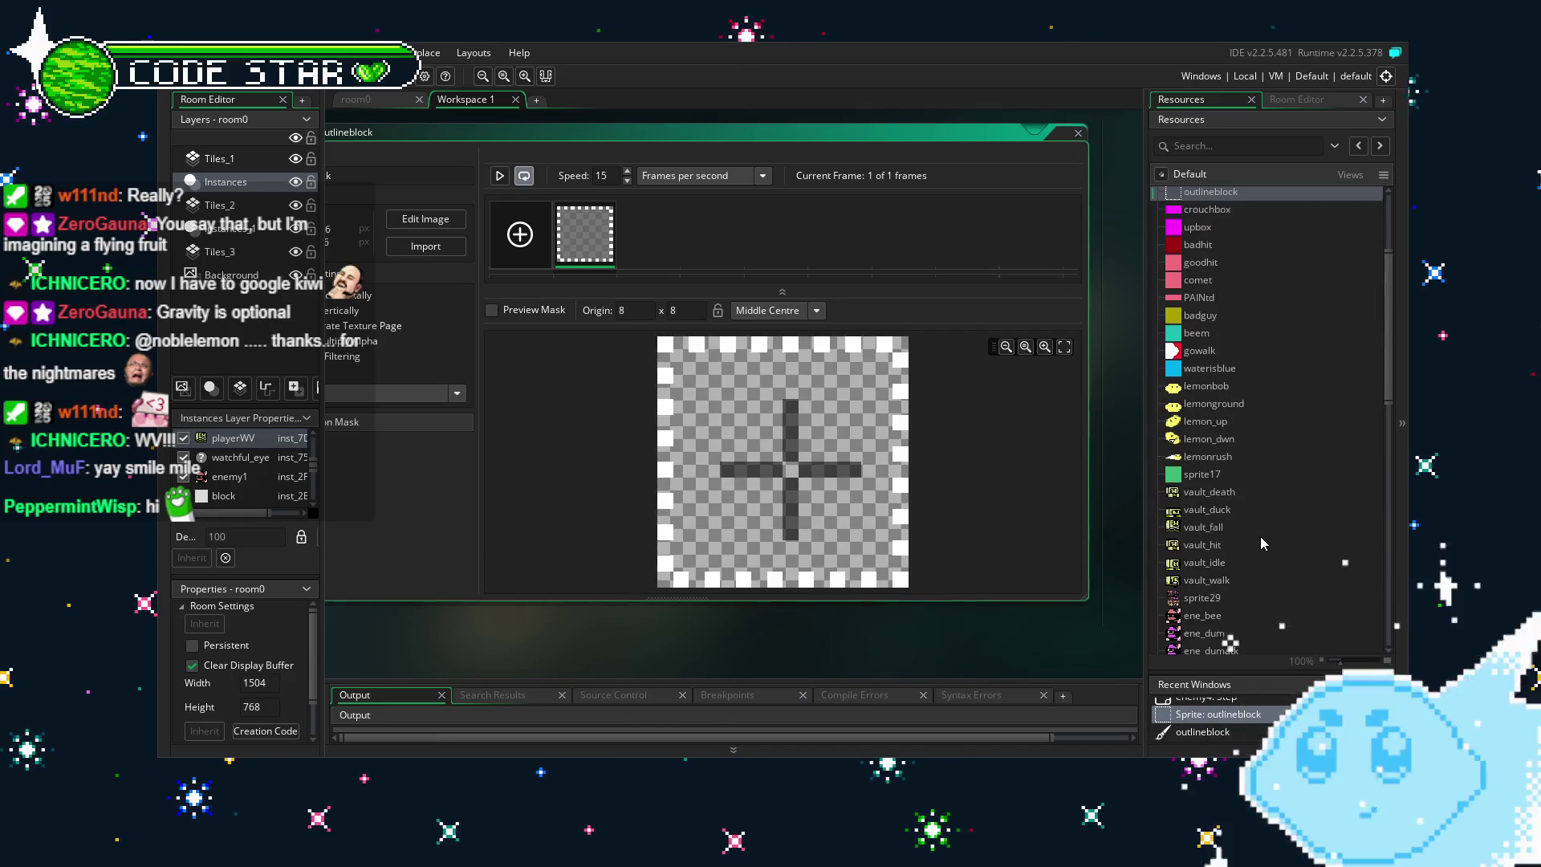
pyautogui.scroll(-4, 1261, 537)
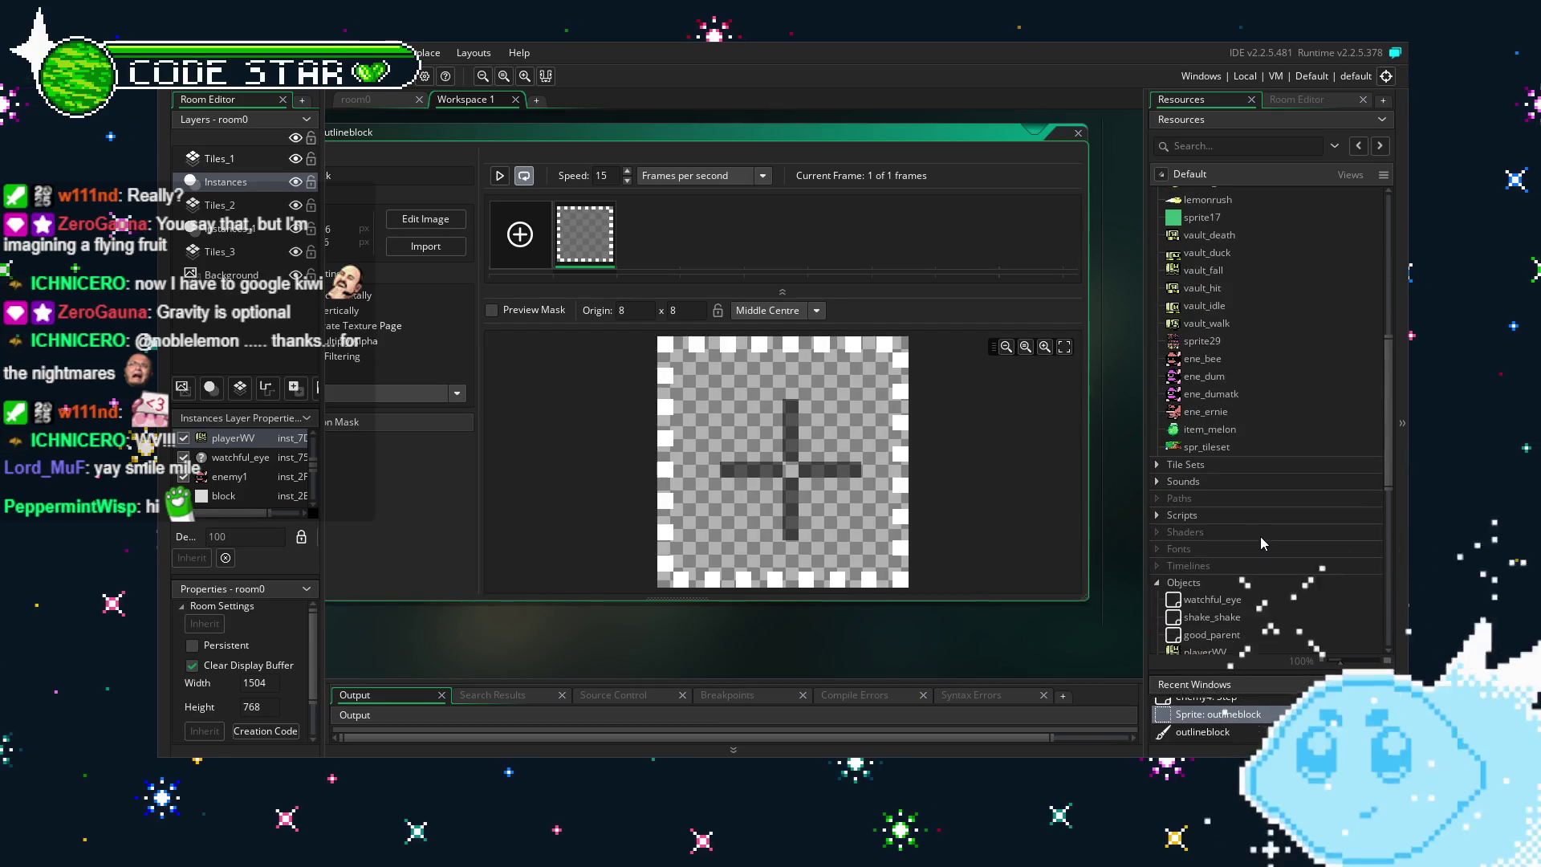
pyautogui.scroll(-8, 1165, 389)
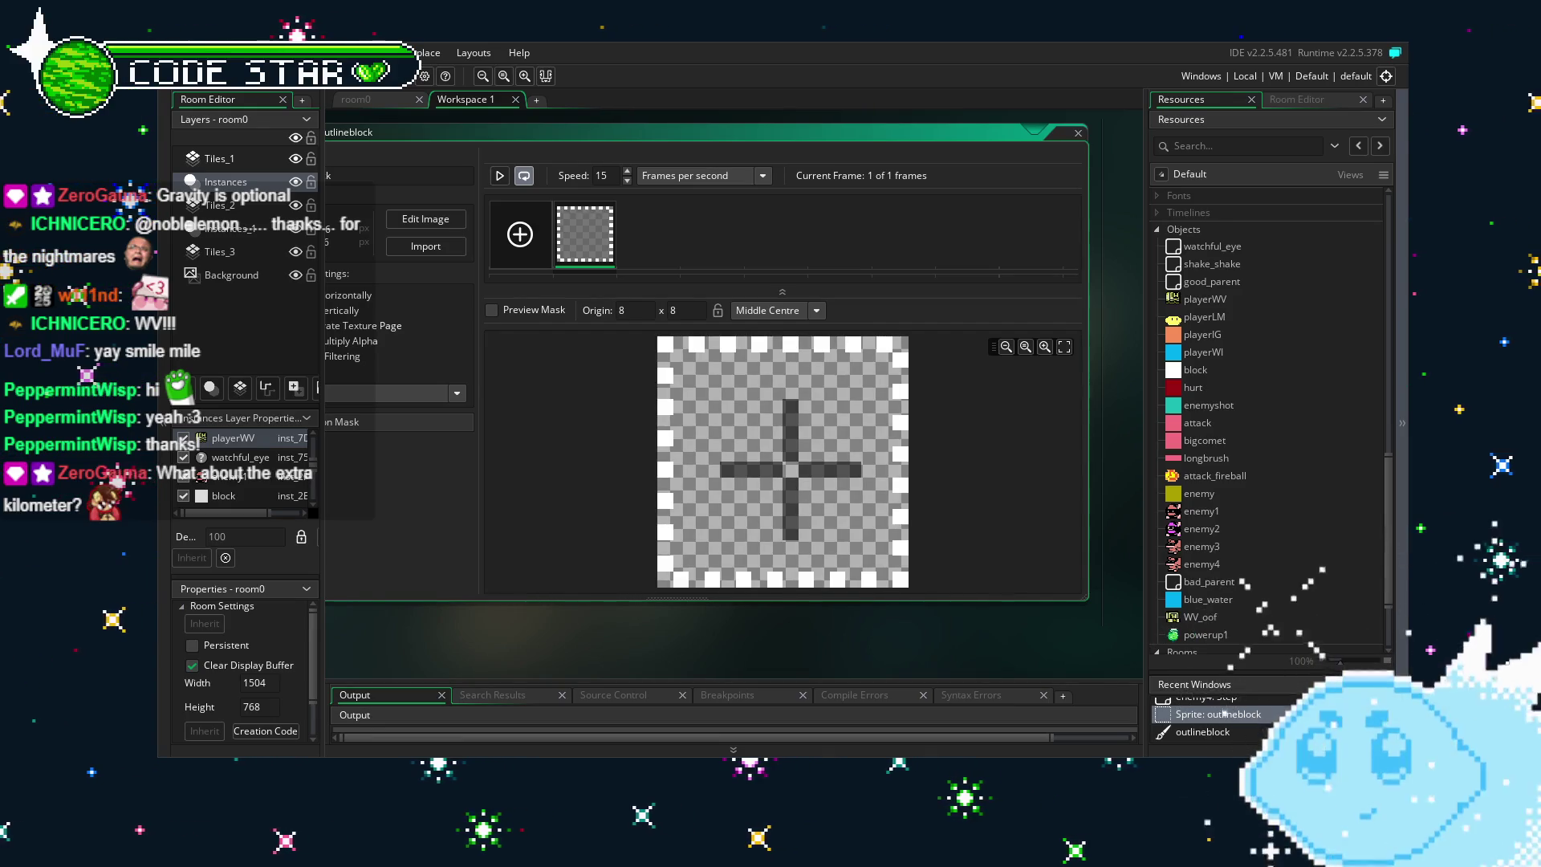
pyautogui.moveTo(815, 632)
pyautogui.mouseDown()
pyautogui.moveTo(777, 616)
pyautogui.moveTo(808, 626)
pyautogui.mouseUp()
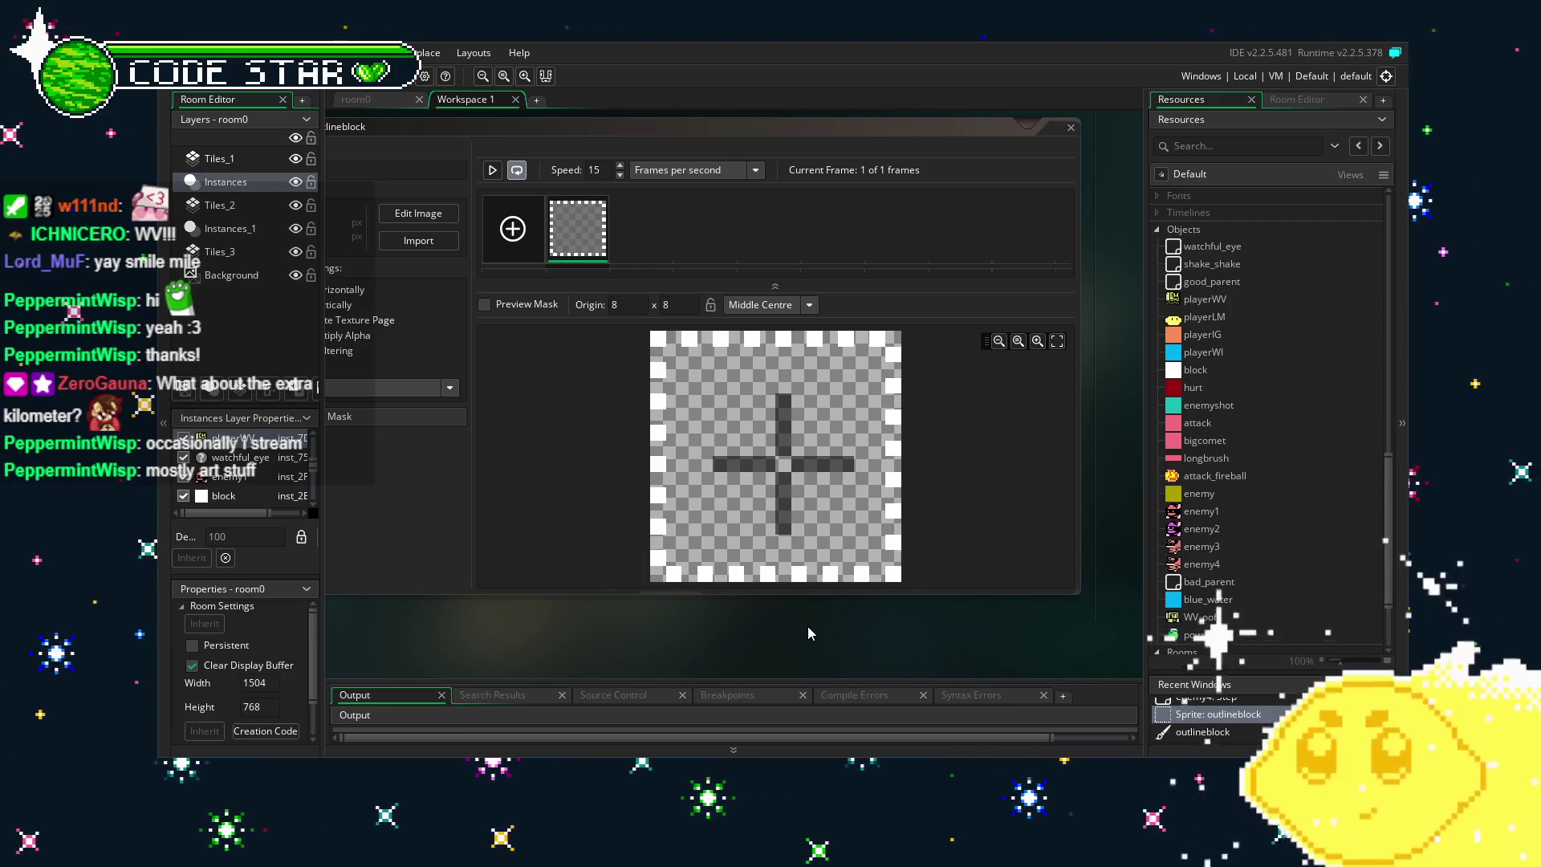
pyautogui.scroll(-3, 1212, 492)
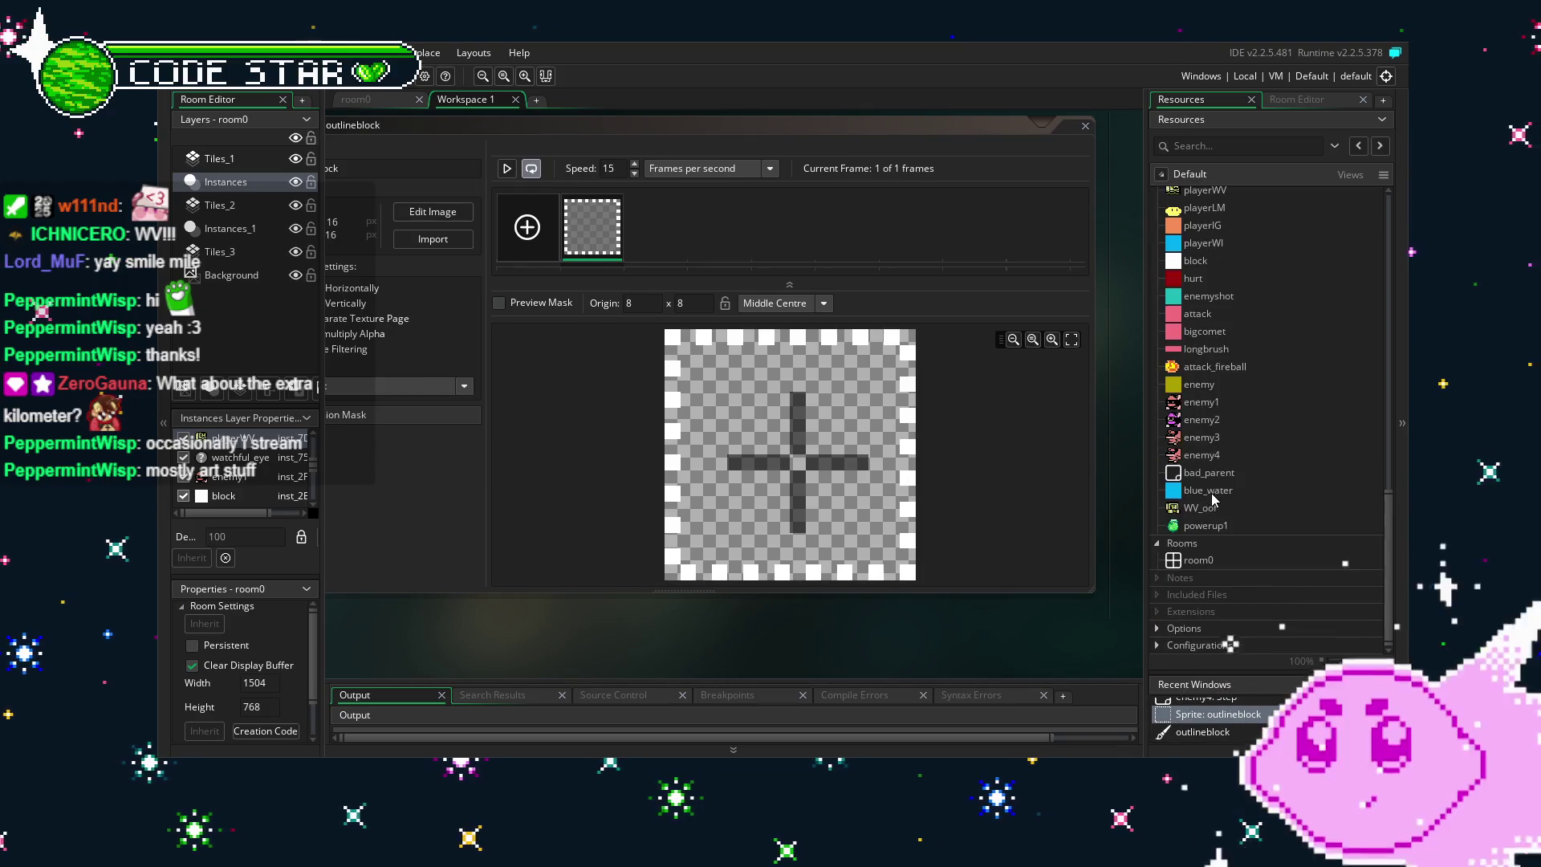
pyautogui.scroll(3, 1178, 544)
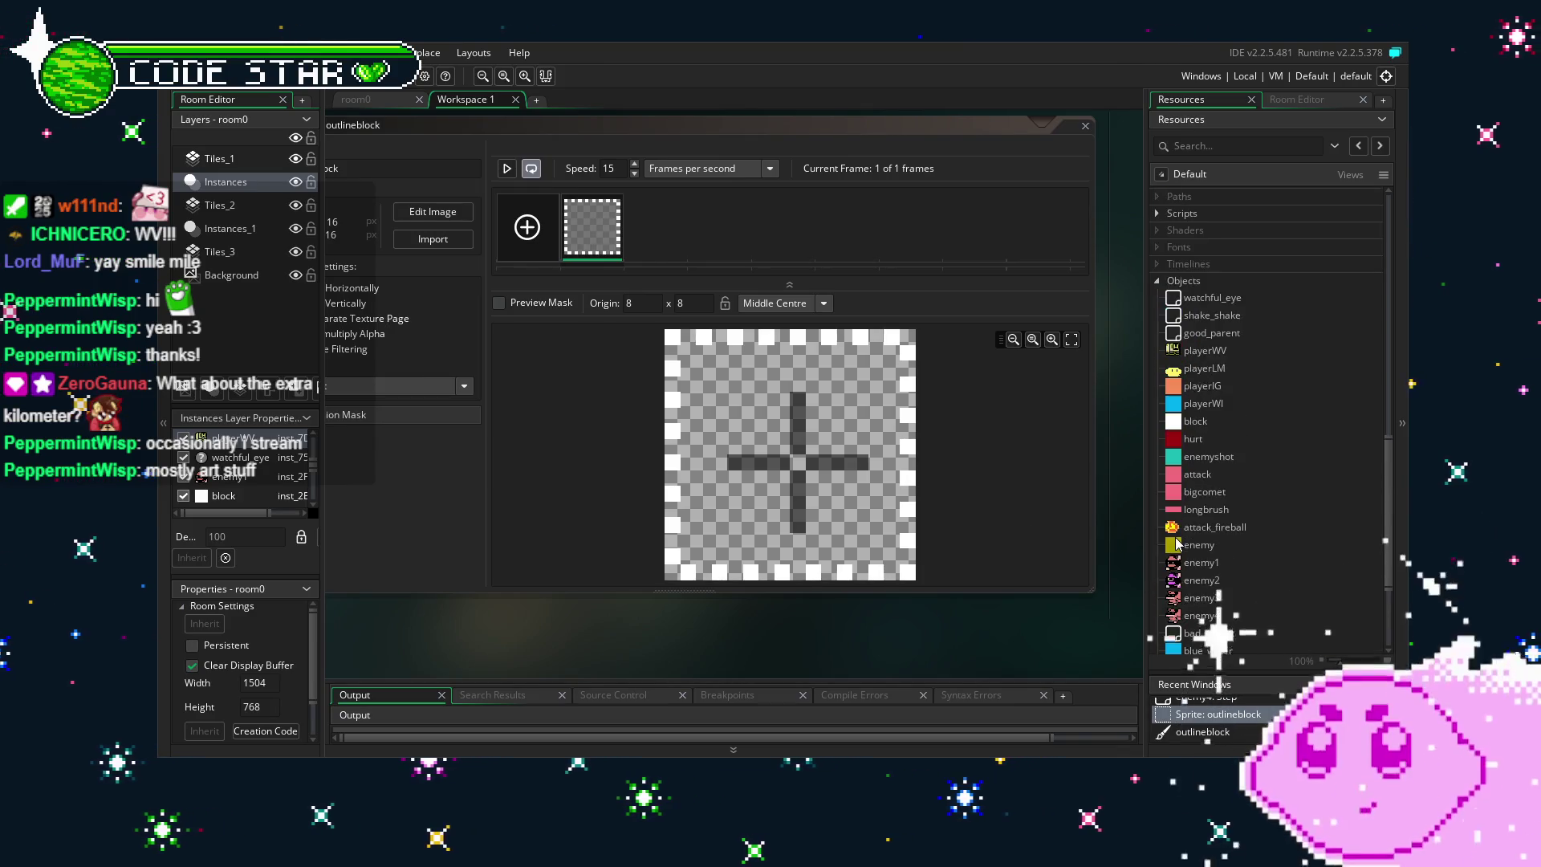
pyautogui.scroll(-3, 1177, 545)
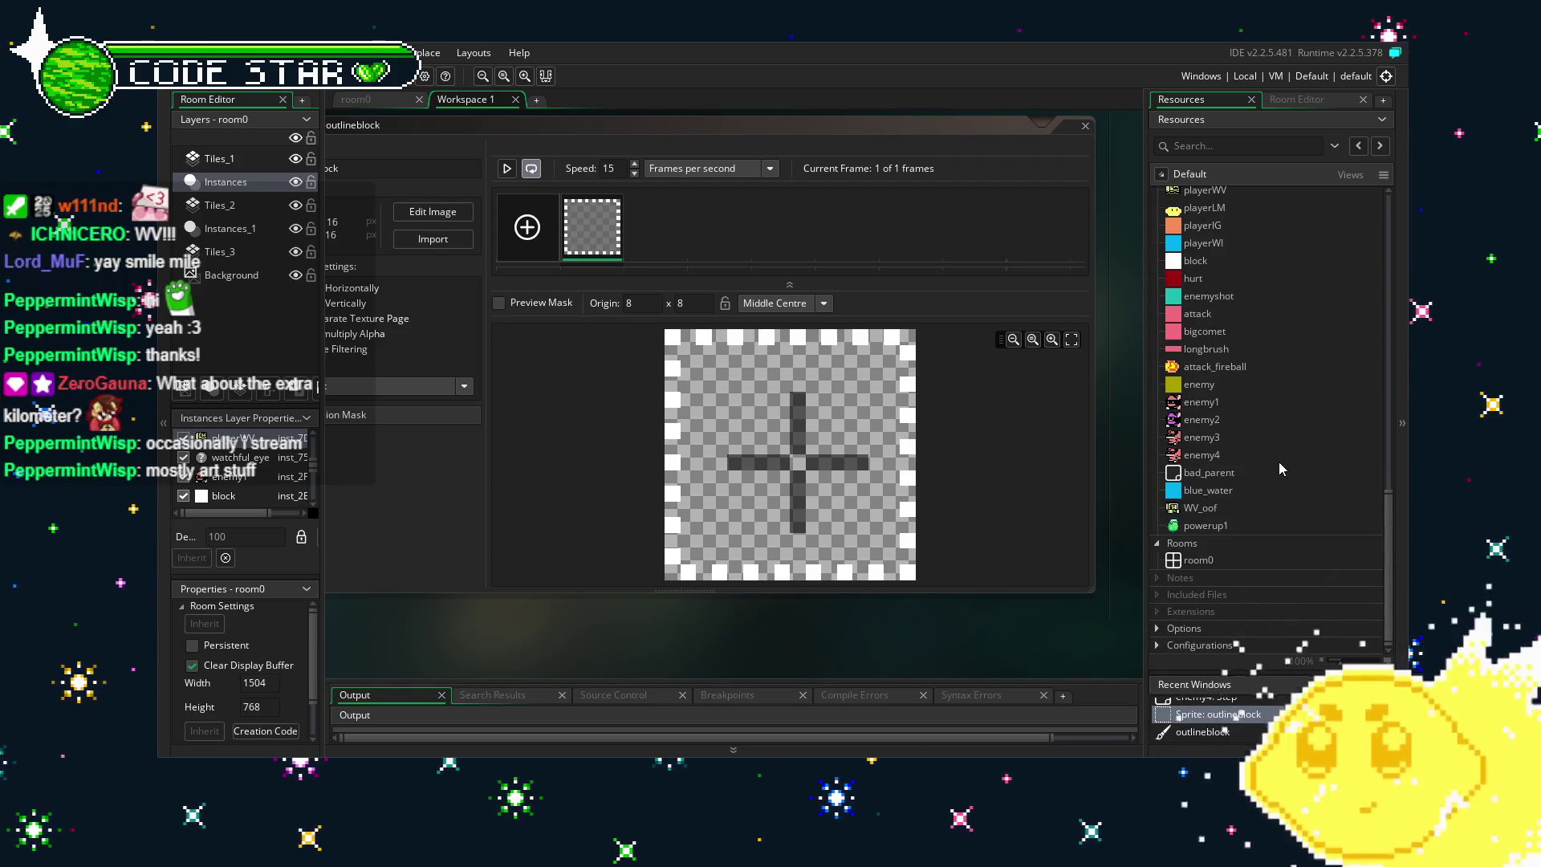
pyautogui.click(1274, 437)
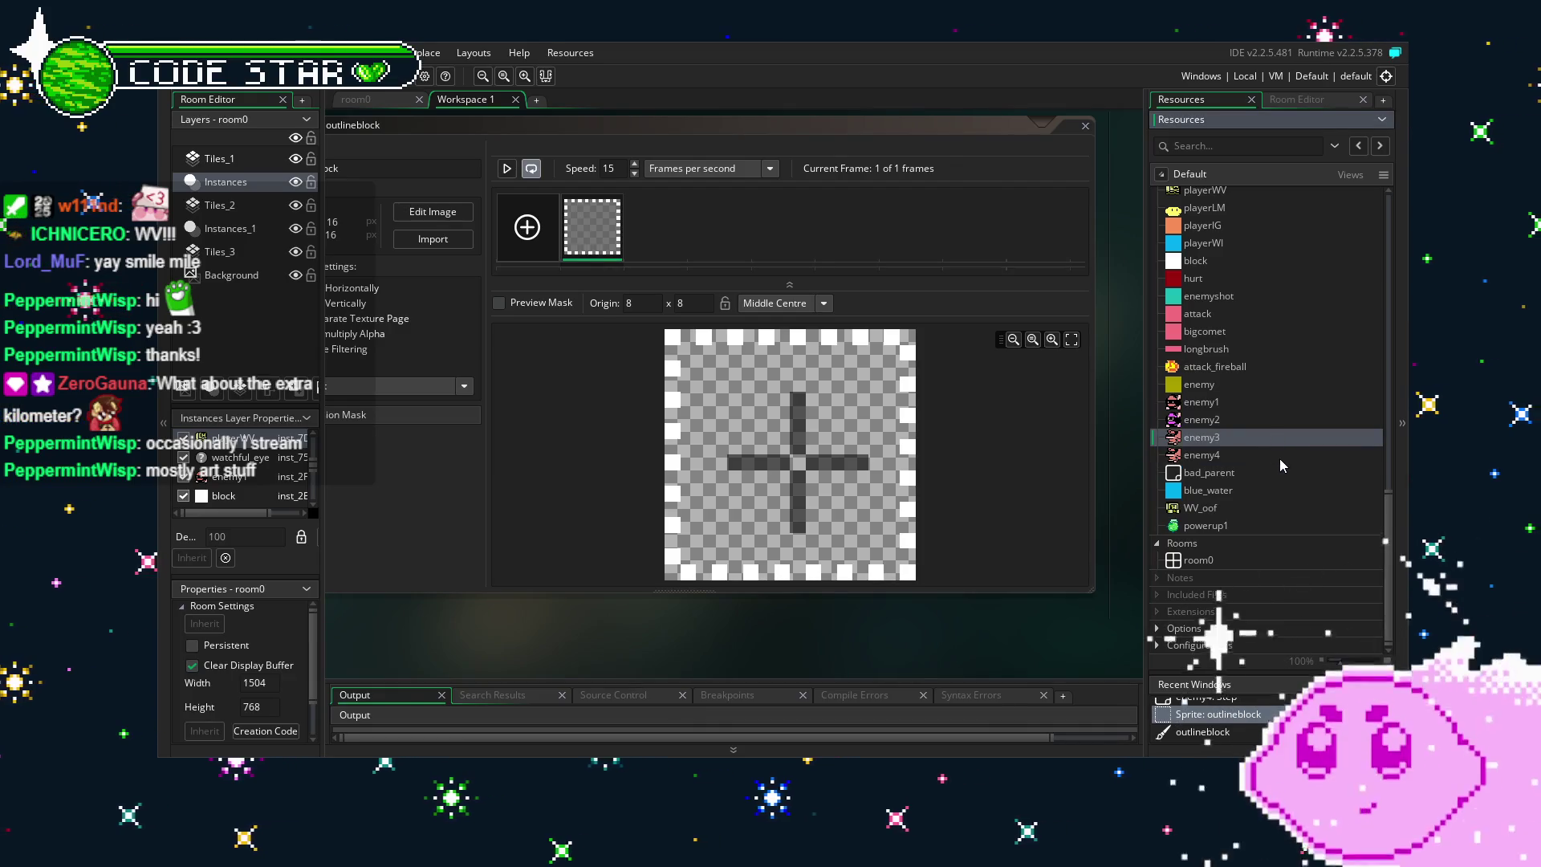
pyautogui.scroll(10, 1267, 453)
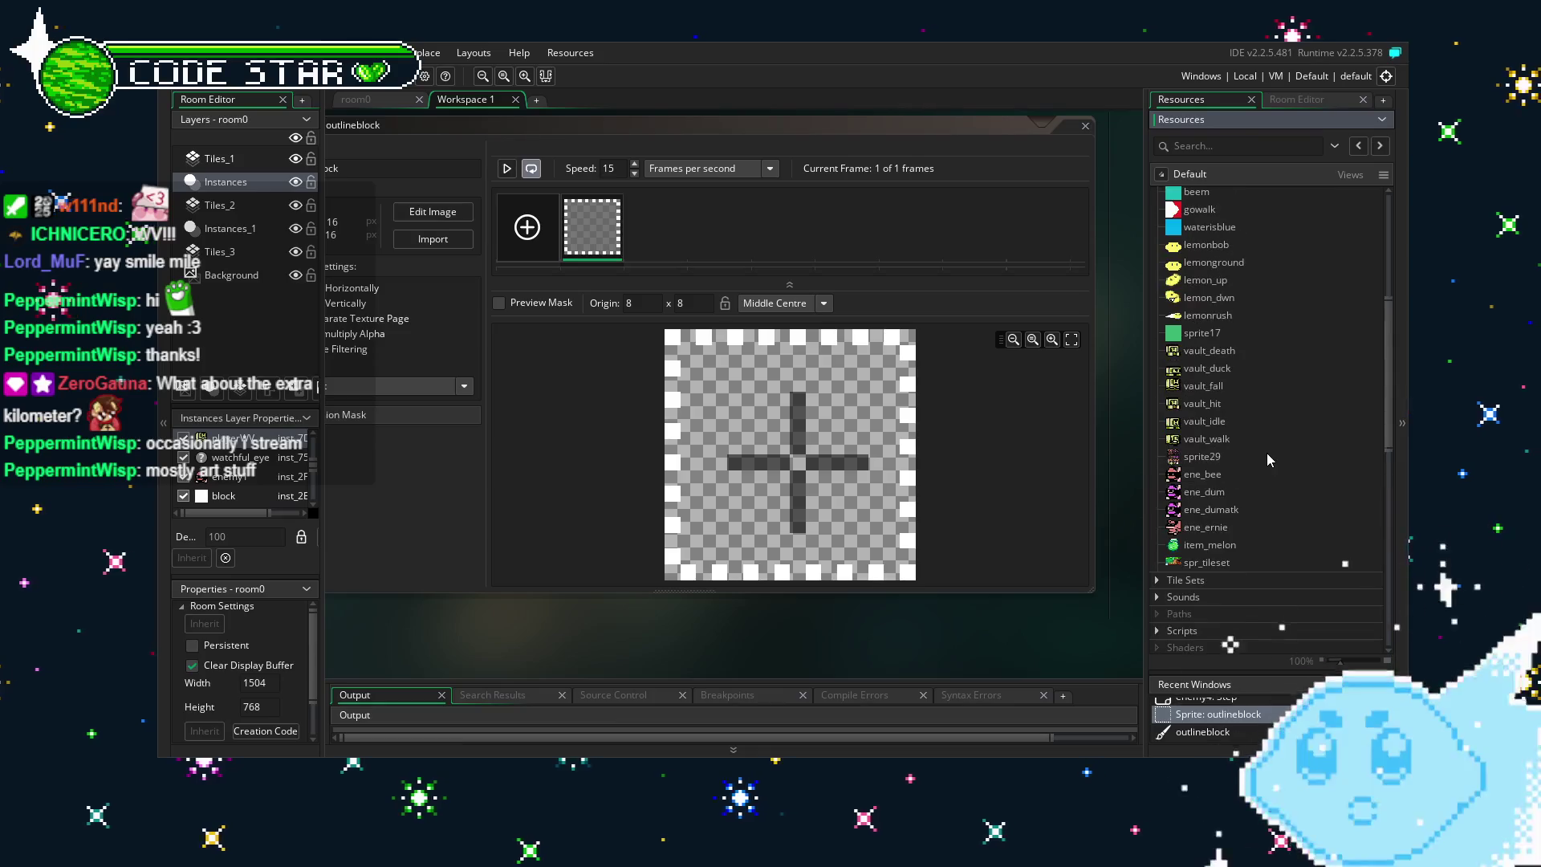
# Duplicate ene_ernie as ene_bird, then open the ene_dumatk frame in the Image Editor.
pyautogui.rightClick(1213, 530)
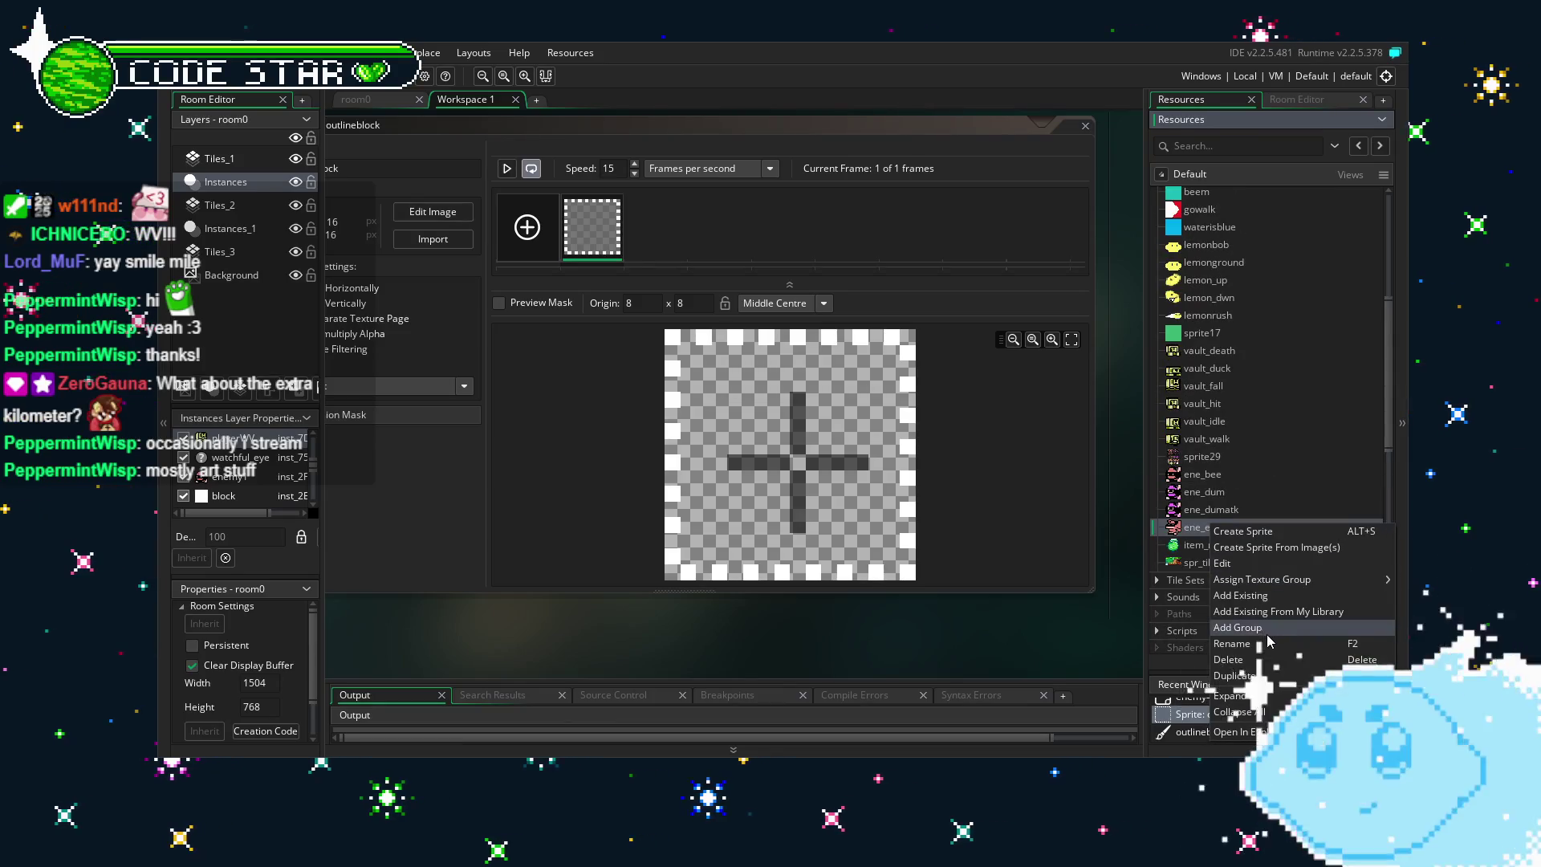
pyautogui.click(1240, 675)
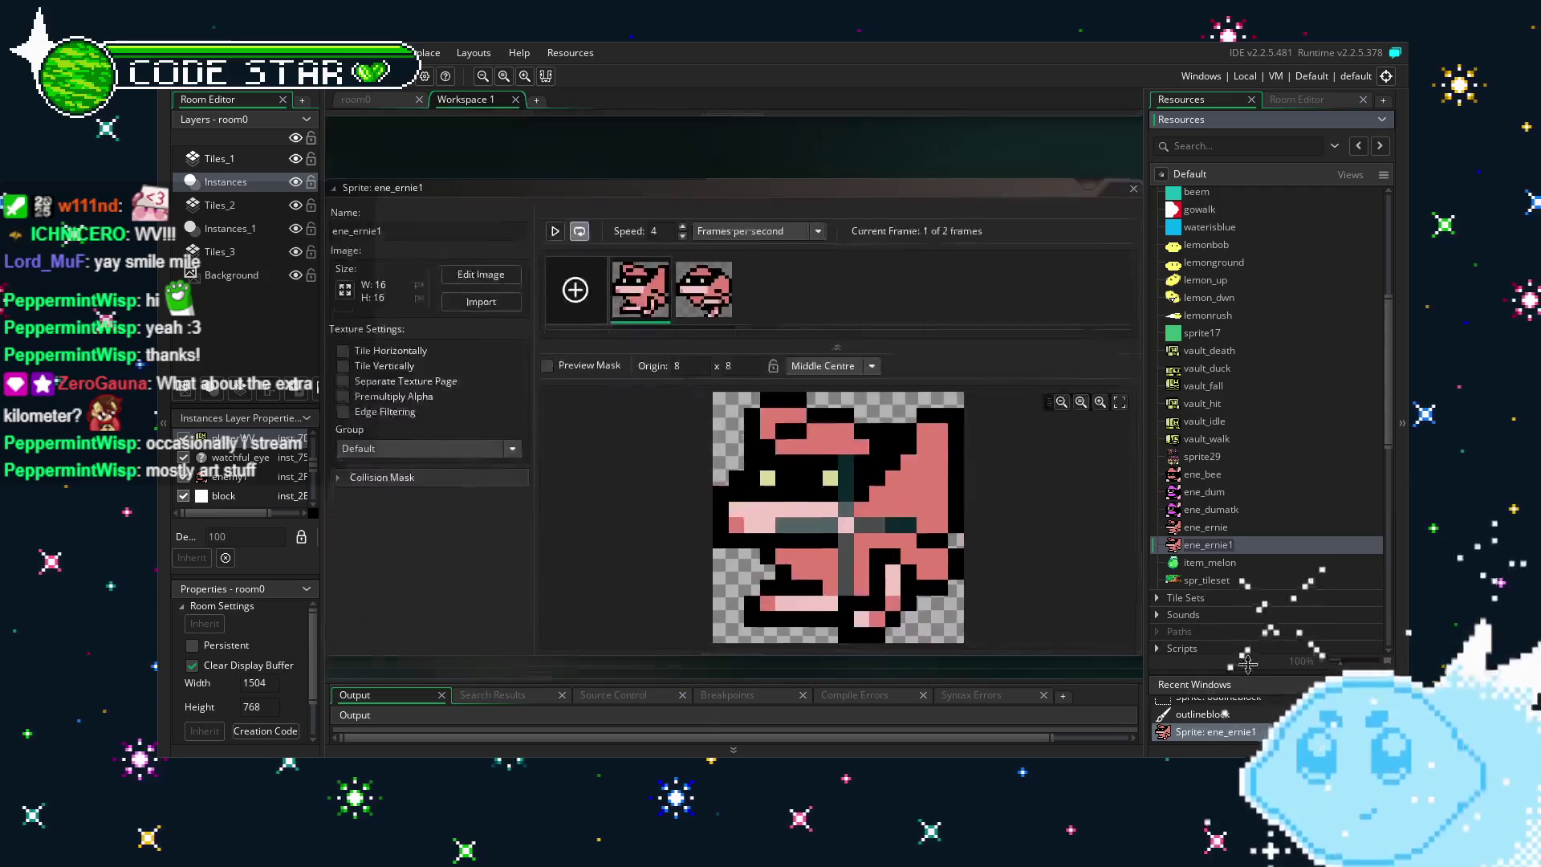
pyautogui.click(419, 198)
pyautogui.write('bird')
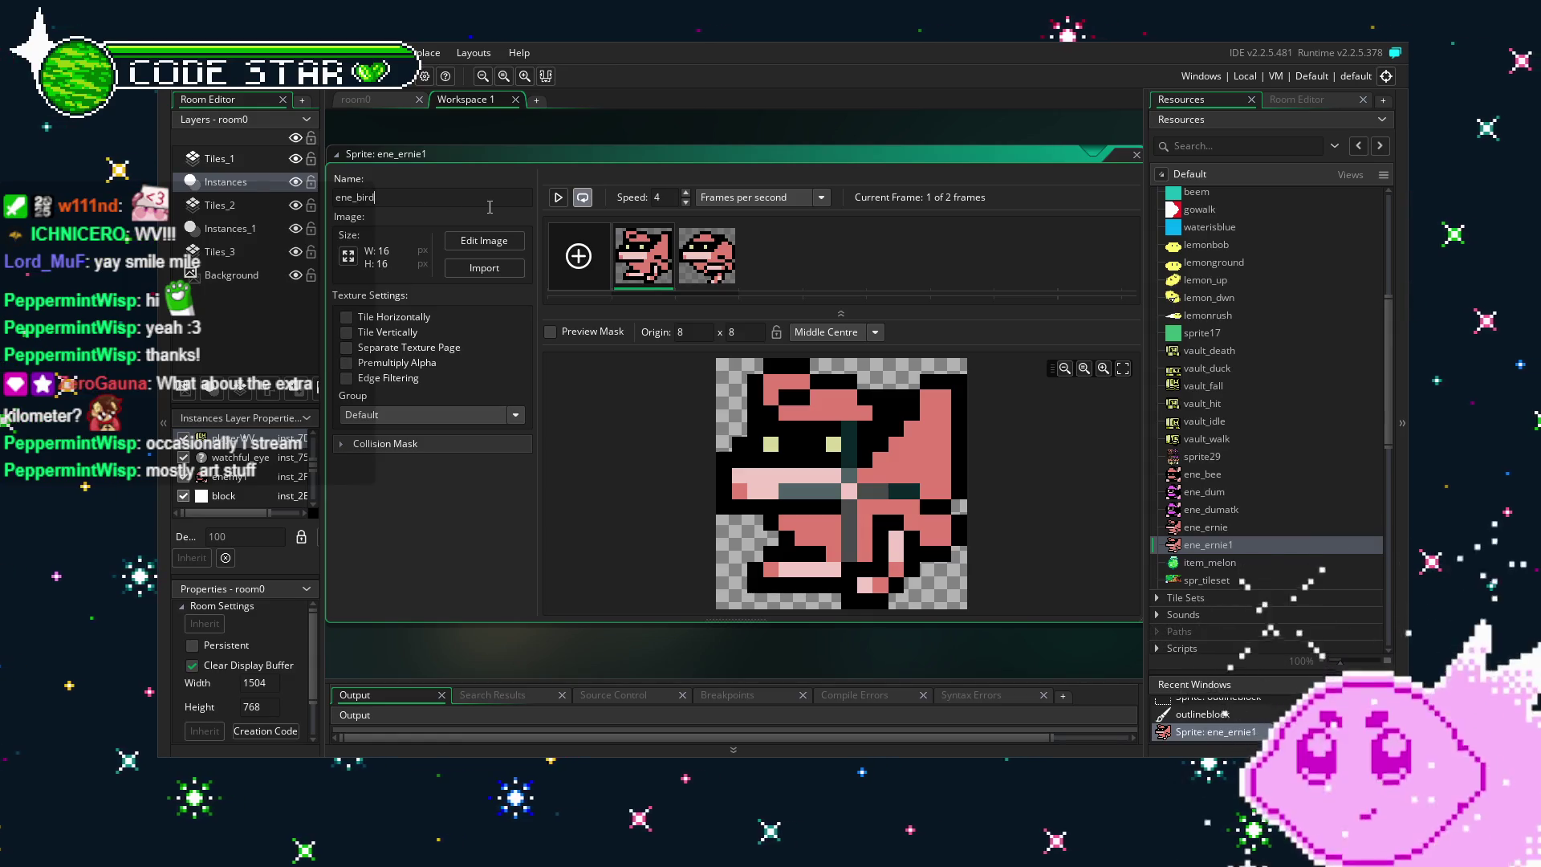
pyautogui.doubleClick(1199, 509)
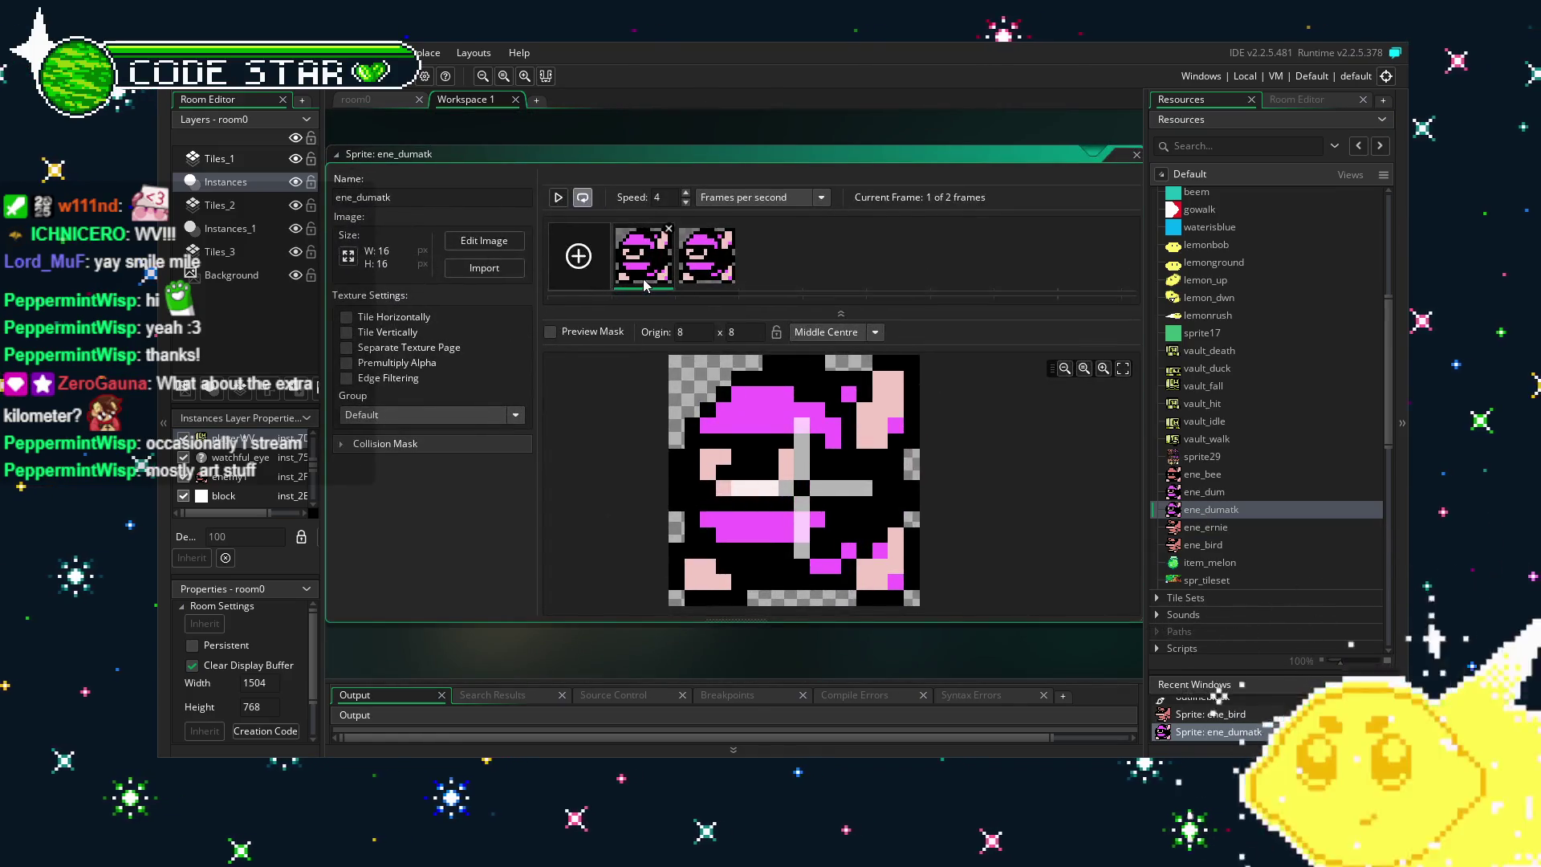
pyautogui.doubleClick(644, 273)
# Recolour the pink areas of both ene_bird frames magenta with the Colour Swap tool.
pyautogui.press('p')
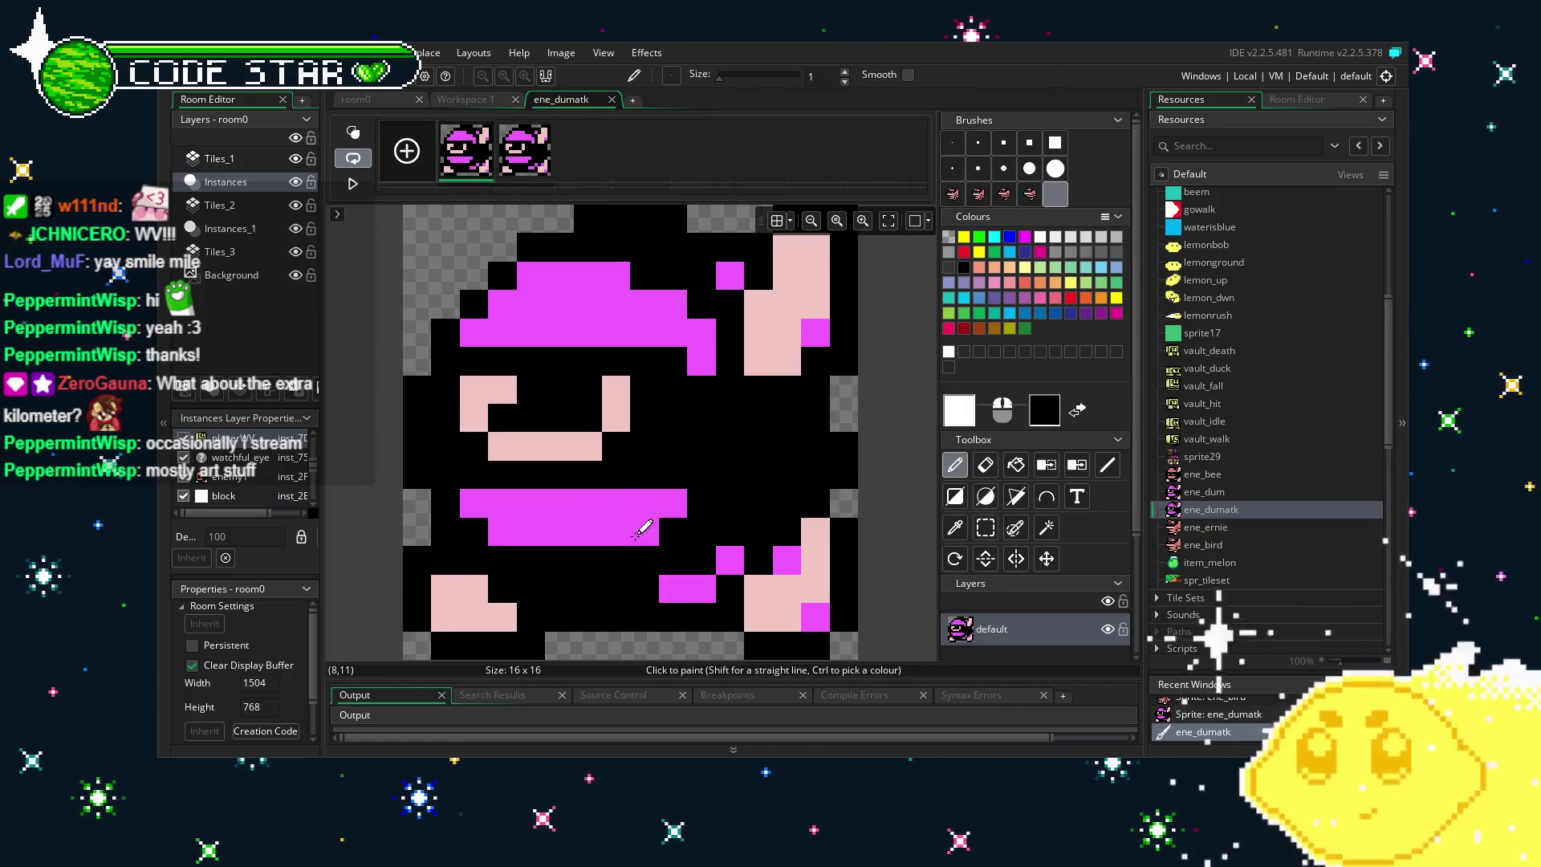
pyautogui.doubleClick(1204, 545)
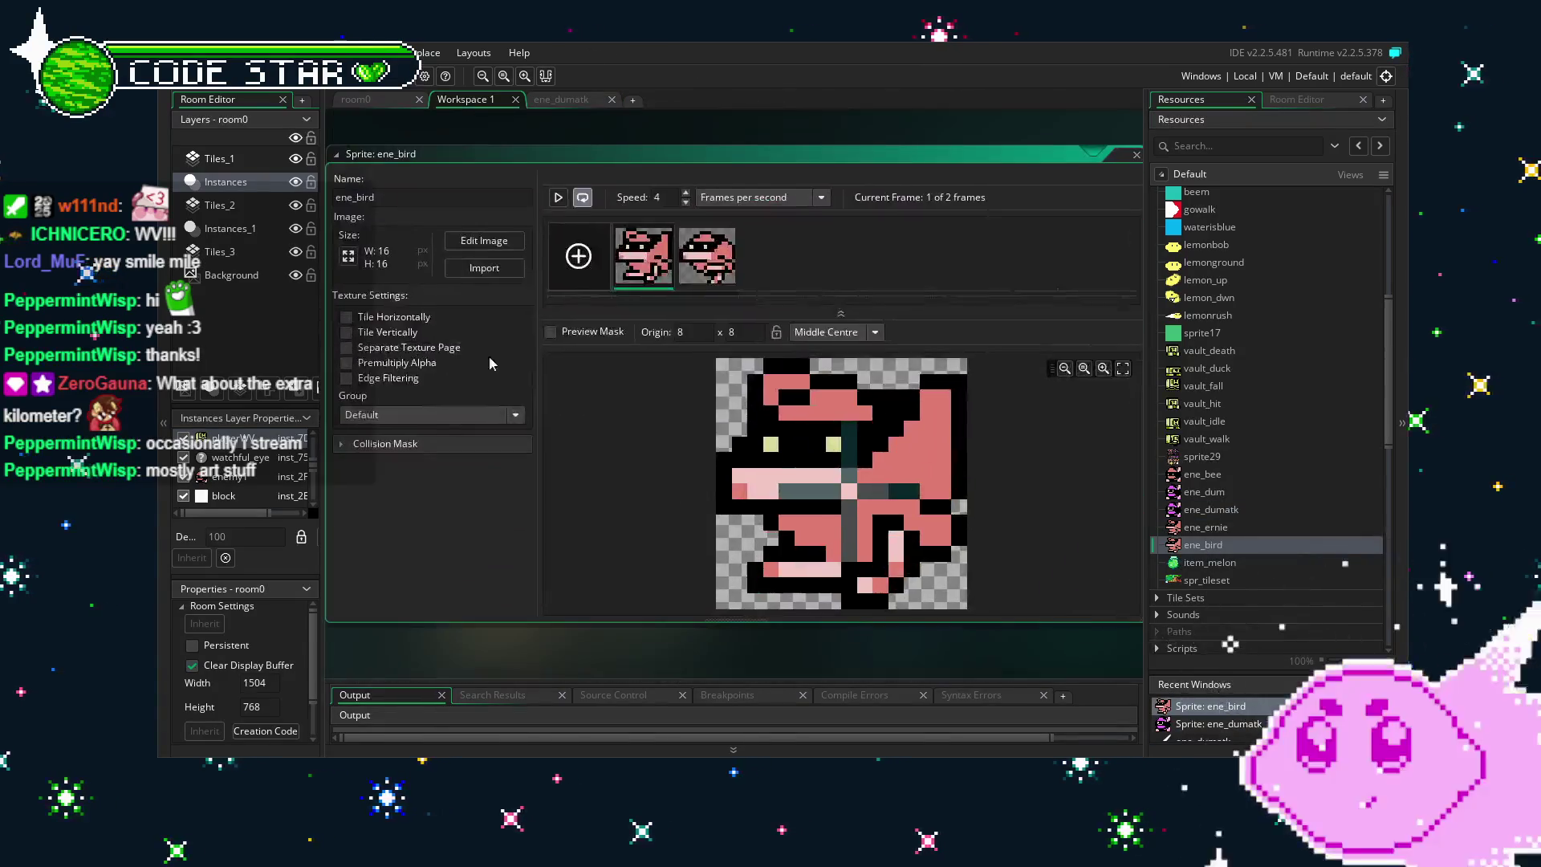
pyautogui.doubleClick(639, 273)
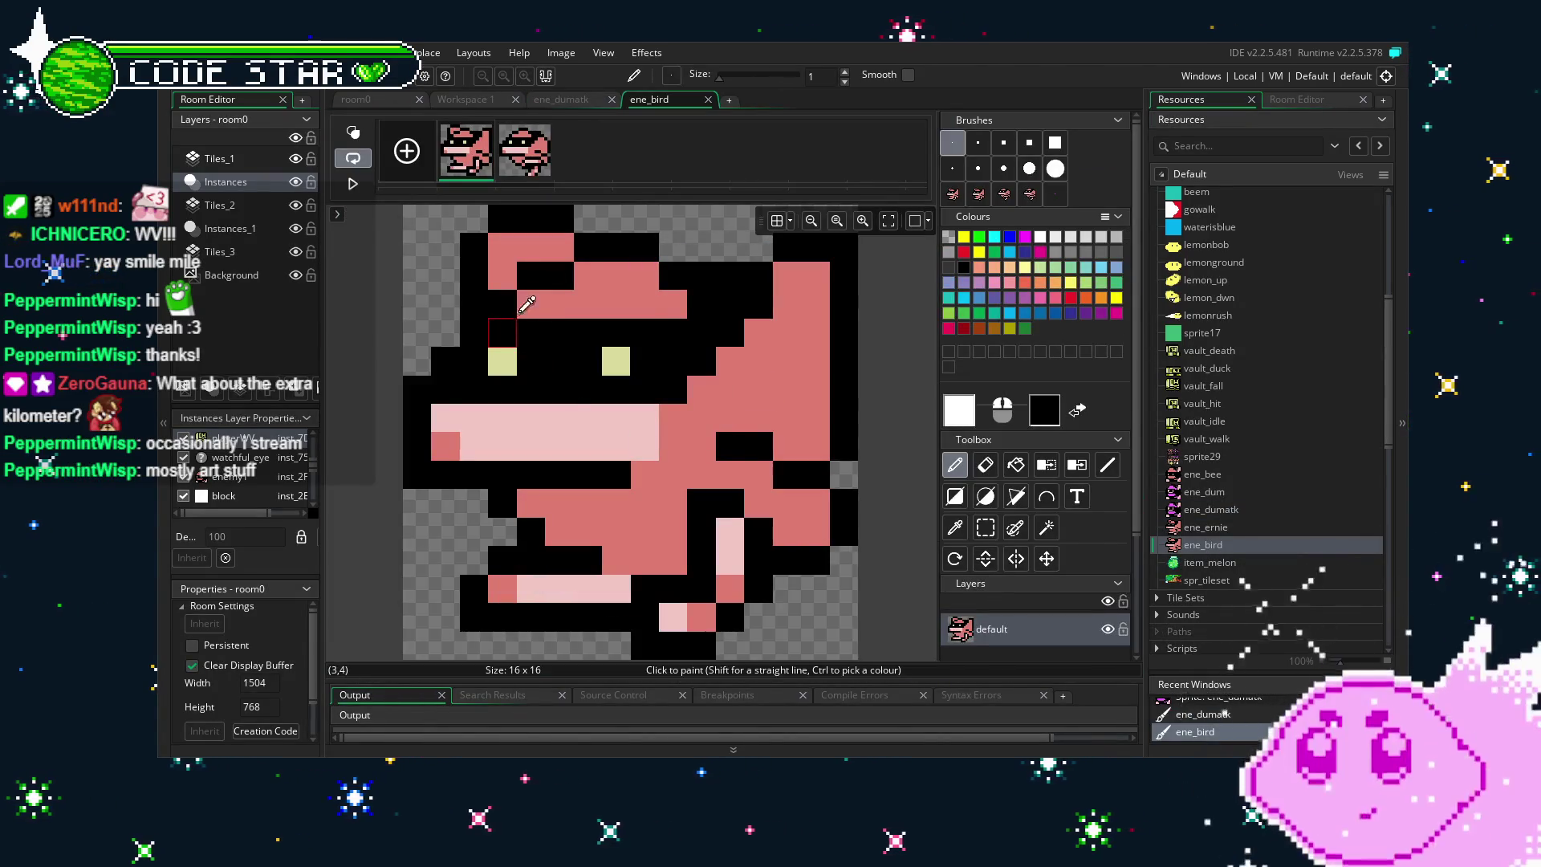
pyautogui.keyDown('ctrl'); pyautogui.click(646, 302); pyautogui.keyUp('ctrl')
pyautogui.click(1076, 465)
pyautogui.click(578, 506)
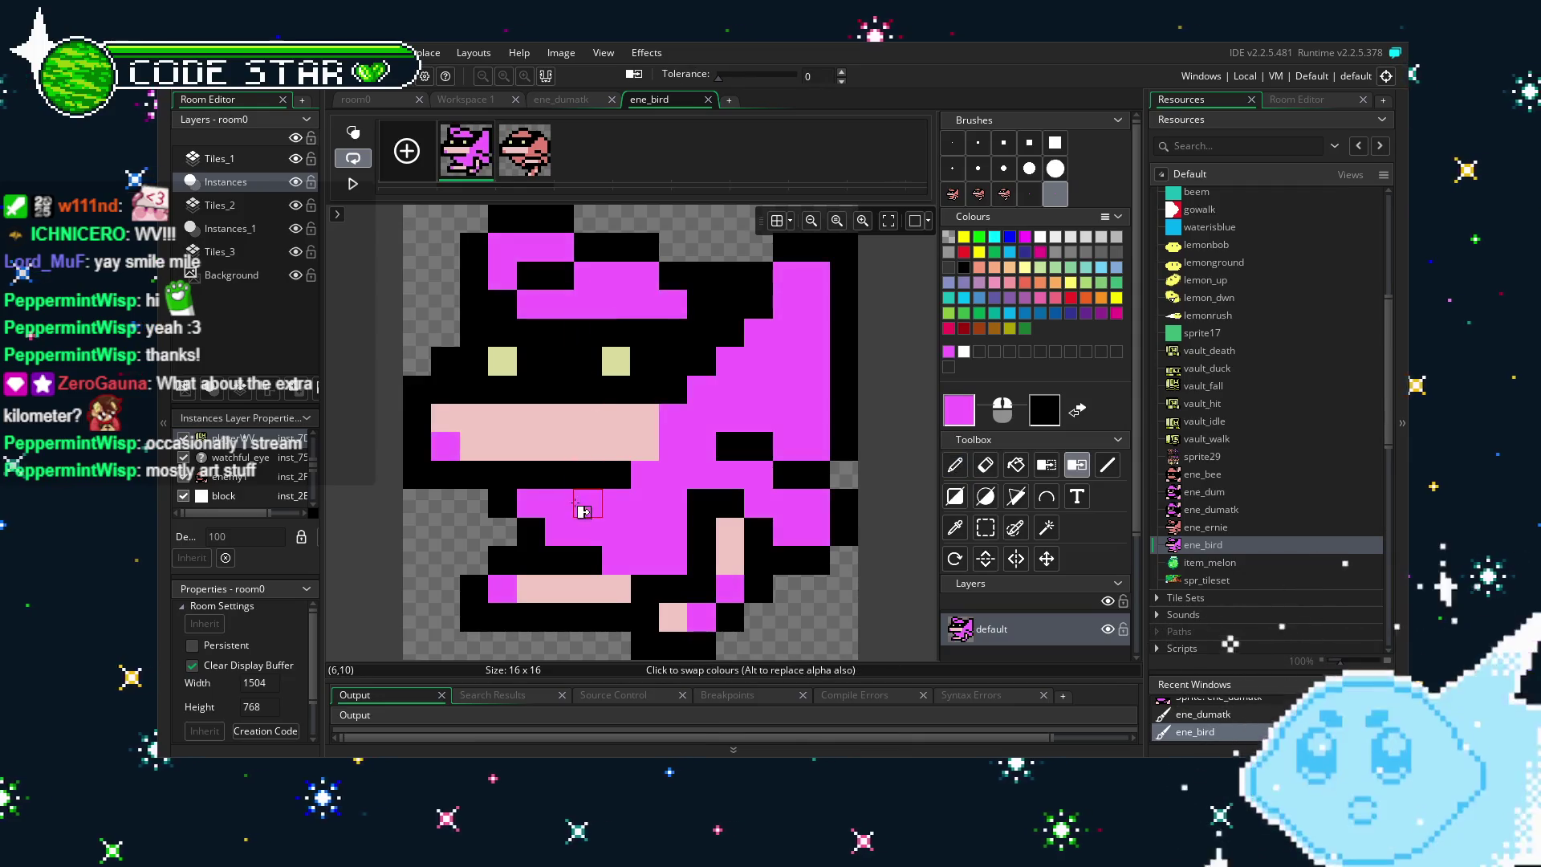
pyautogui.click(526, 153)
pyautogui.click(771, 420)
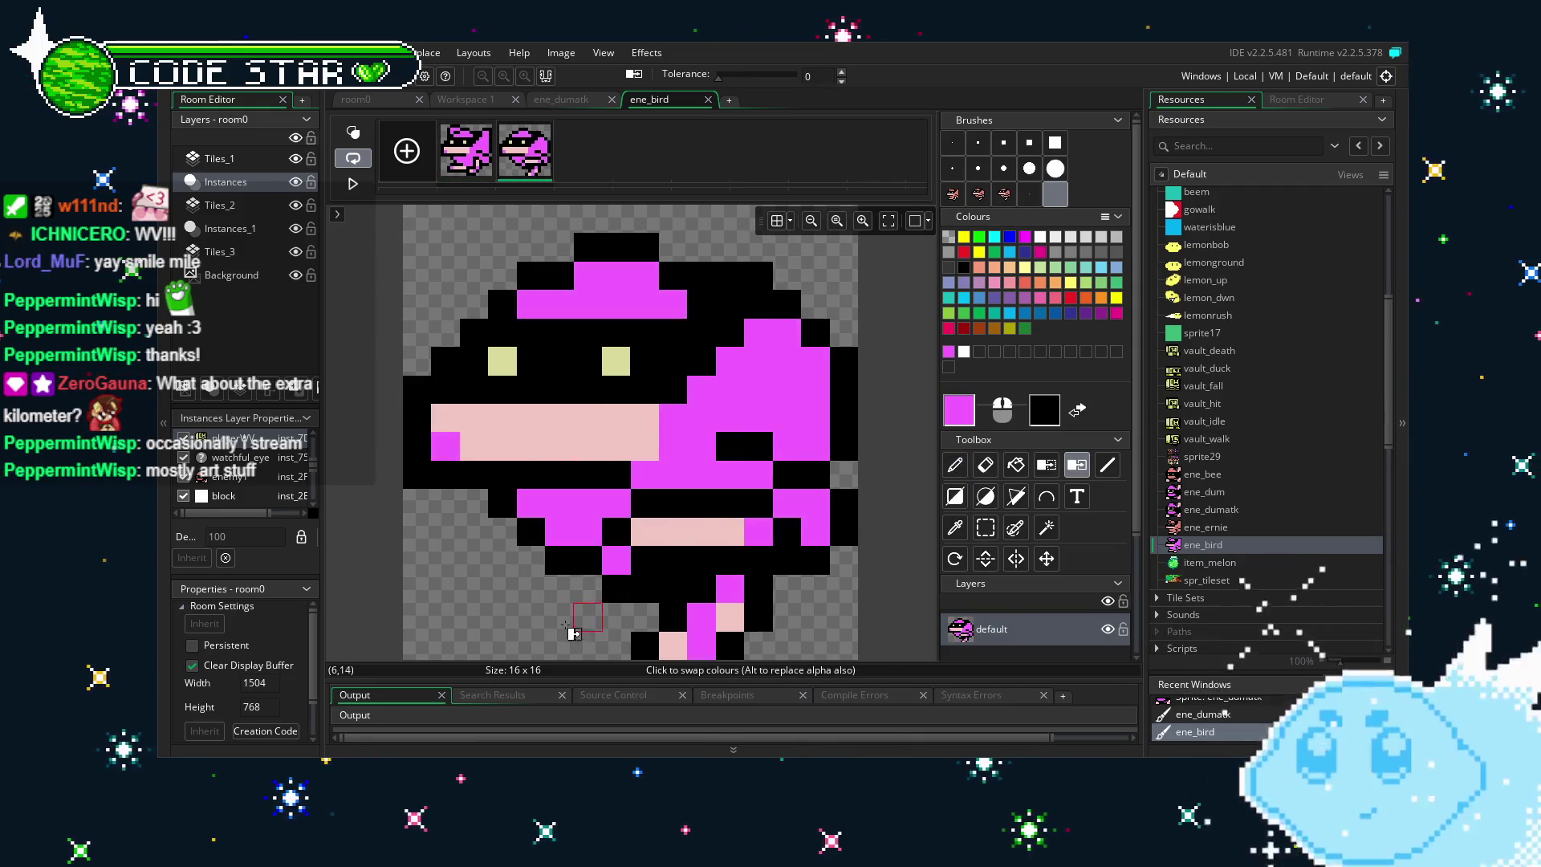
pyautogui.moveTo(528, 618); pyautogui.dragTo(505, 612)
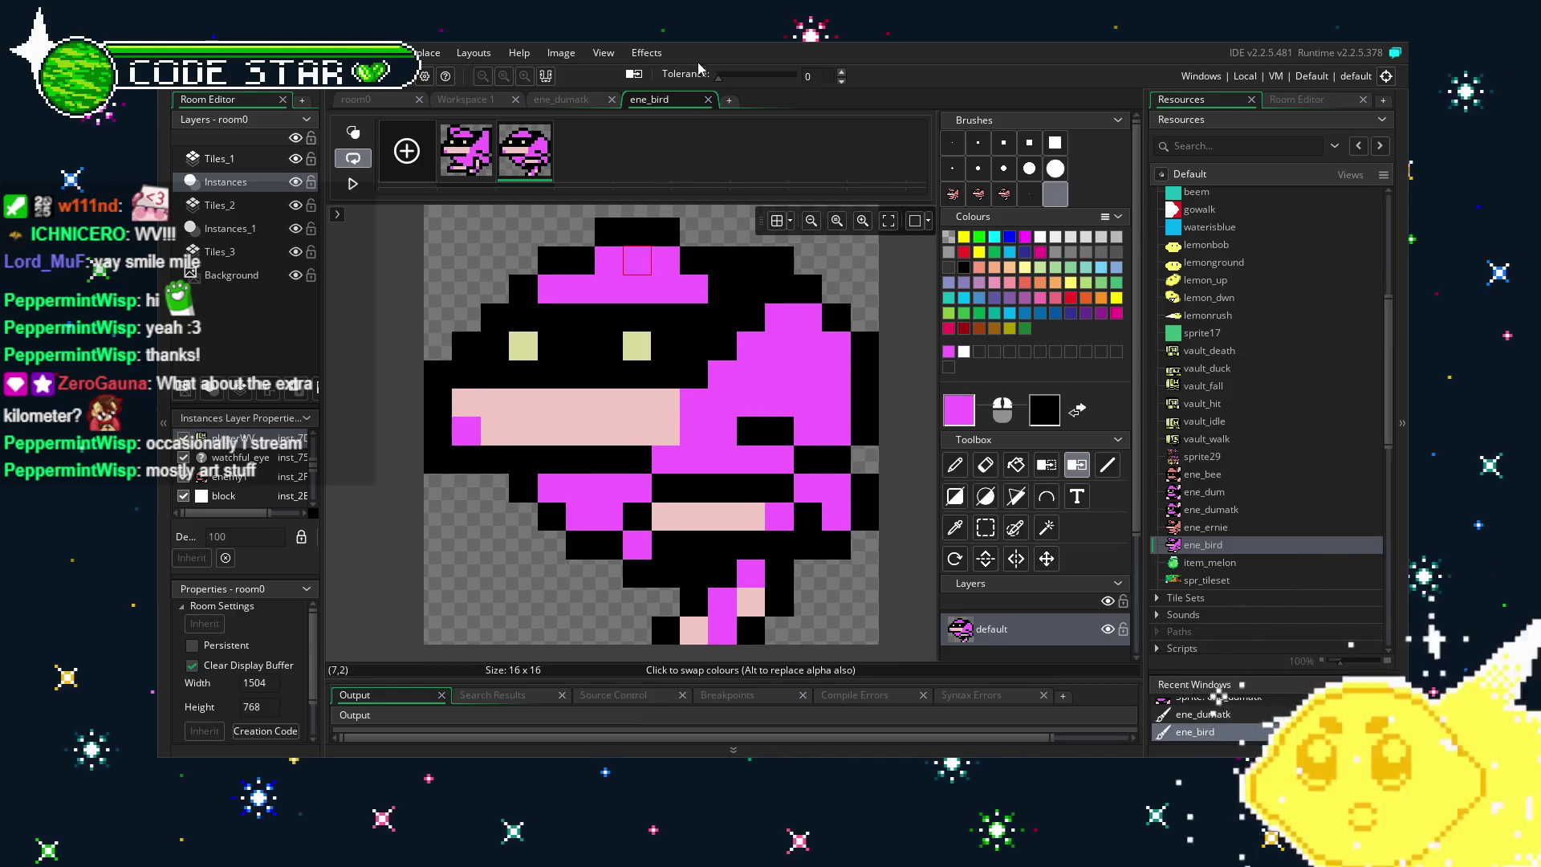
pyautogui.click(708, 100)
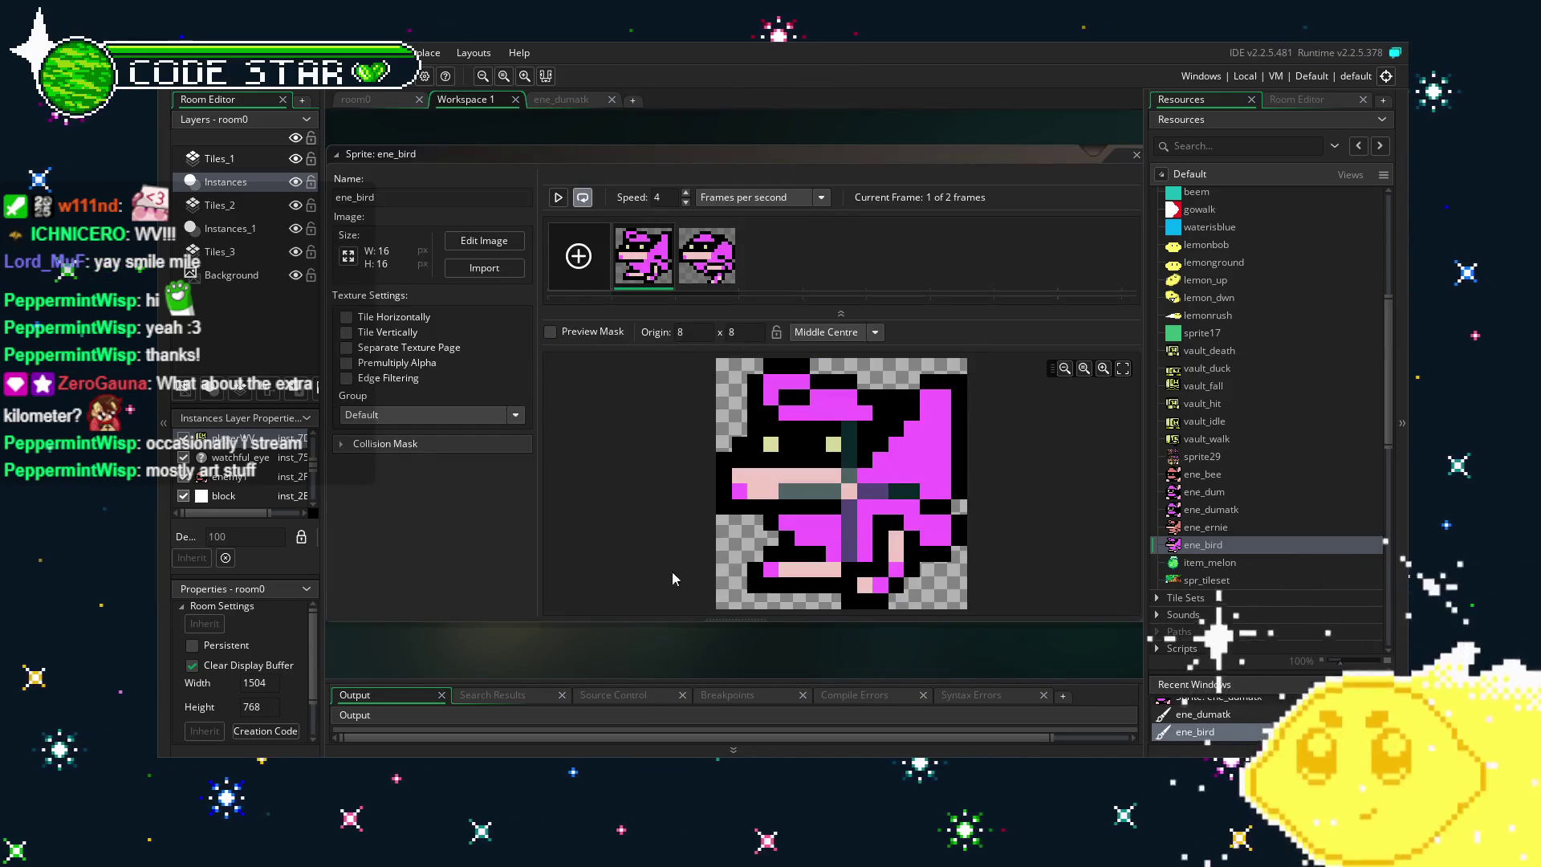
# Set the enemy4 object's sprite to ene_bird.
pyautogui.moveTo(559, 607); pyautogui.dragTo(629, 616)
pyautogui.scroll(-2, 1226, 557)
pyautogui.scroll(-10, 1226, 557)
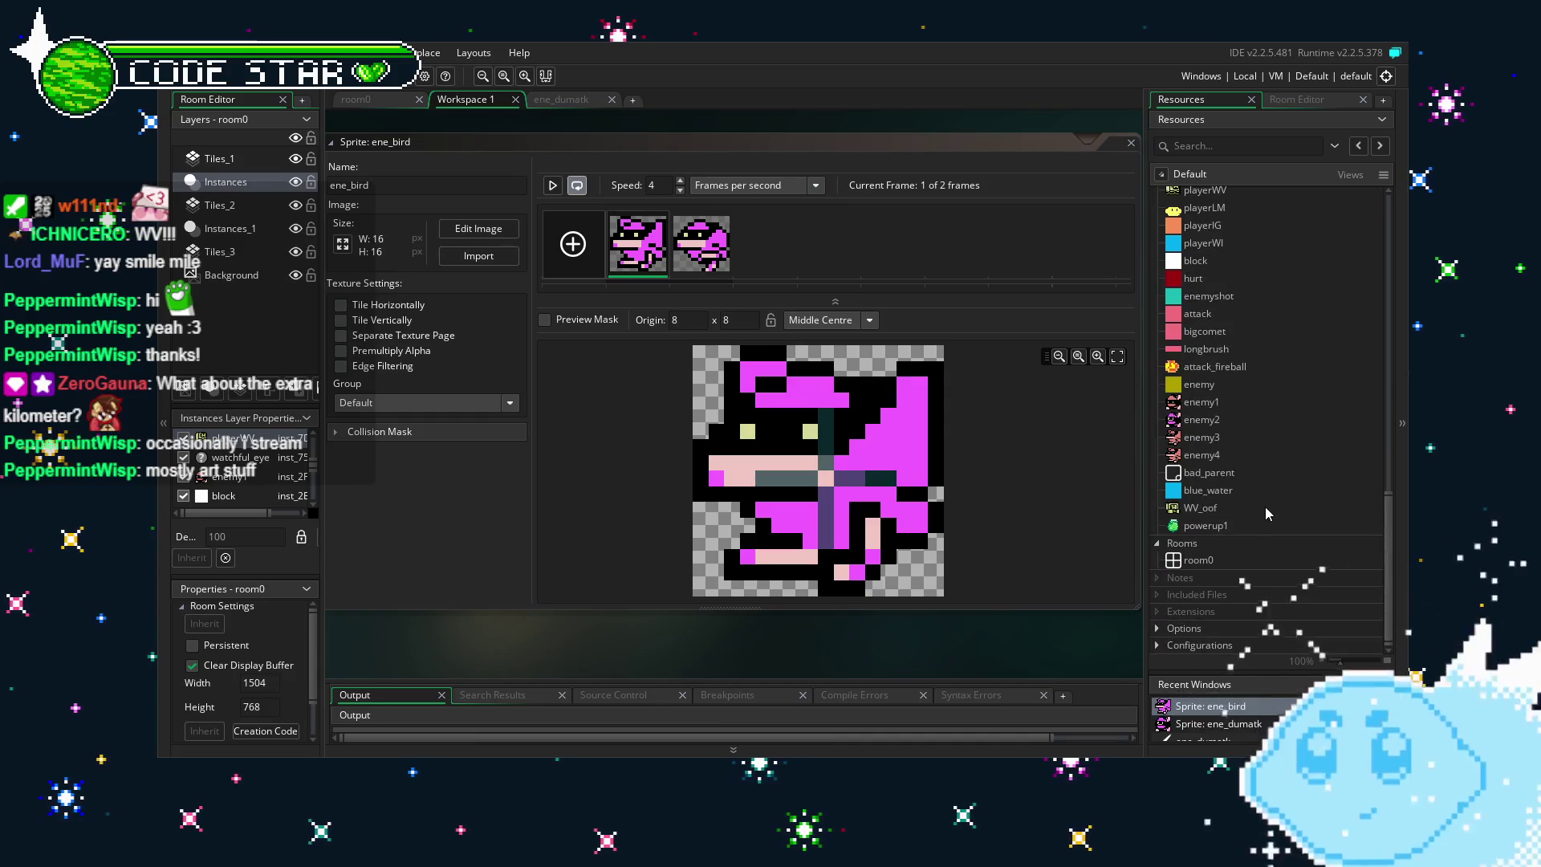
pyautogui.scroll(2, 1254, 454)
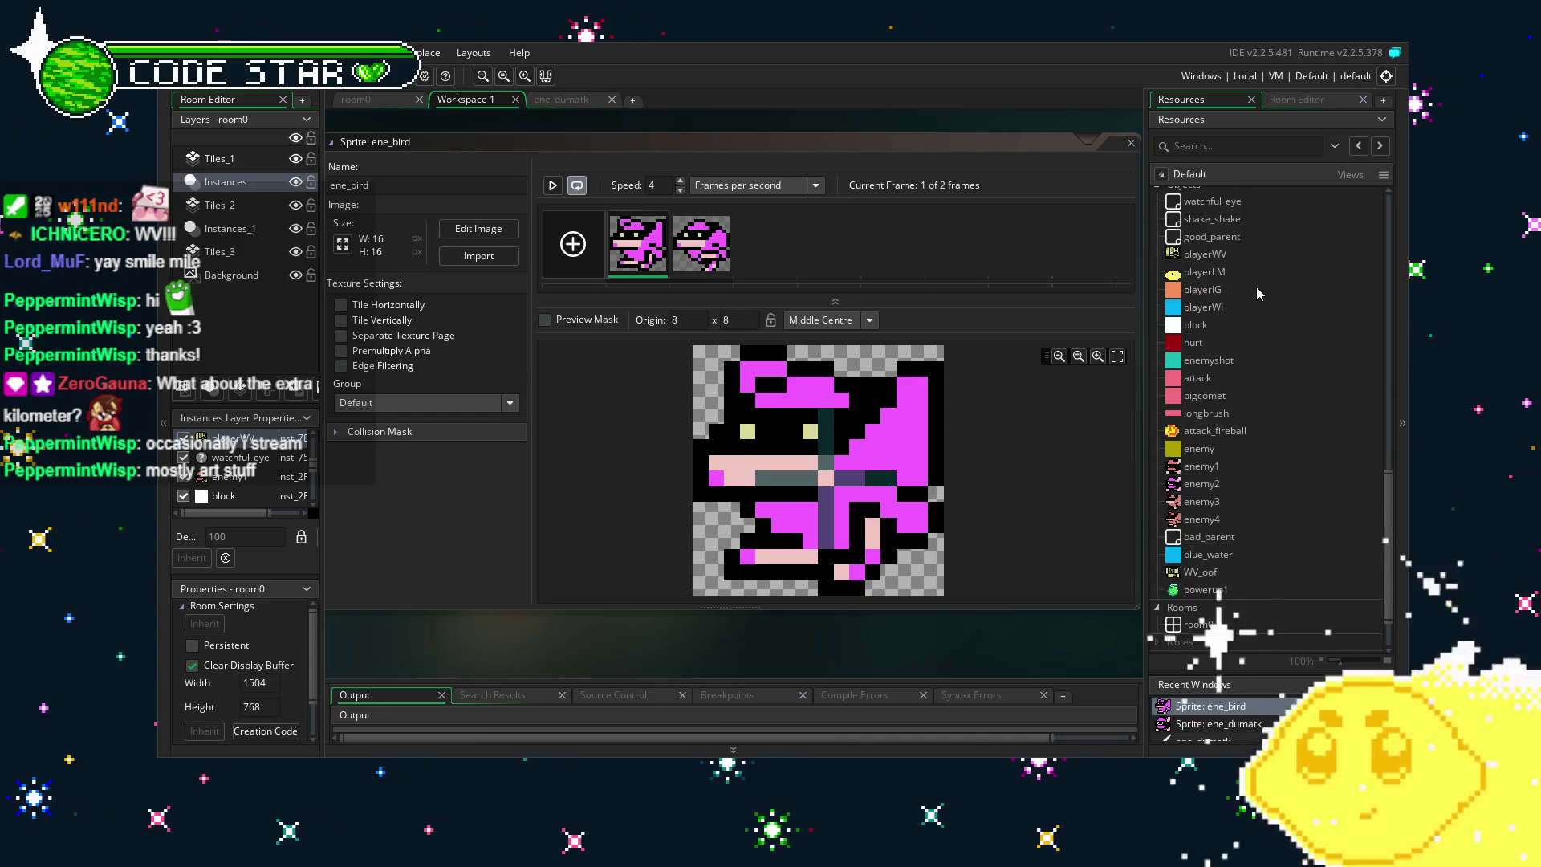
pyautogui.doubleClick(1230, 521)
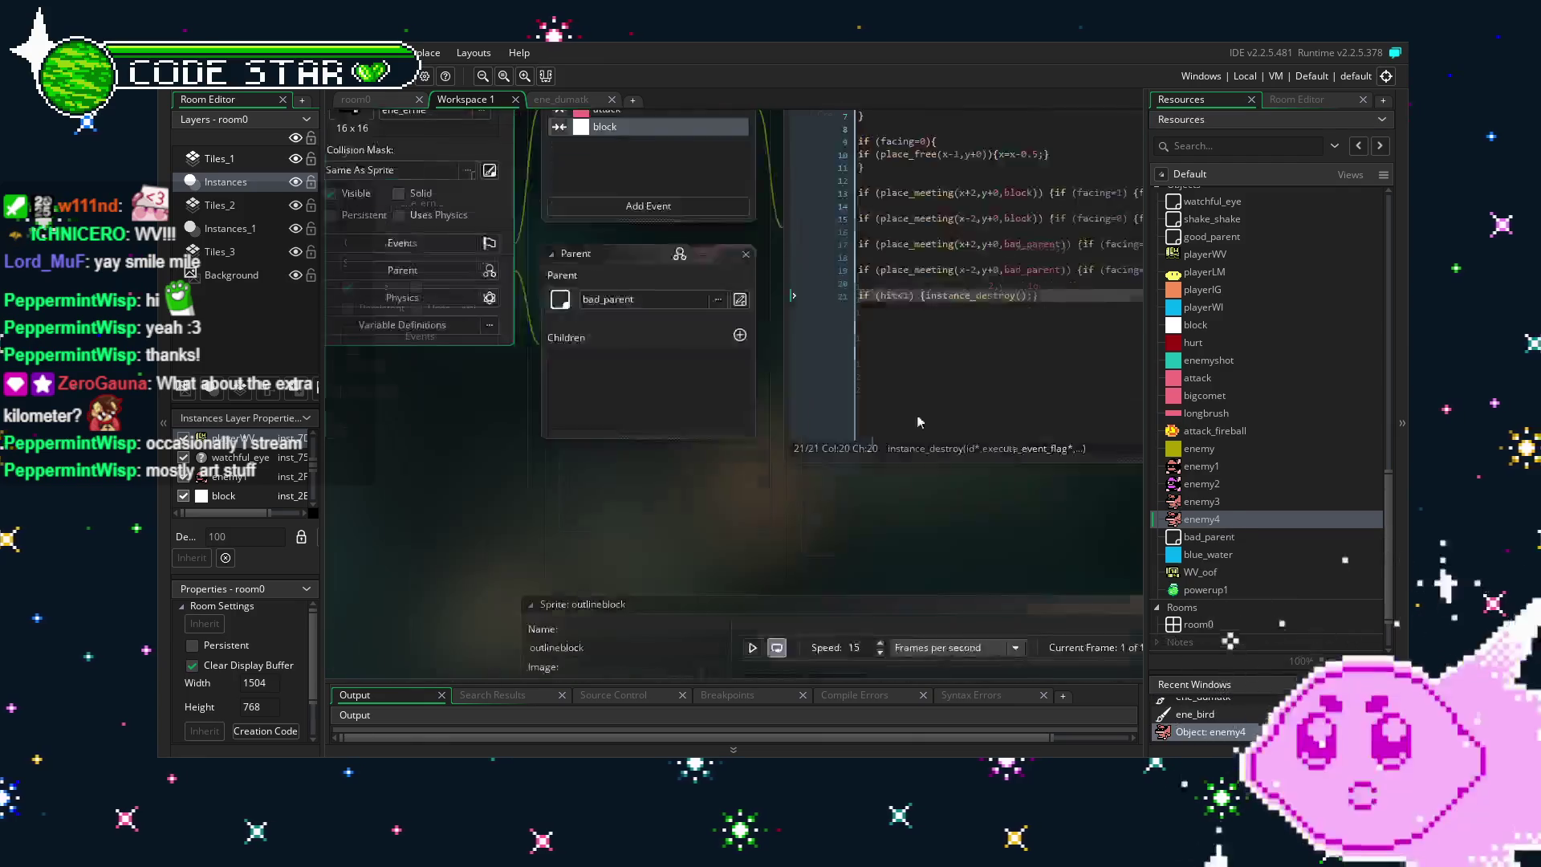
pyautogui.click(457, 267)
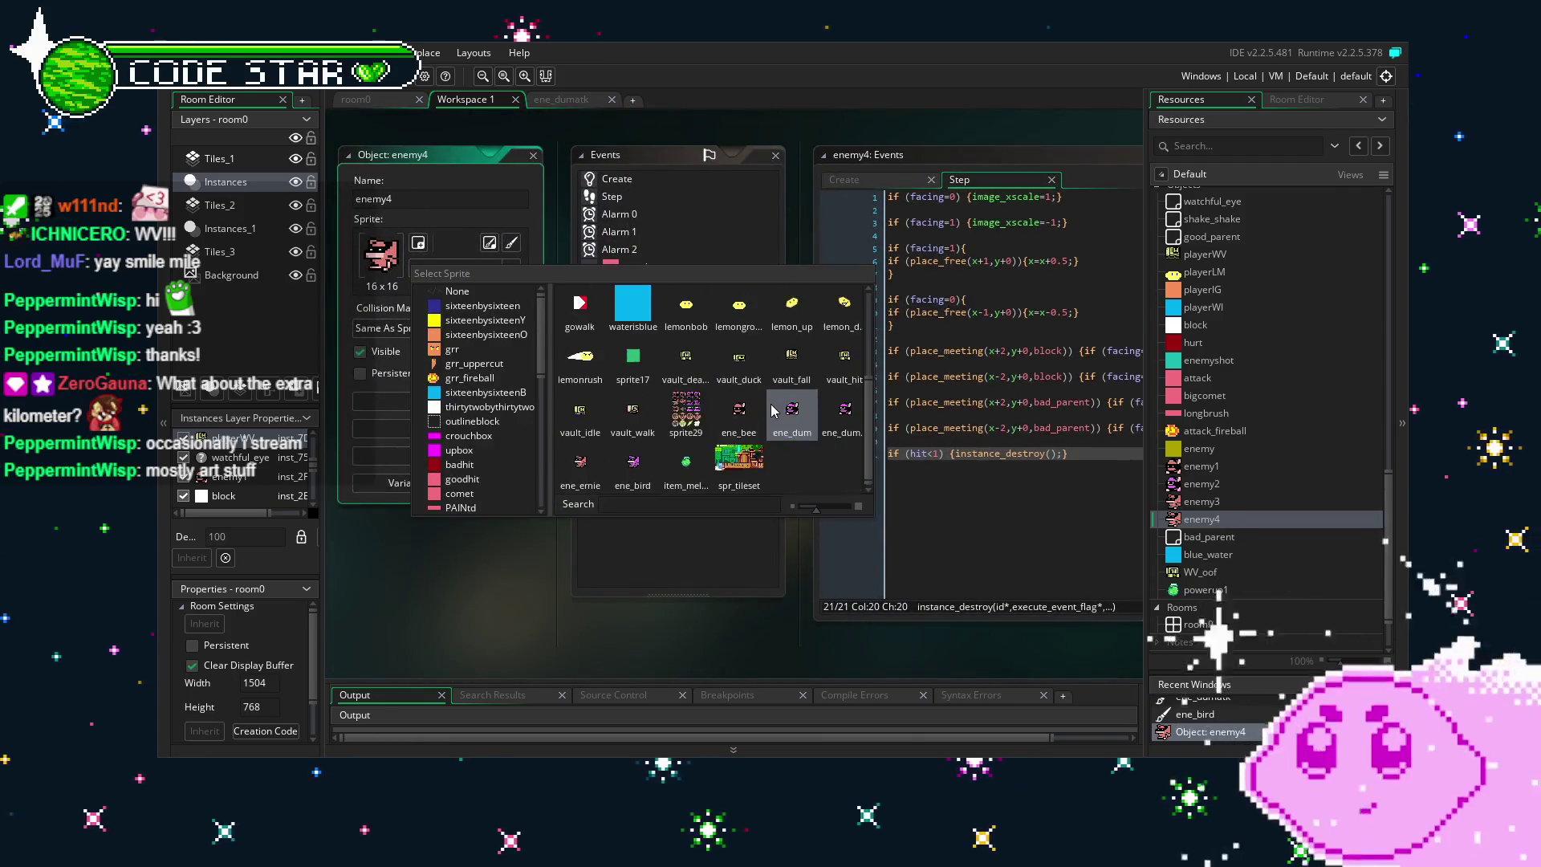
pyautogui.click(633, 461)
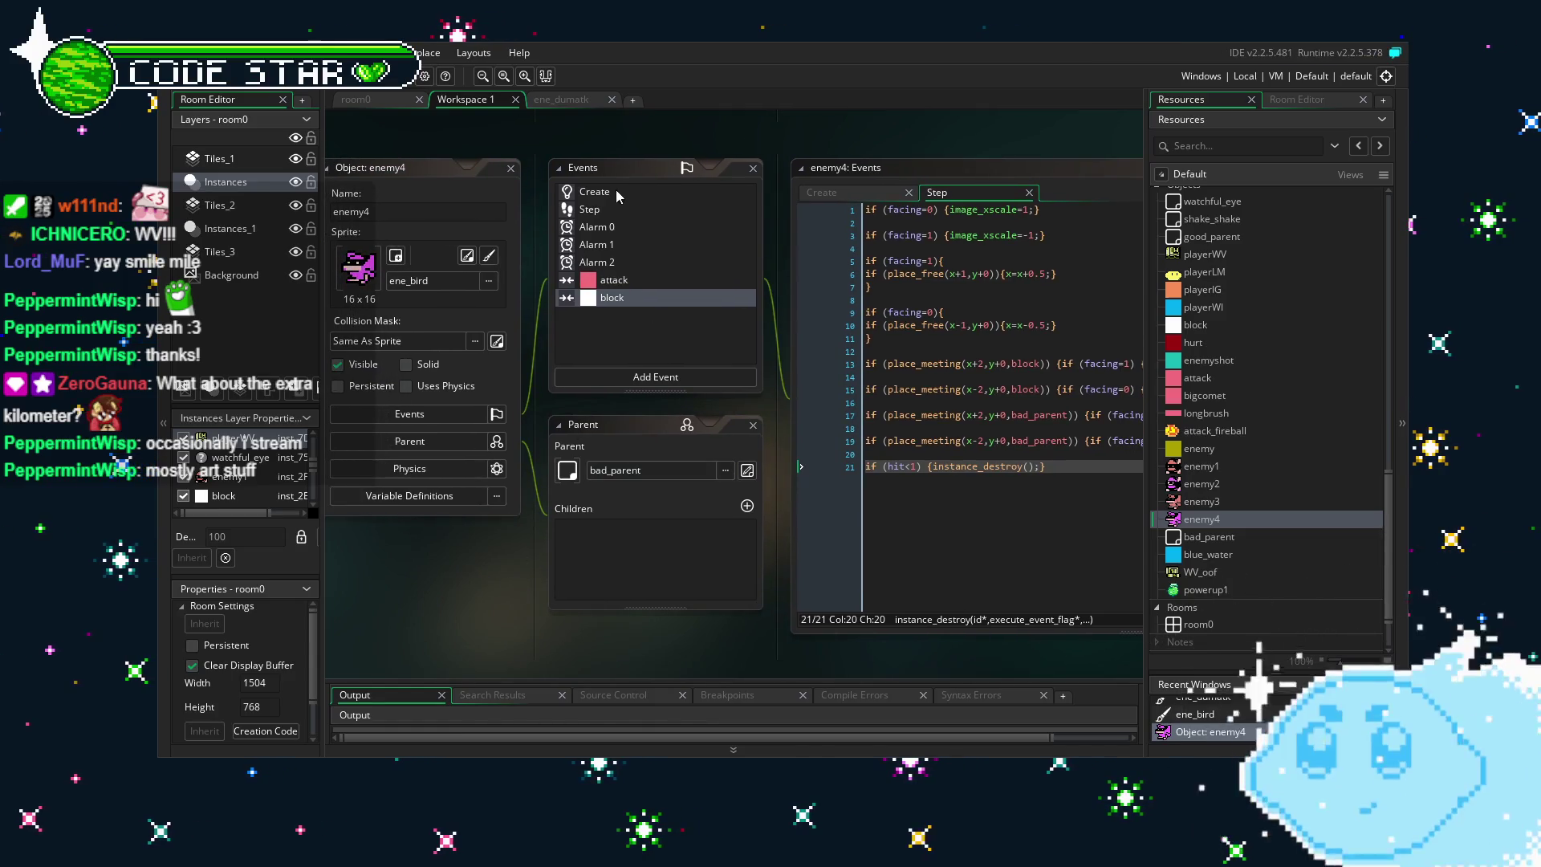
pyautogui.click(616, 192)
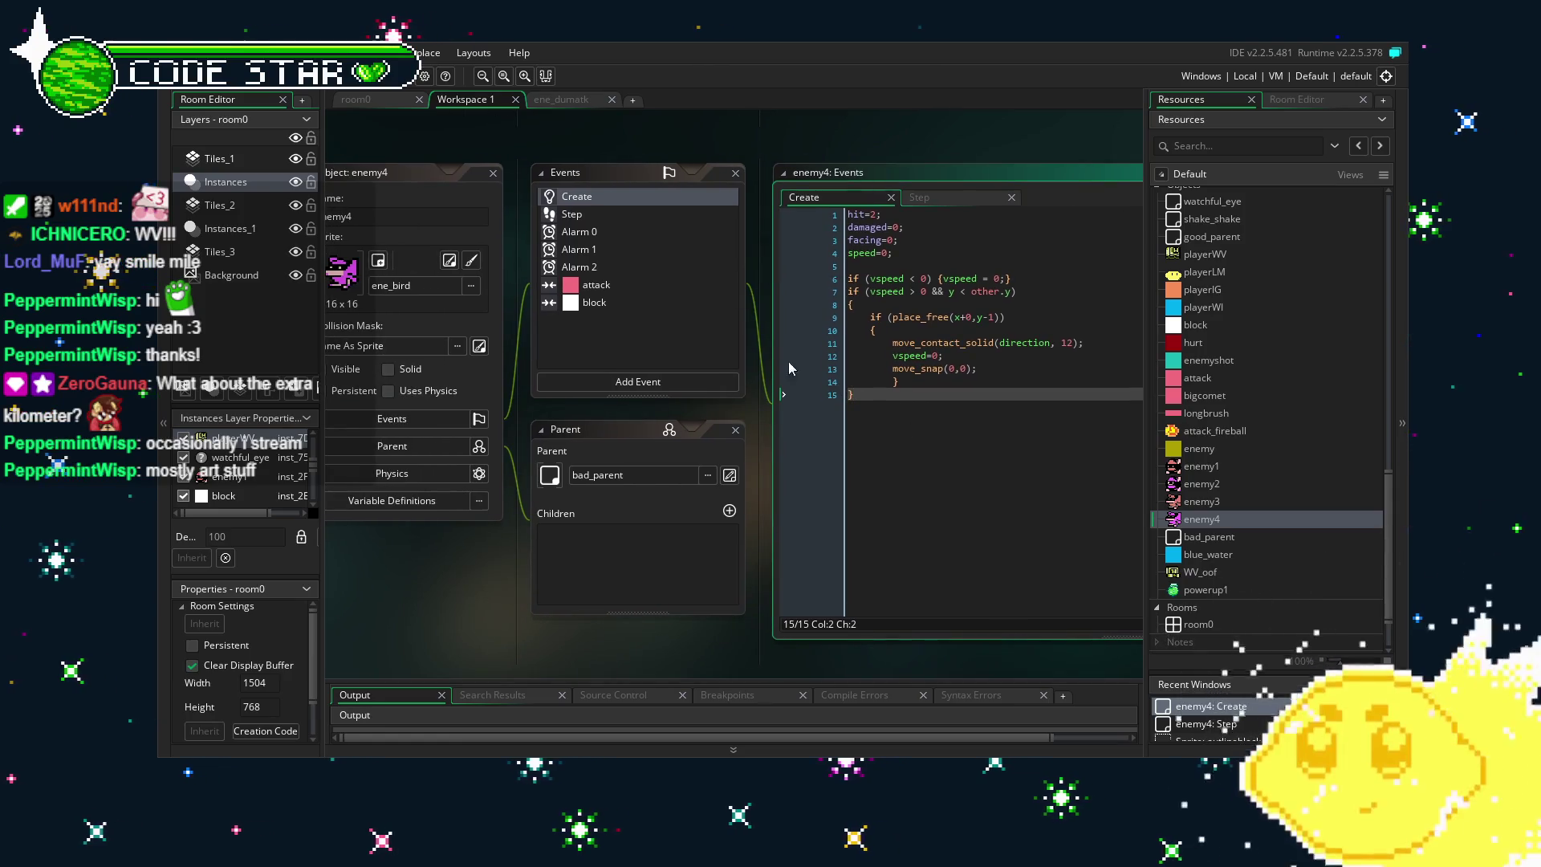
pyautogui.click(595, 217)
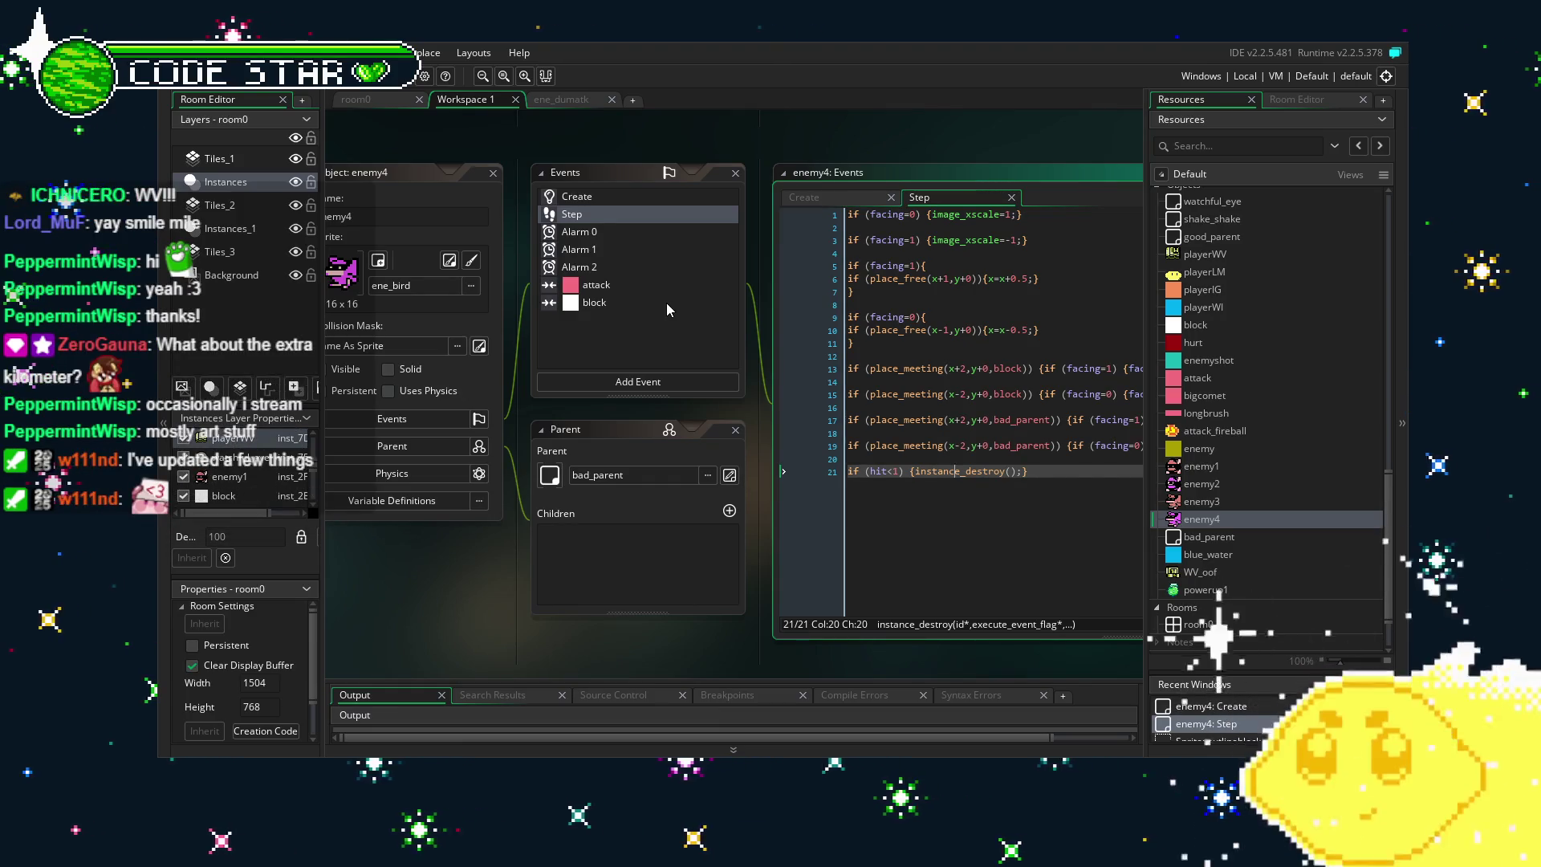
pyautogui.click(607, 232)
pyautogui.click(647, 251)
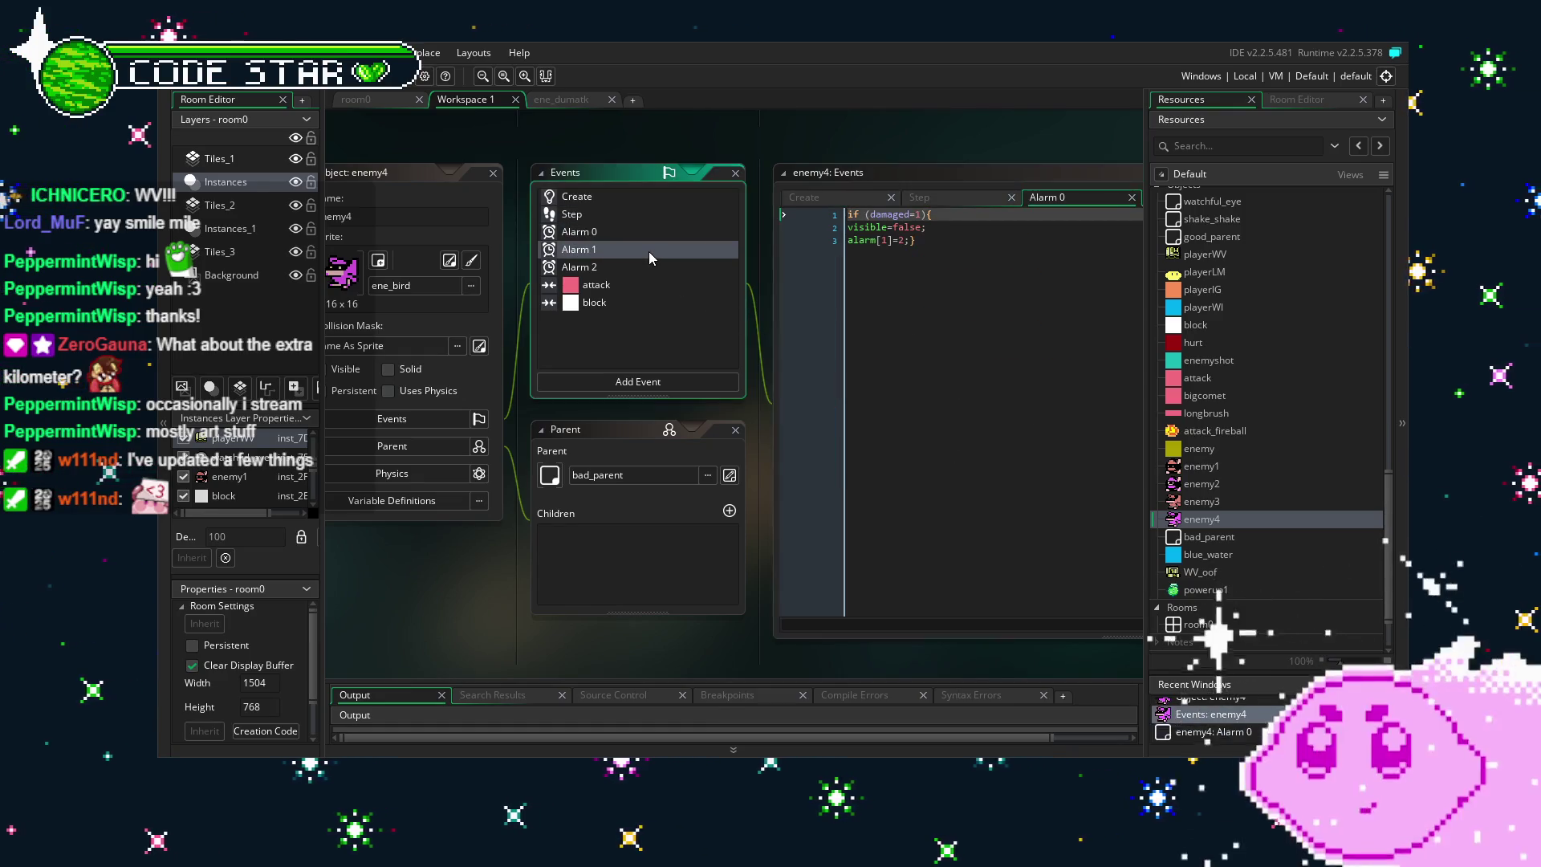
pyautogui.click(660, 287)
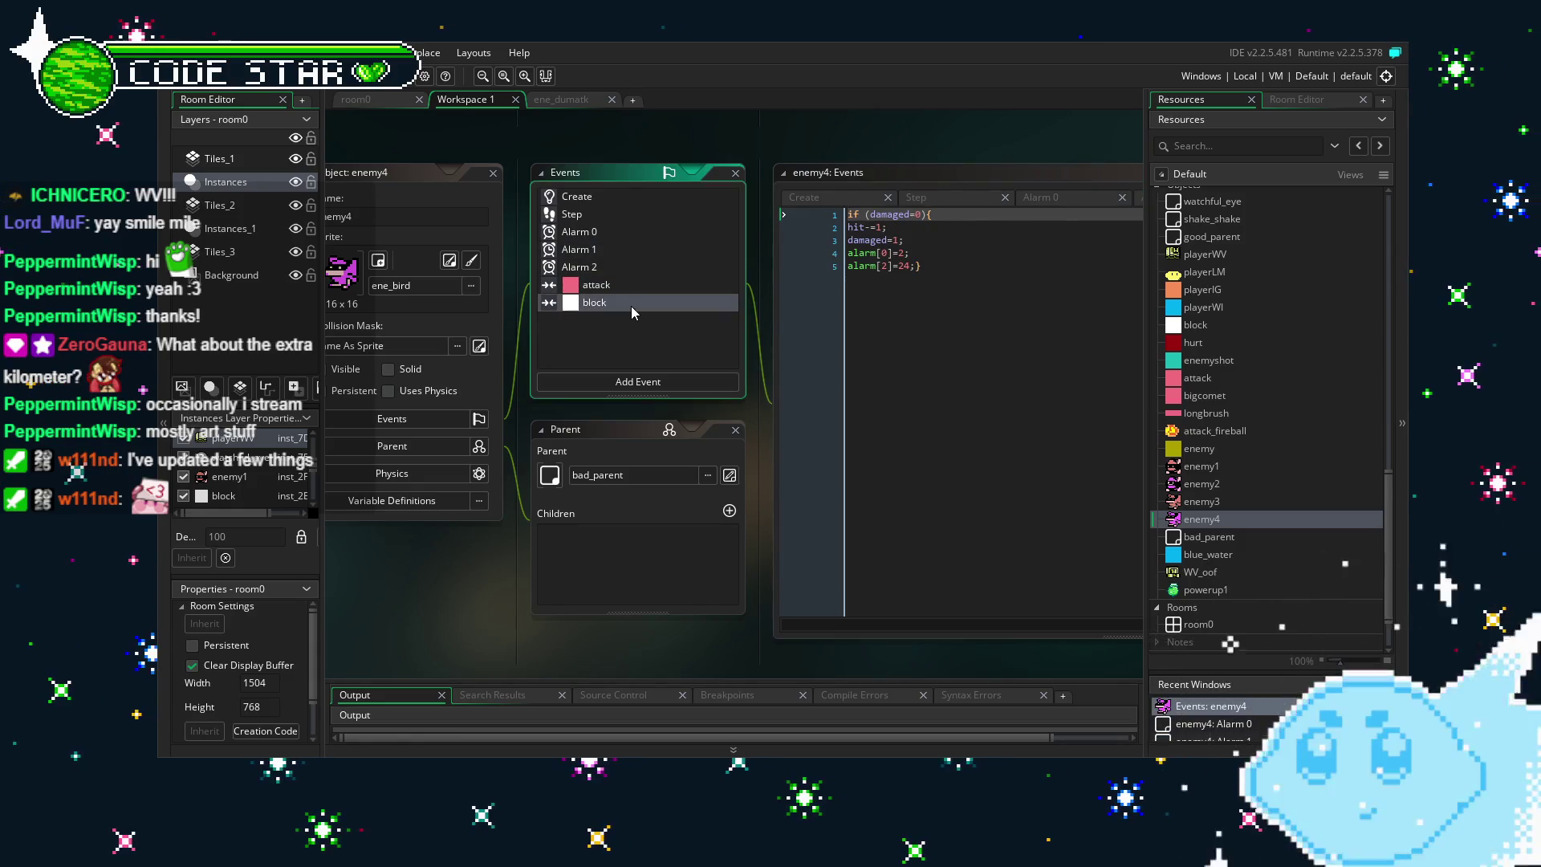
pyautogui.click(632, 306)
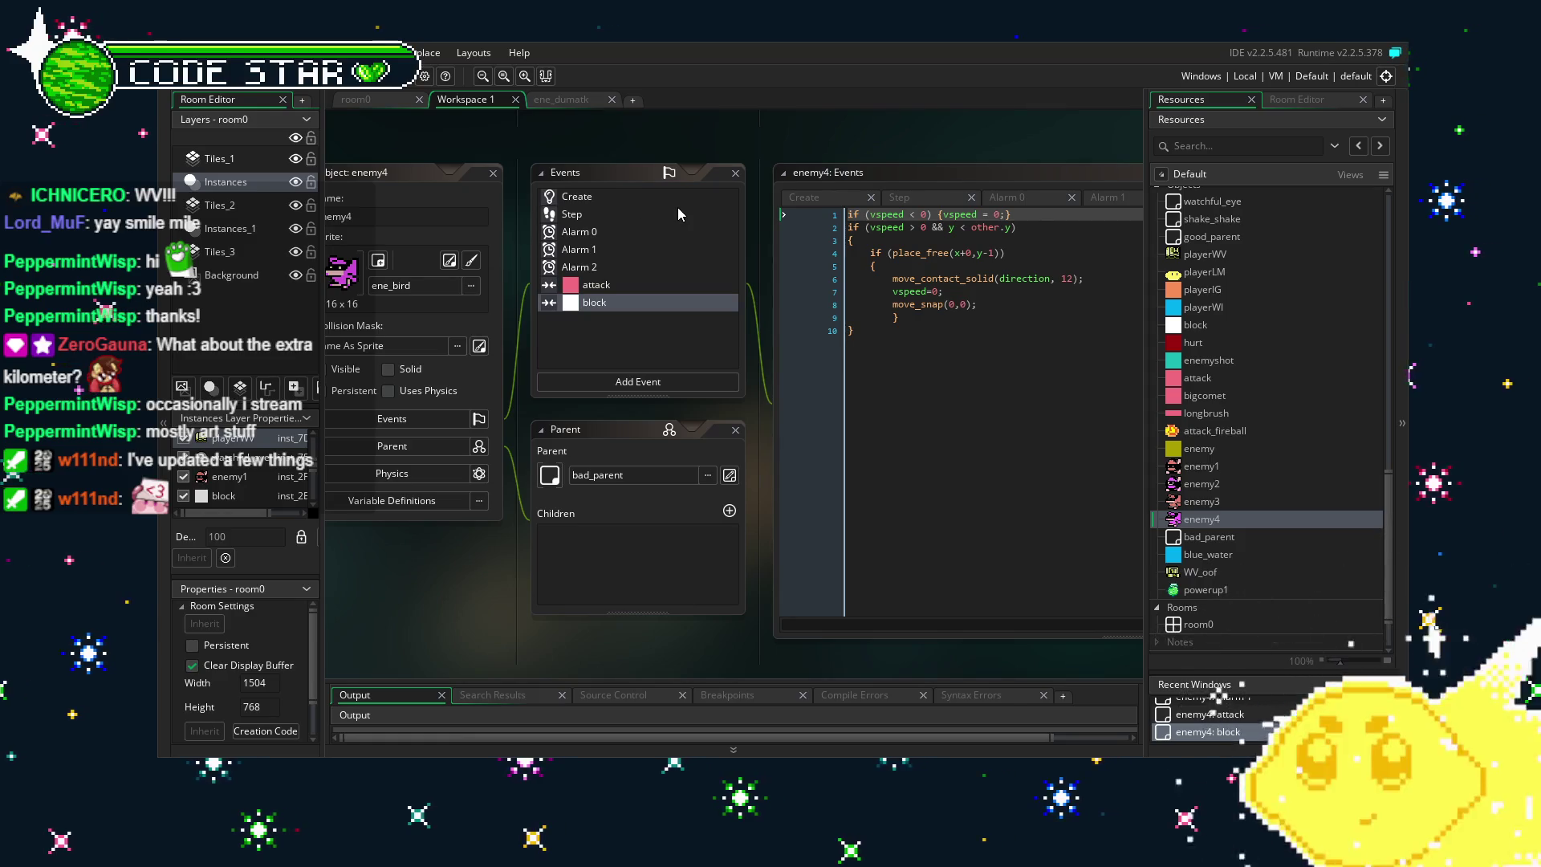
pyautogui.click(578, 202)
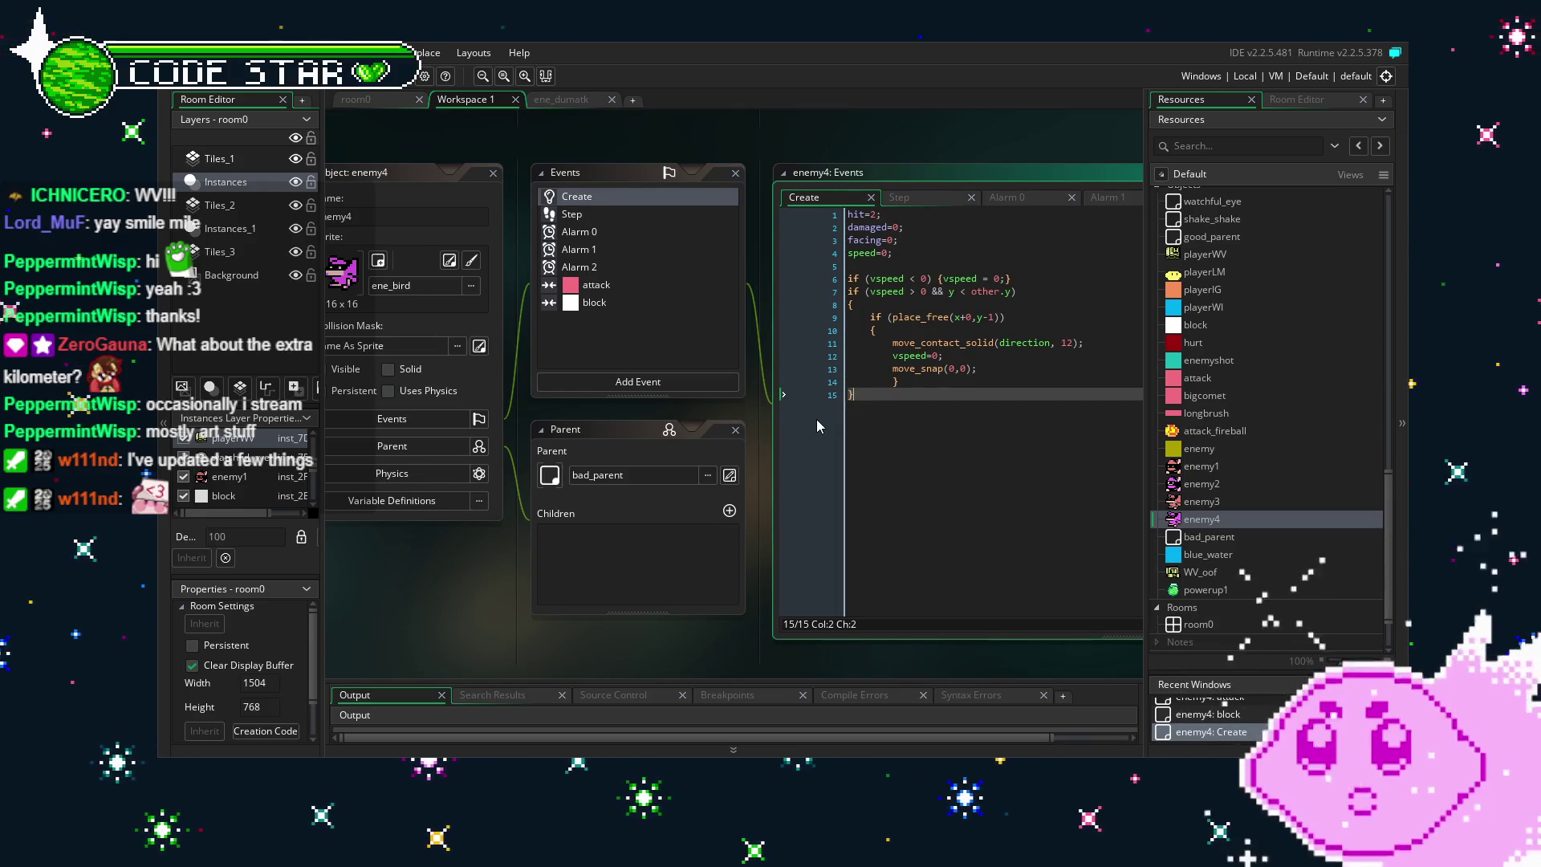
pyautogui.moveTo(818, 425); pyautogui.dragTo(857, 425)
# Drop an enemy4 bird into room0 above the grassy platform between the two red blocks.
pyautogui.click(561, 100)
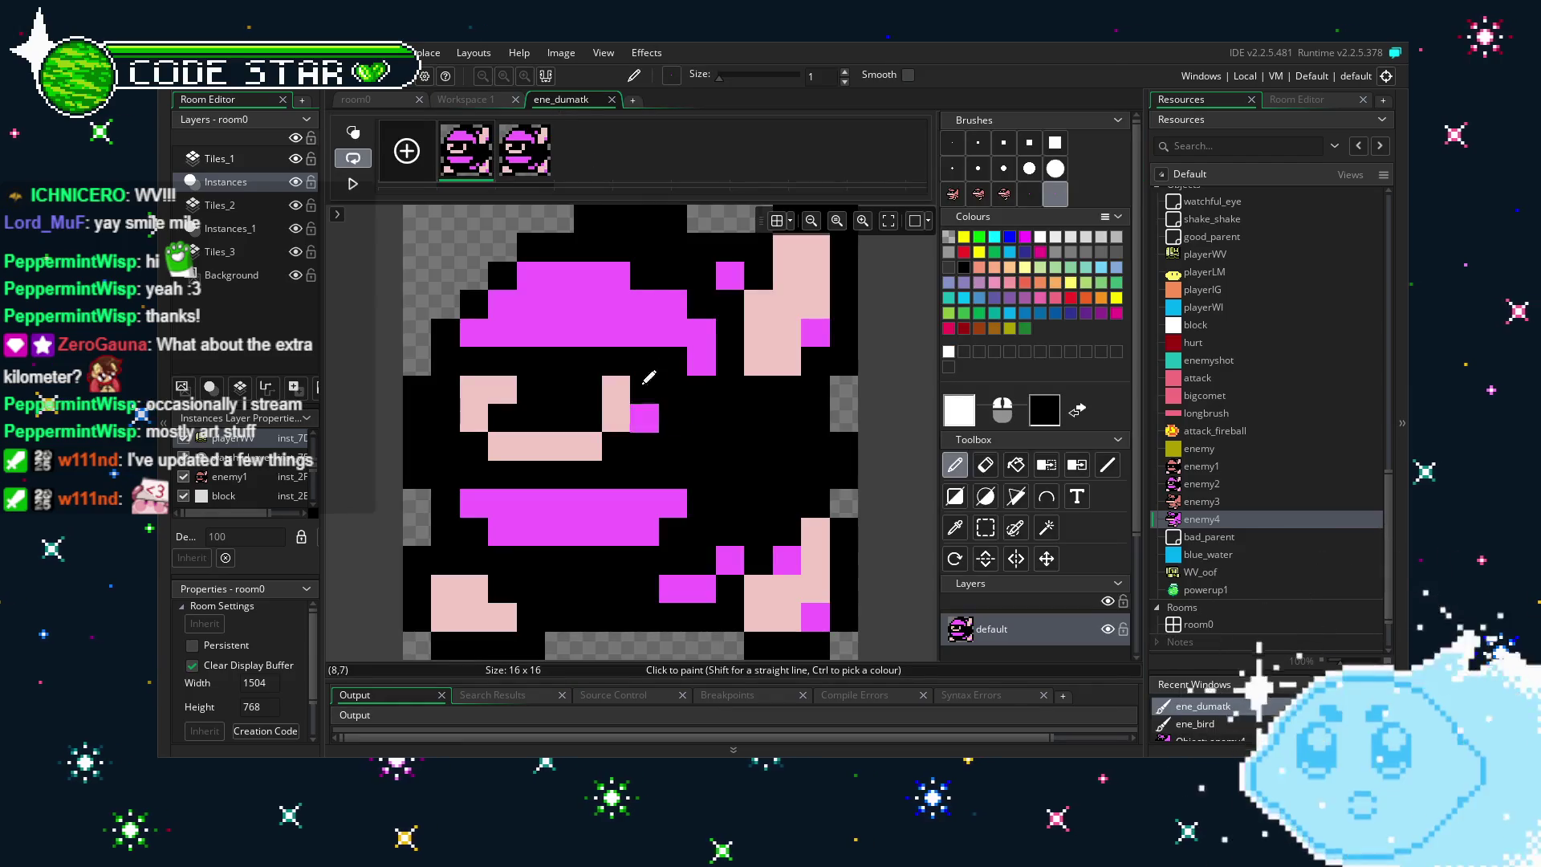
pyautogui.click(612, 99)
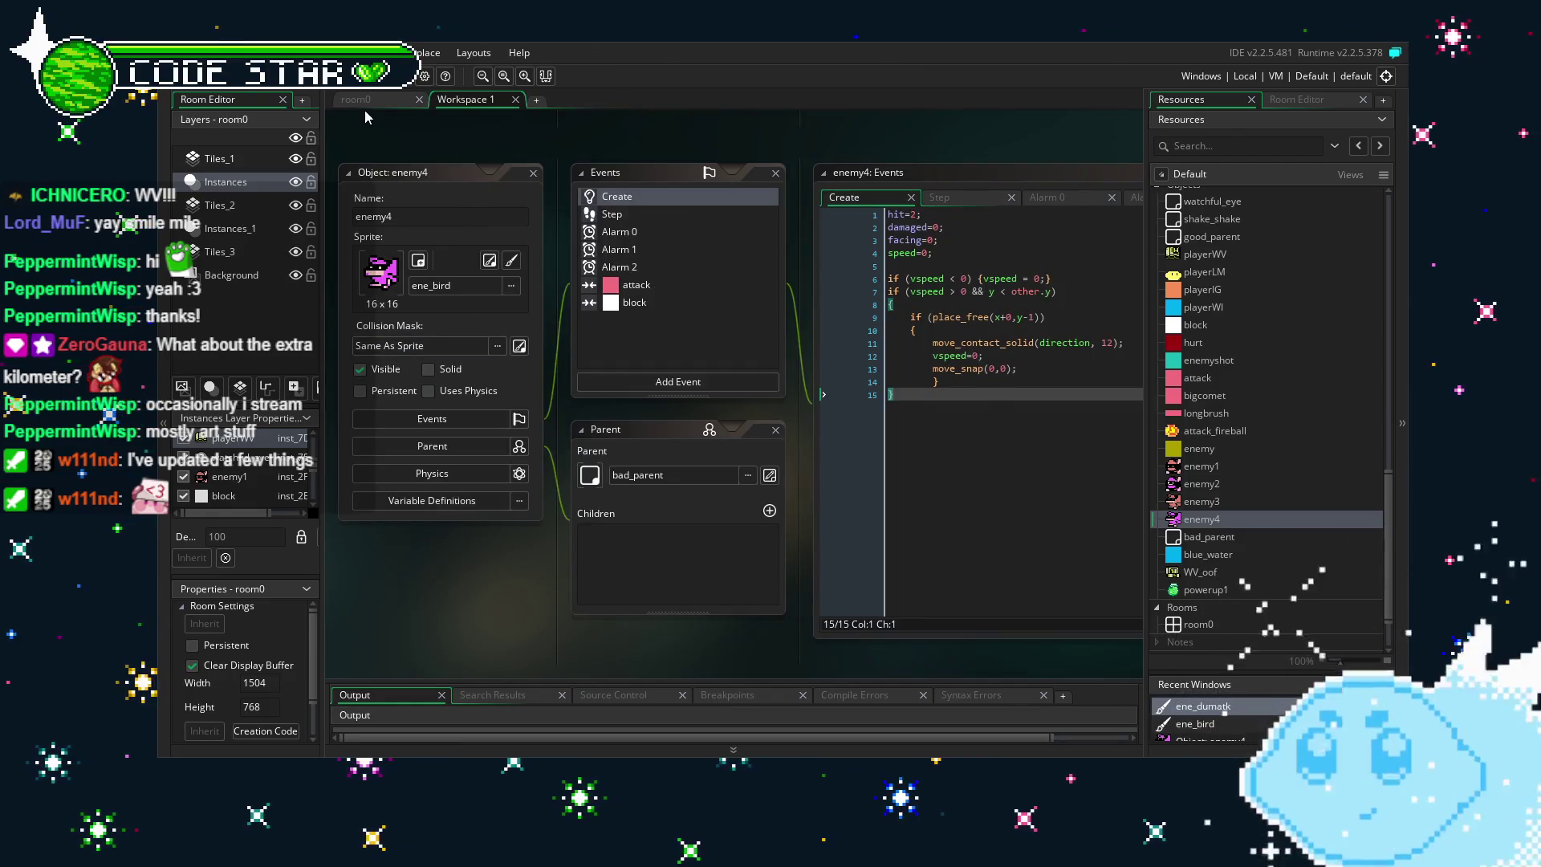
pyautogui.click(356, 100)
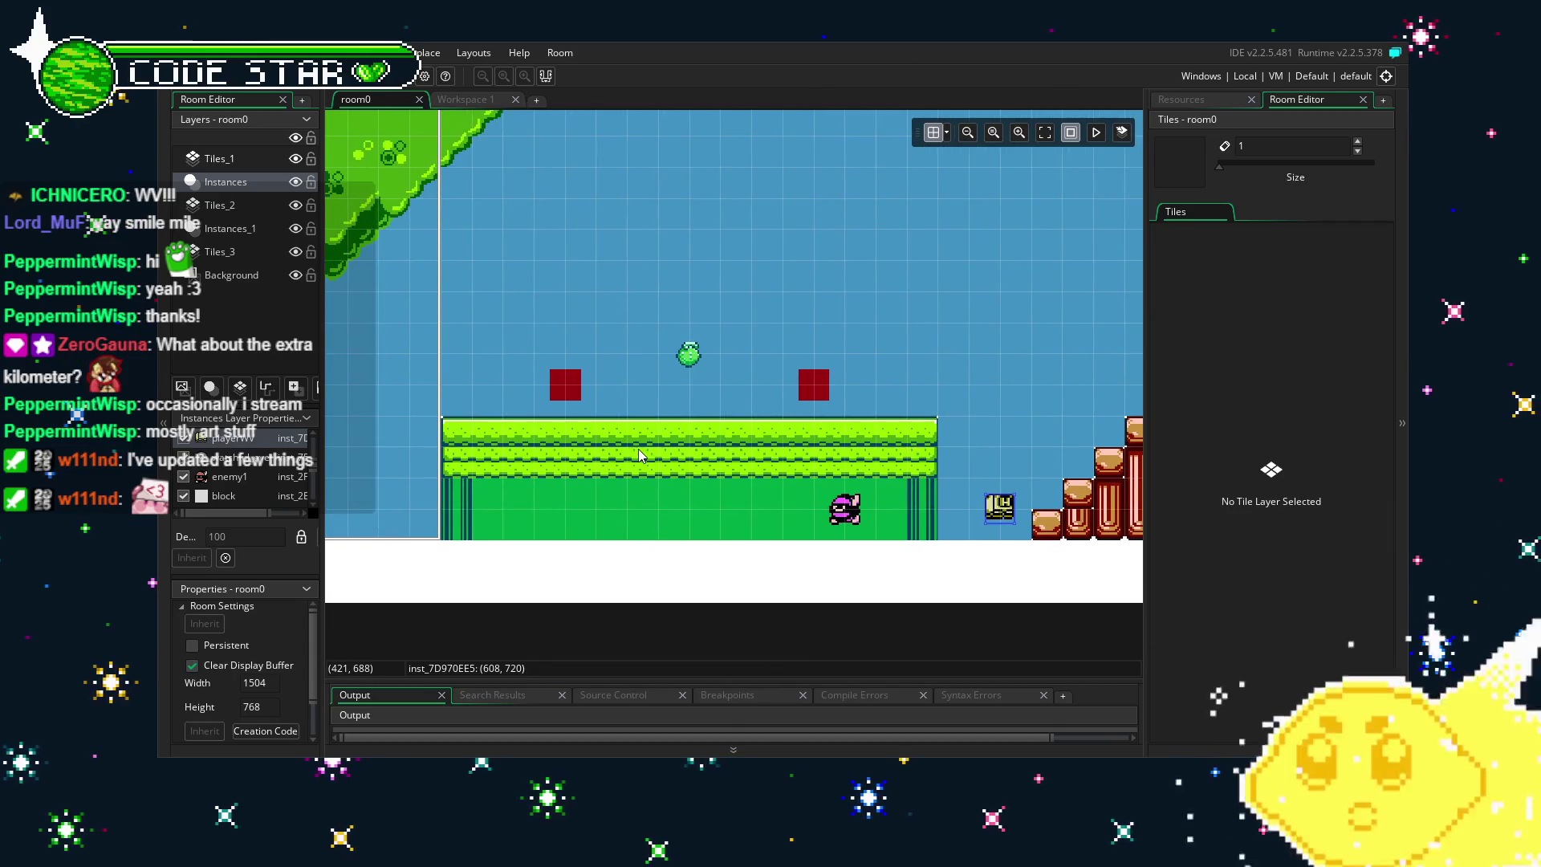
pyautogui.moveTo(639, 455); pyautogui.dragTo(704, 475)
pyautogui.click(1209, 100)
pyautogui.moveTo(1224, 520)
pyautogui.mouseDown()
pyautogui.moveTo(1196, 490)
pyautogui.moveTo(738, 281)
pyautogui.moveTo(773, 321)
pyautogui.moveTo(755, 323)
pyautogui.mouseUp()
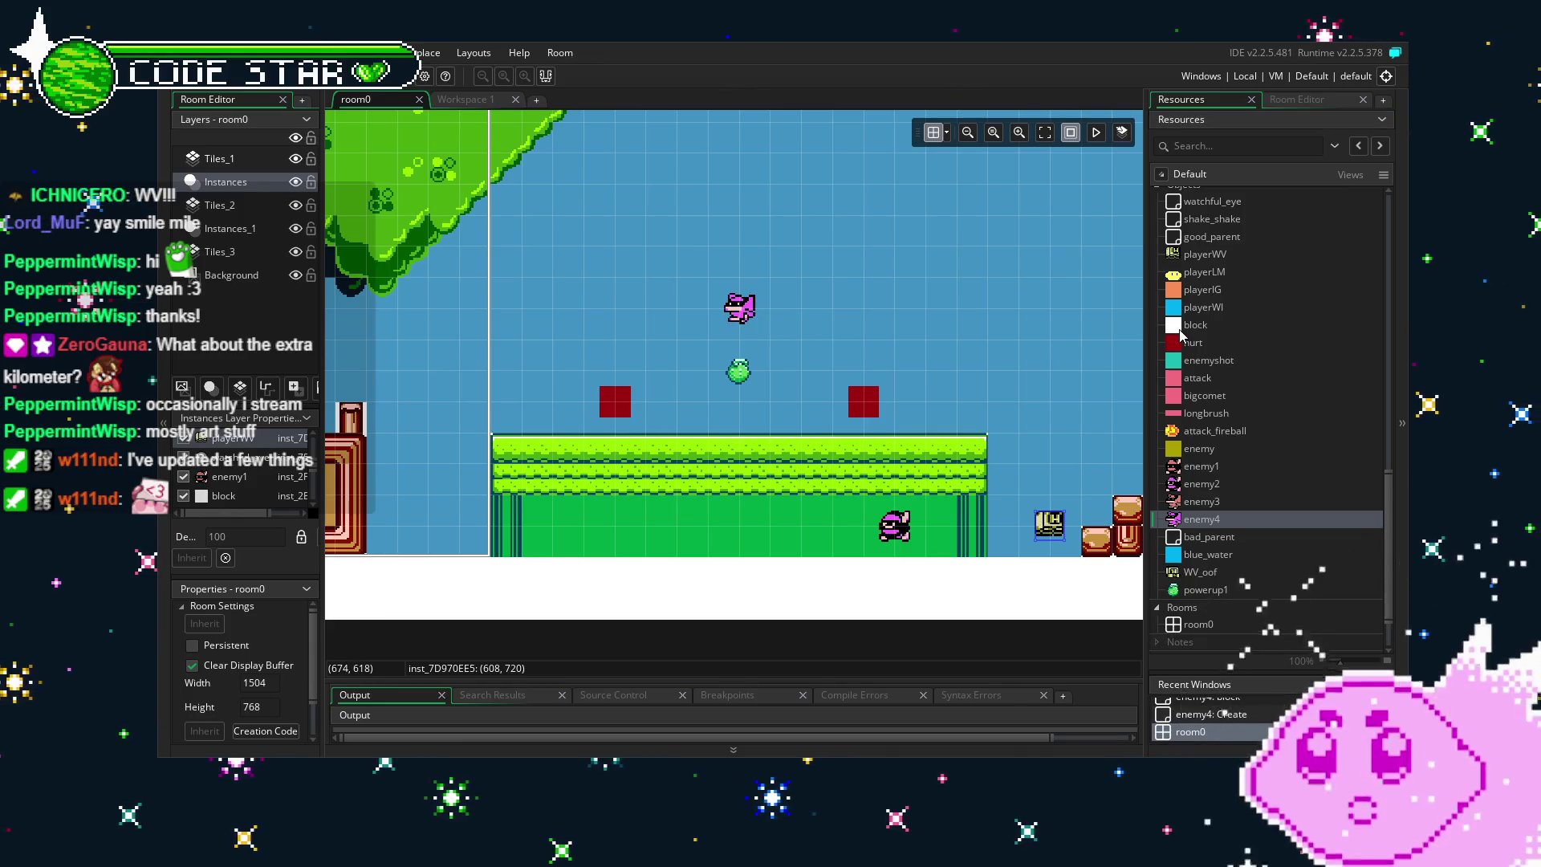
pyautogui.doubleClick(1181, 330)
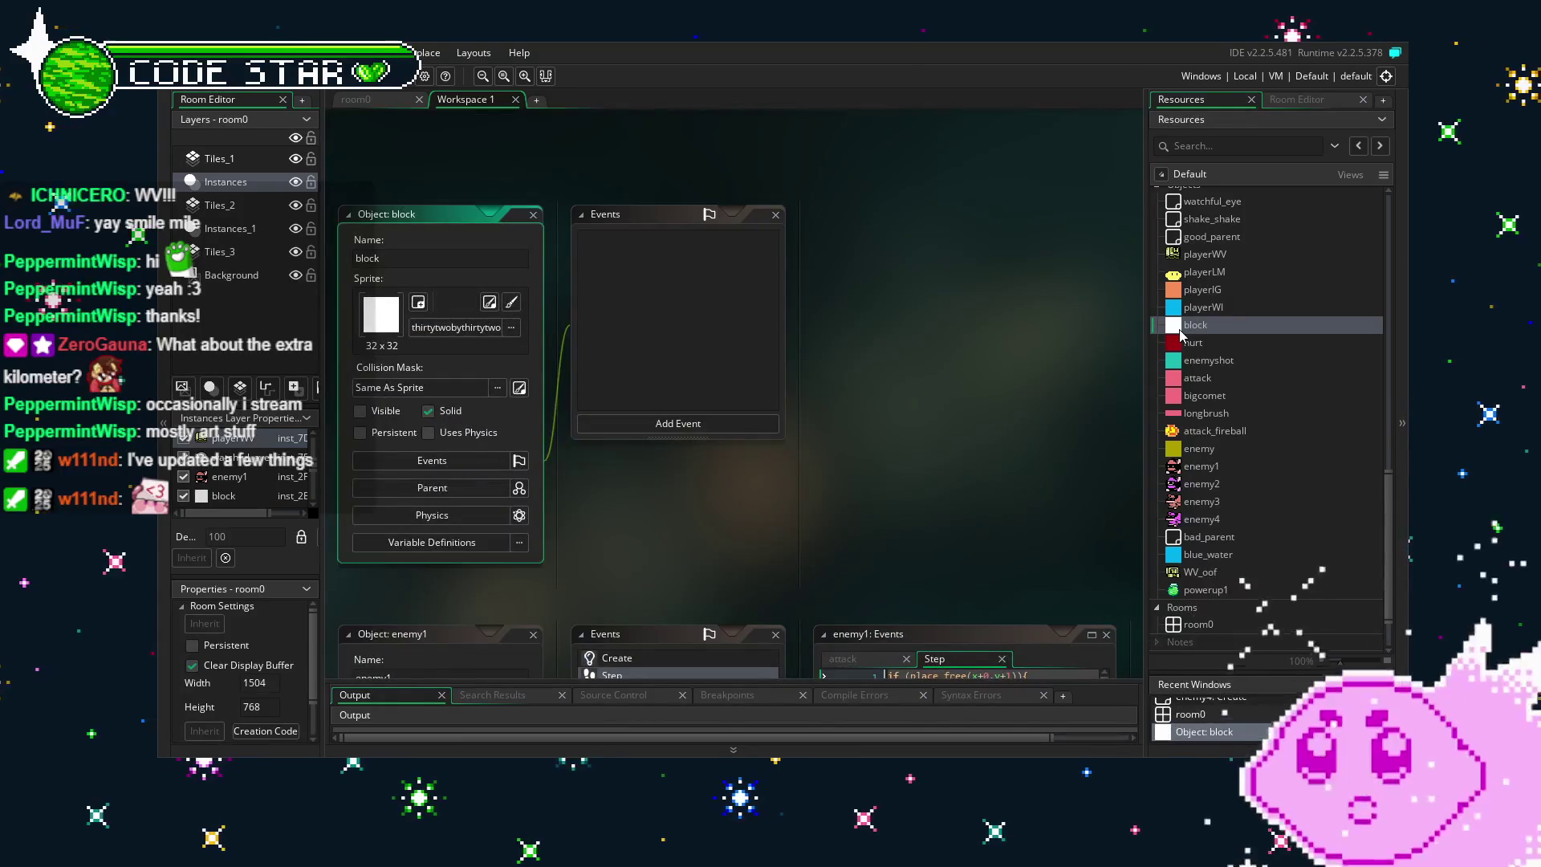
# Duplicate the block object as block1 and give it the 16 x 16 outlineblock sprite.
pyautogui.rightClick(1181, 331)
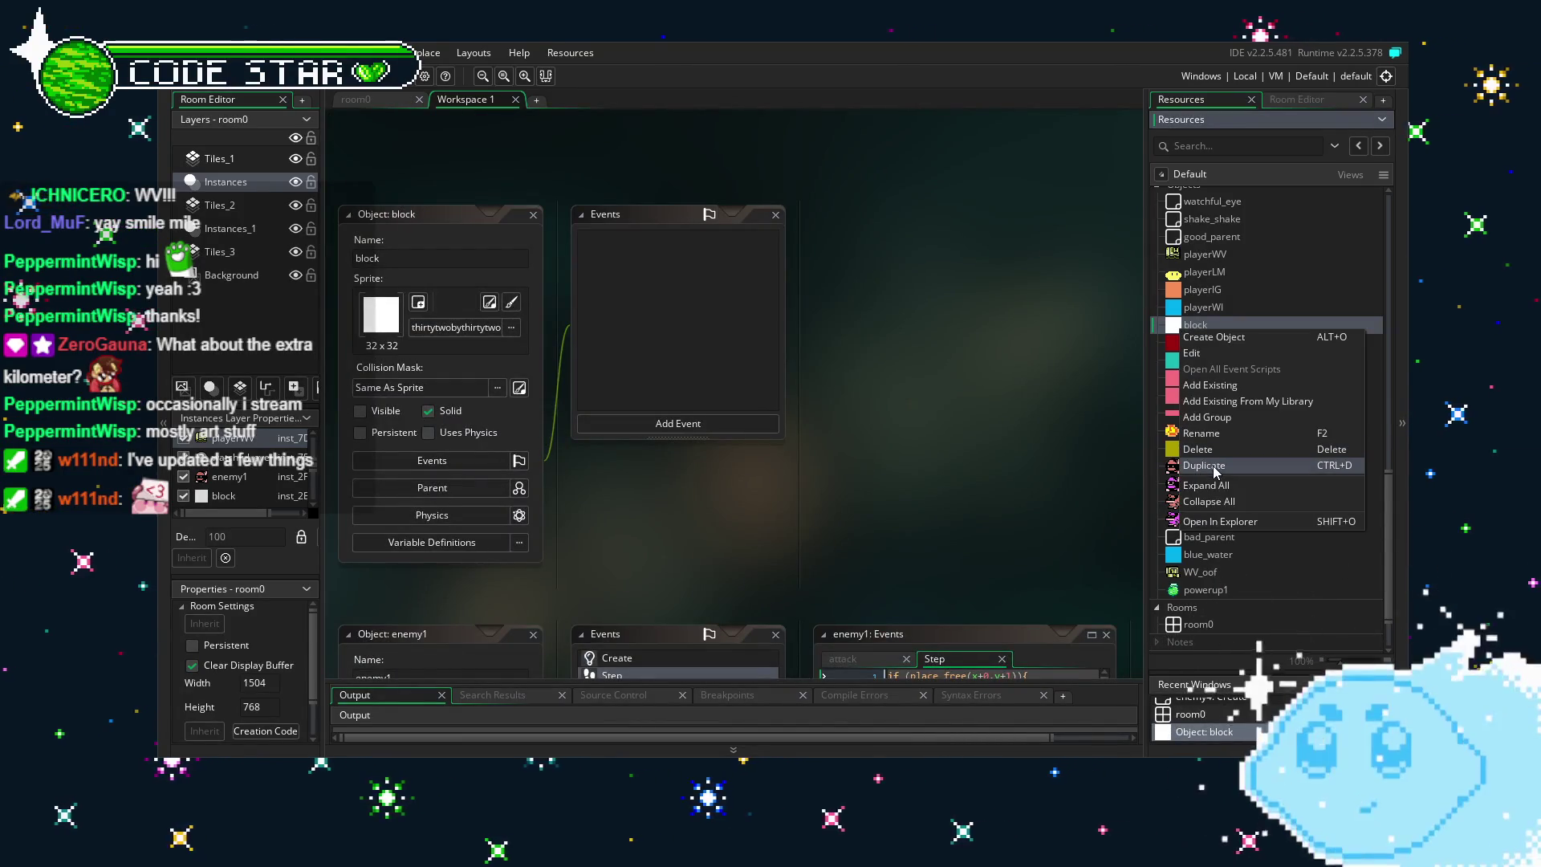
pyautogui.click(1216, 472)
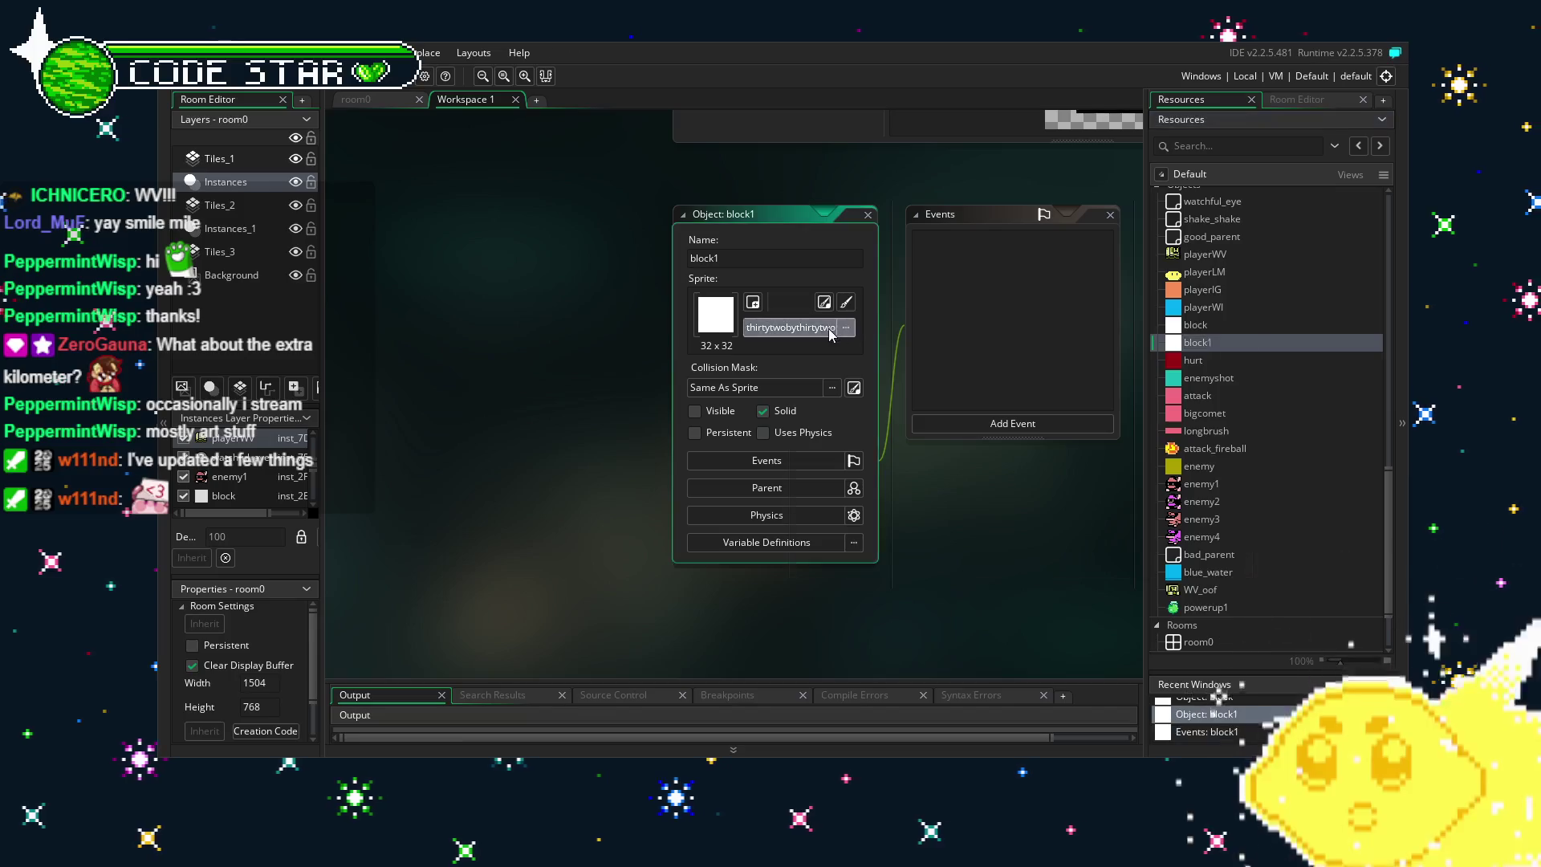
pyautogui.click(831, 334)
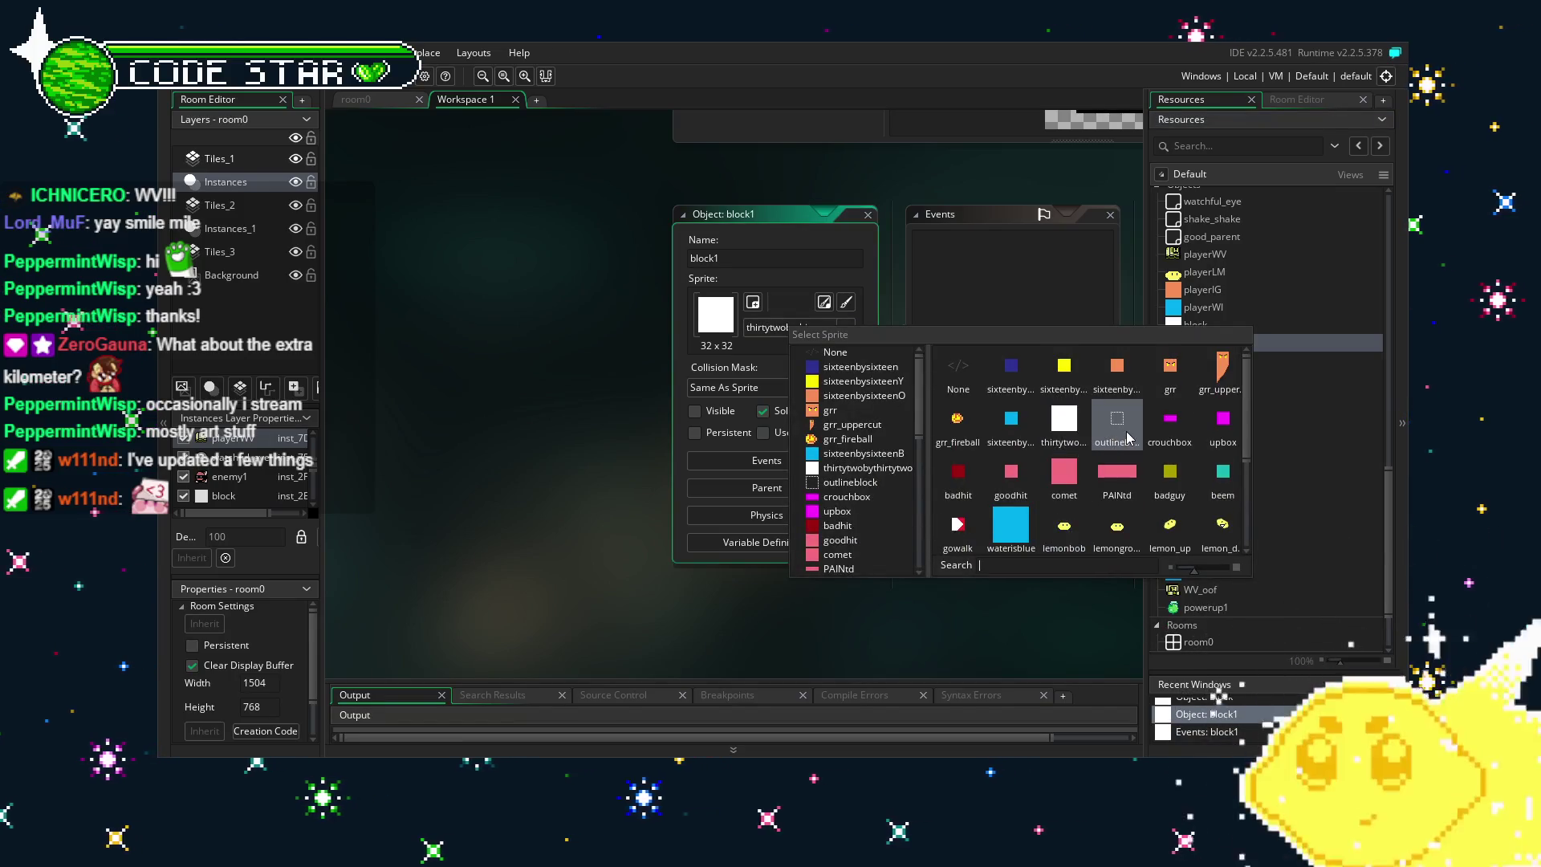
pyautogui.click(1118, 423)
pyautogui.moveTo(897, 593); pyautogui.dragTo(839, 589)
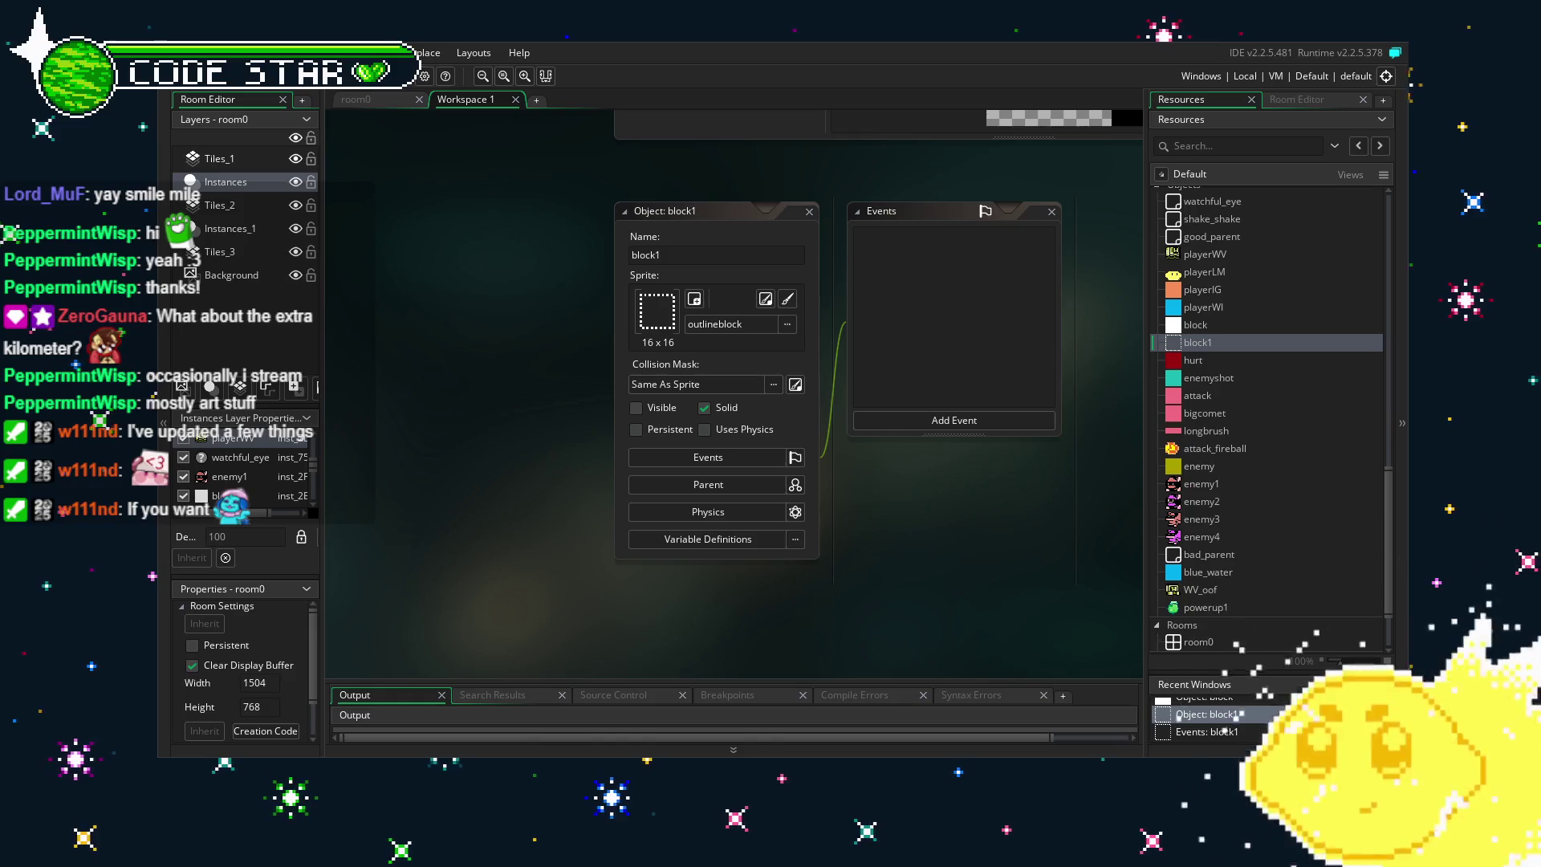
pyautogui.scroll(-2, 1291, 472)
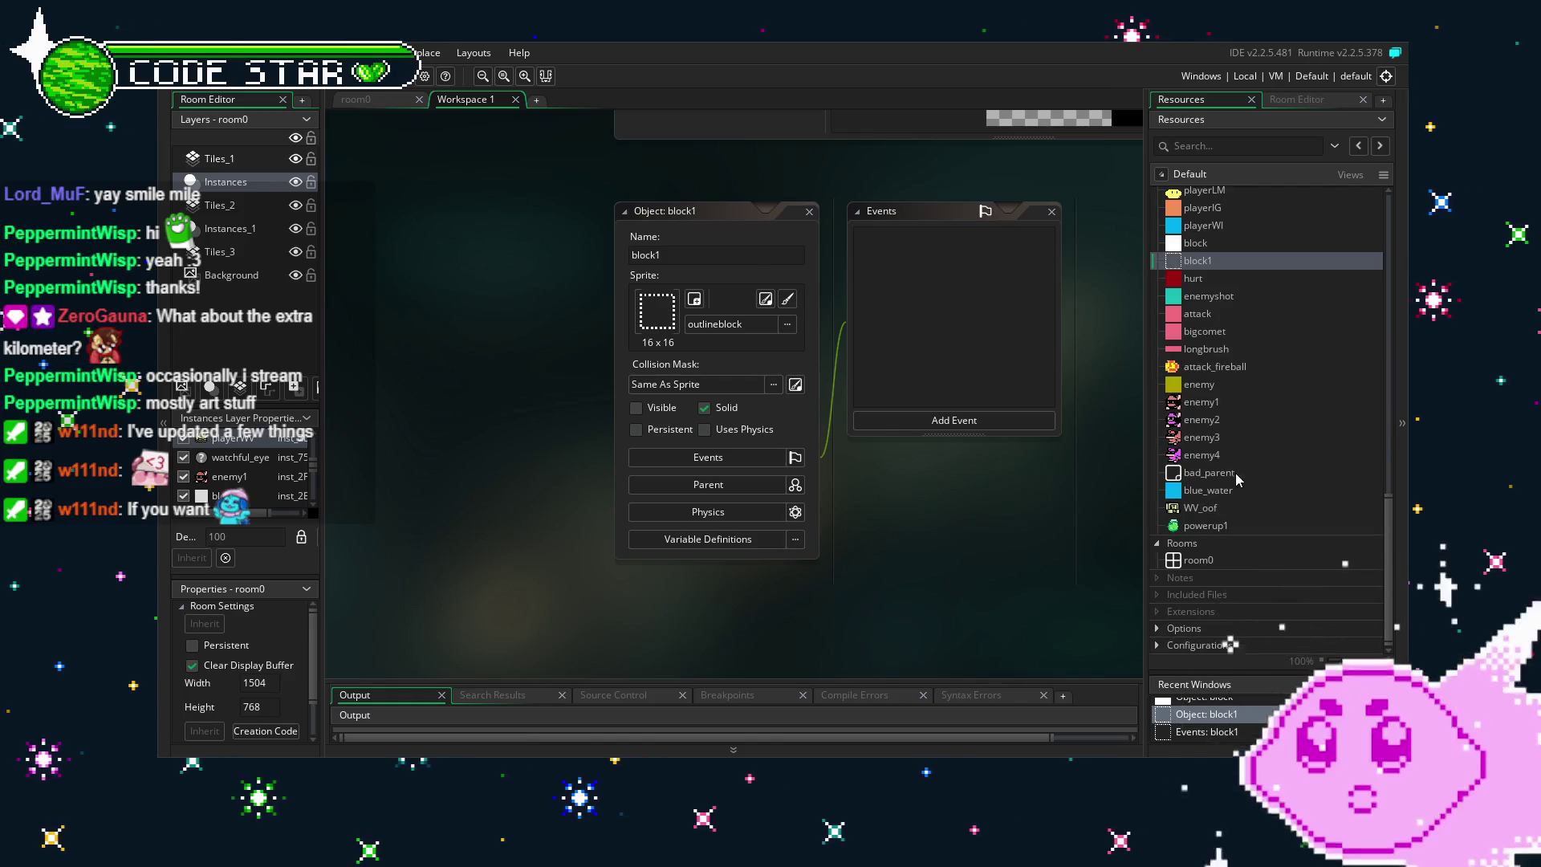
pyautogui.doubleClick(1209, 455)
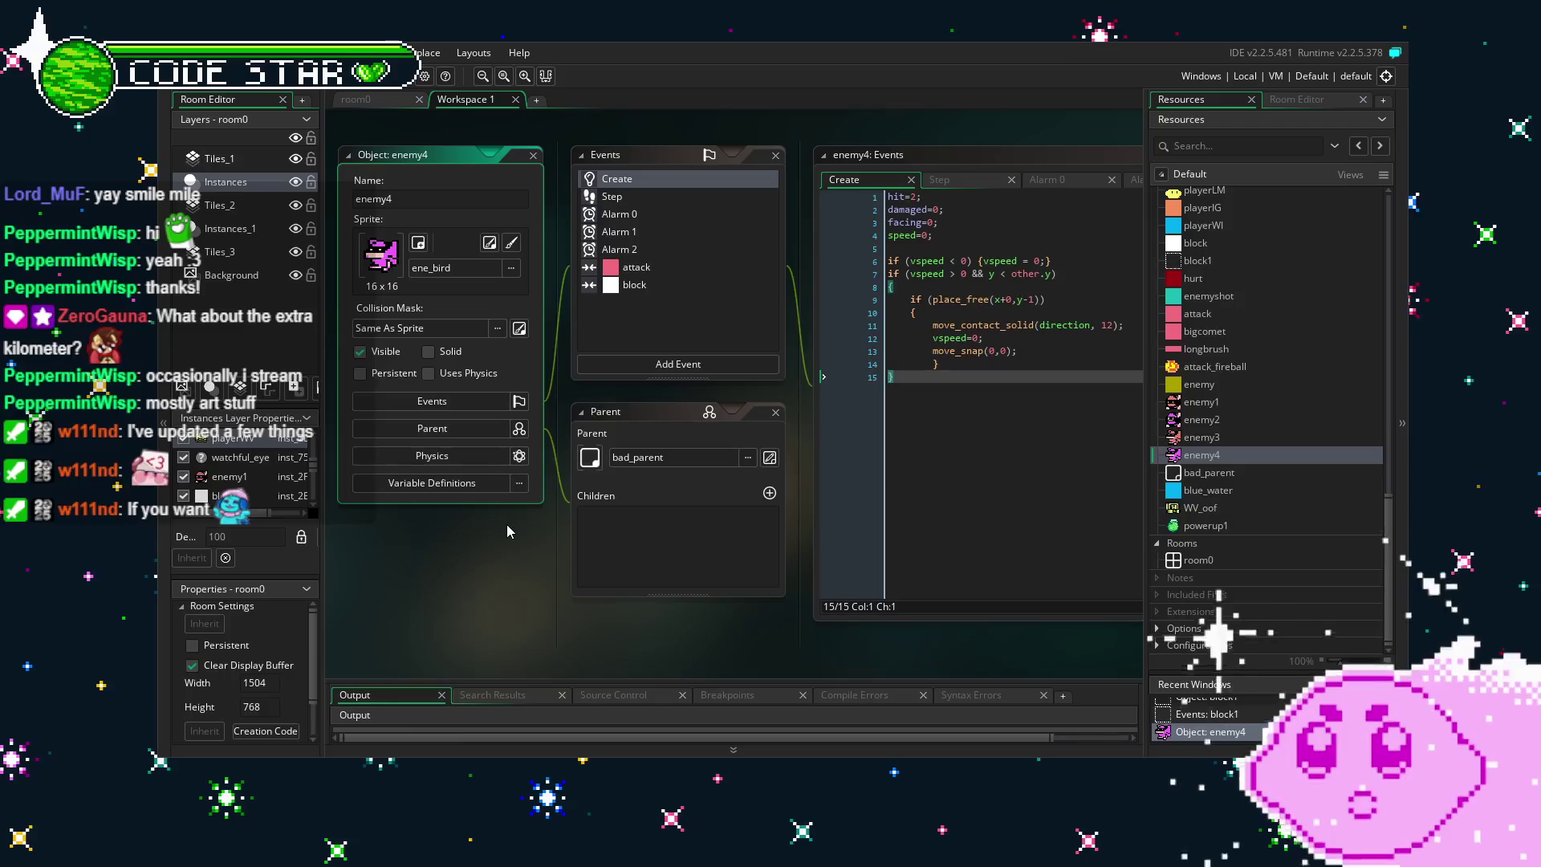
# Duplicate enemy4's block collision event as a block1 collision with the same landing code.
pyautogui.click(650, 299)
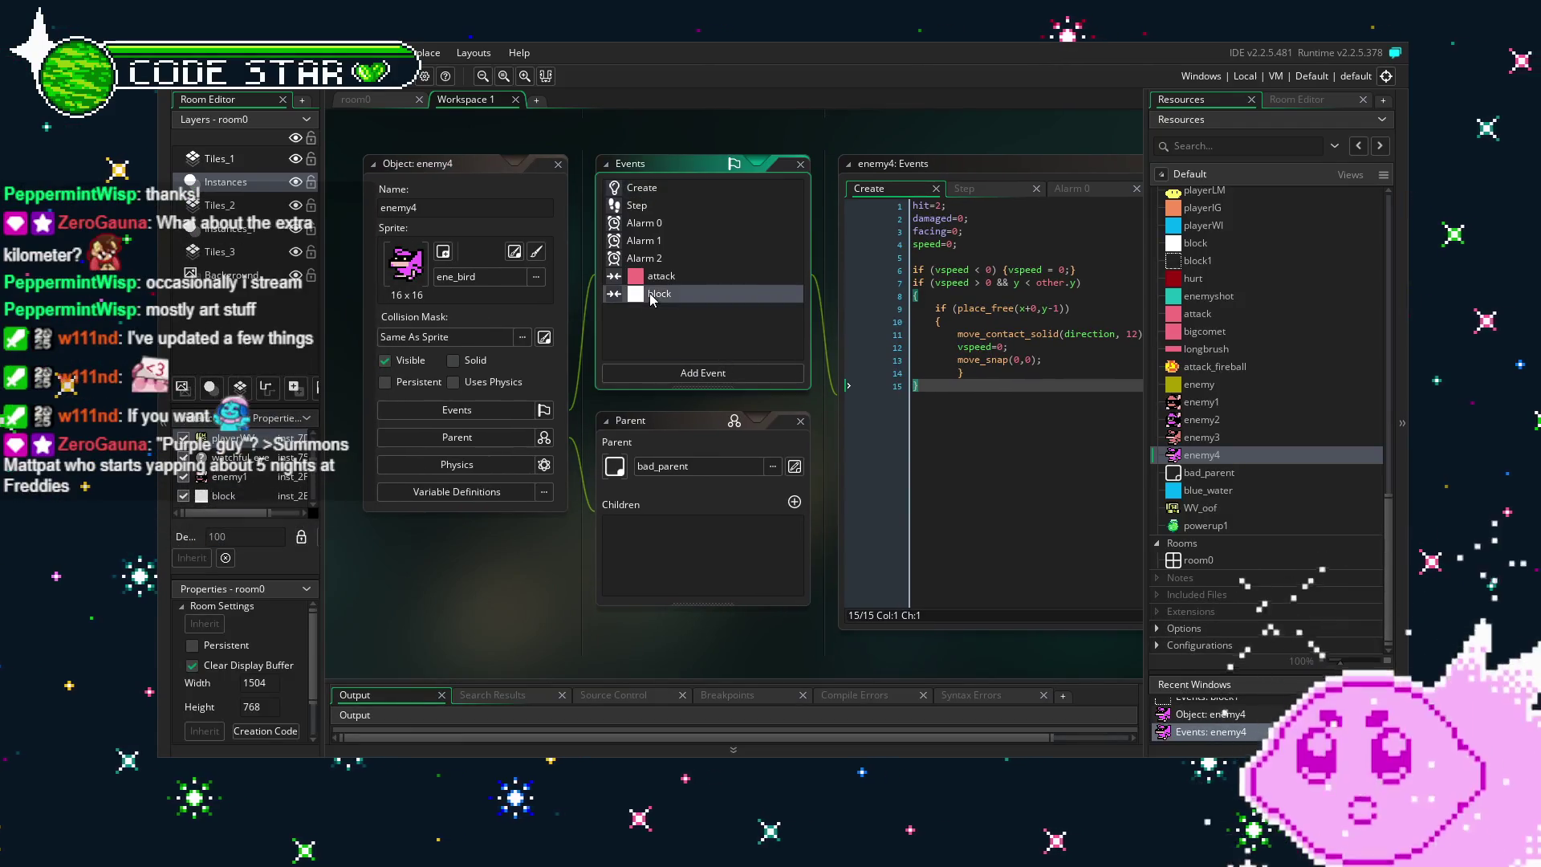
pyautogui.rightClick(651, 296)
pyautogui.click(719, 401)
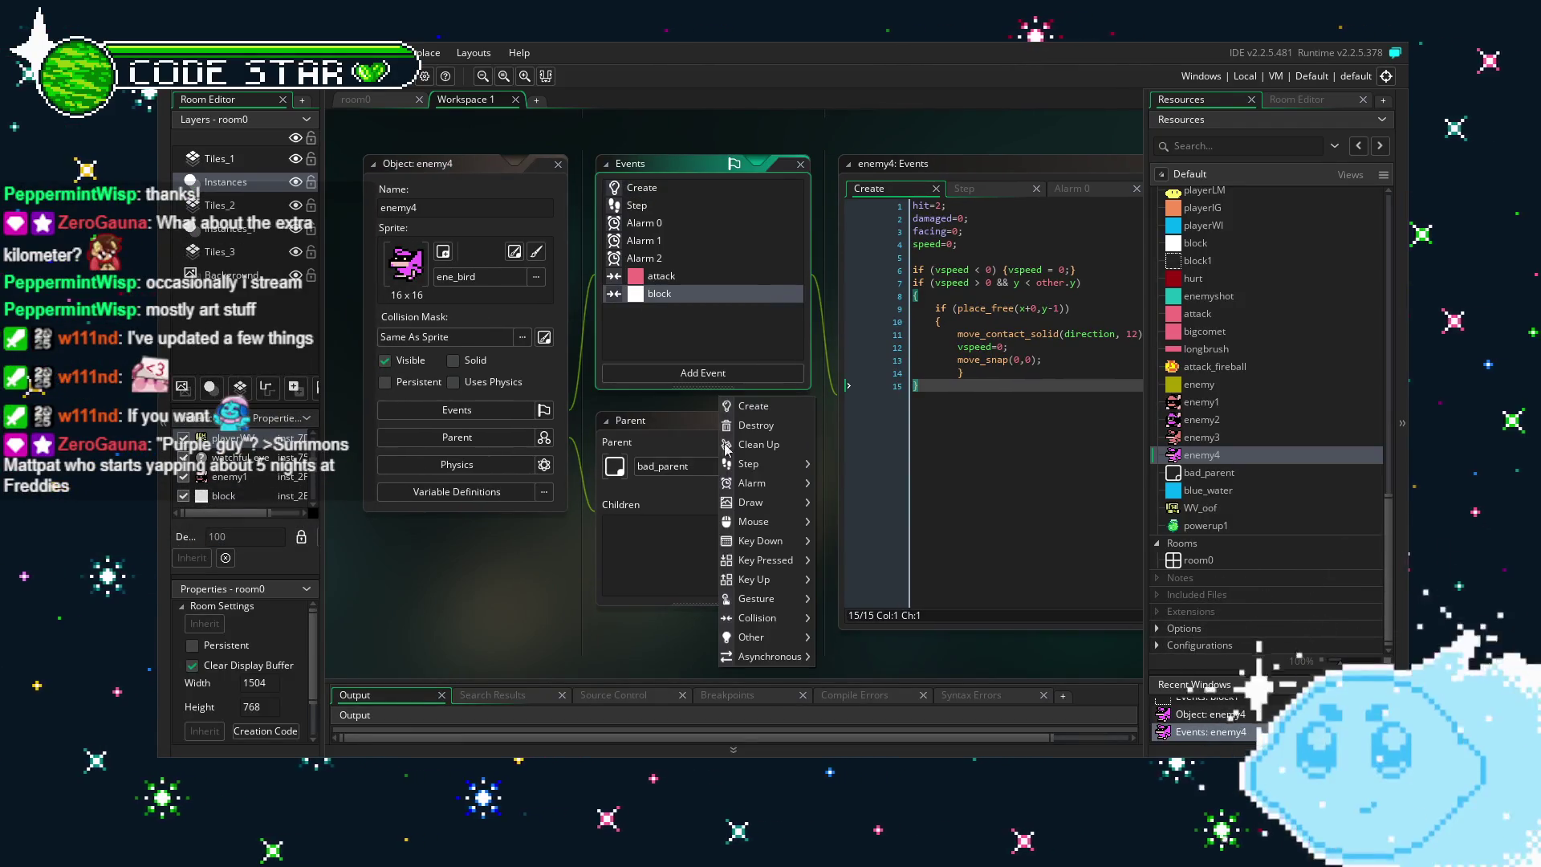
pyautogui.moveTo(759, 584)
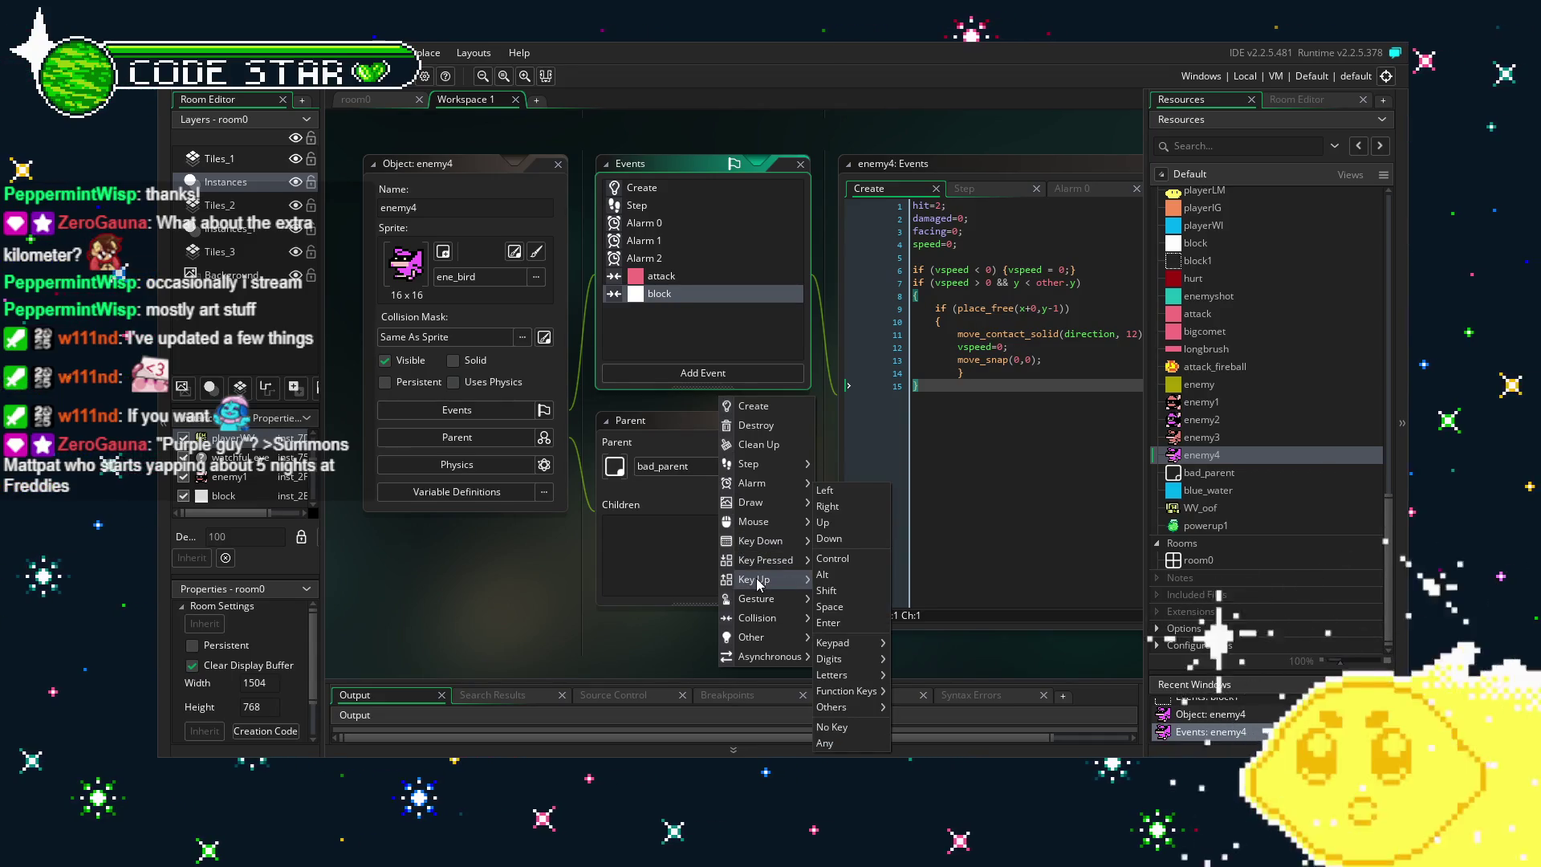
pyautogui.moveTo(762, 621)
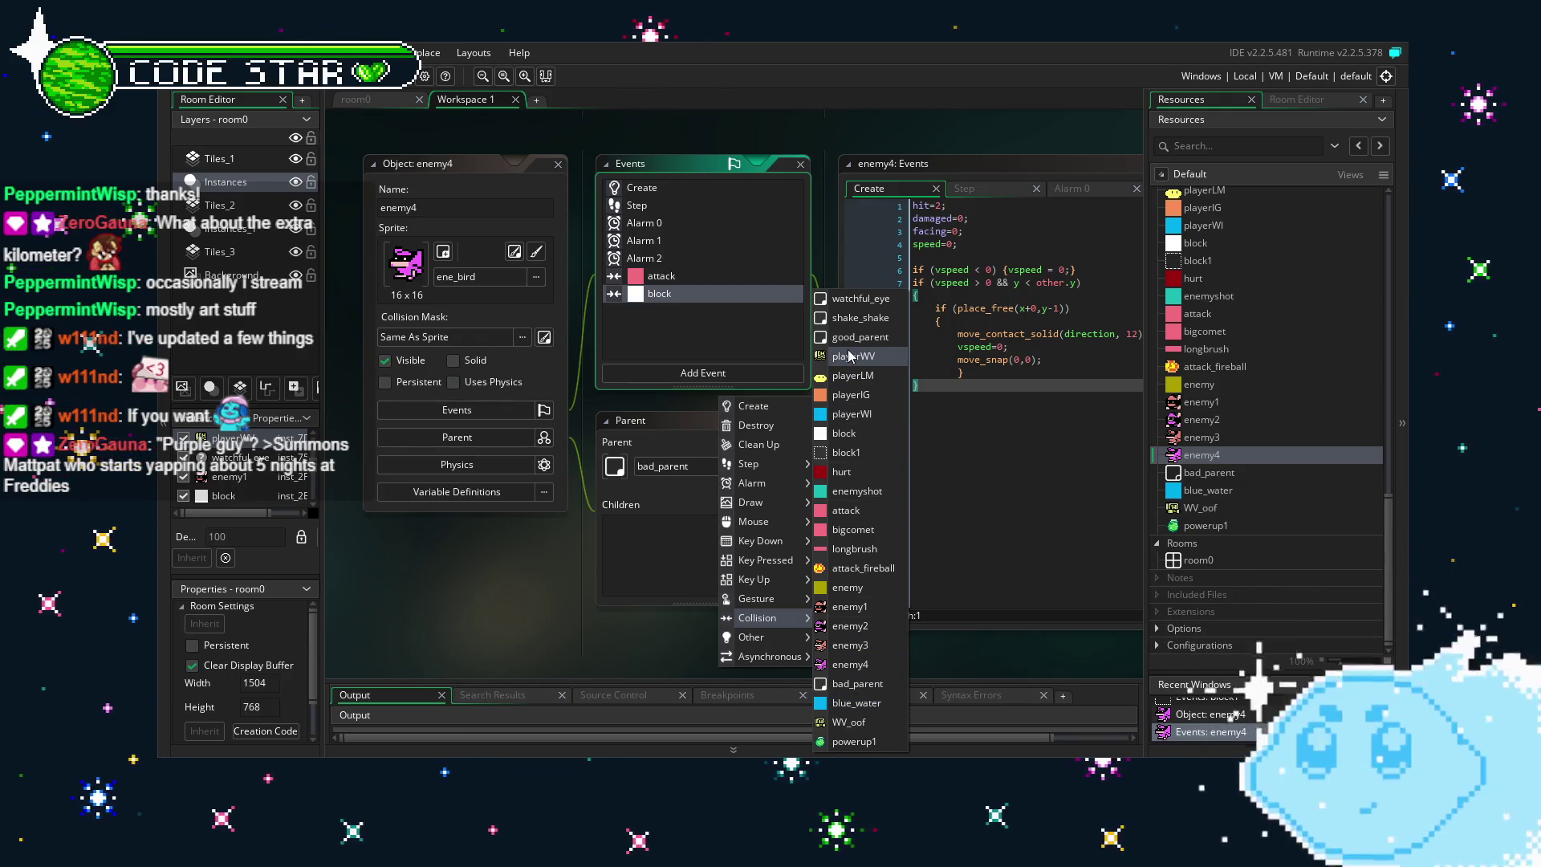
pyautogui.click(847, 452)
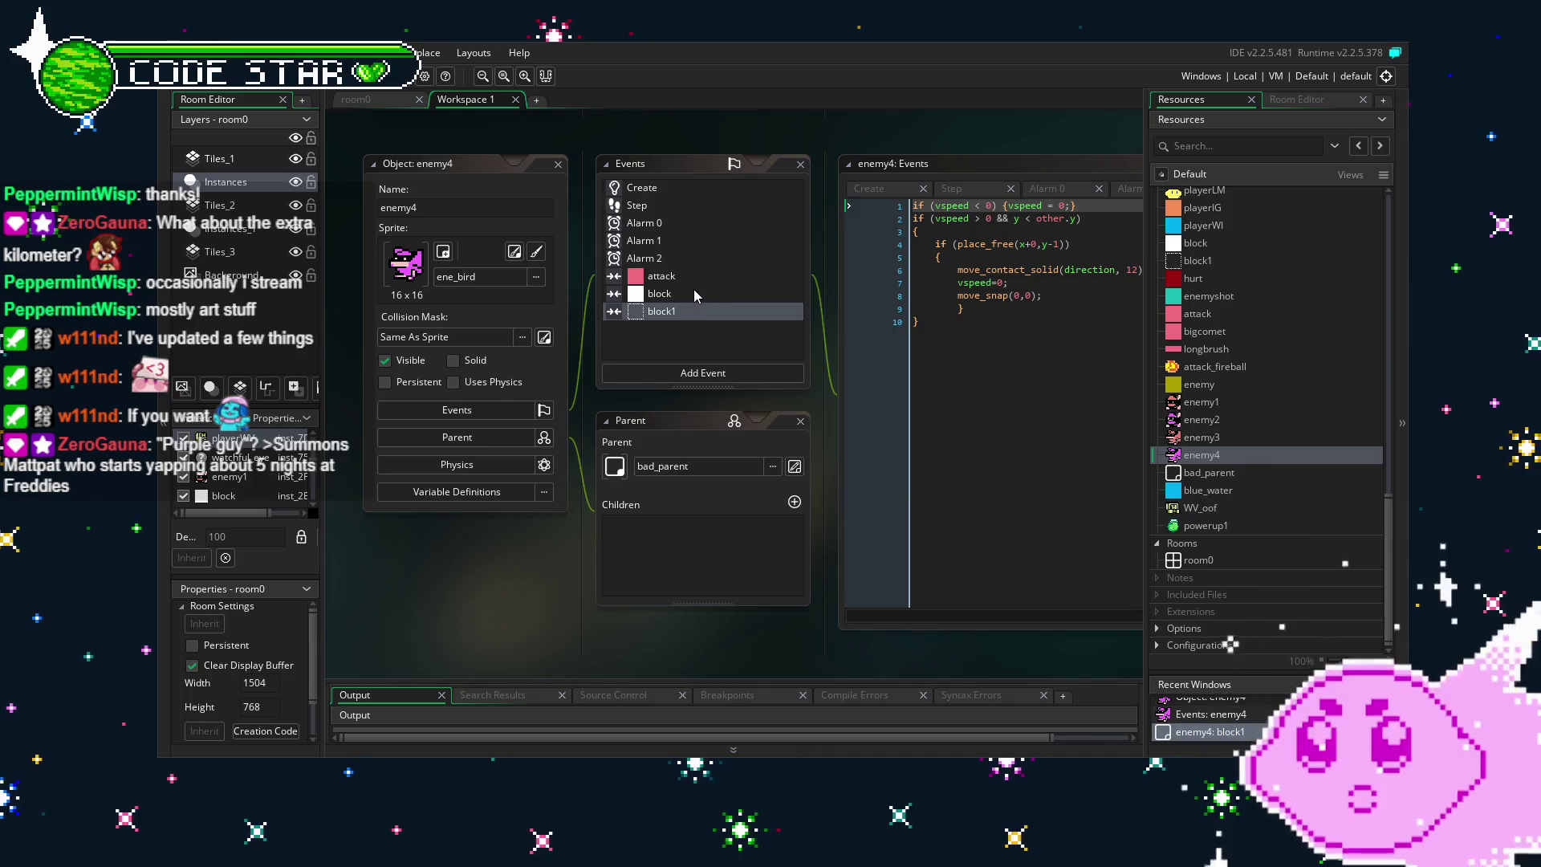
pyautogui.moveTo(704, 312); pyautogui.dragTo(633, 312)
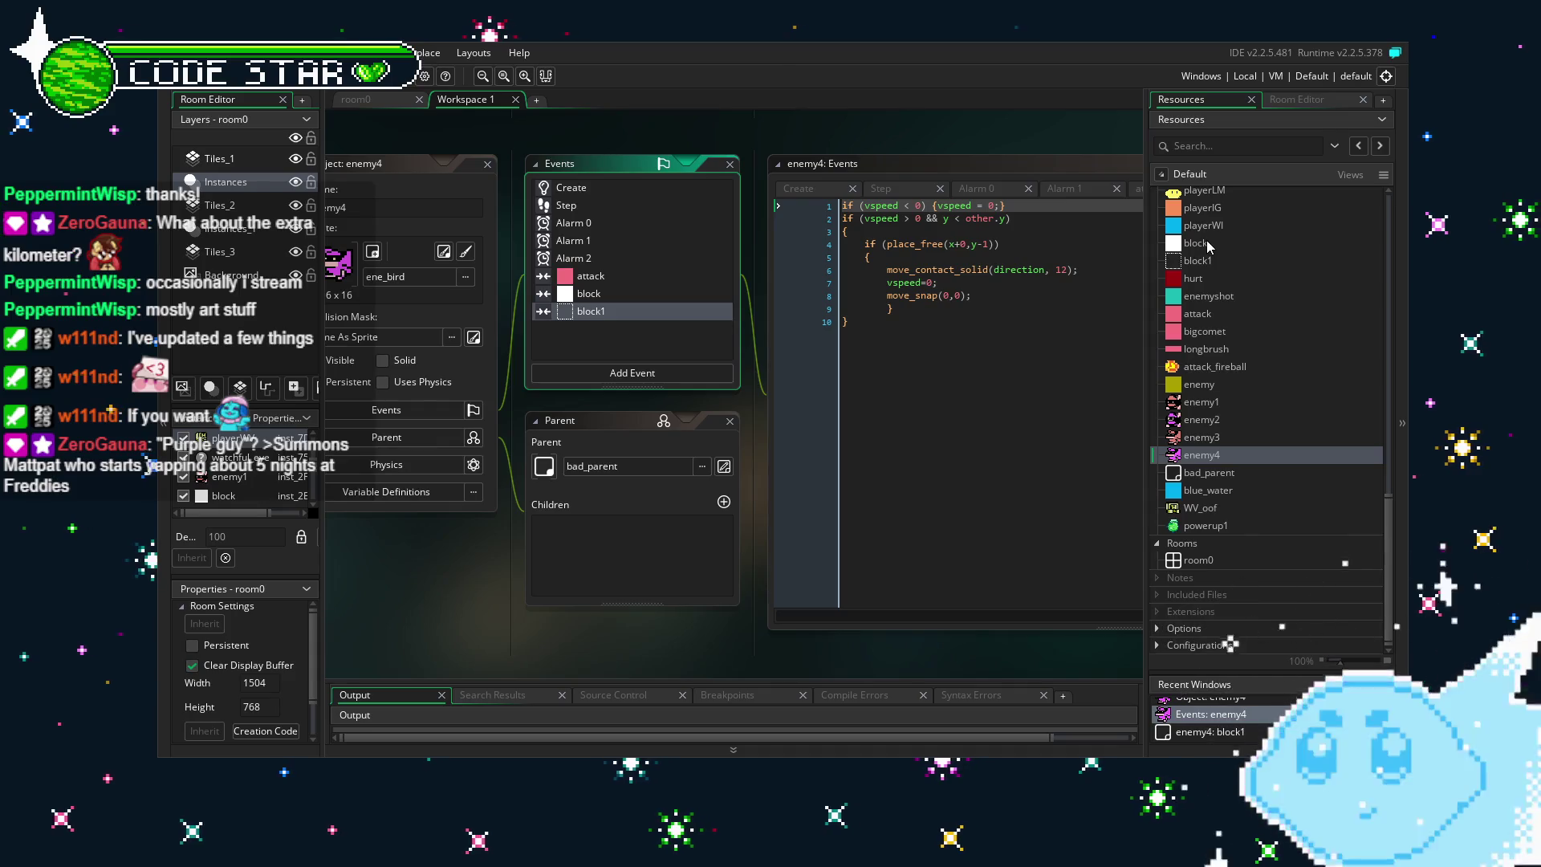
pyautogui.doubleClick(1212, 264)
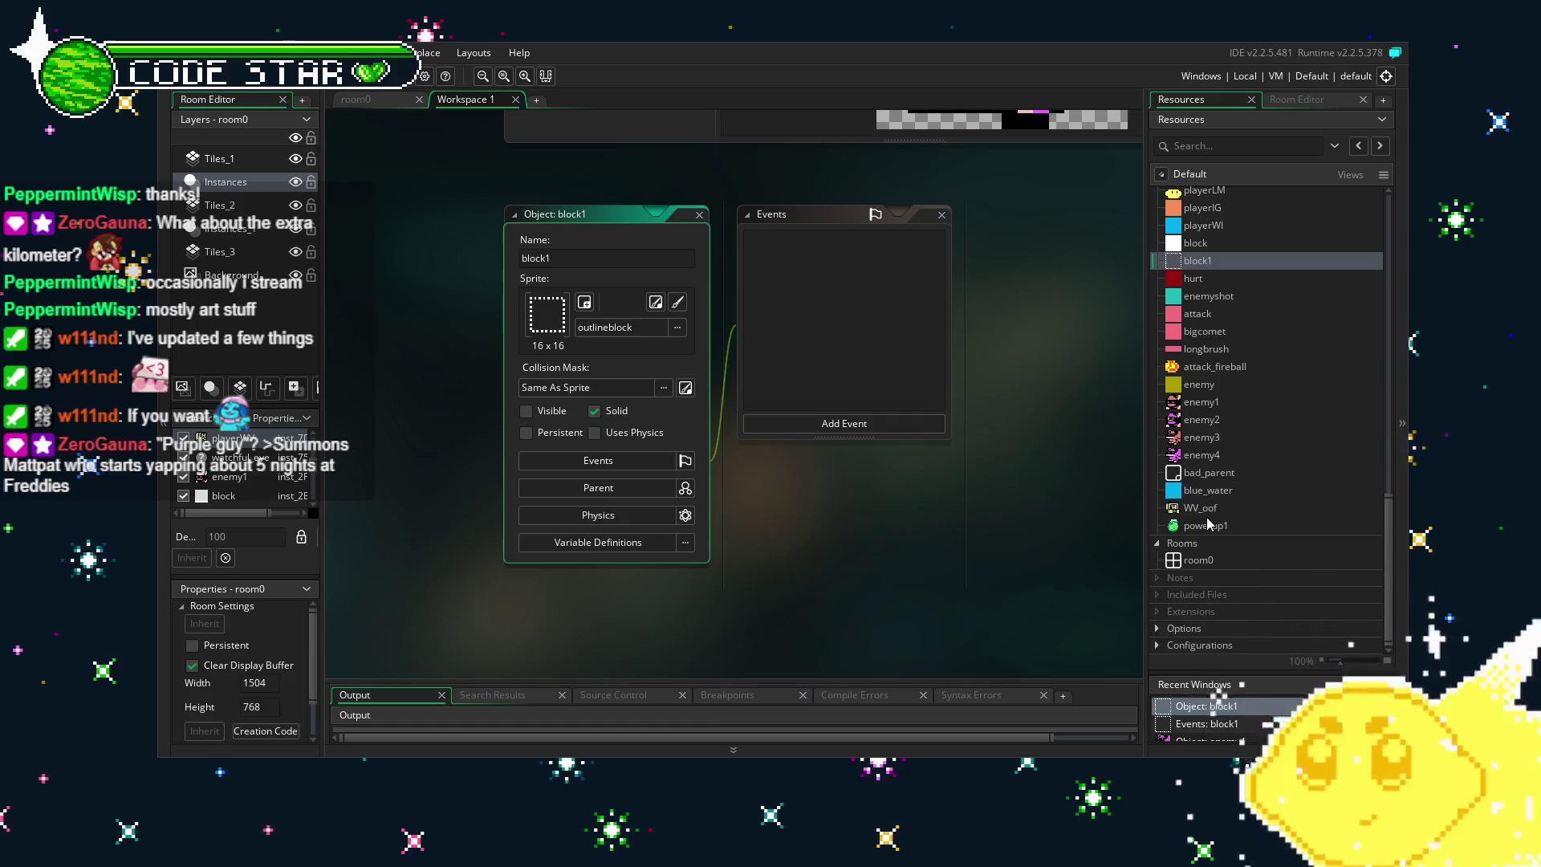
# Make block1 non-solid and place two block1 markers in room0 left and right of the bird.
pyautogui.click(594, 410)
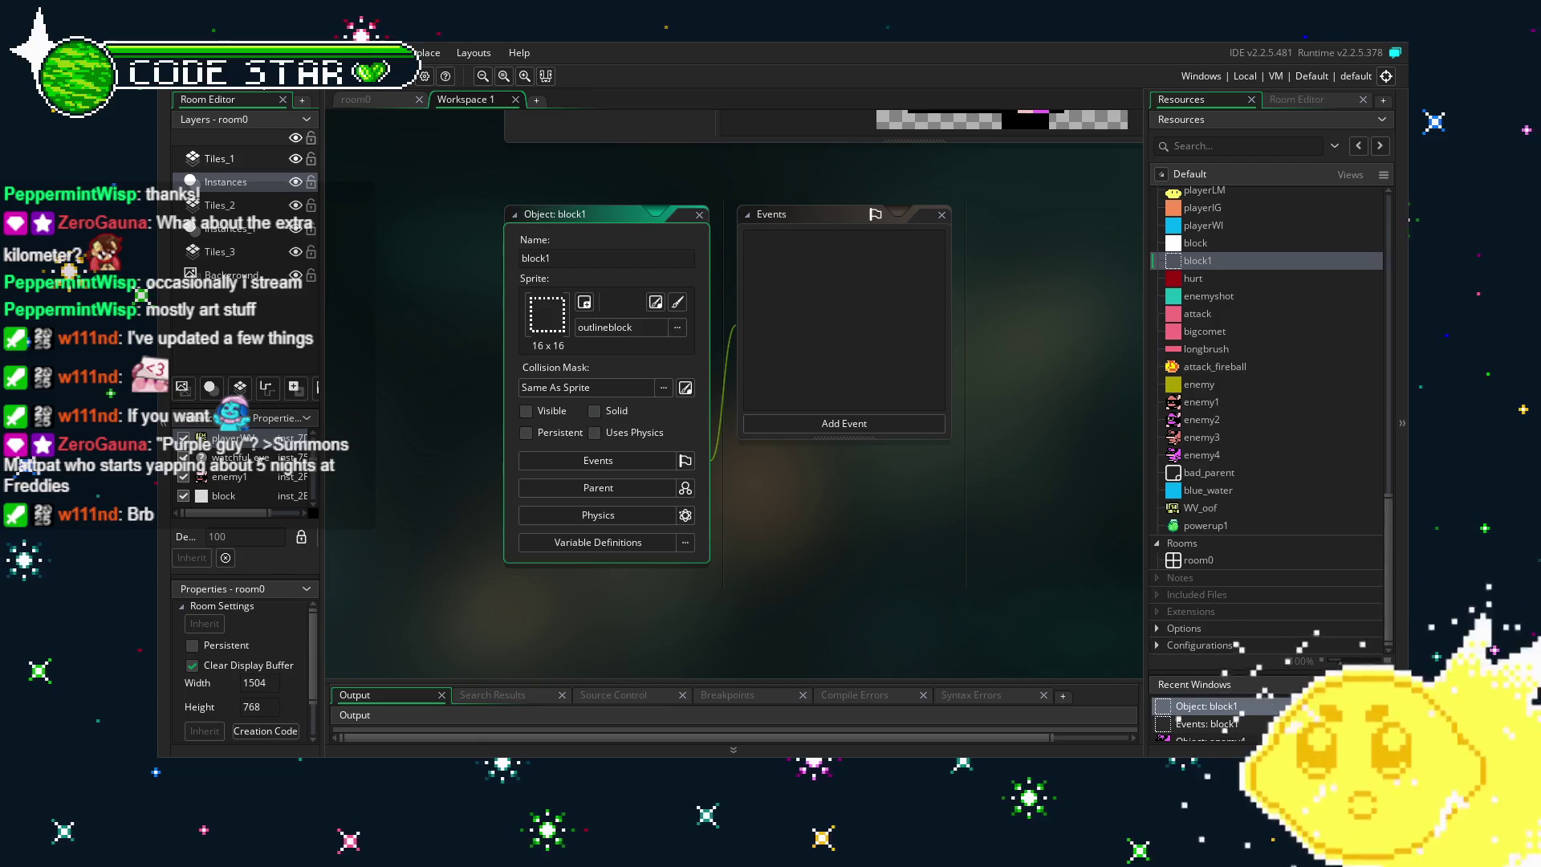
pyautogui.click(1235, 705)
pyautogui.click(364, 103)
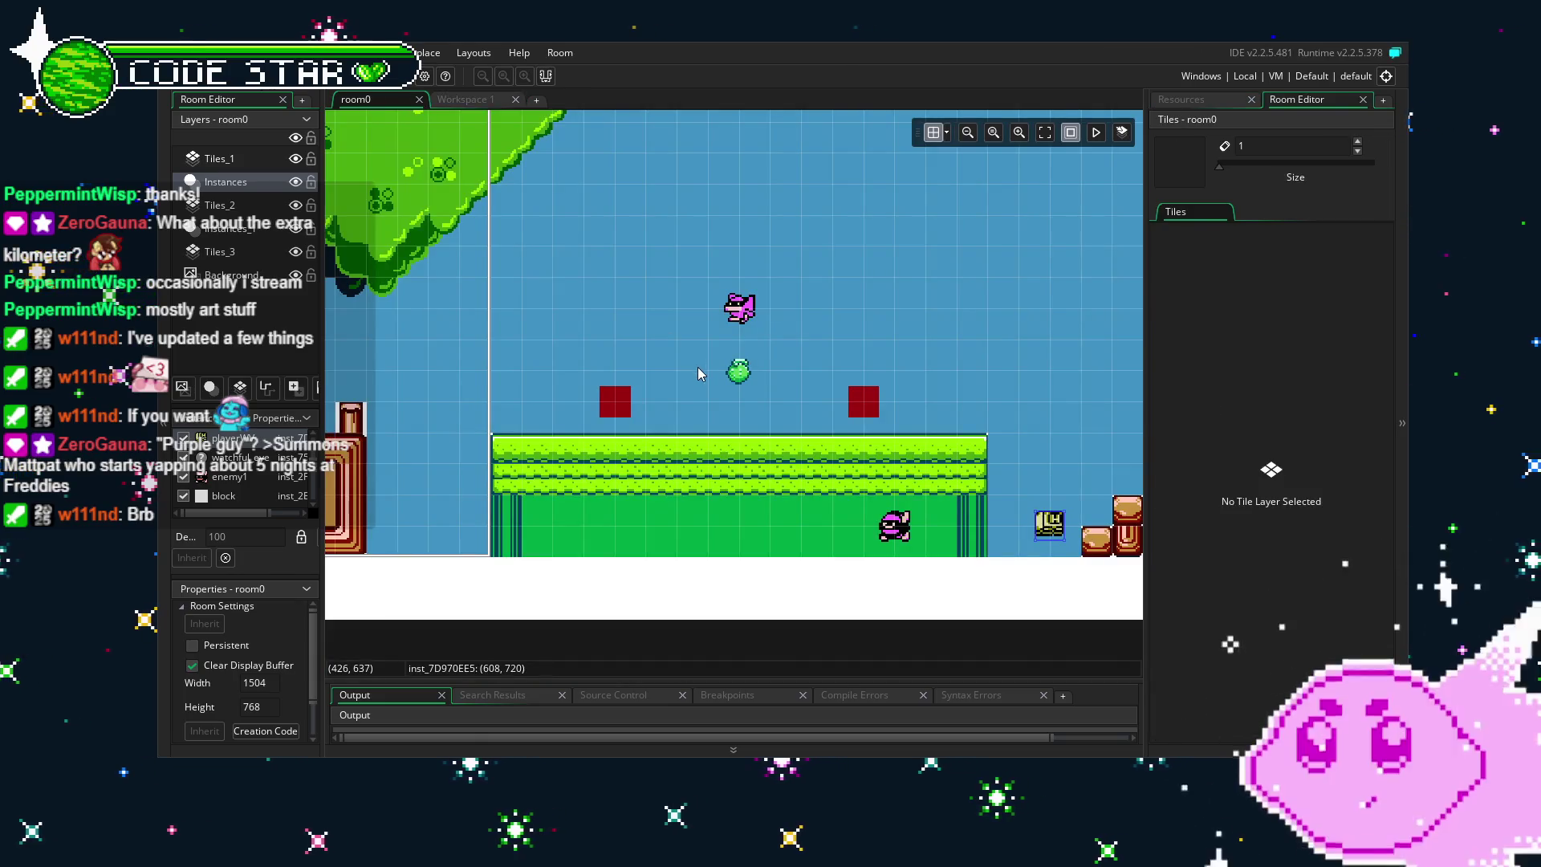
pyautogui.moveTo(697, 368); pyautogui.dragTo(790, 384)
pyautogui.click(1205, 99)
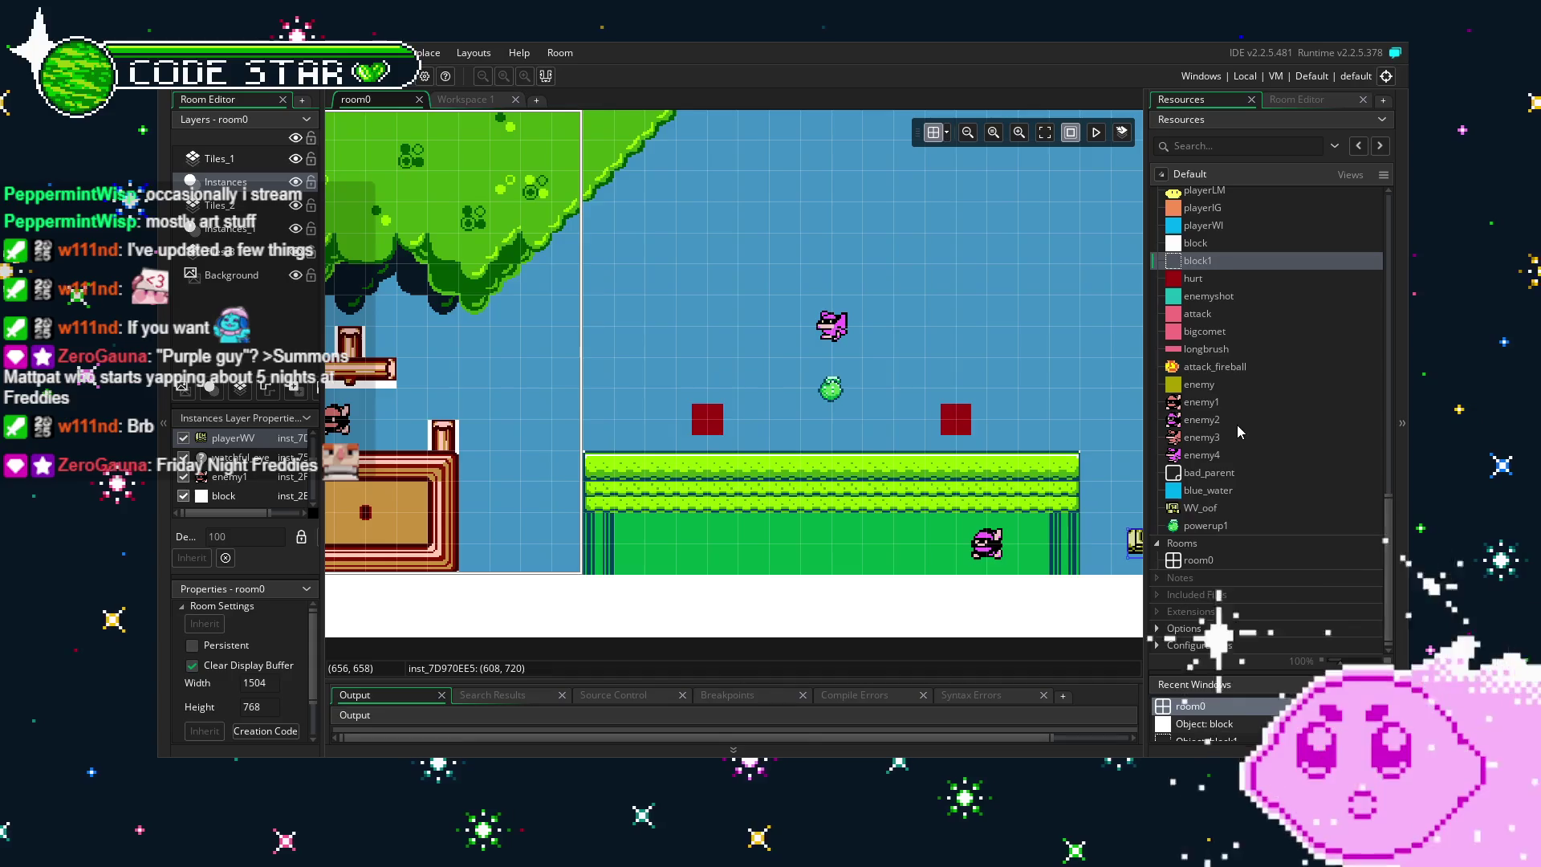
pyautogui.moveTo(1198, 260); pyautogui.dragTo(1016, 276)
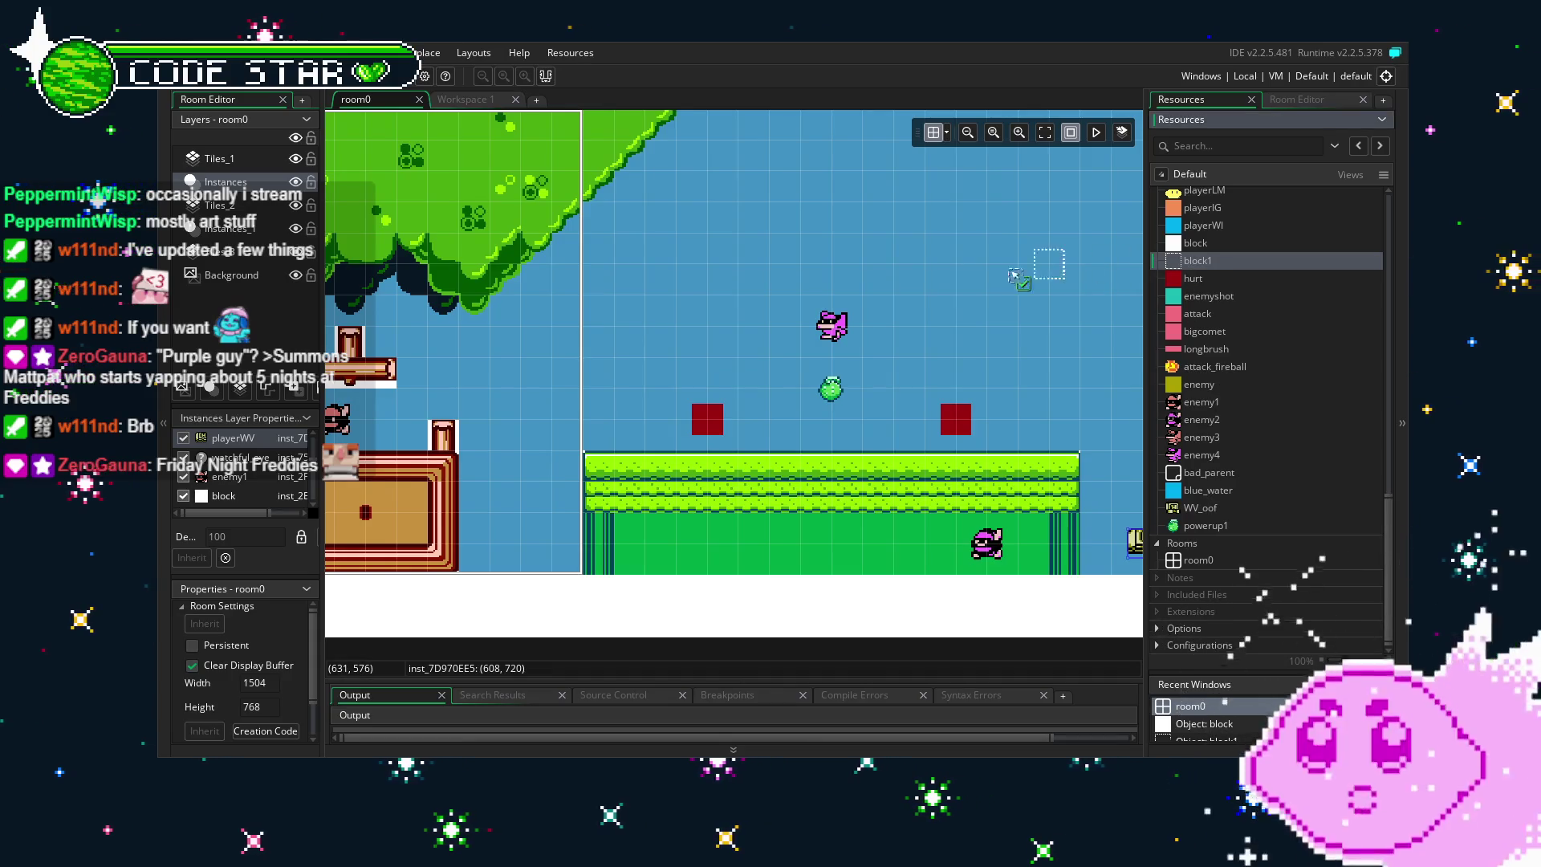
pyautogui.moveTo(625, 342); pyautogui.dragTo(624, 341)
pyautogui.moveTo(1198, 260); pyautogui.dragTo(1110, 325)
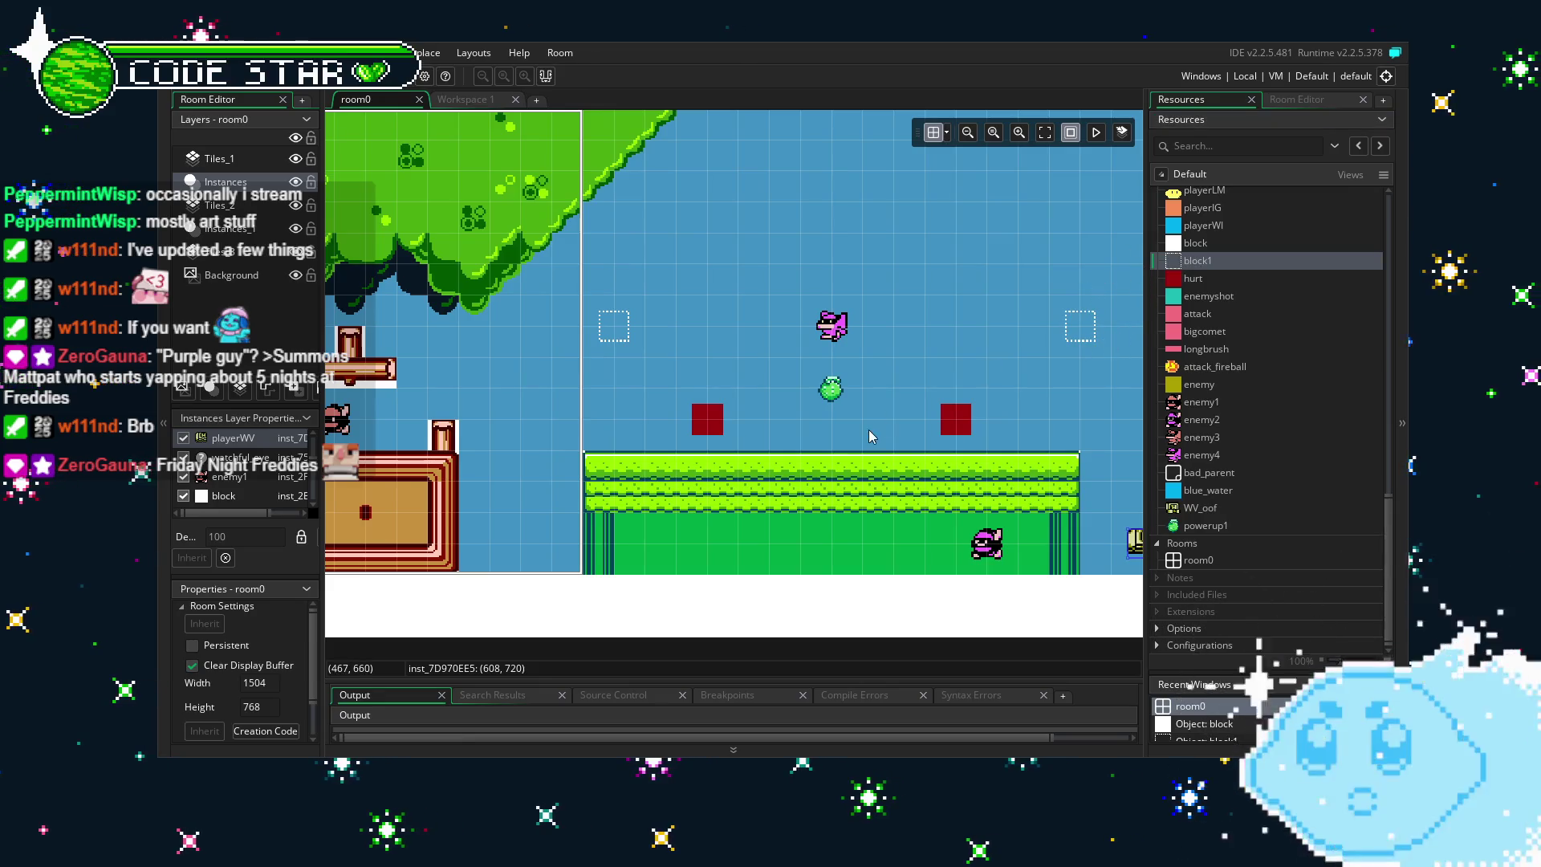
pyautogui.moveTo(868, 430); pyautogui.dragTo(777, 432)
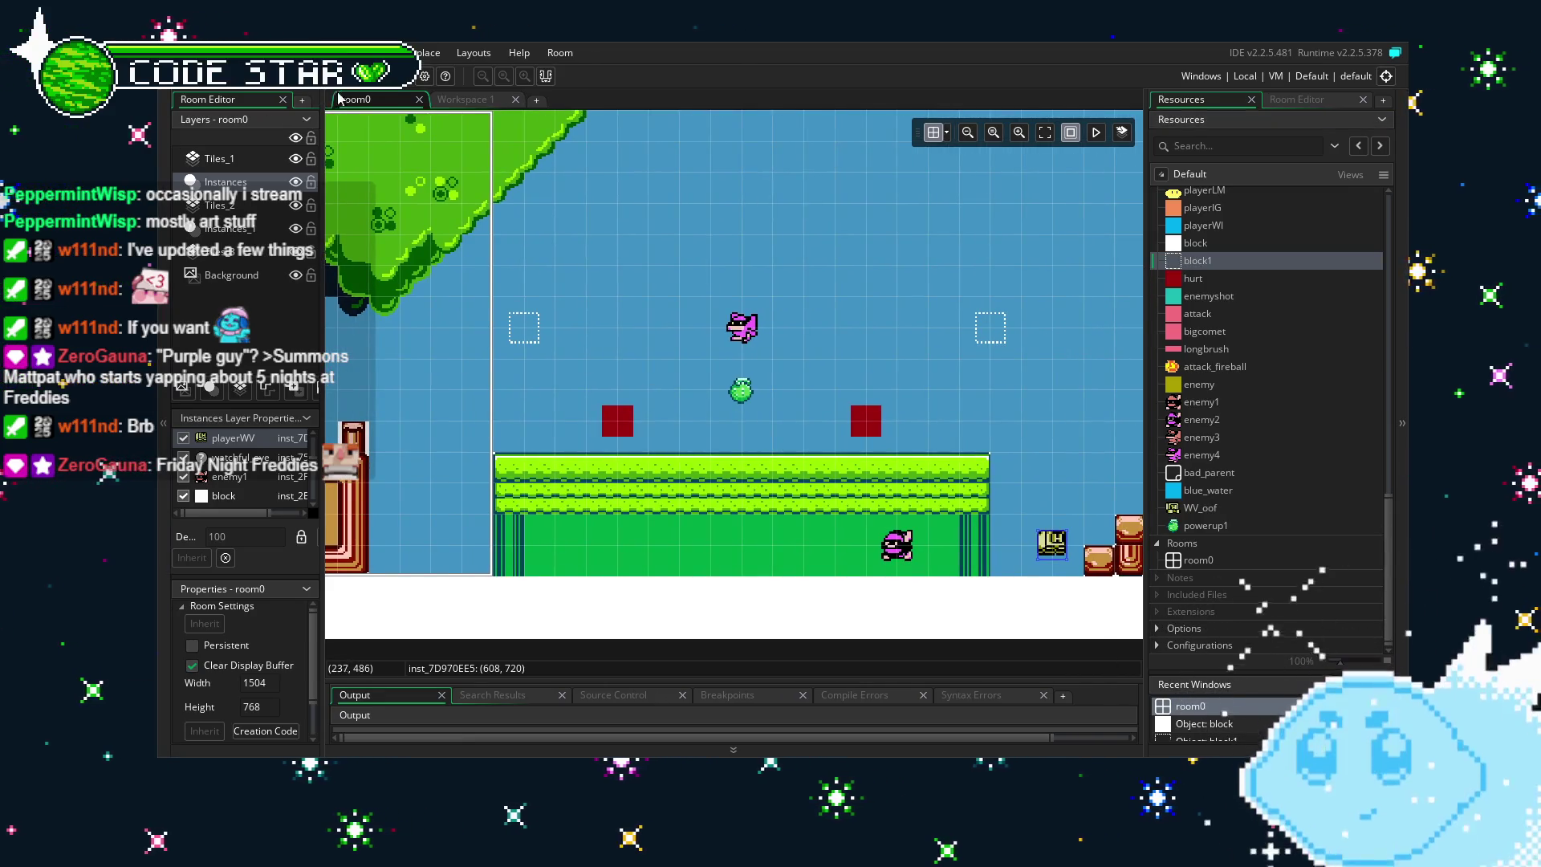
pyautogui.press('F5')
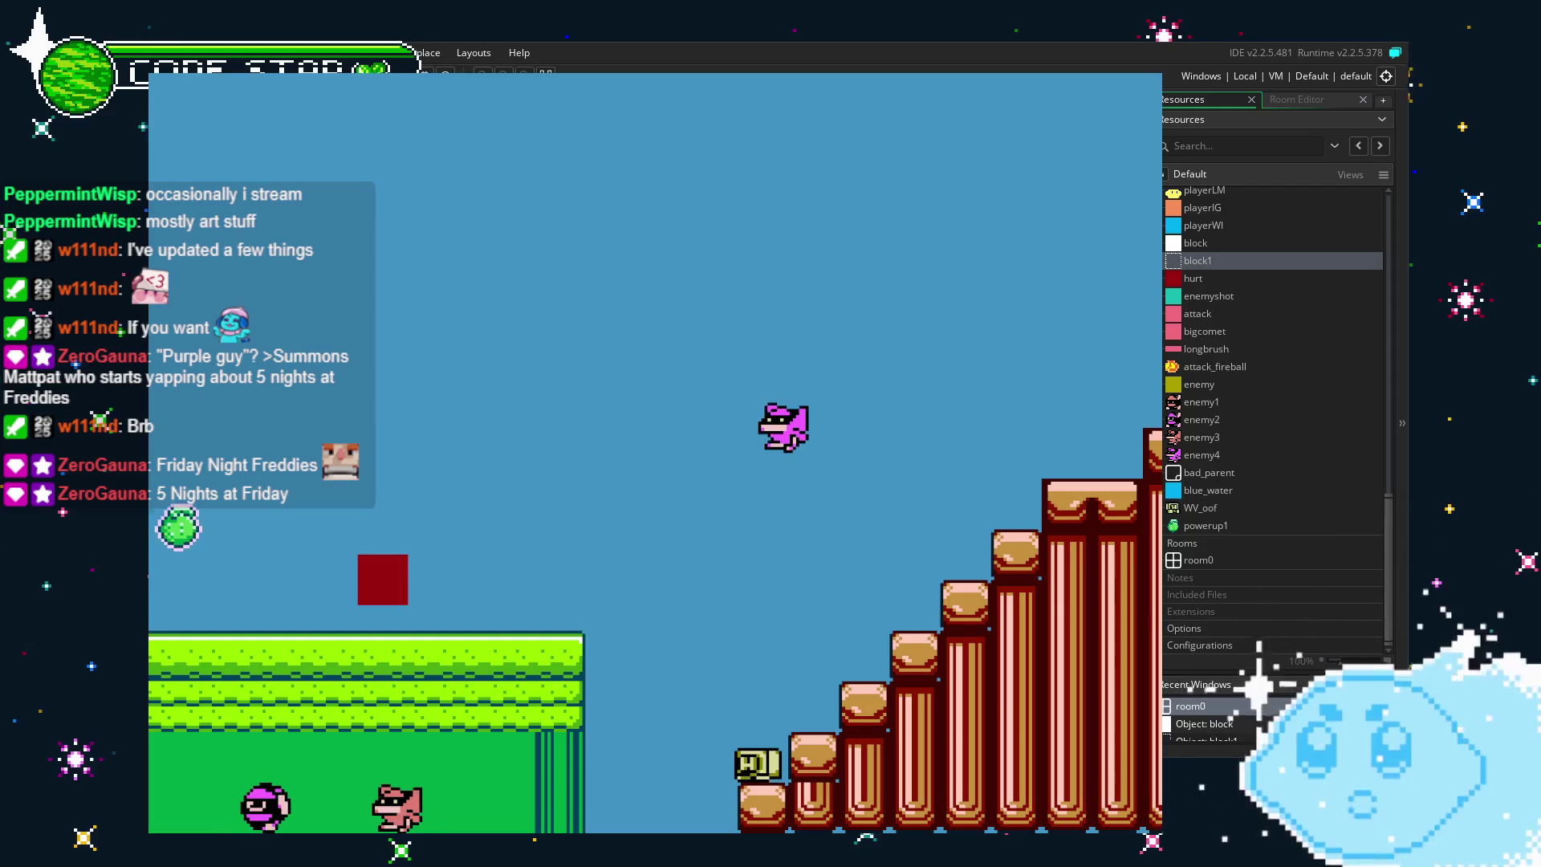
pyautogui.press('Escape')
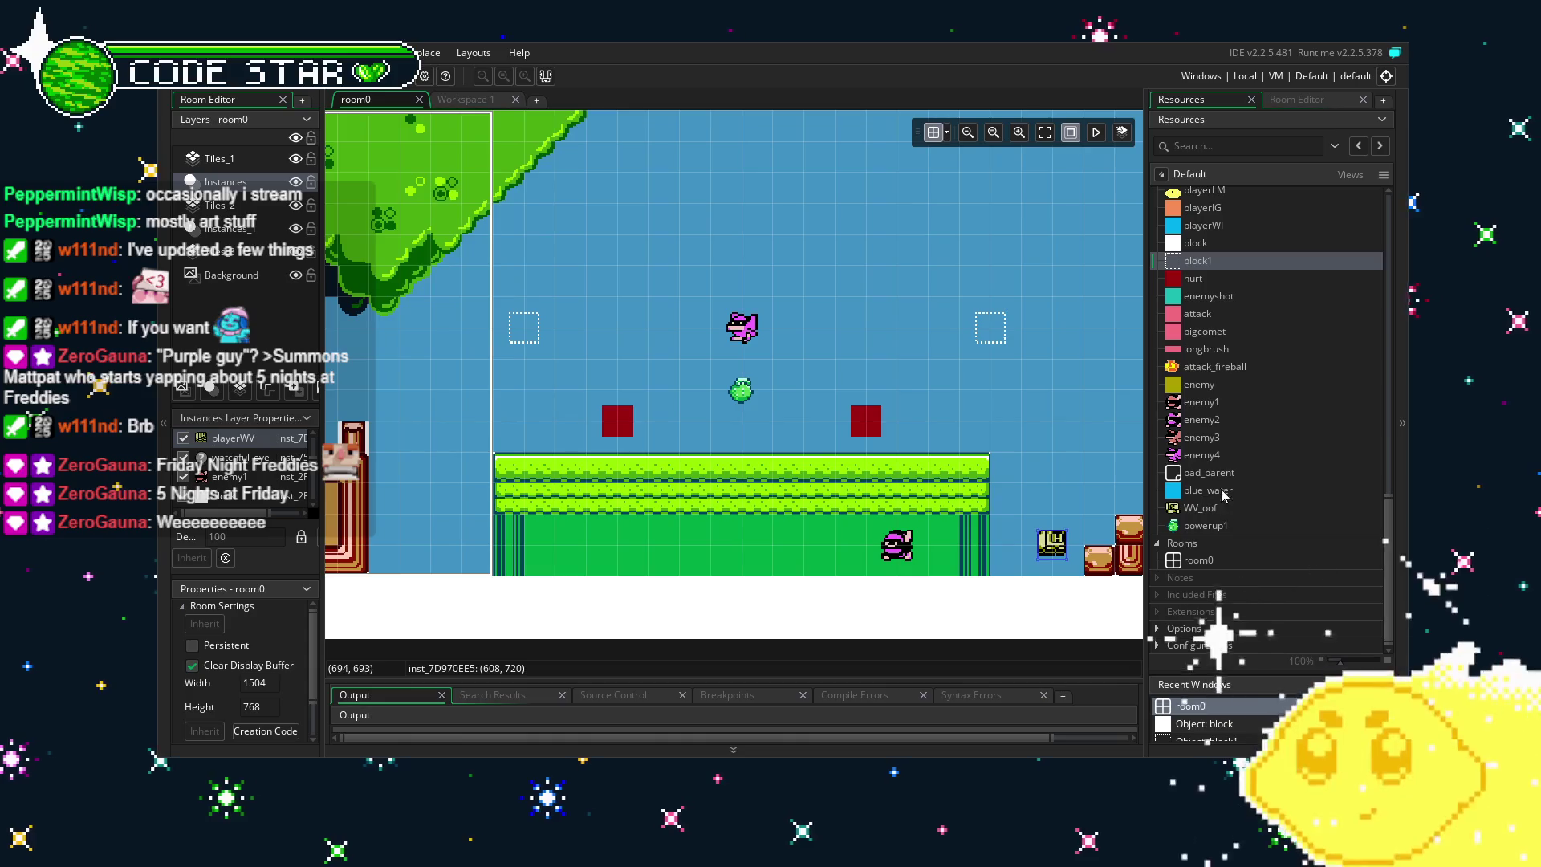
# Duplicate enemy4's two place_meeting block lines in Step, change them to block1, and run the game.
pyautogui.doubleClick(1225, 456)
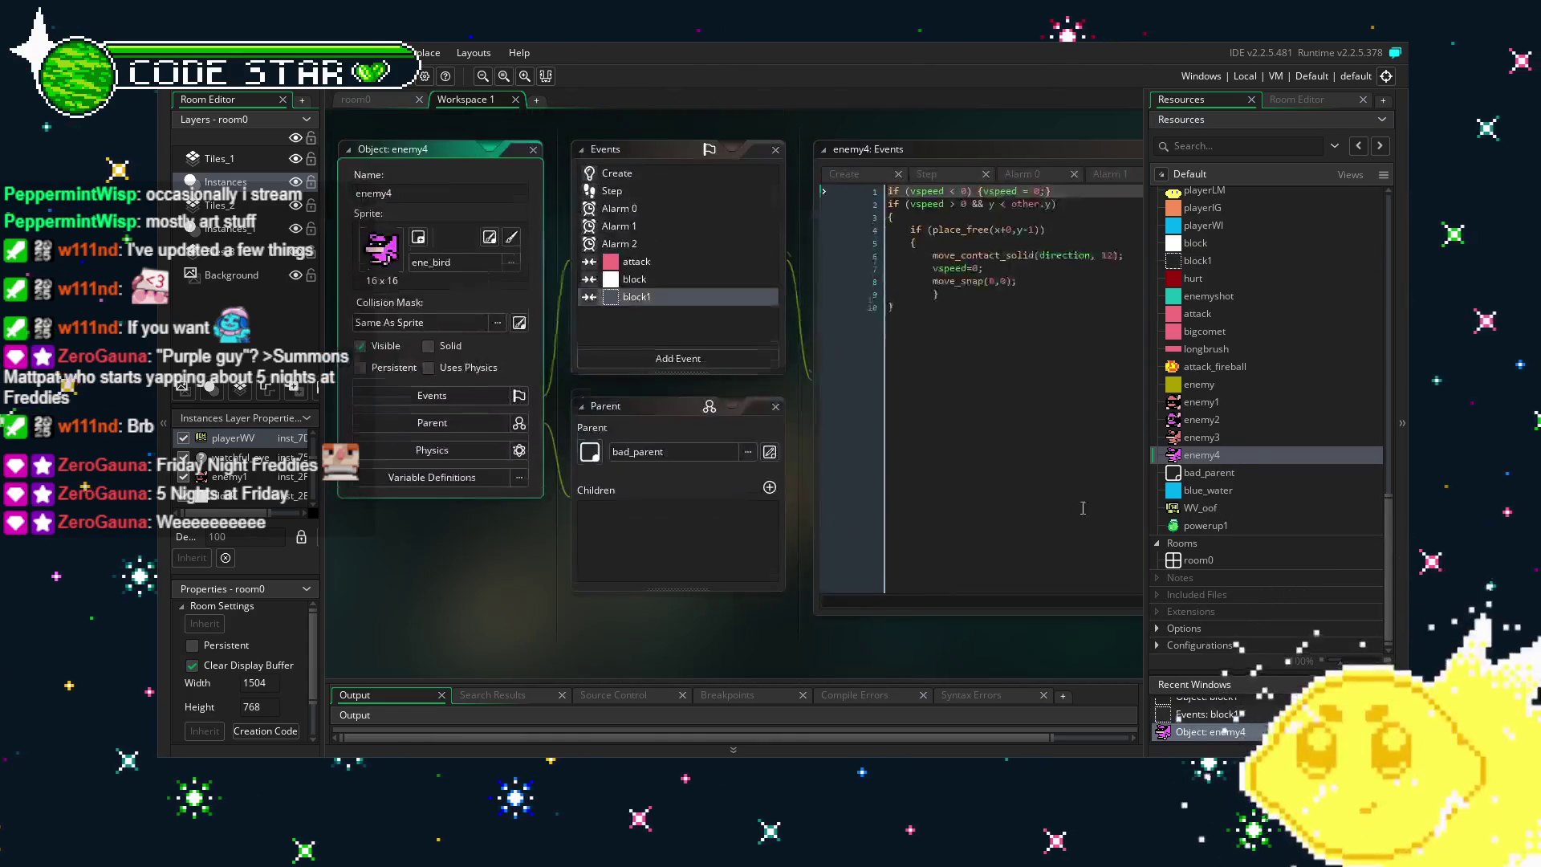
pyautogui.click(671, 300)
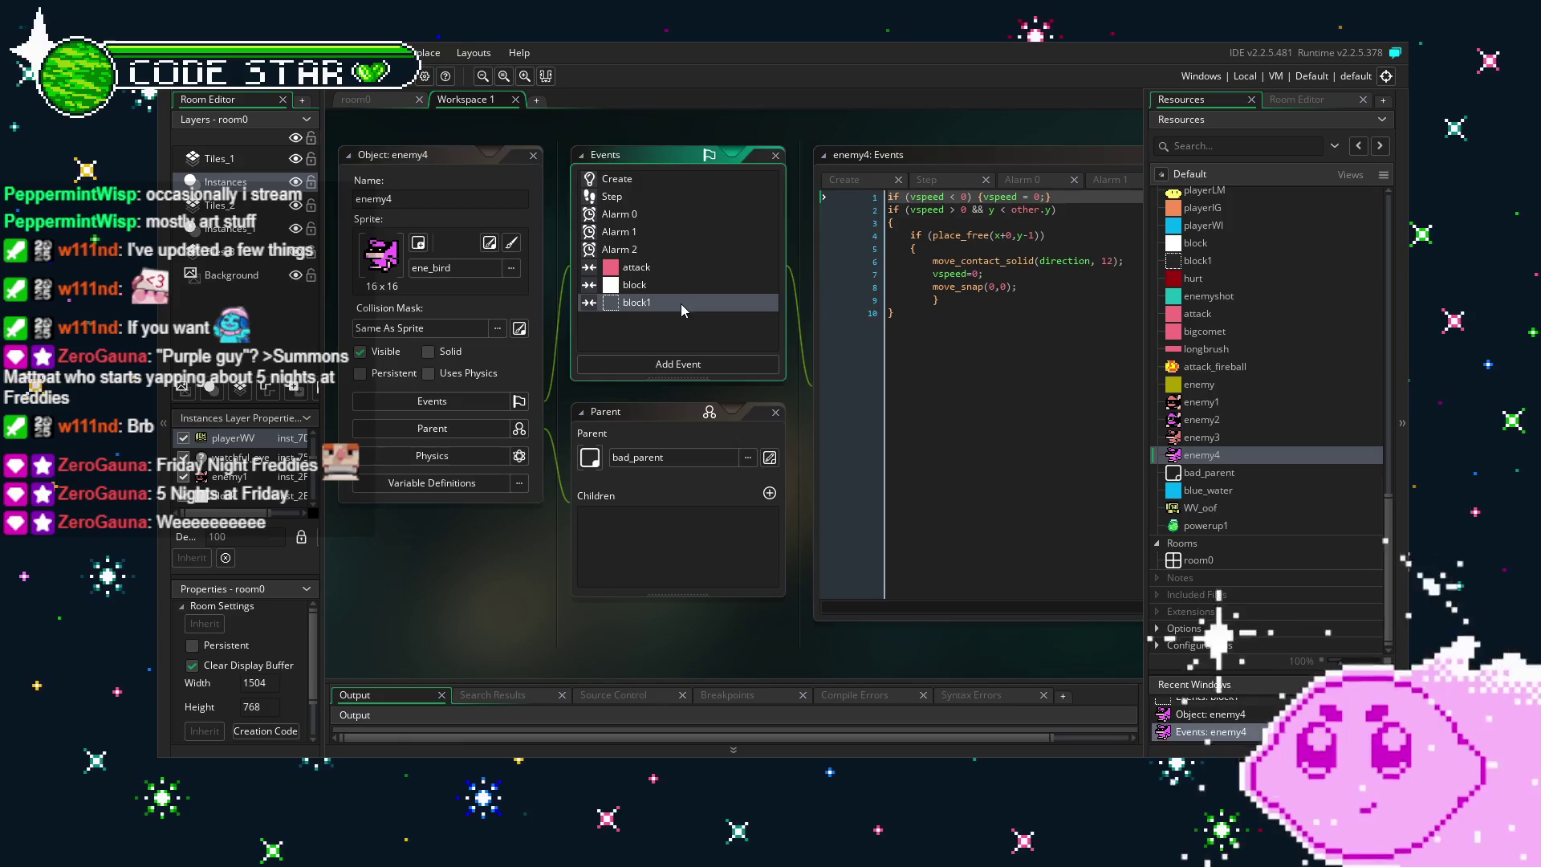
pyautogui.click(634, 198)
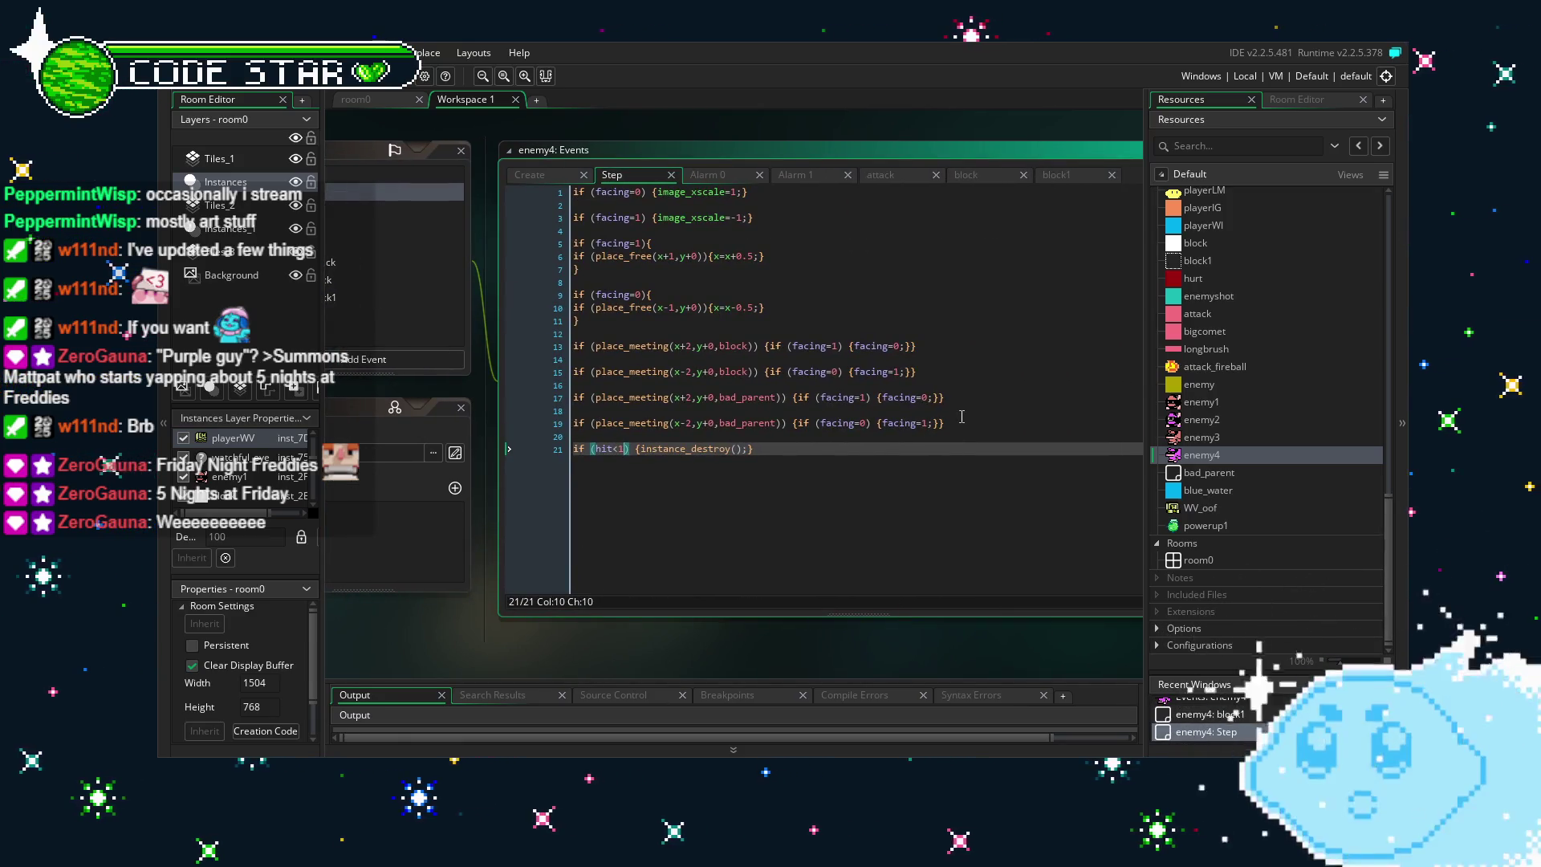
pyautogui.moveTo(923, 377); pyautogui.dragTo(550, 346)
pyautogui.hotkey('ctrl', 'c')
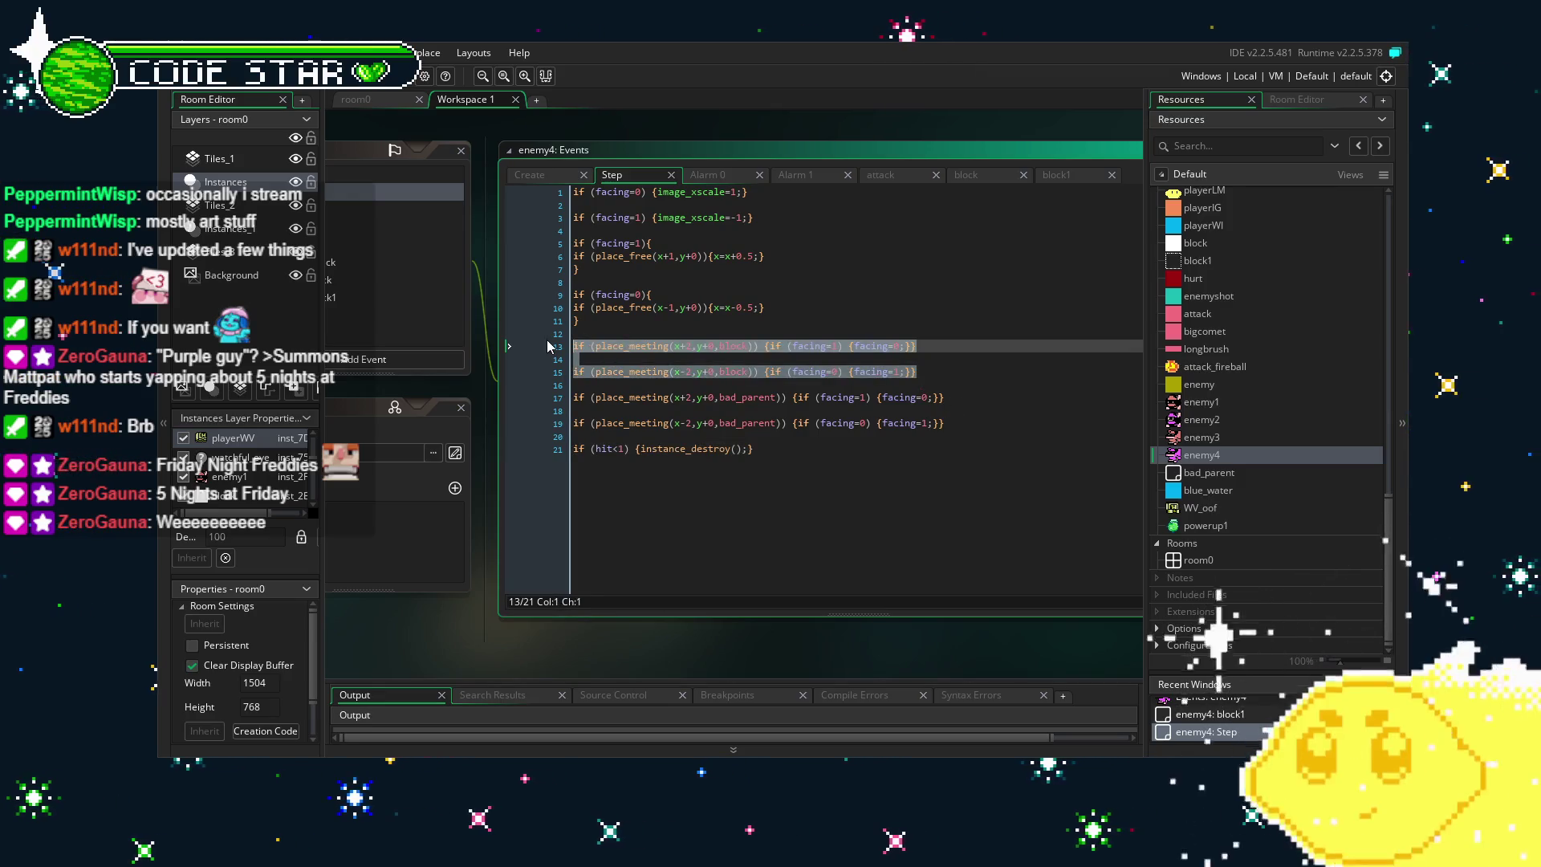
pyautogui.click(985, 431)
pyautogui.press('Return')
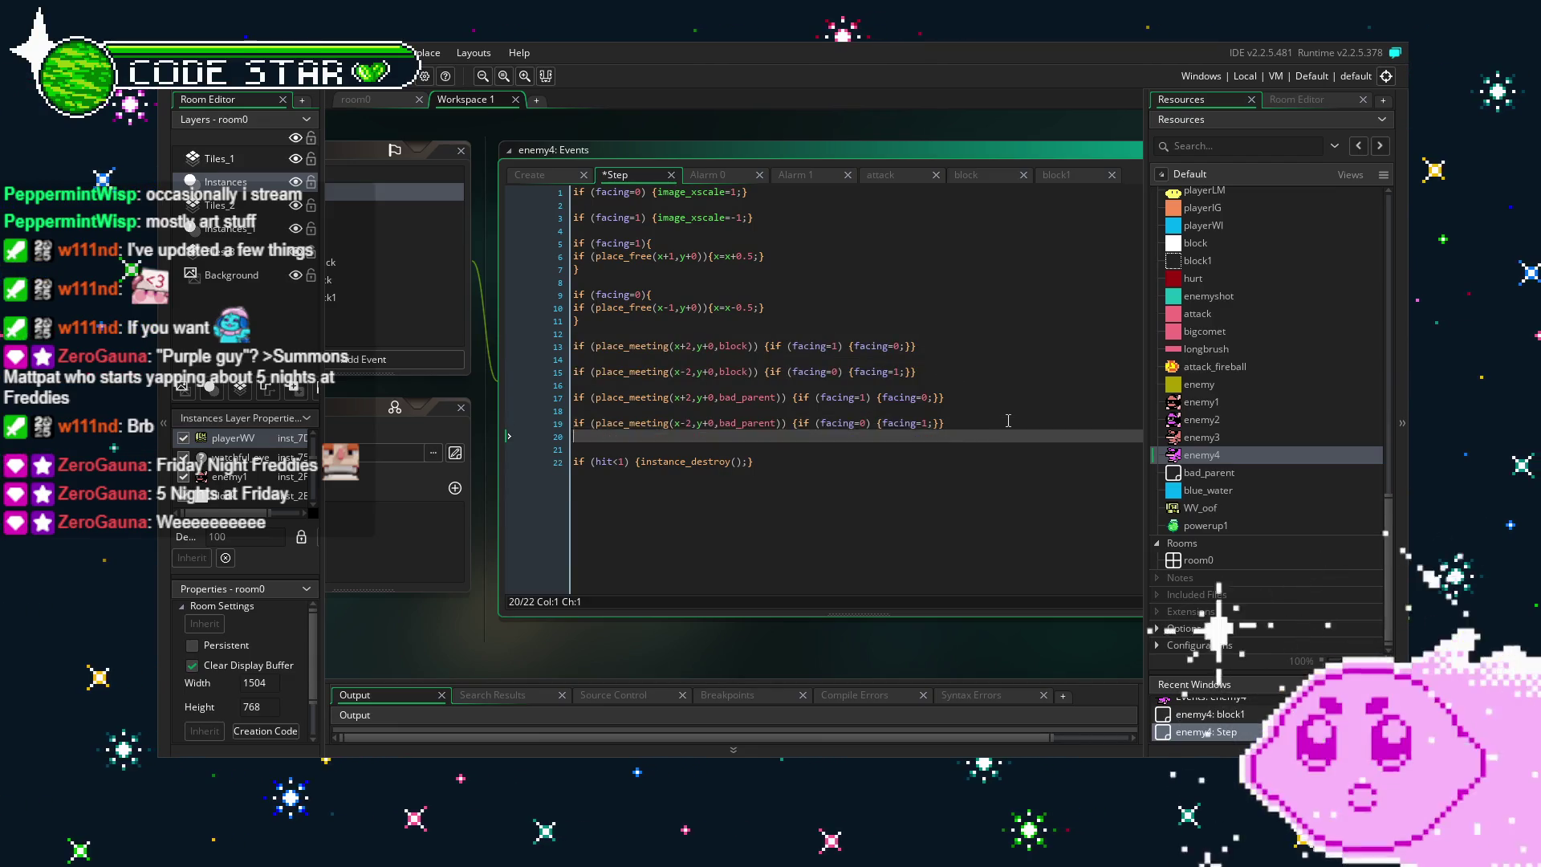
pyautogui.hotkey('ctrl', 'v')
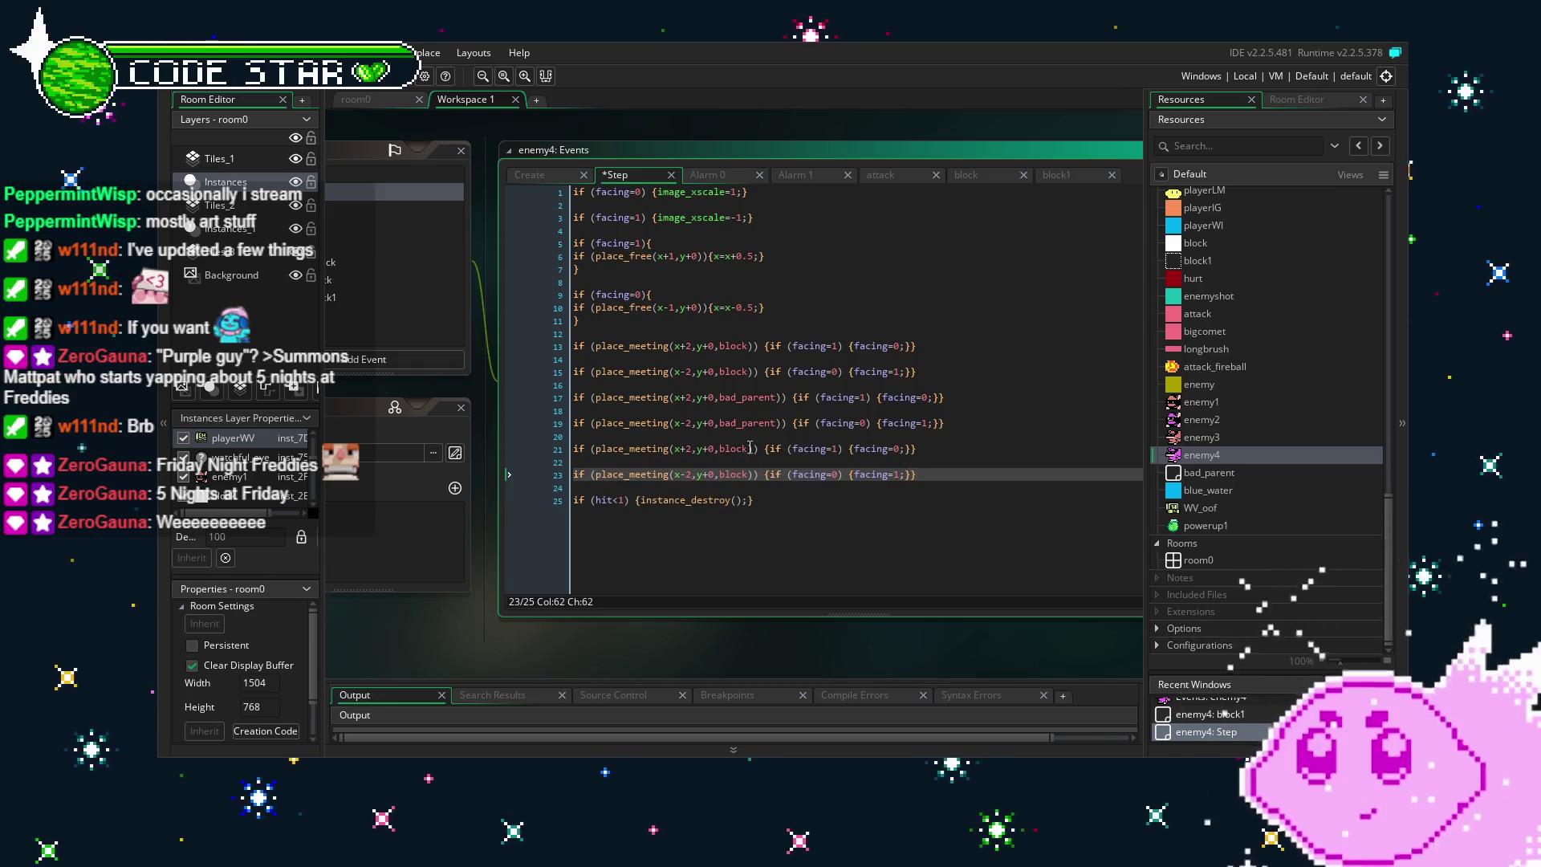
pyautogui.click(750, 447)
pyautogui.click(748, 475)
pyautogui.write('1')
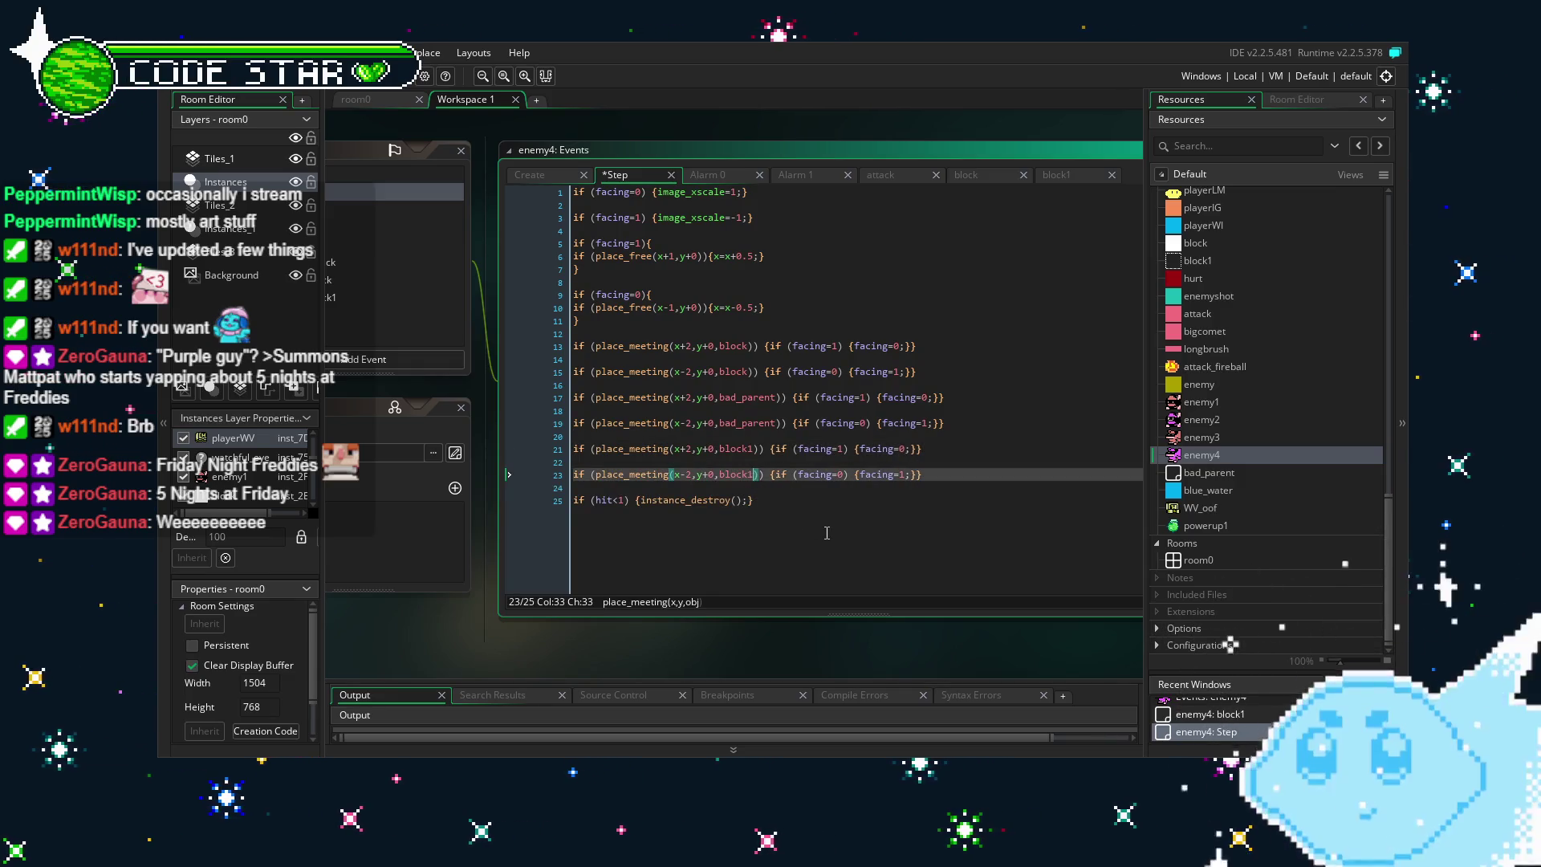
pyautogui.press('F5')
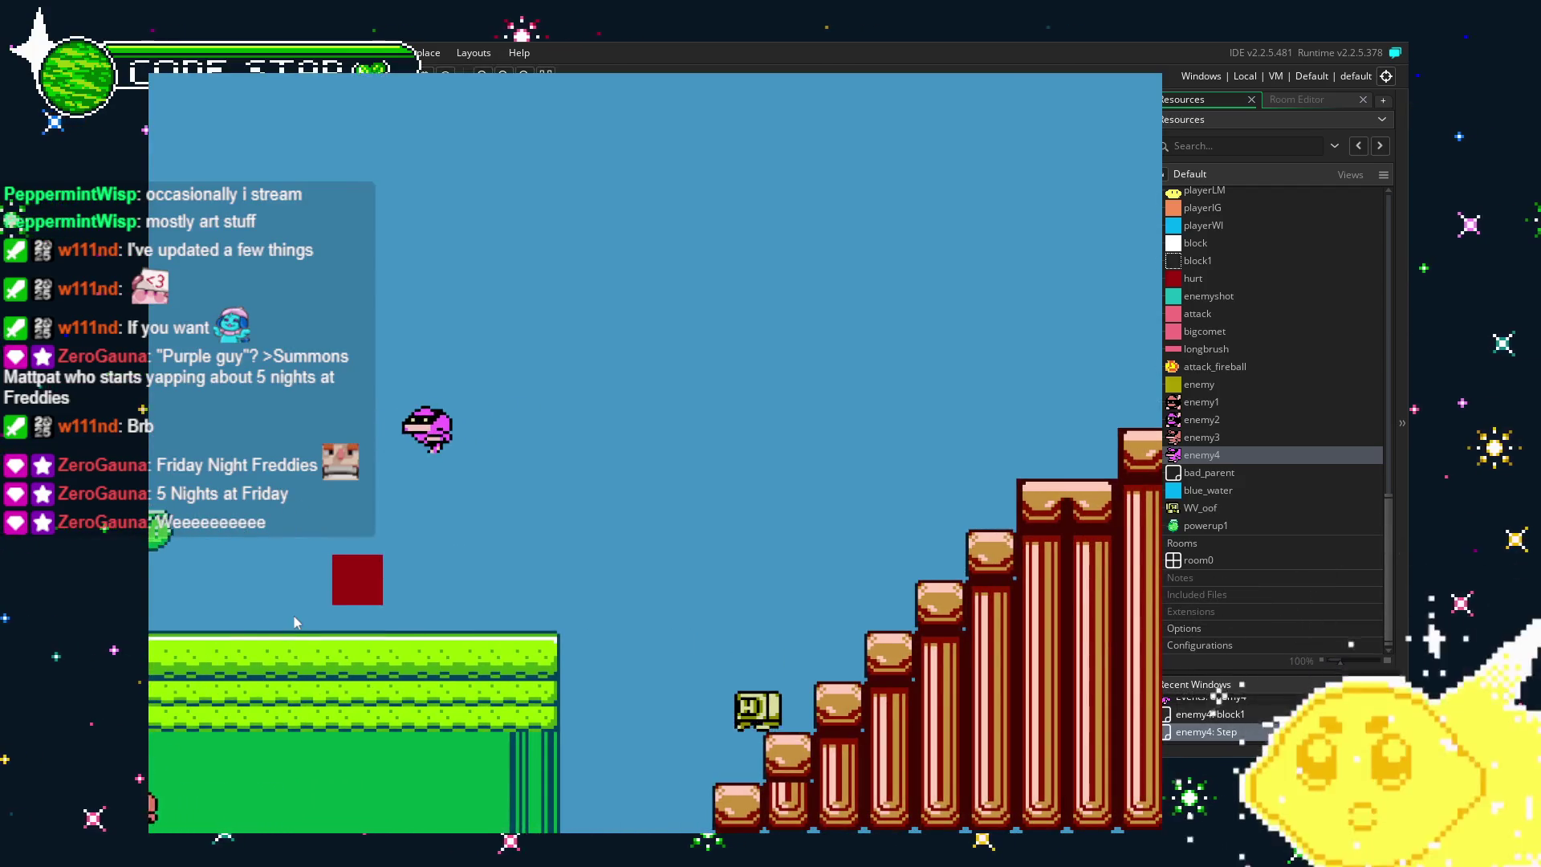
pyautogui.press('Left')
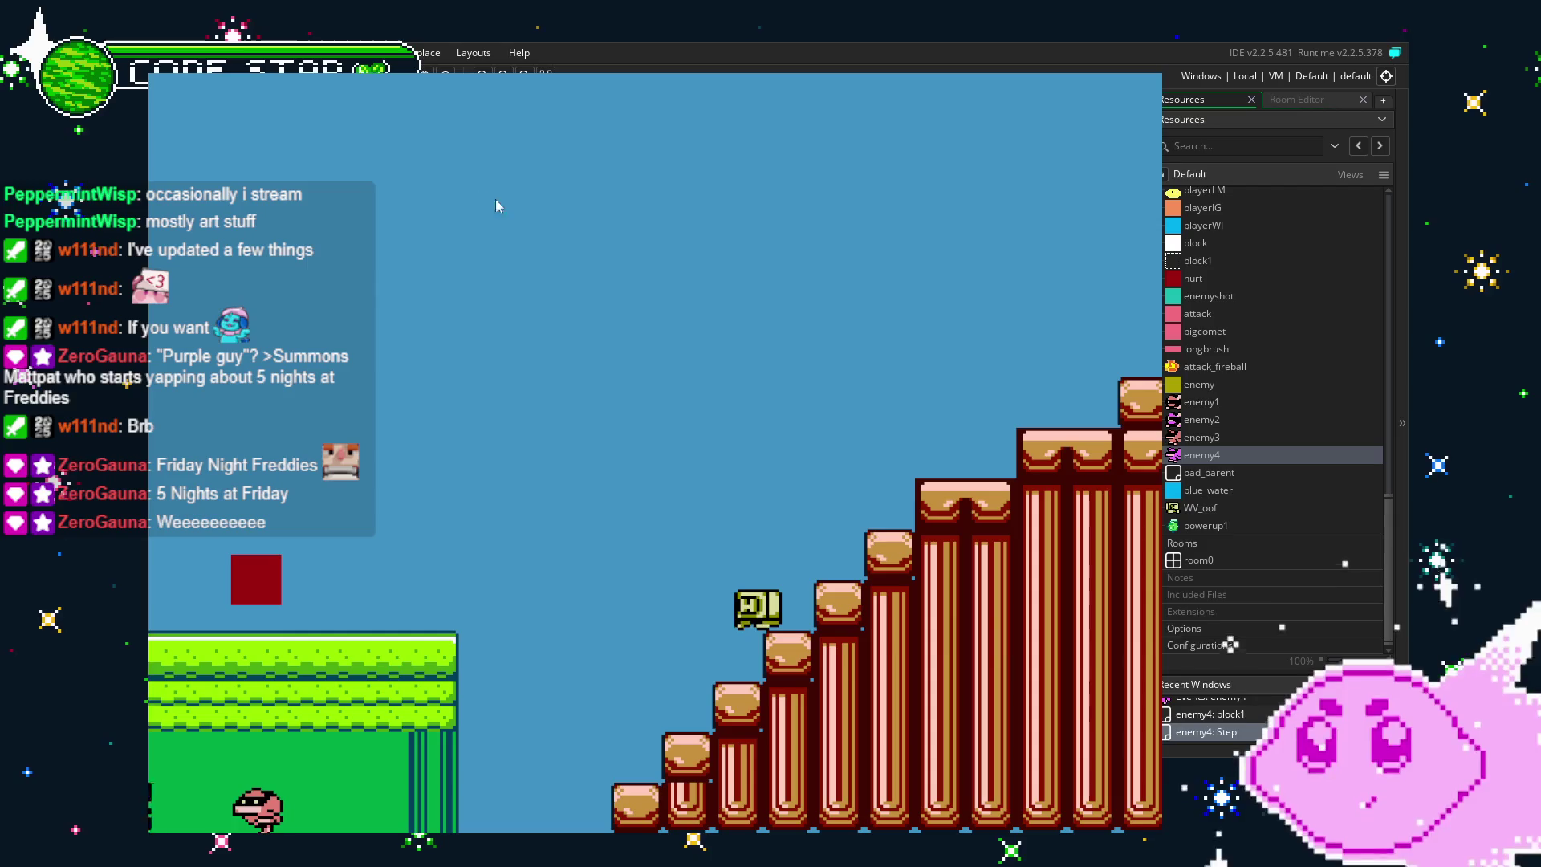
pyautogui.press('Escape')
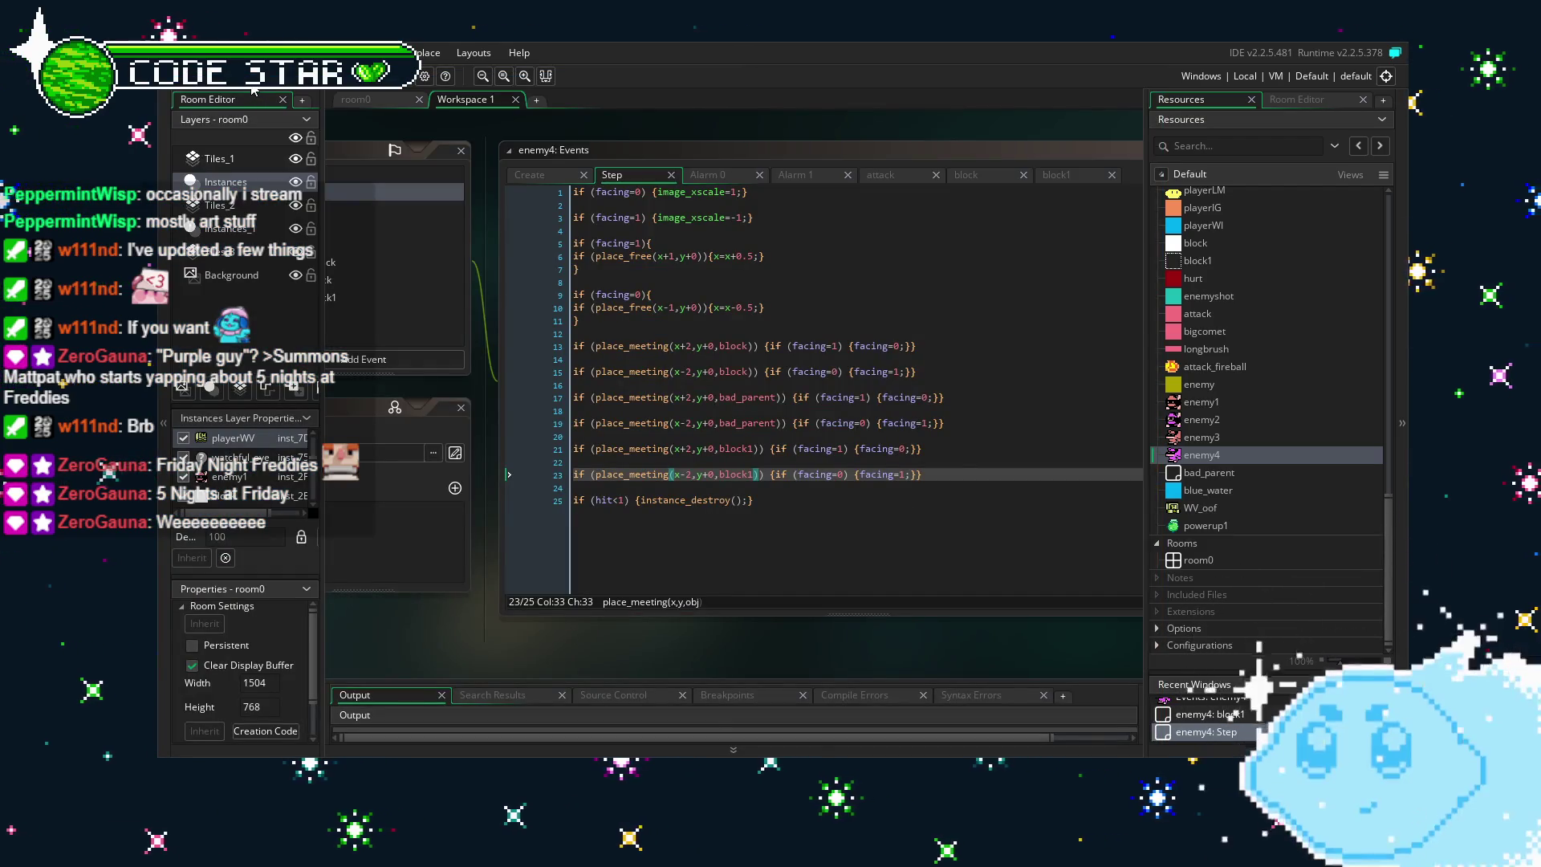
# Pan enemy4's Object, Events and Parent panels into view and show its Create code.
pyautogui.moveTo(341, 653)
pyautogui.mouseDown()
pyautogui.moveTo(561, 610)
pyautogui.moveTo(787, 622)
pyautogui.moveTo(713, 649)
pyautogui.moveTo(656, 646)
pyautogui.moveTo(758, 652)
pyautogui.mouseUp()
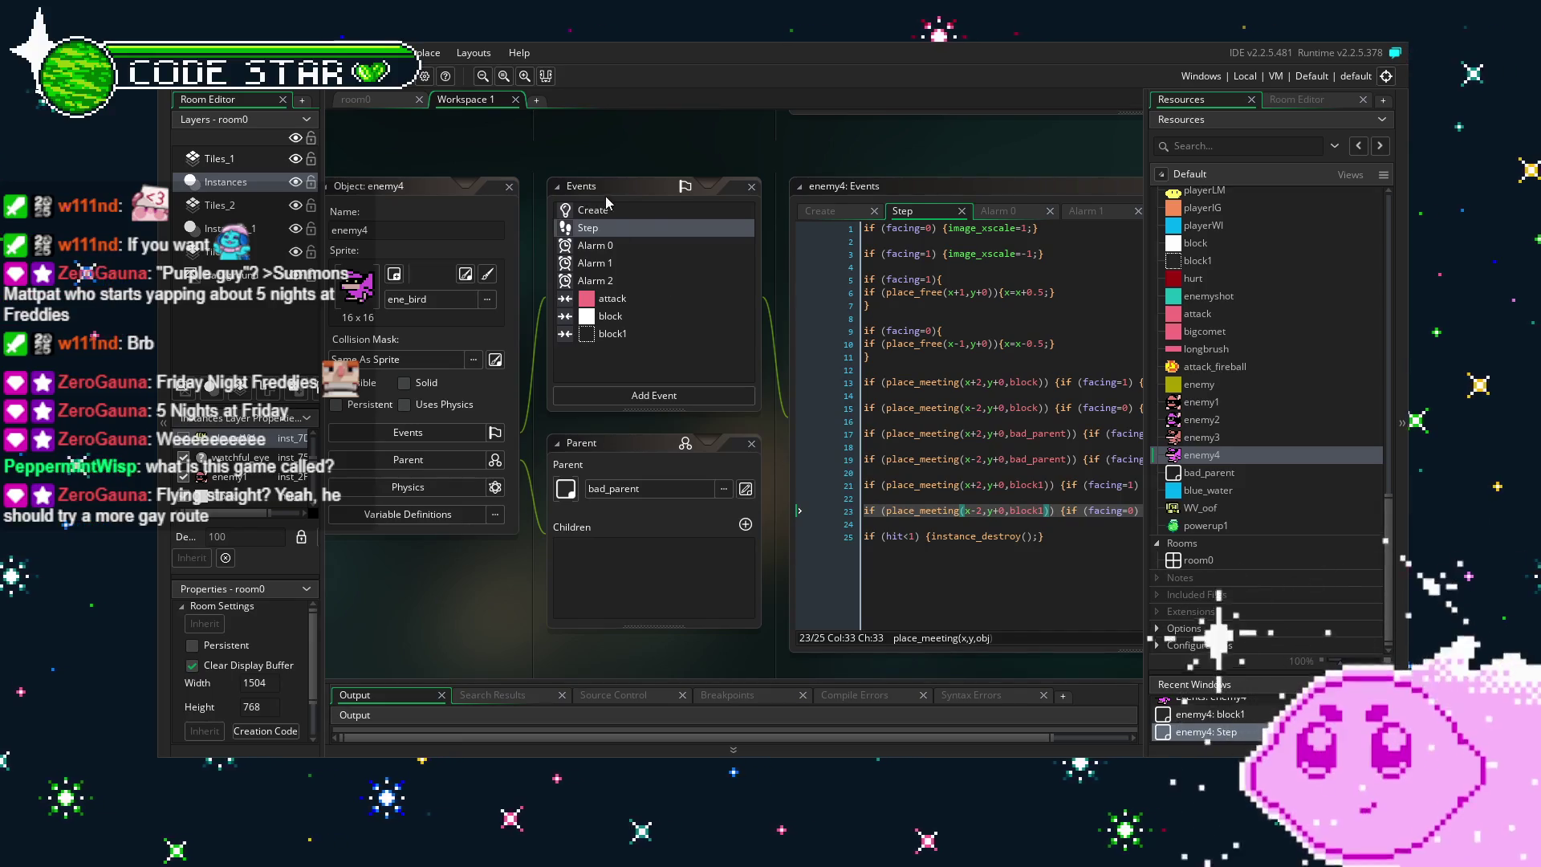
pyautogui.click(647, 212)
# Add an Alarm 3 event to enemy4 from the Alarm event list.
pyautogui.click(668, 257)
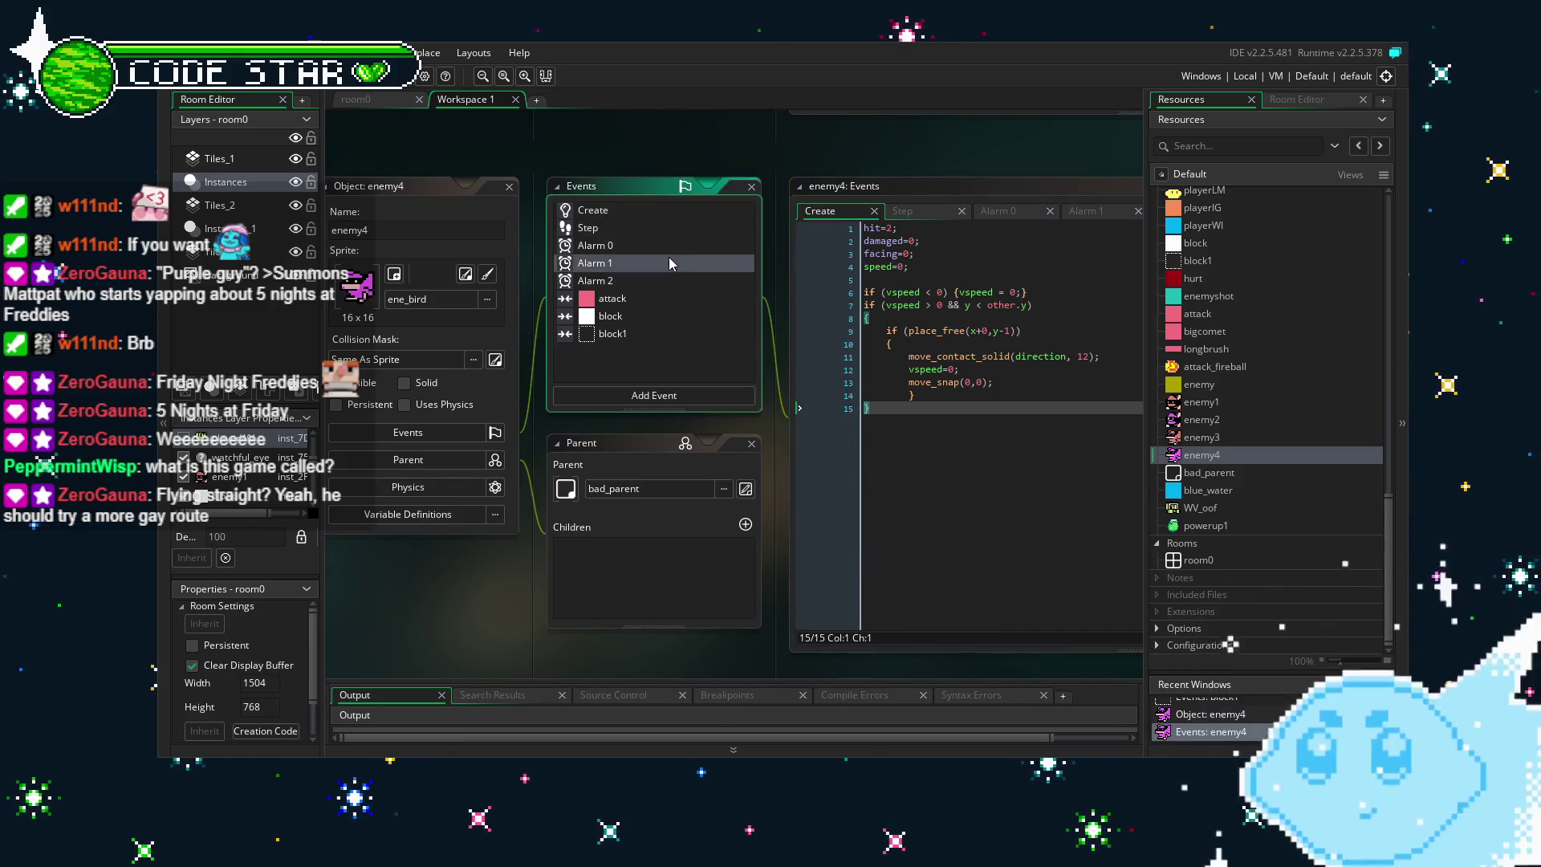
pyautogui.click(606, 229)
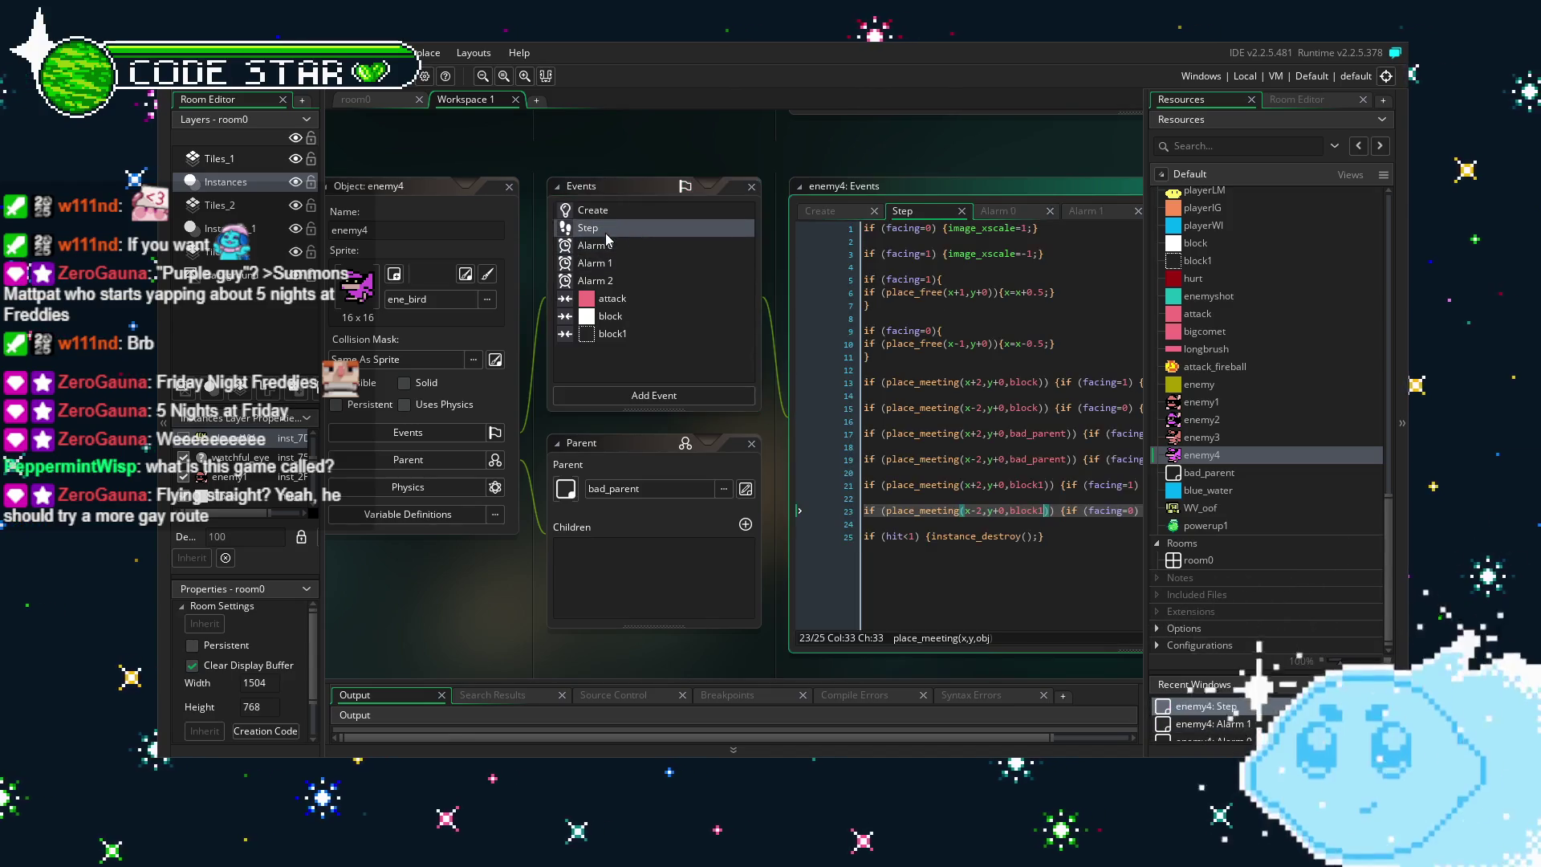
pyautogui.click(944, 594)
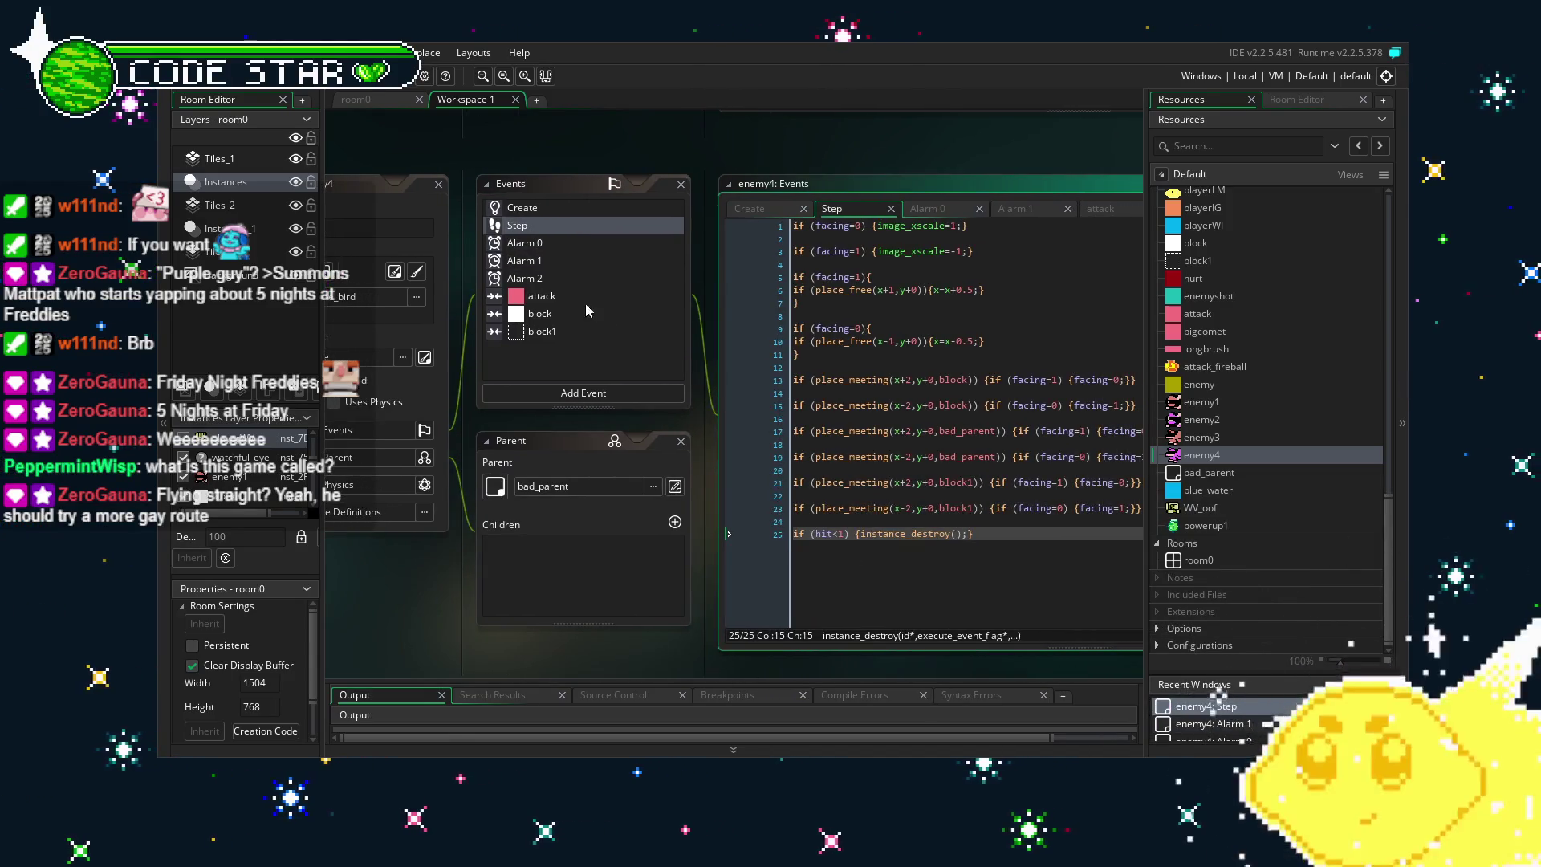
pyautogui.click(538, 285)
pyautogui.click(580, 392)
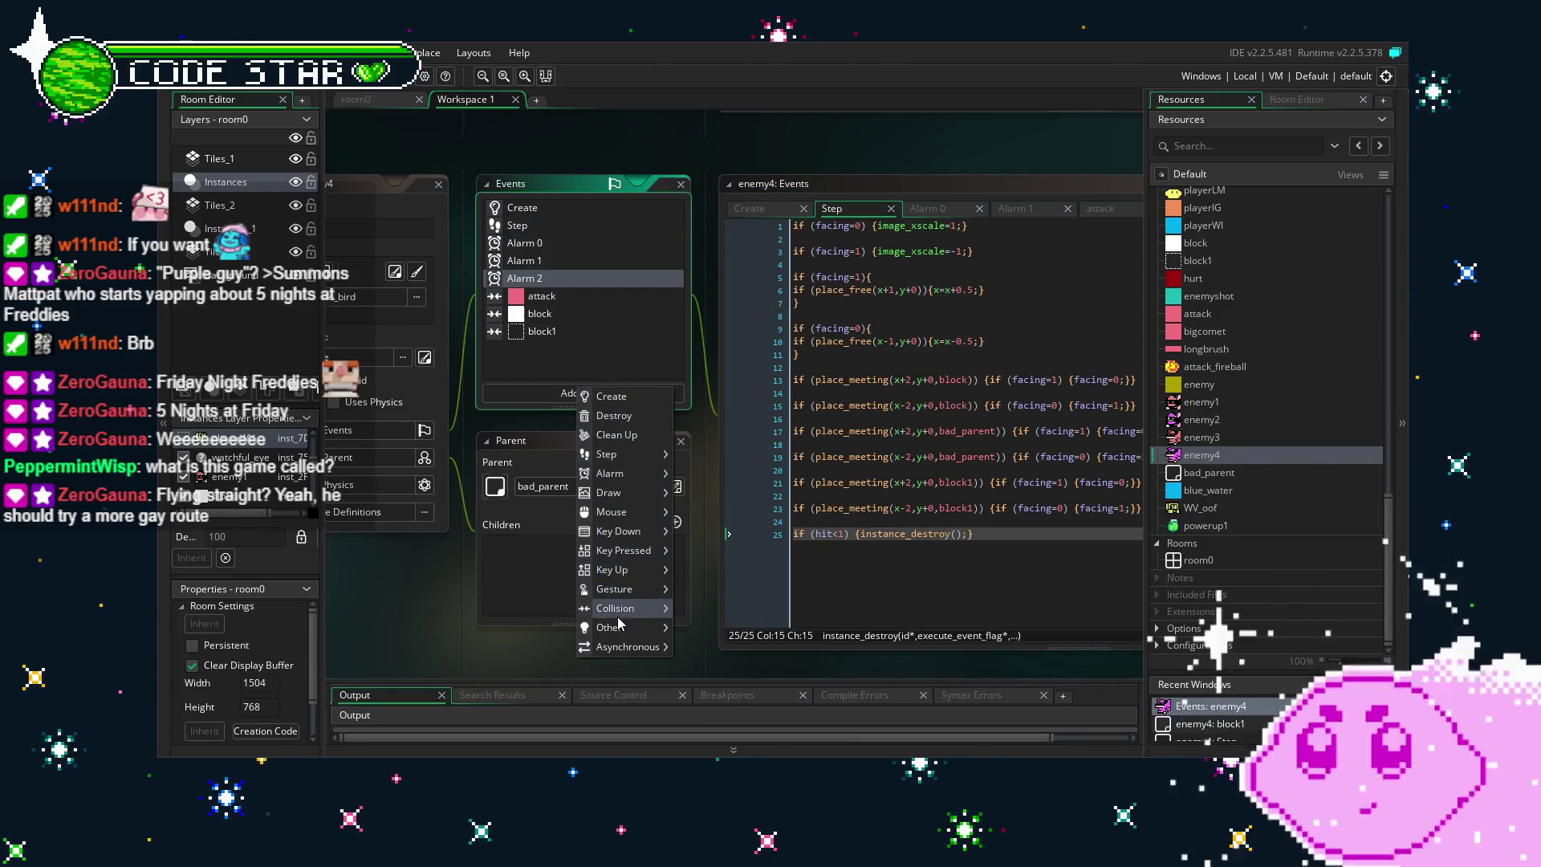
pyautogui.moveTo(620, 631)
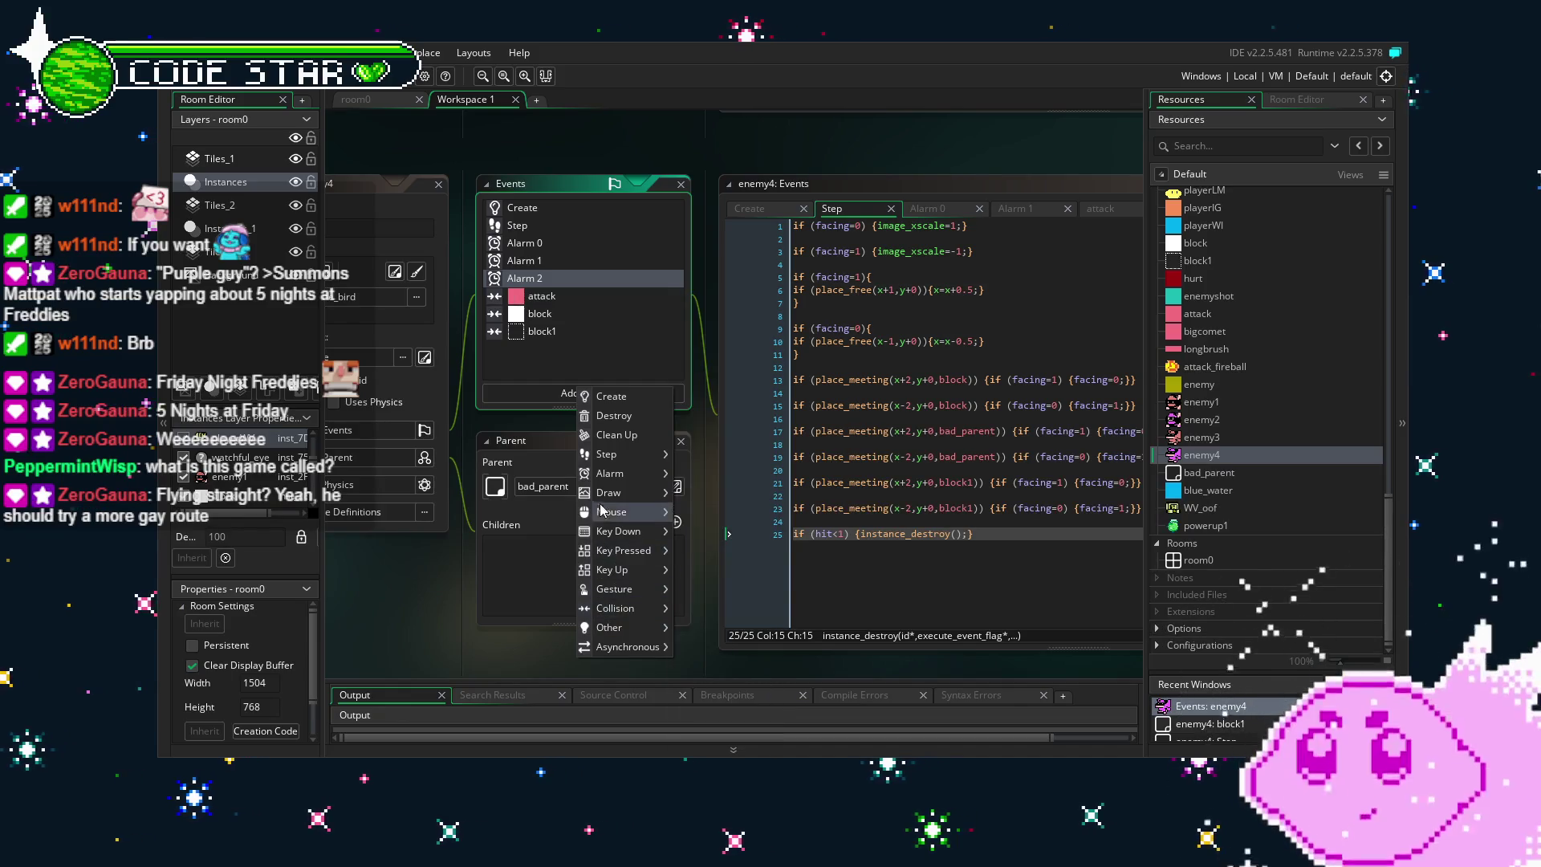
pyautogui.moveTo(607, 494)
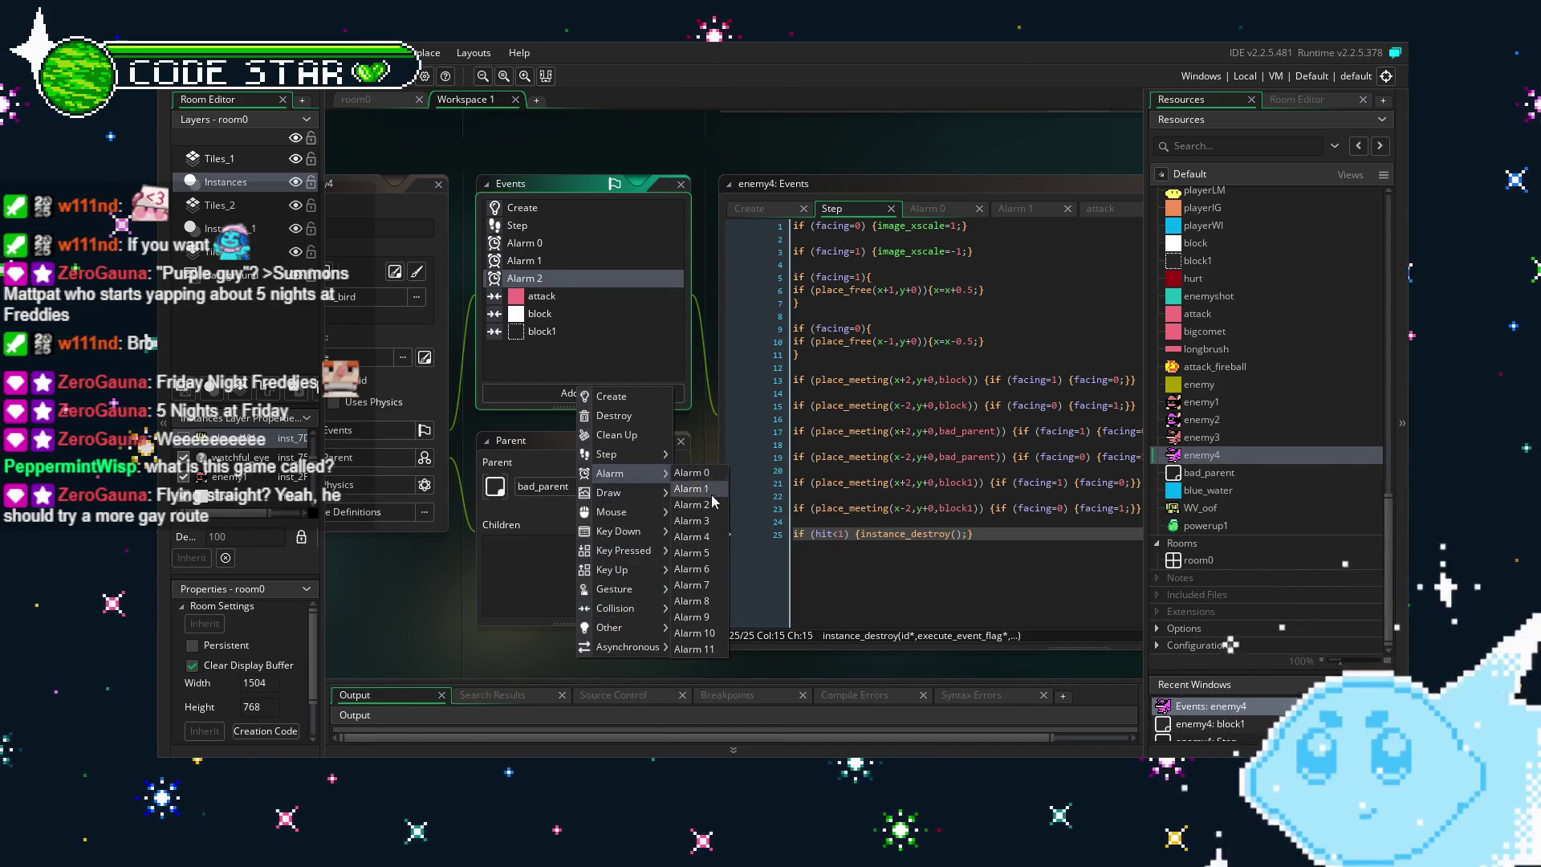
pyautogui.click(709, 522)
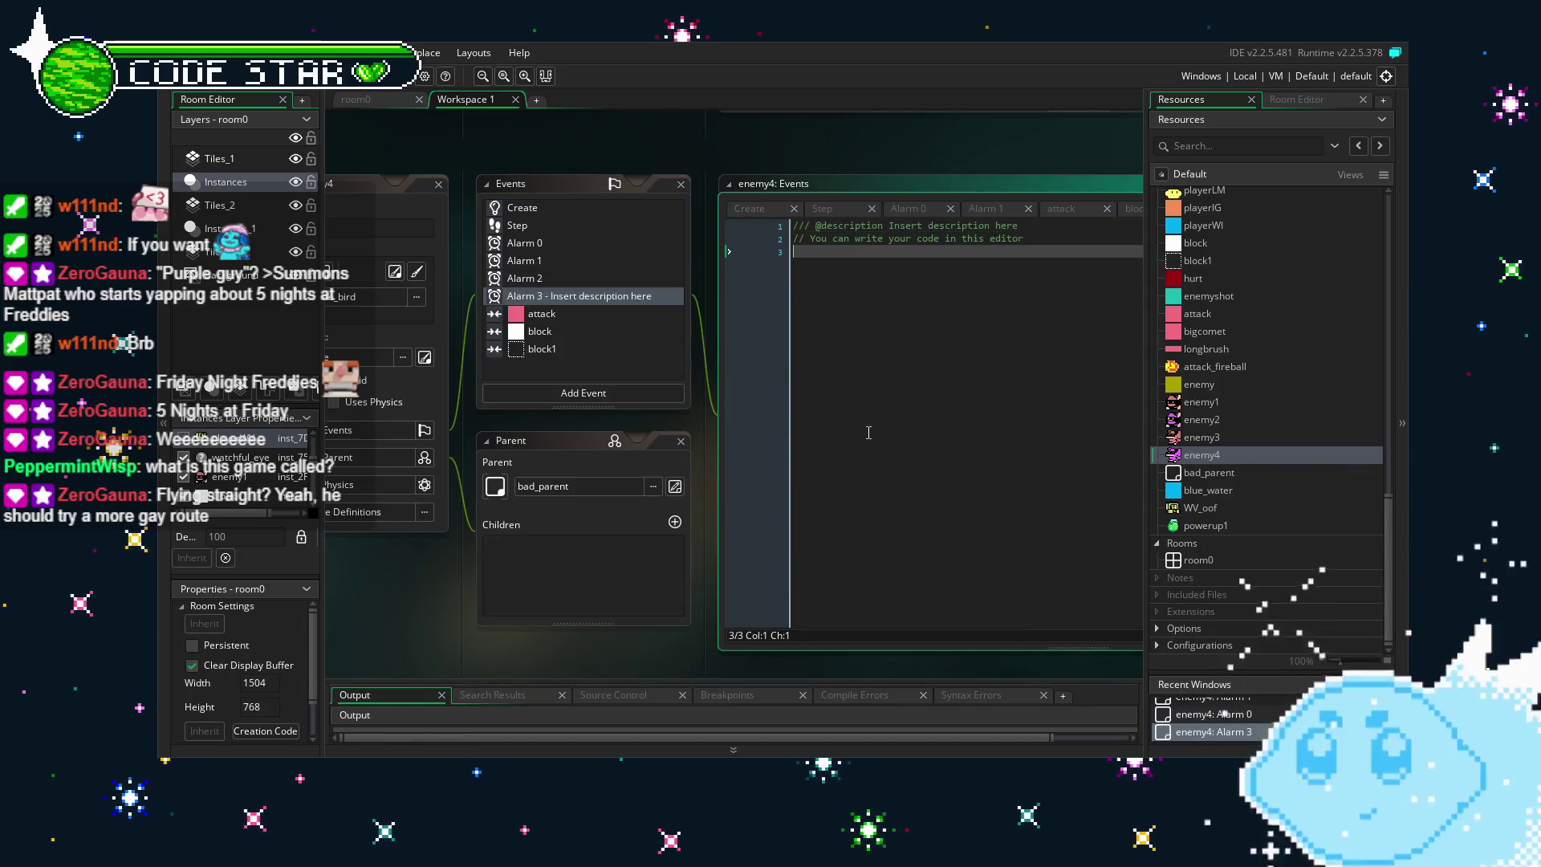
# Write Alarm 3's code as vspeed=-vspeed; followed by alarm[3]=45;.
pyautogui.write('alarm')
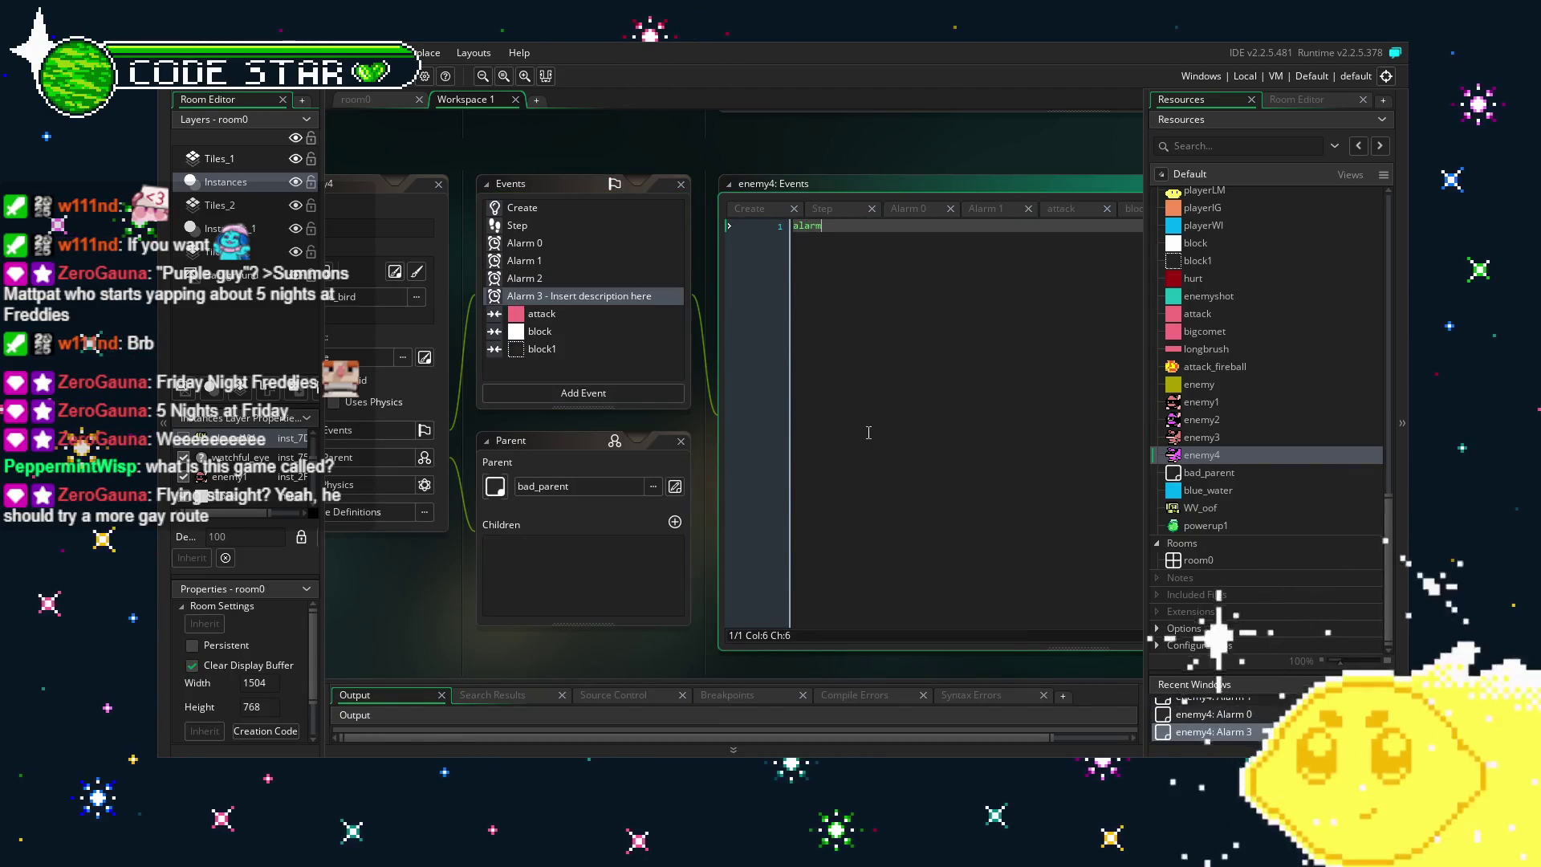
pyautogui.write('[3]=45;')
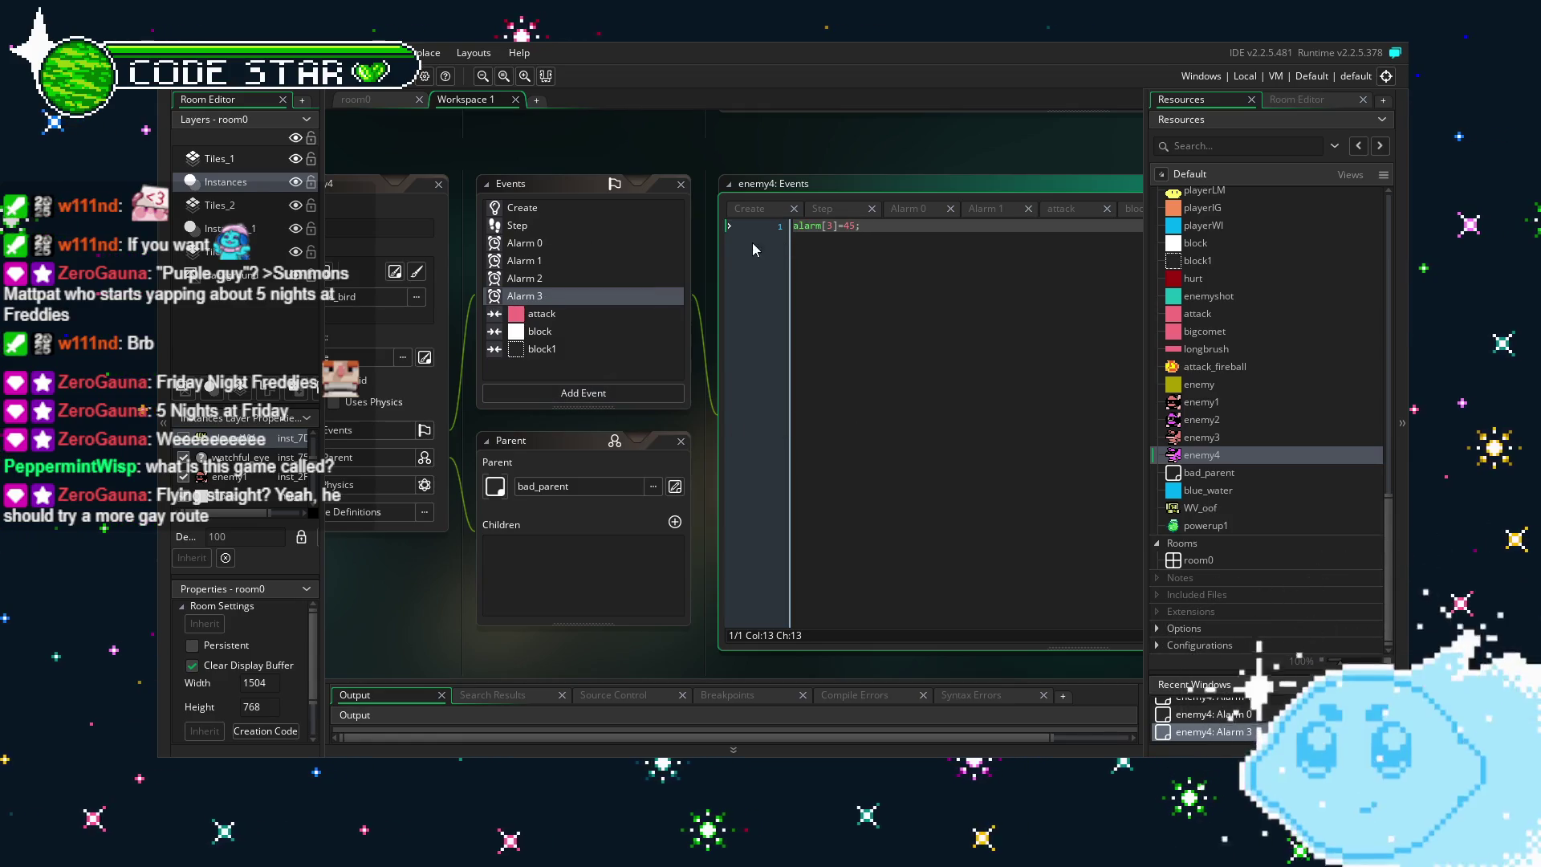
pyautogui.press('Home')
pyautogui.press('Return')
pyautogui.press('Up')
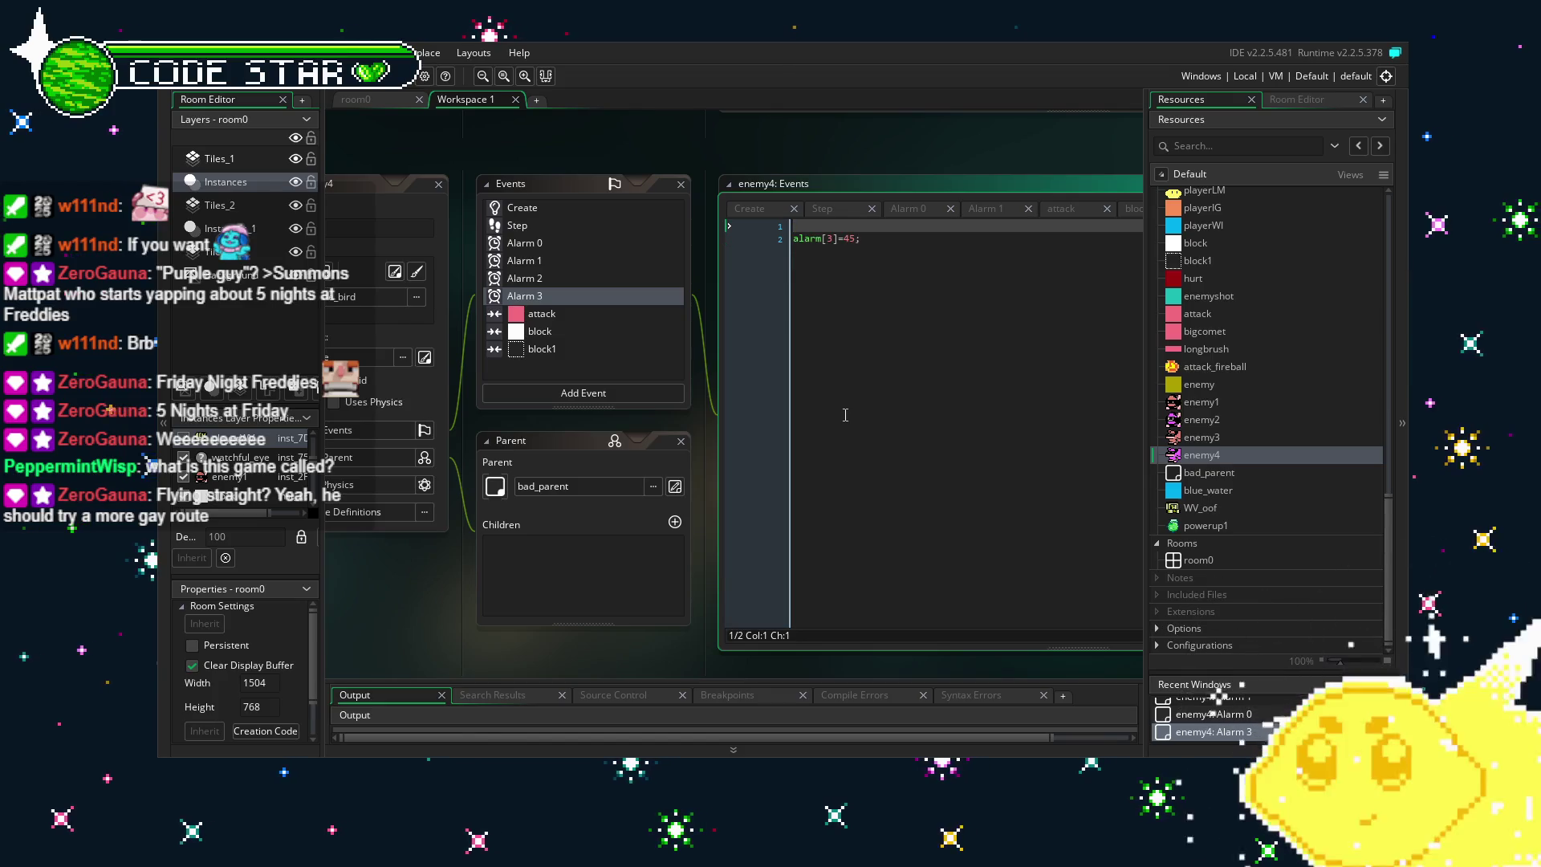
pyautogui.write('vspeed=-vspe')
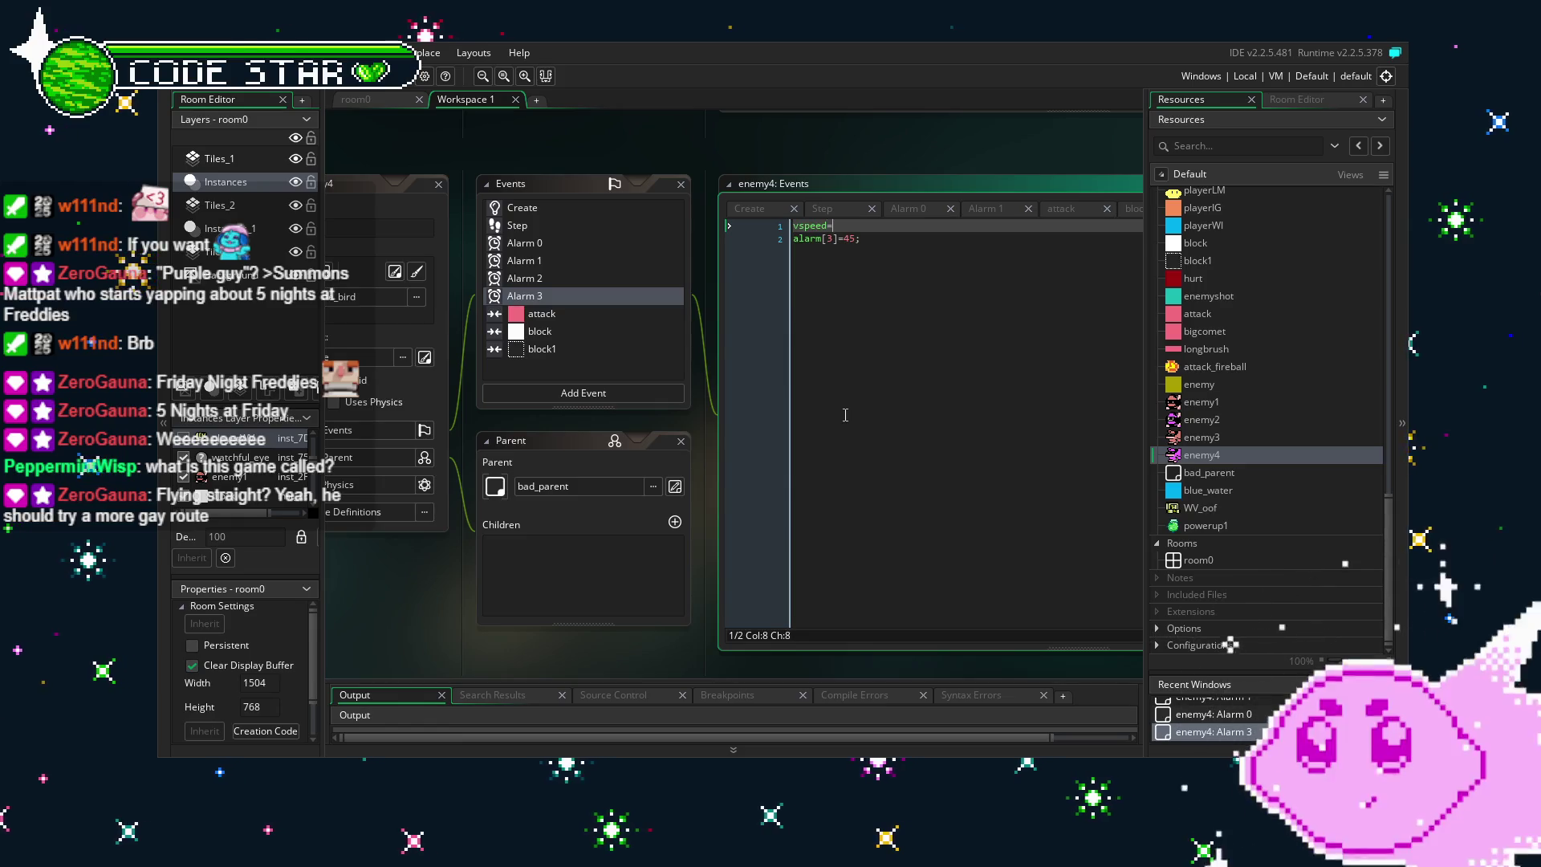
pyautogui.write('ed;')
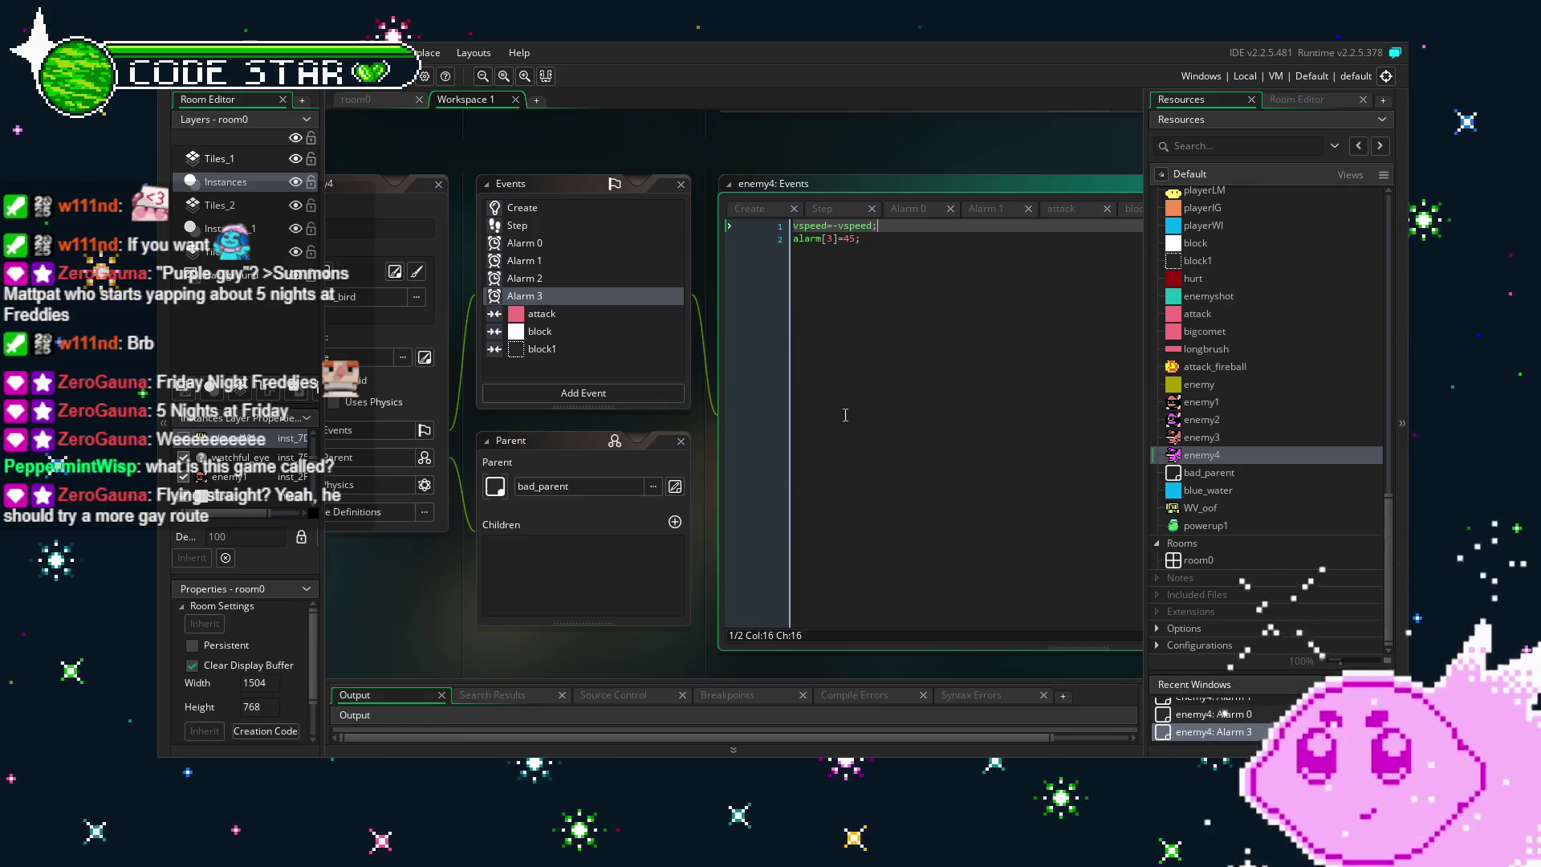
pyautogui.click(539, 206)
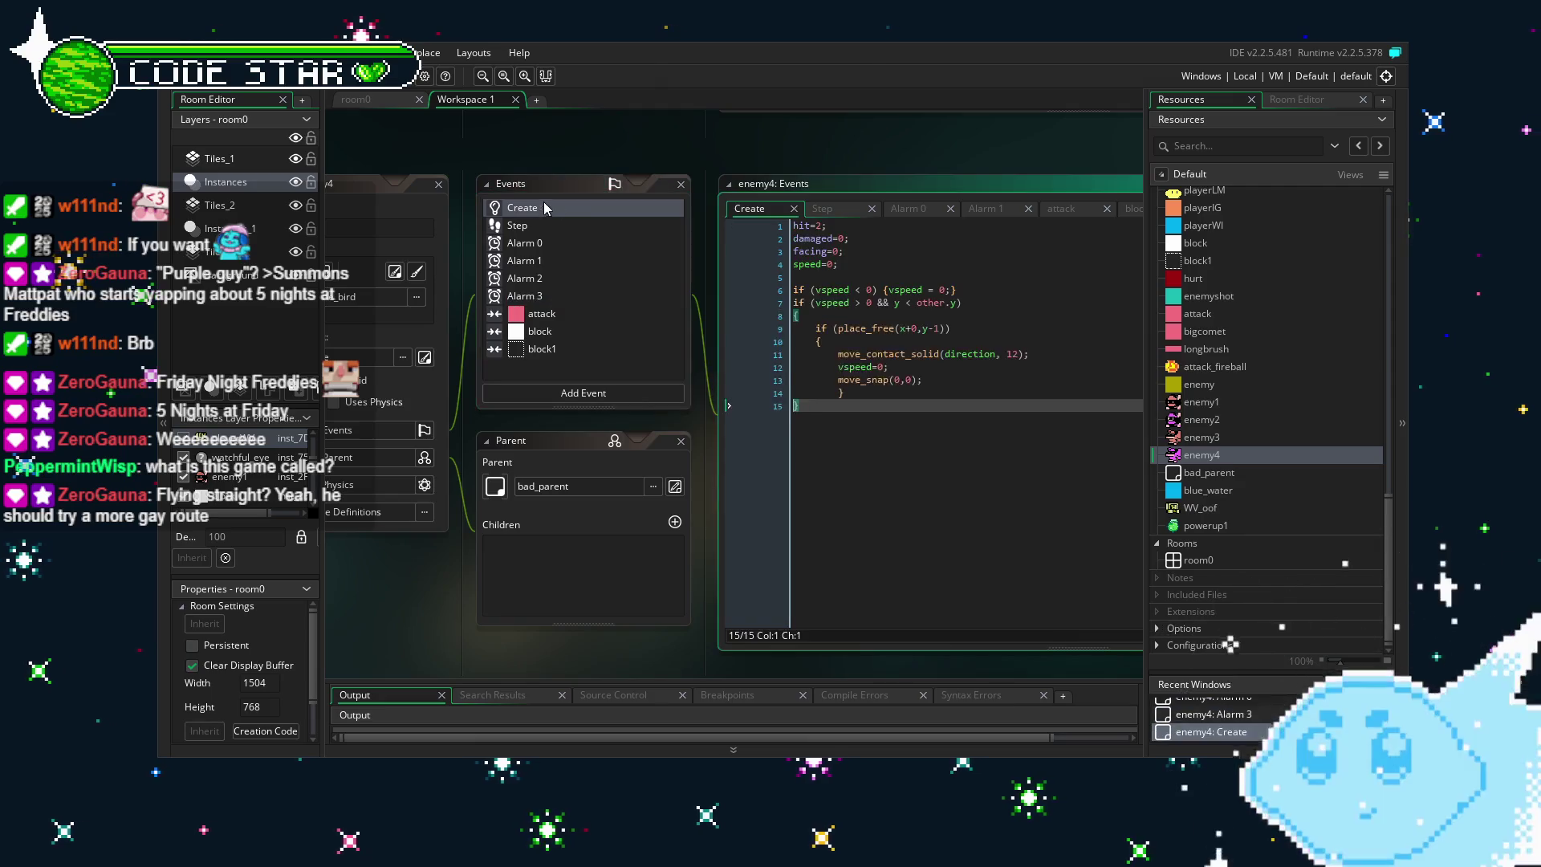
# Add a vspeed line after speed=0 in enemy4's Create code and test-run the game.
pyautogui.click(886, 267)
pyautogui.press('Return')
pyautogui.write('vspeed=')
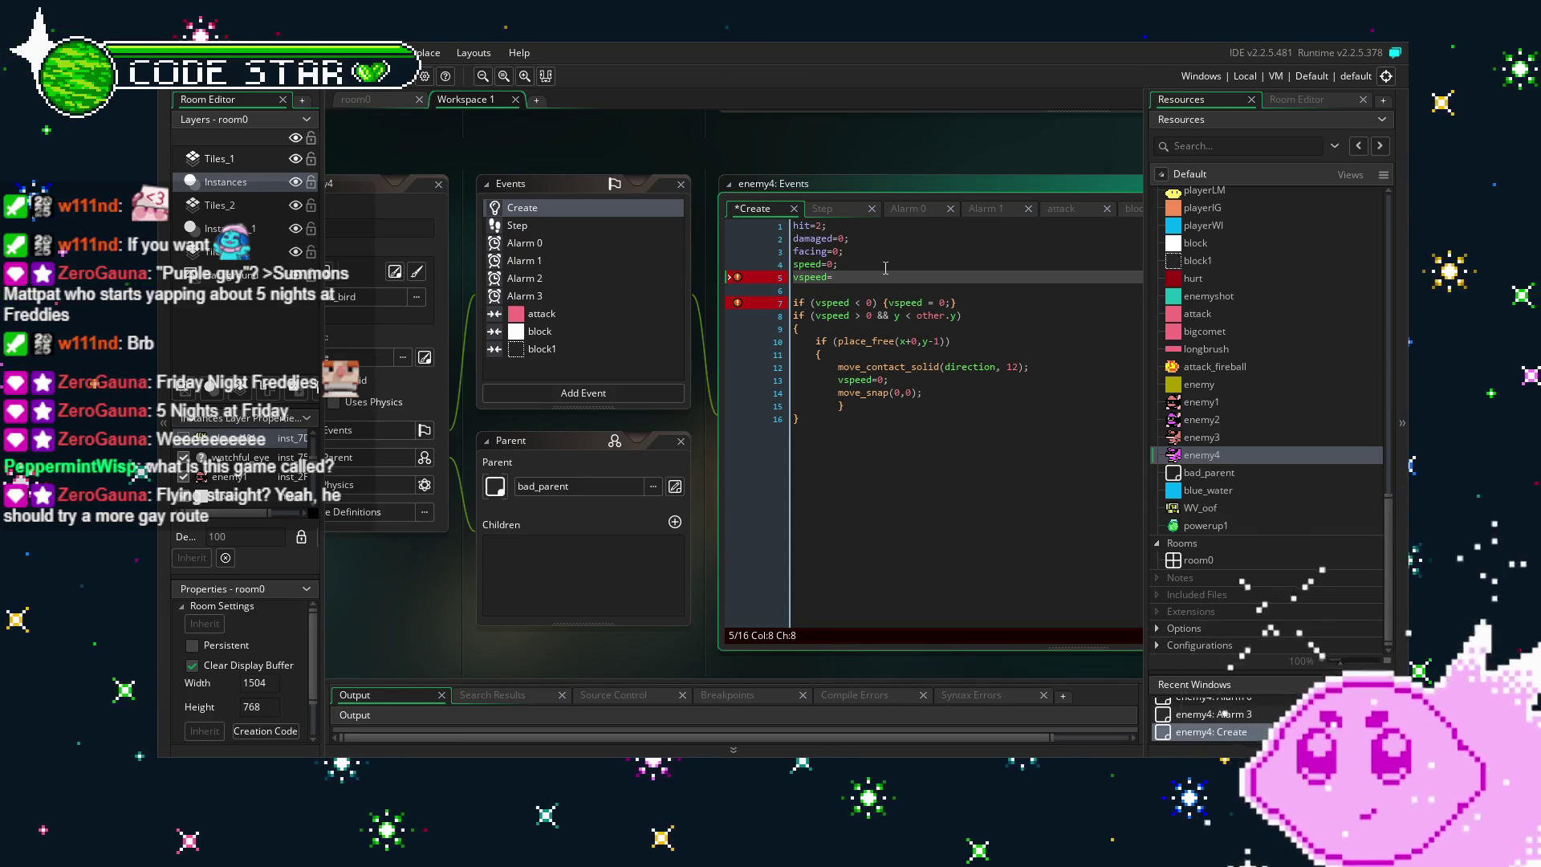
pyautogui.write('2')
pyautogui.press('BackSpace')
pyautogui.write('1;')
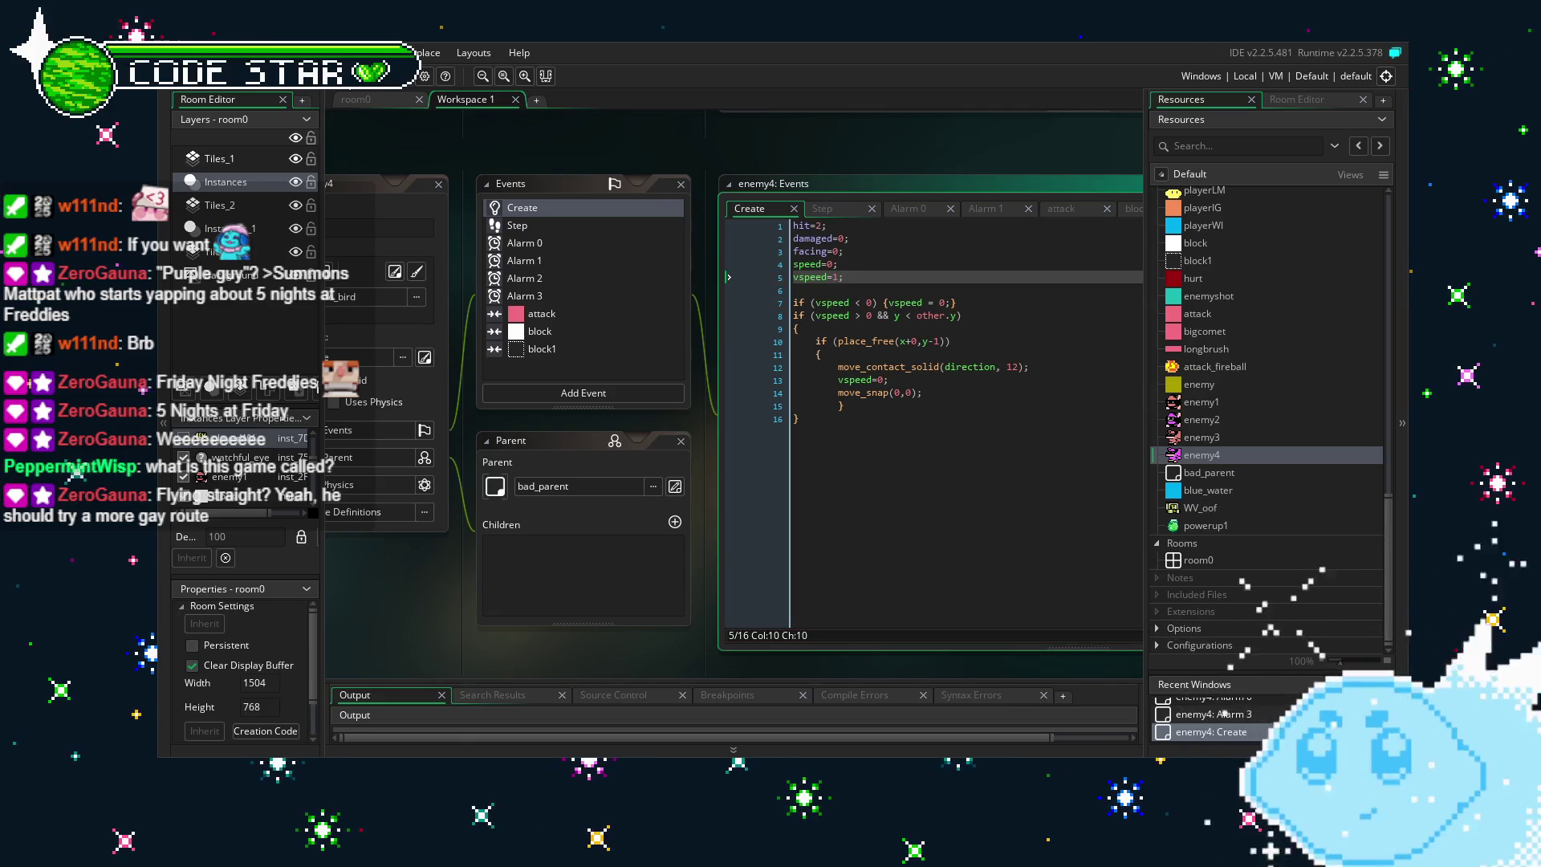
pyautogui.press('F5')
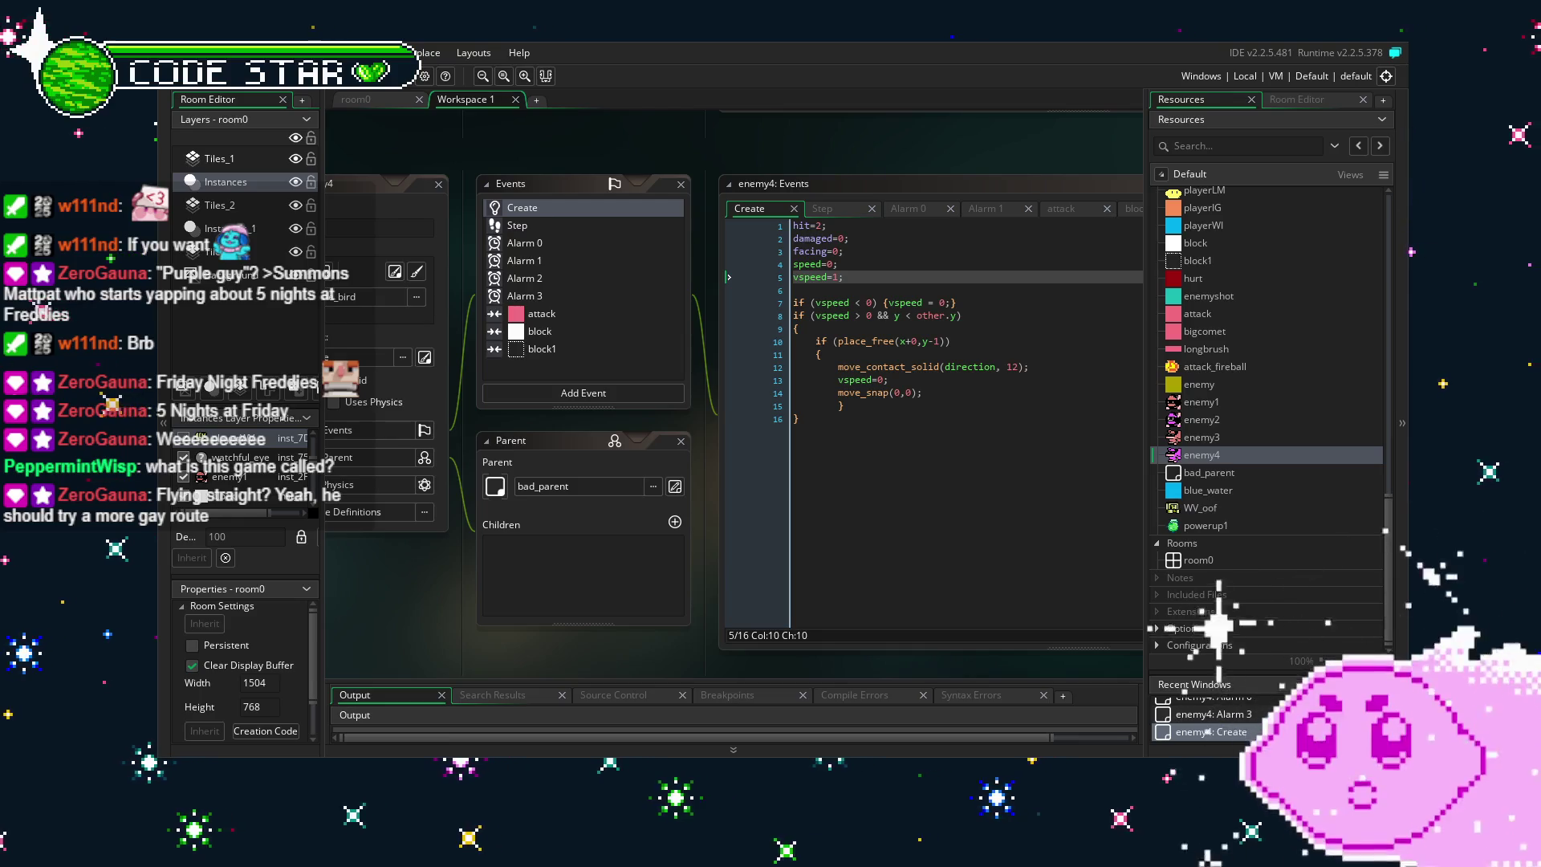
# Set vspeed to .5, append alarm[3]=45;, save, and run the game again.
pyautogui.click(835, 280)
pyautogui.write('.5')
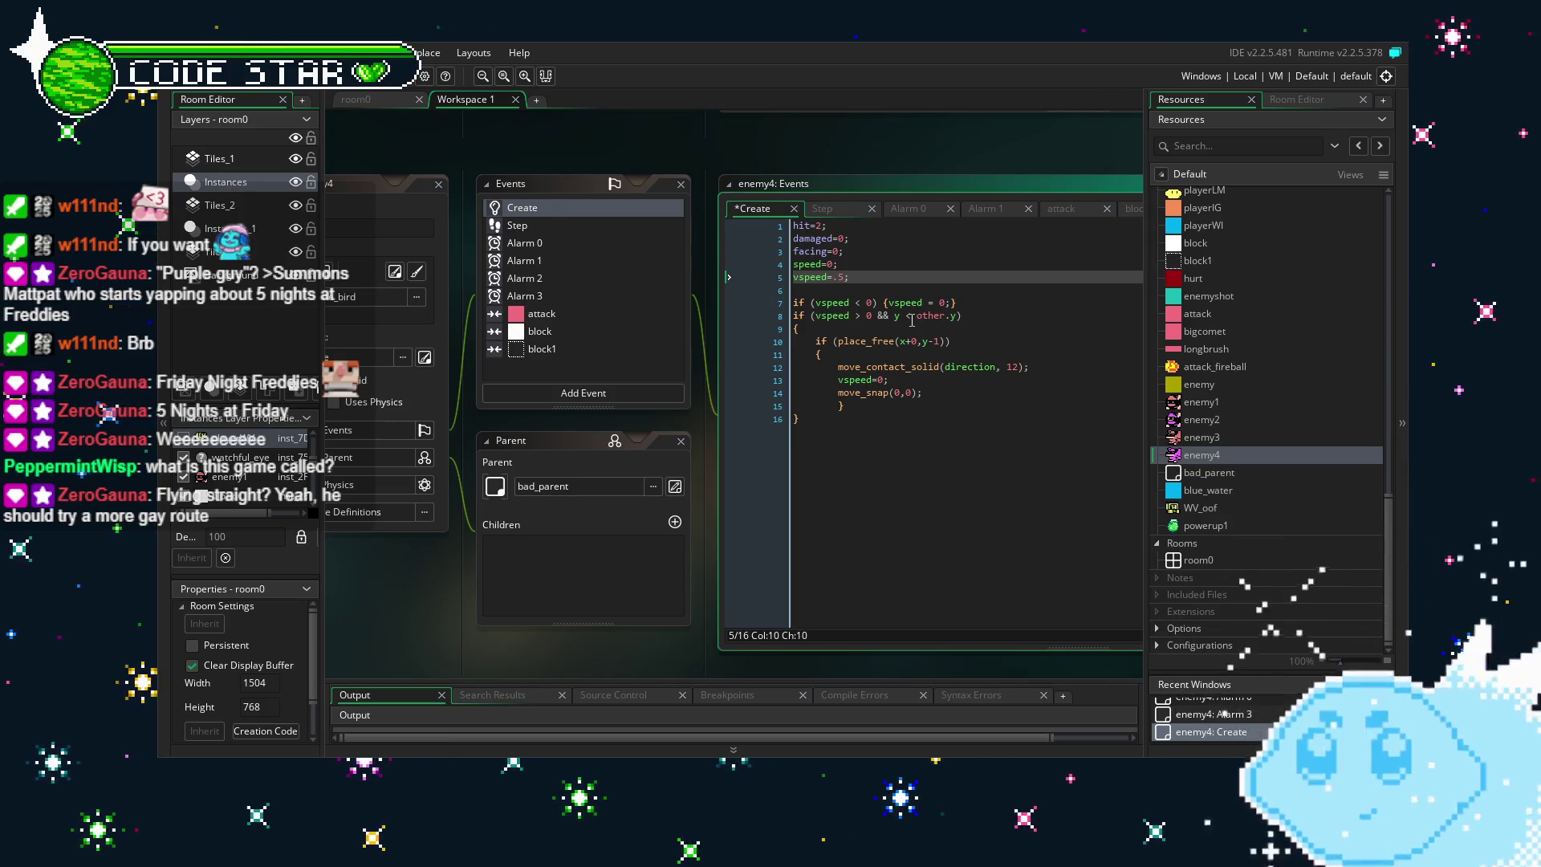
pyautogui.click(968, 470)
pyautogui.press('Return')
pyautogui.press('Return')
pyautogui.write('alarm')
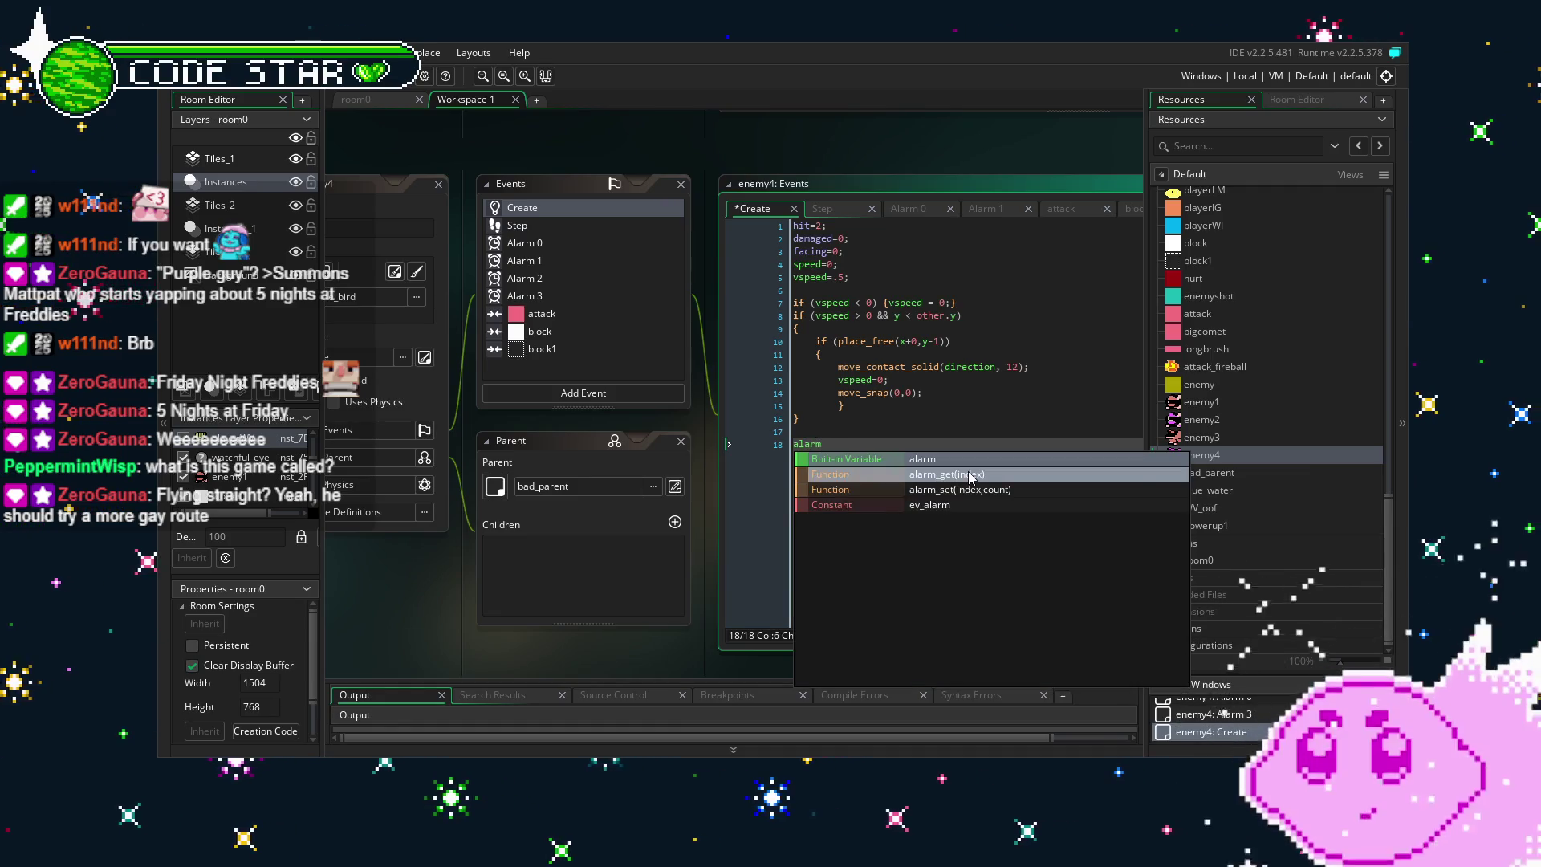
pyautogui.write('3]=45;')
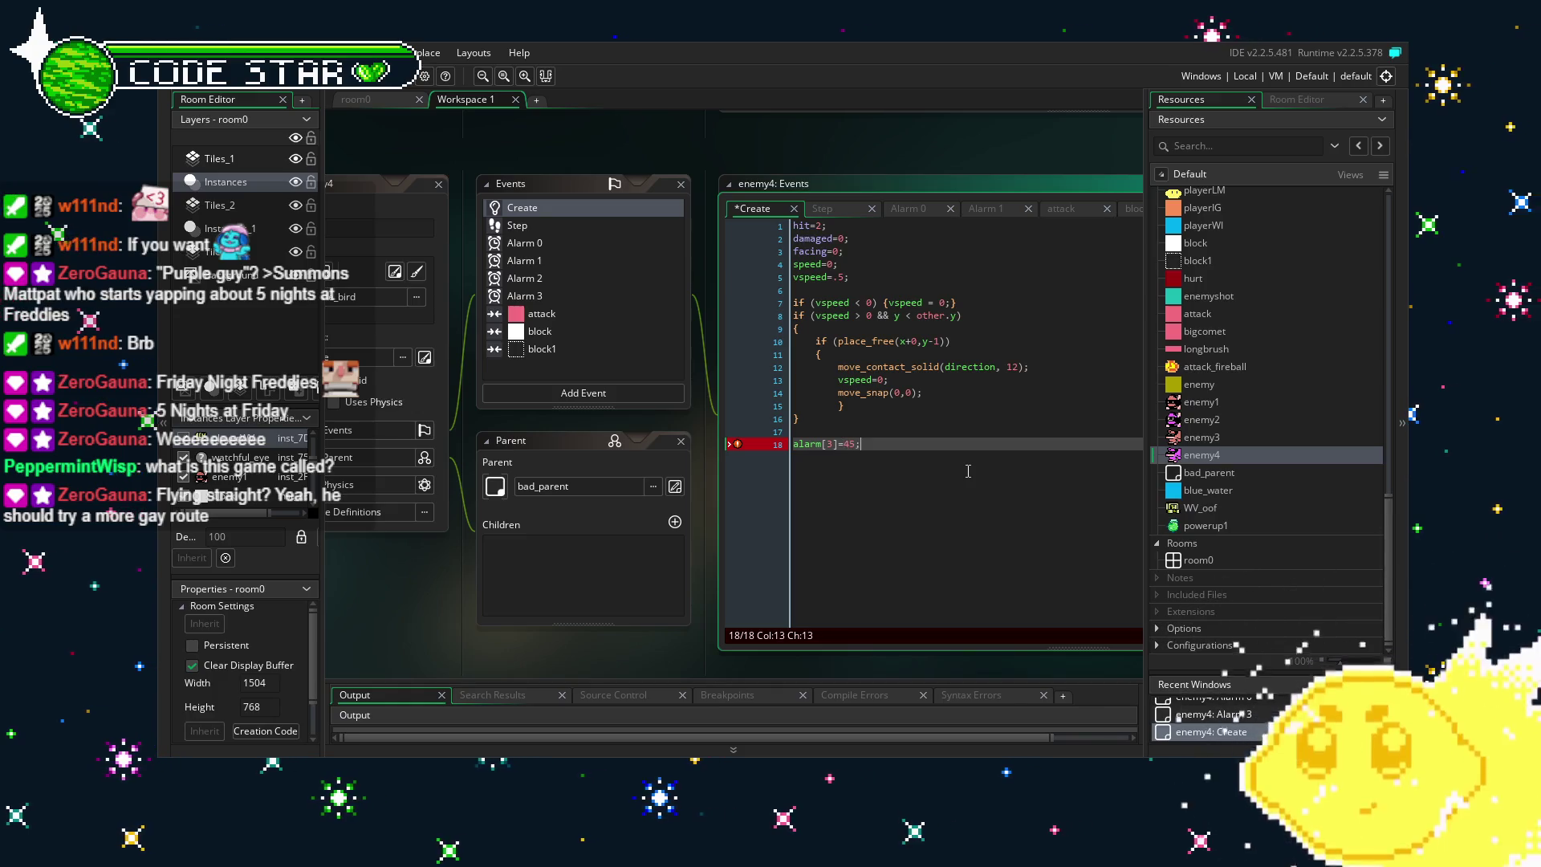
pyautogui.hotkey('ctrl', 's')
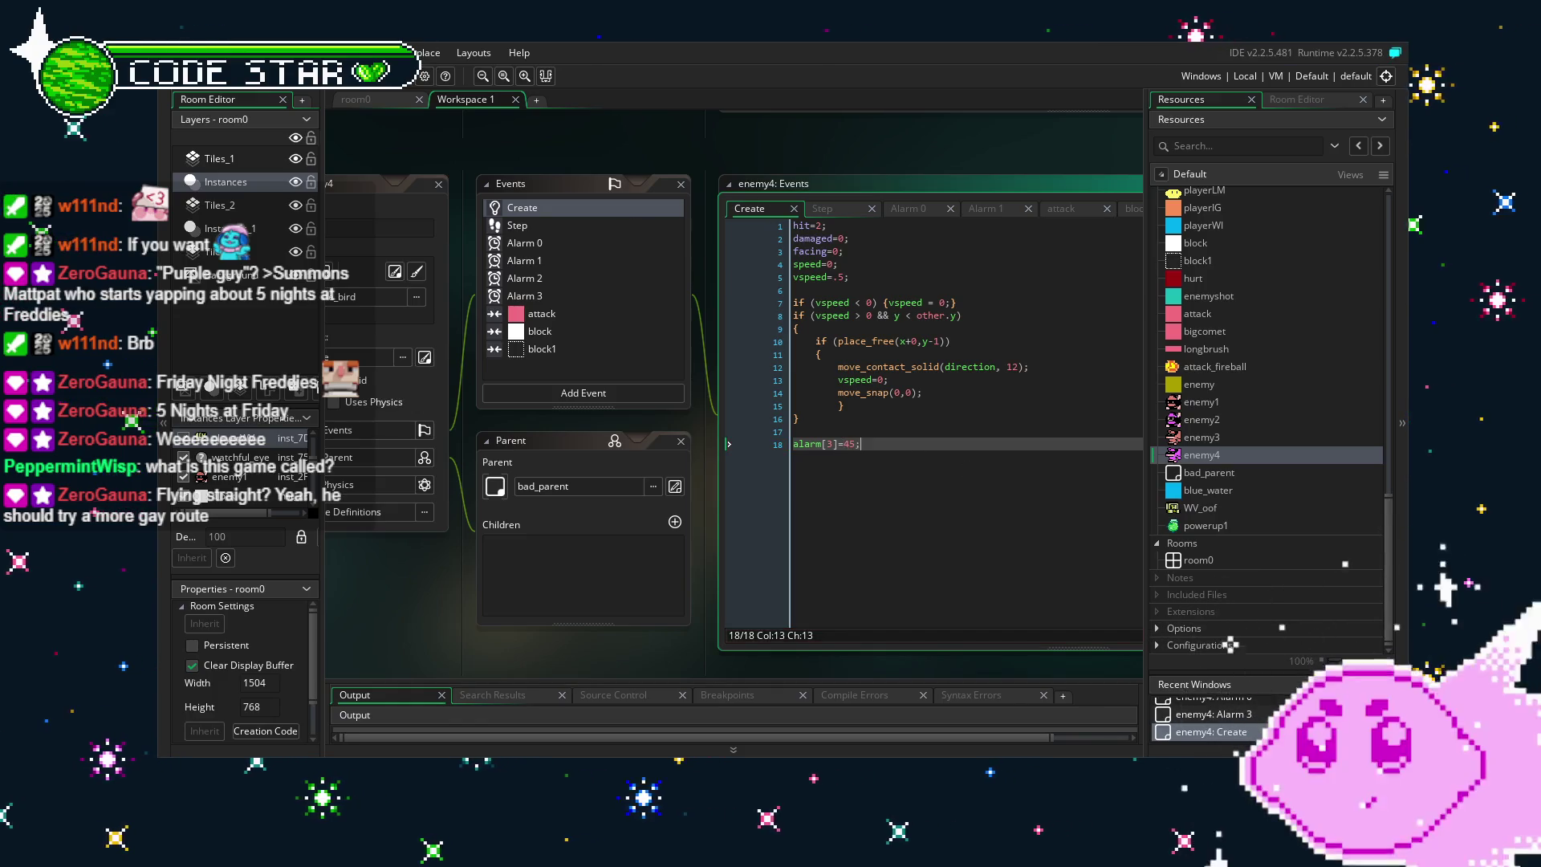
pyautogui.press('F5')
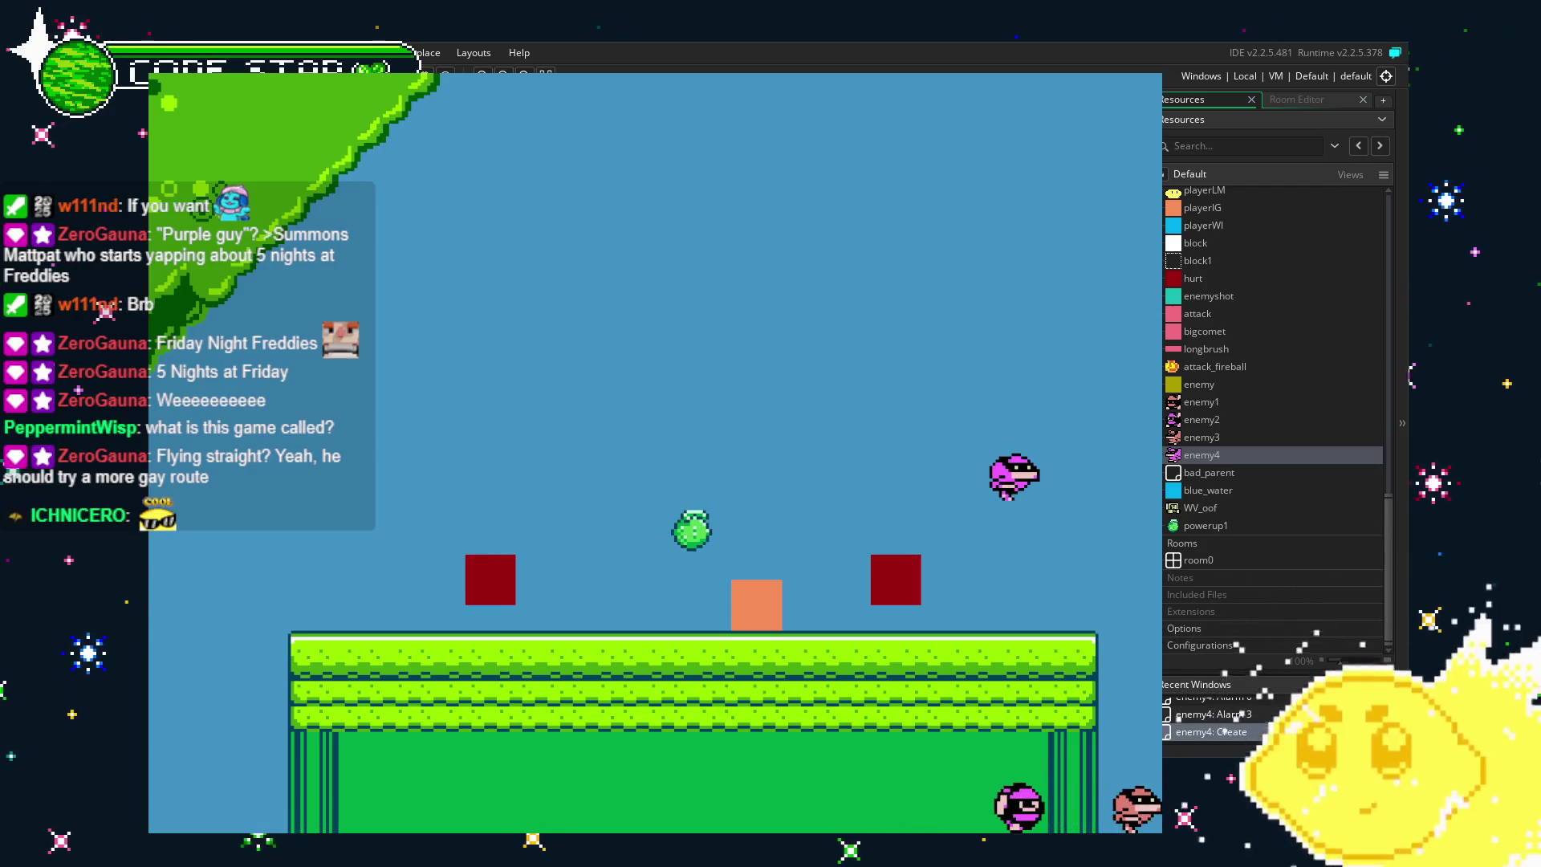
pyautogui.press('Escape')
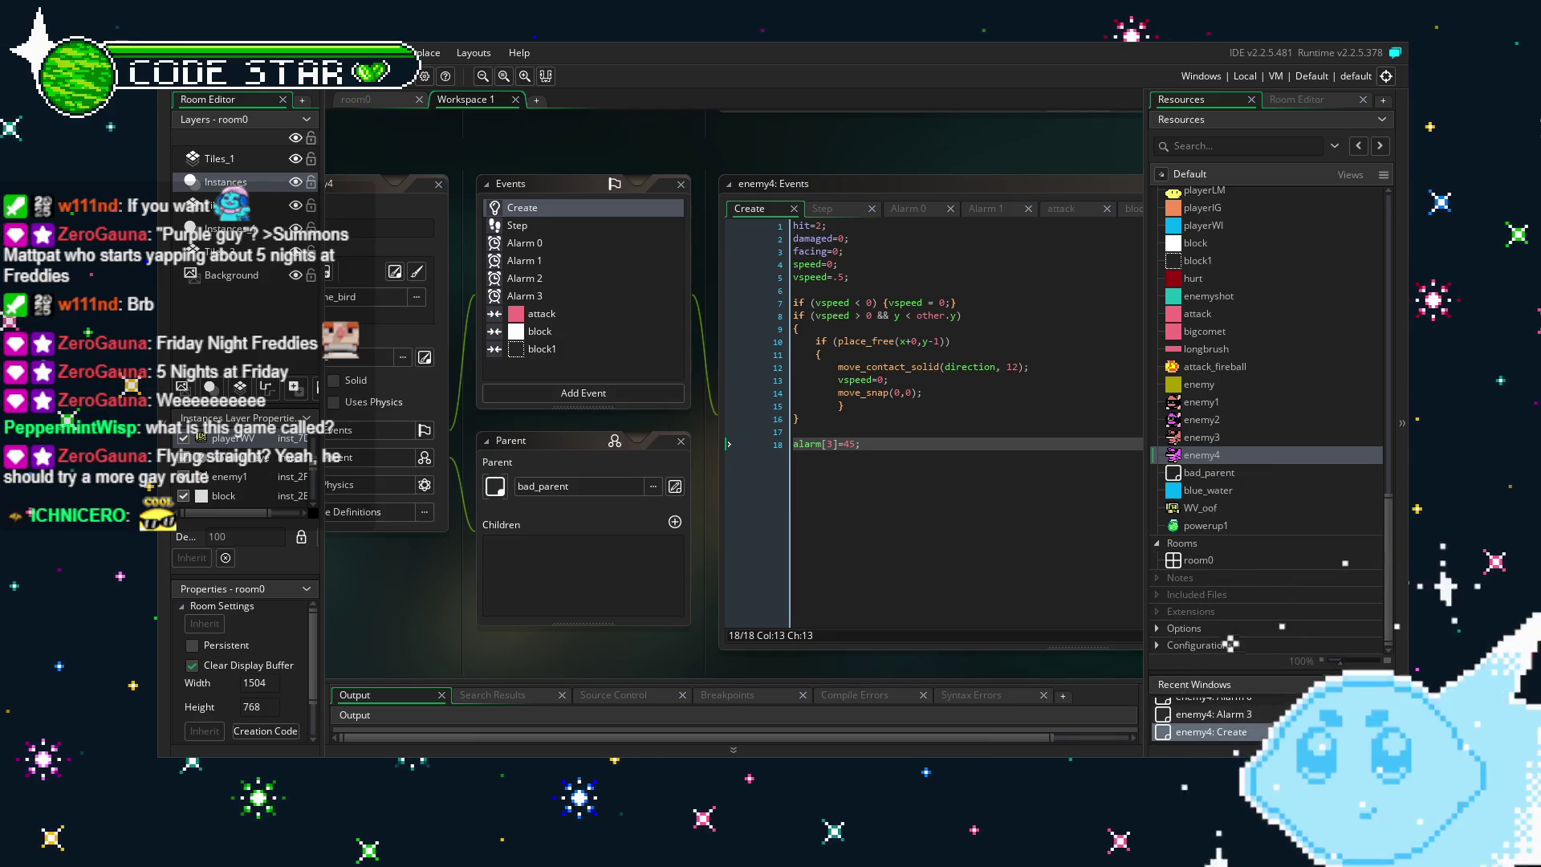
# Delete the vspeed=0 line from enemy4's block1 collision event code.
pyautogui.moveTo(413, 591); pyautogui.dragTo(444, 590)
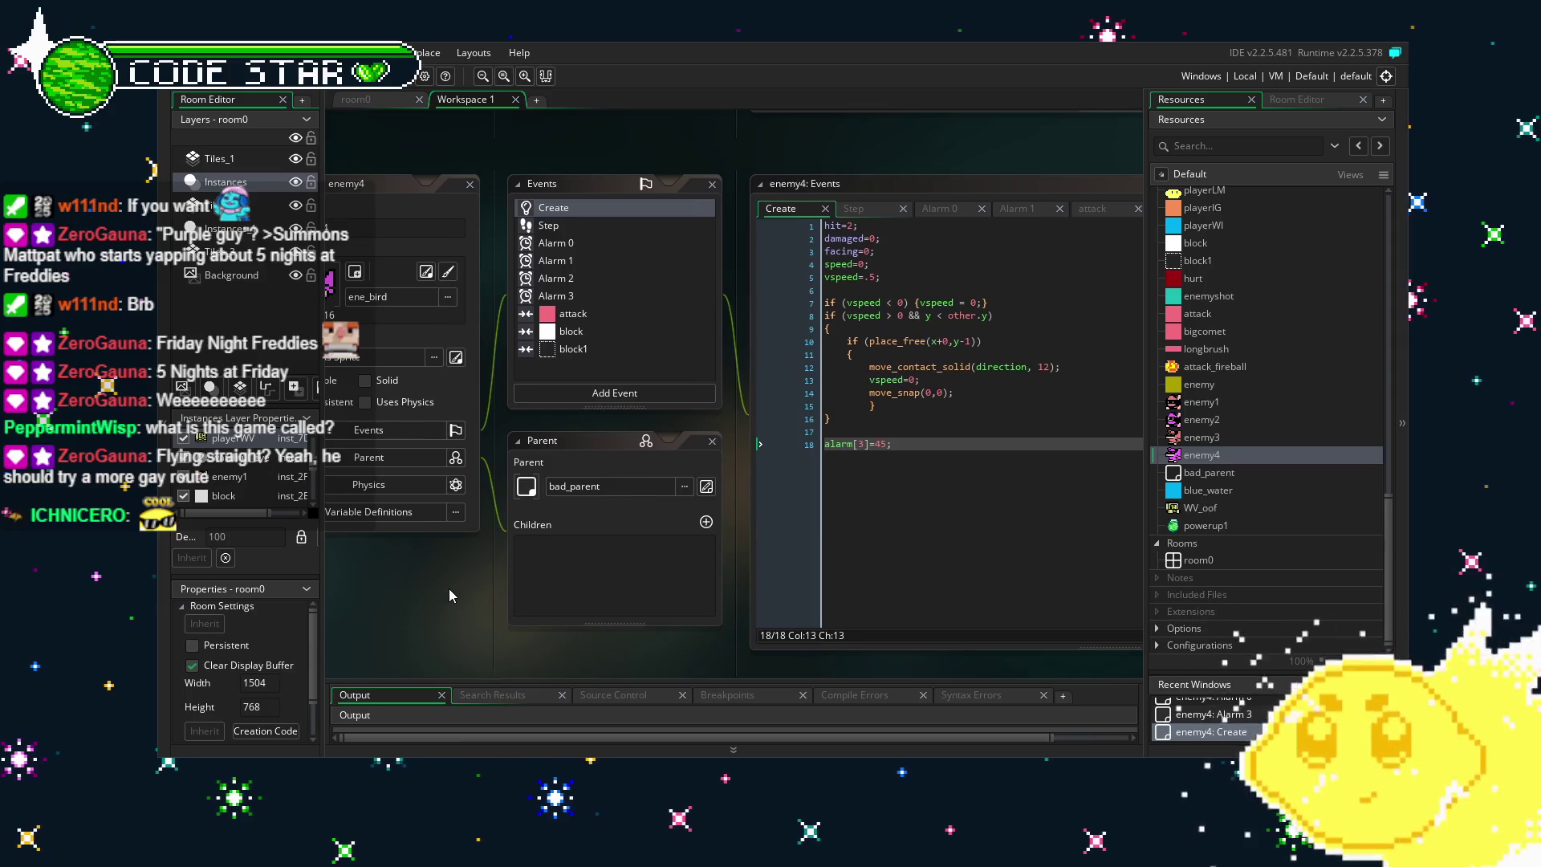
pyautogui.click(552, 350)
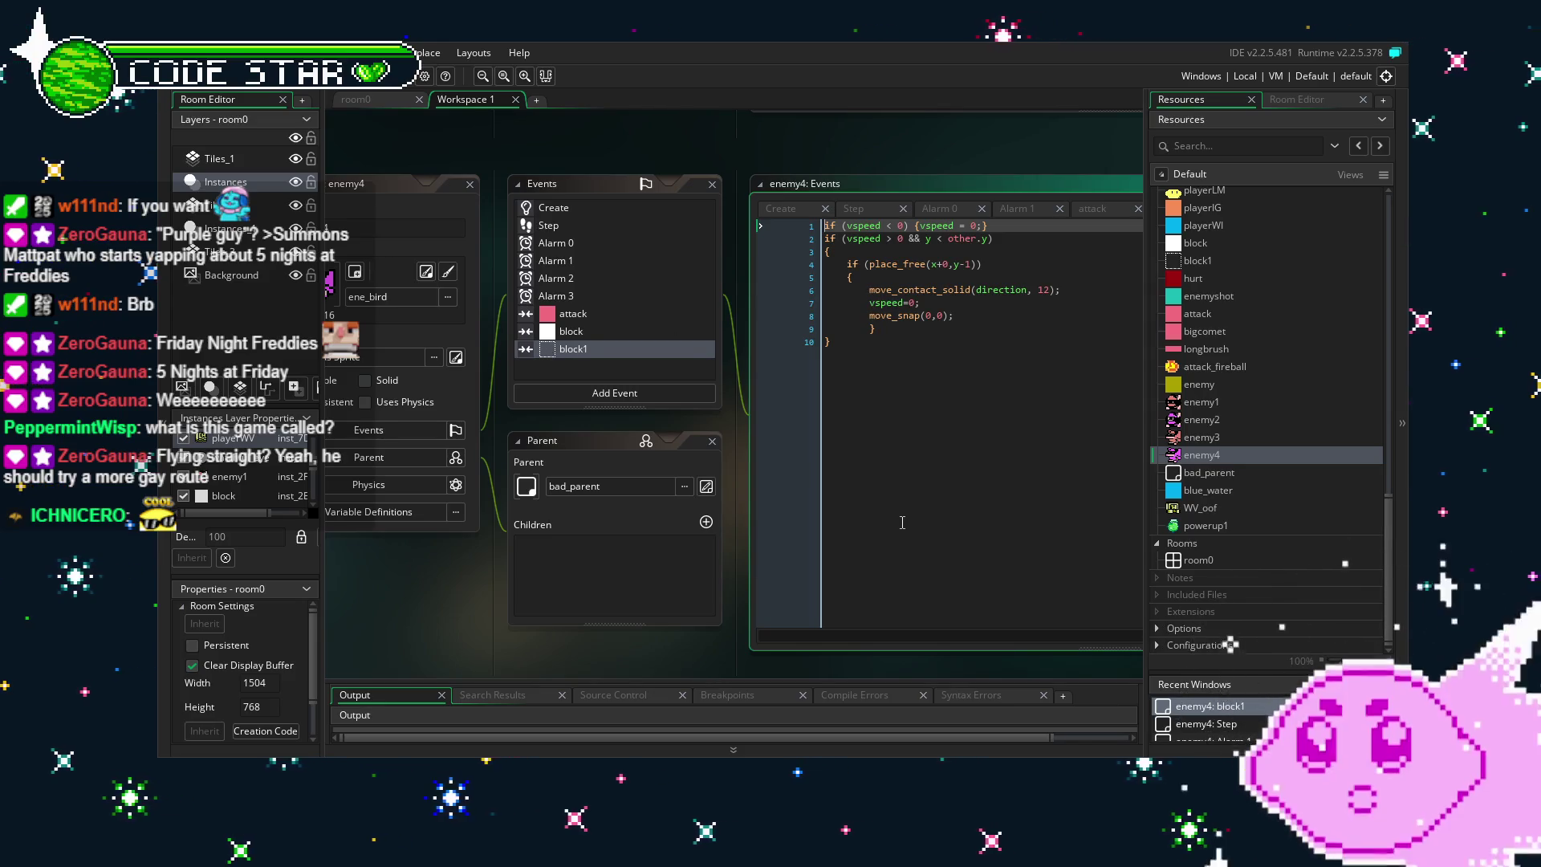
pyautogui.moveTo(902, 522); pyautogui.dragTo(883, 527)
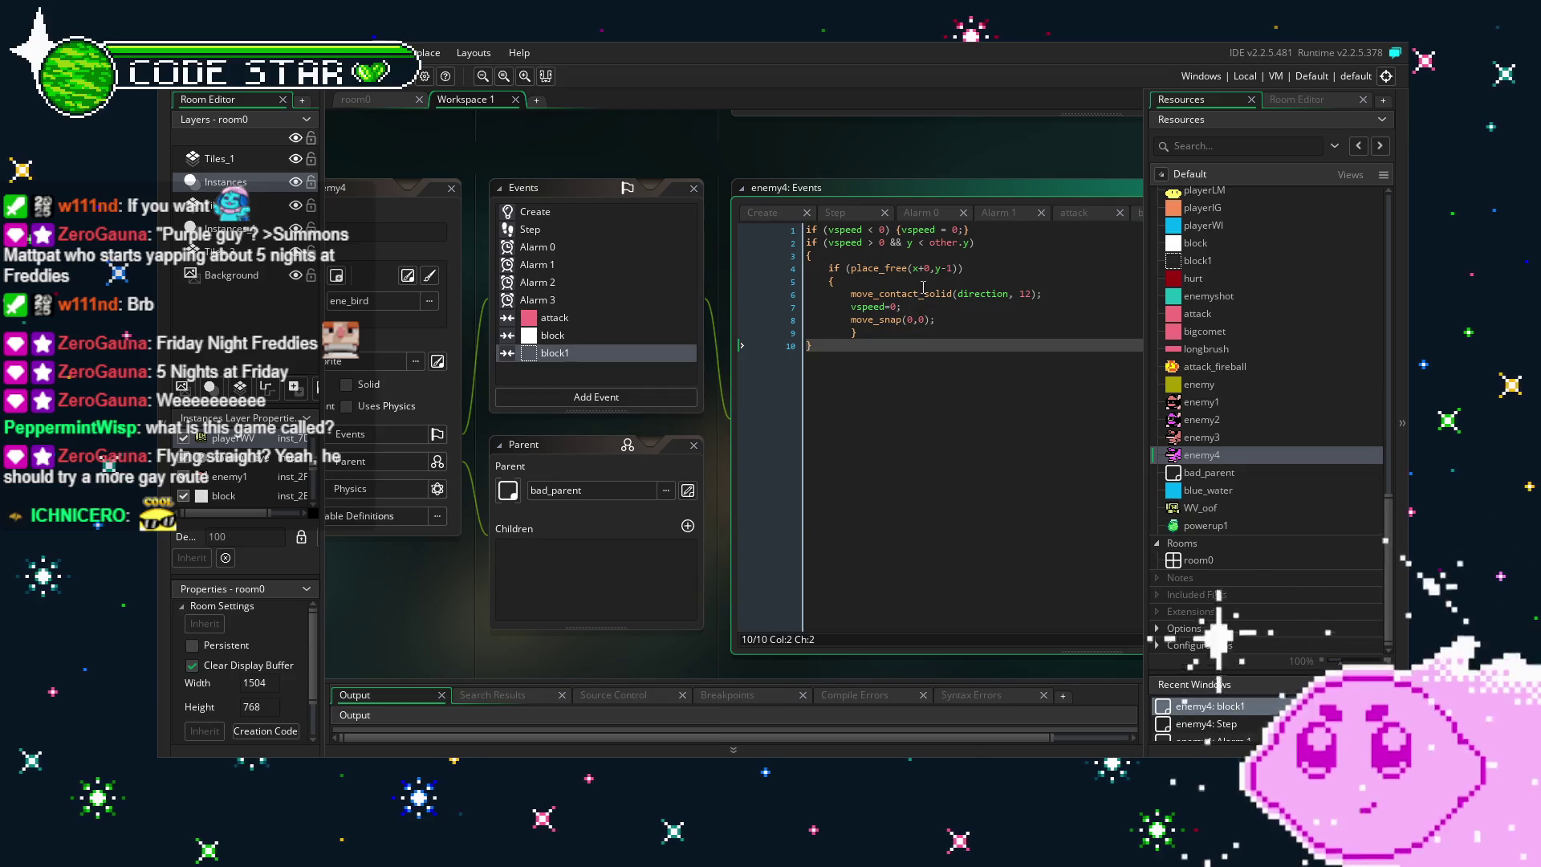
pyautogui.moveTo(919, 306); pyautogui.dragTo(827, 305)
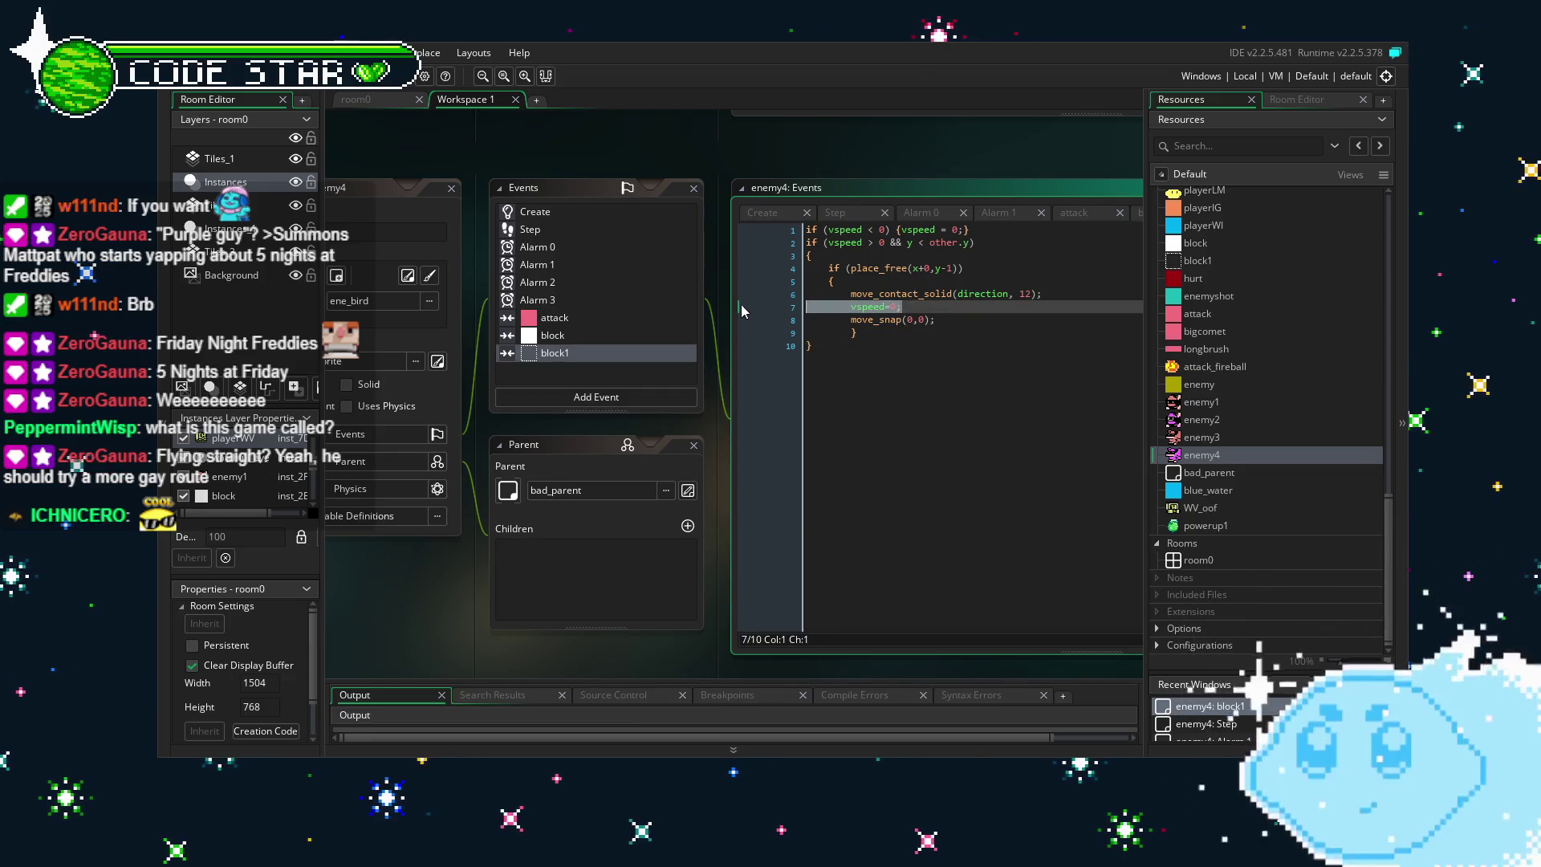
pyautogui.press('BackSpace')
pyautogui.click(952, 343)
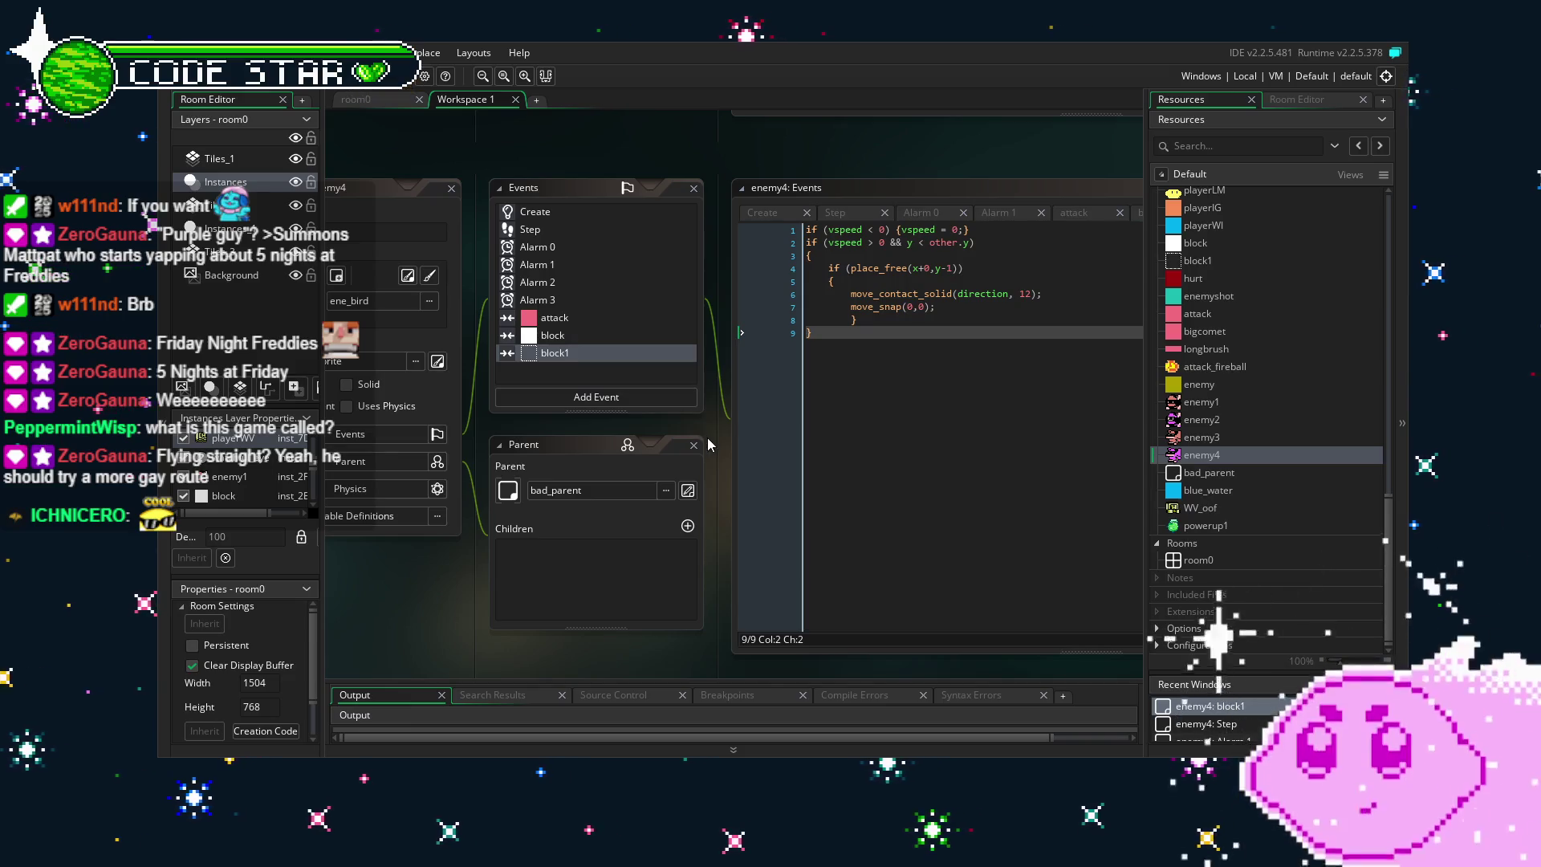
# Replace all remaining block1 collision code with an empty {};.
pyautogui.moveTo(835, 404); pyautogui.dragTo(783, 217)
pyautogui.press('BackSpace')
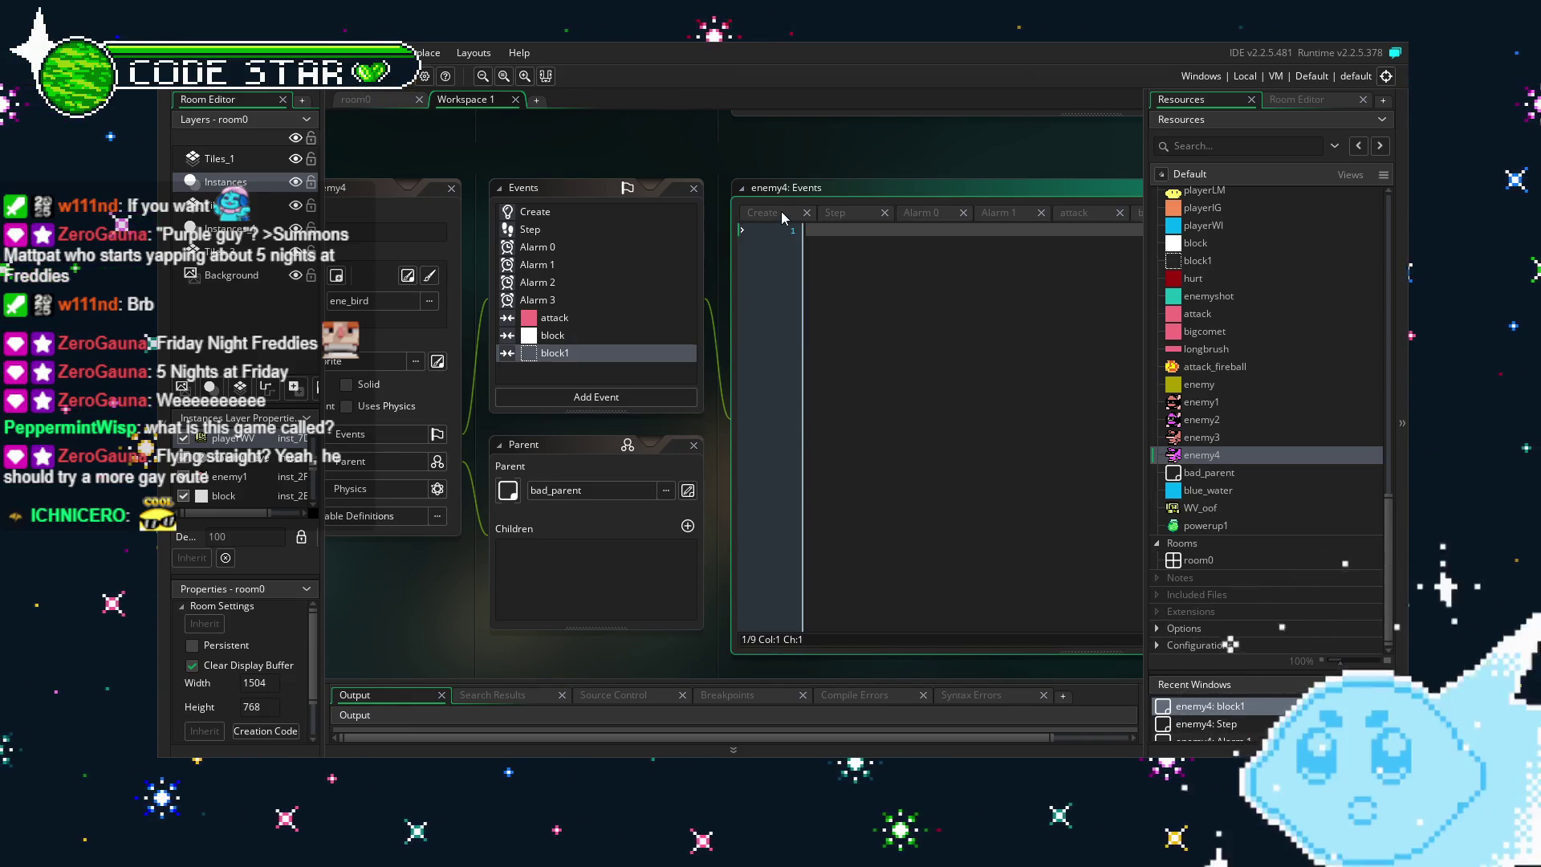
pyautogui.write('{}')
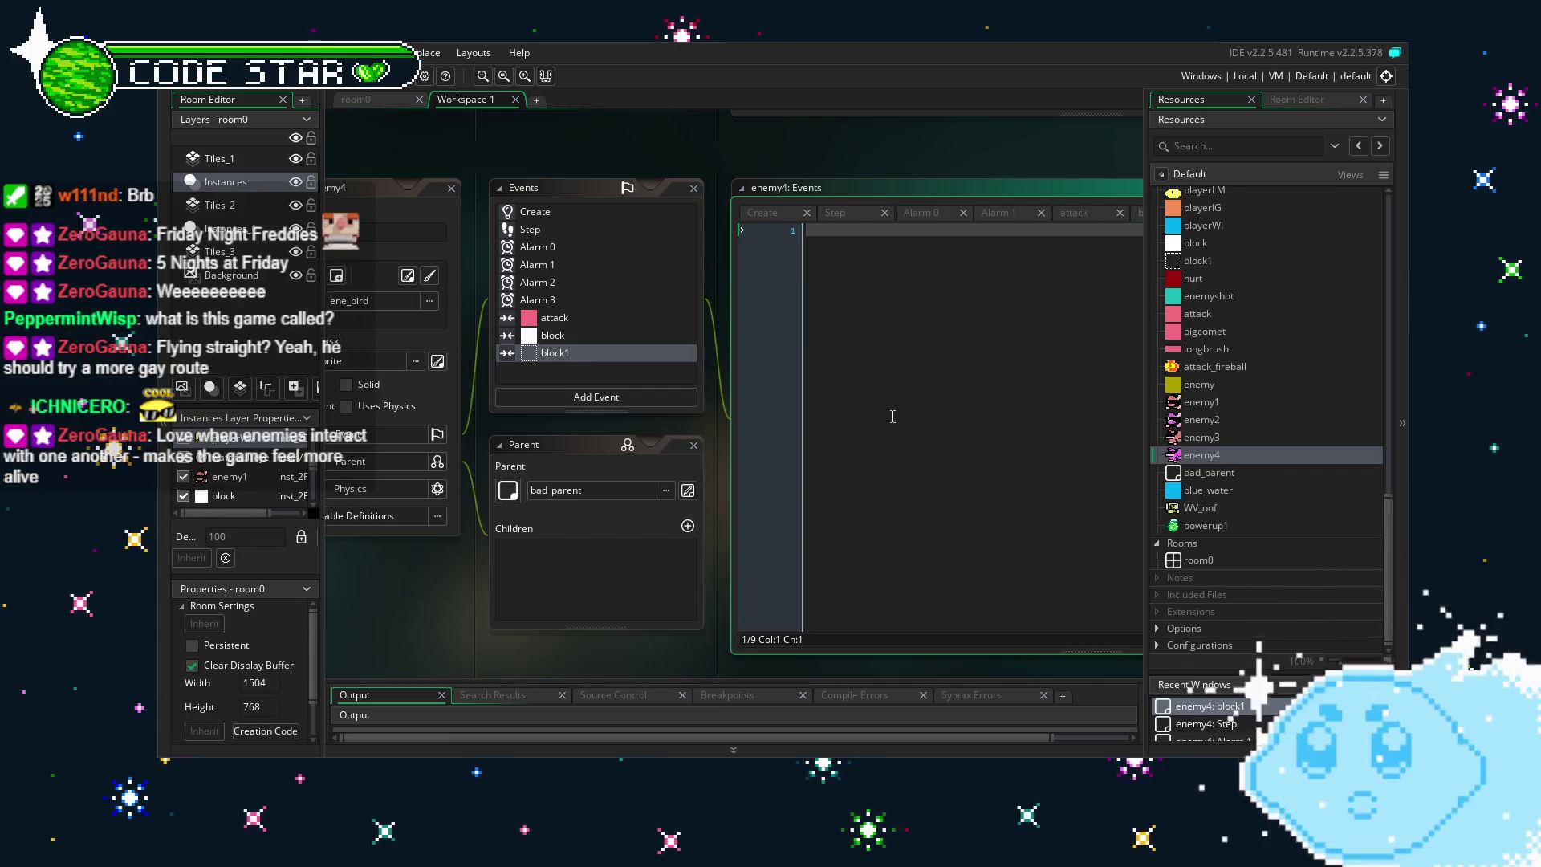
pyautogui.write(';')
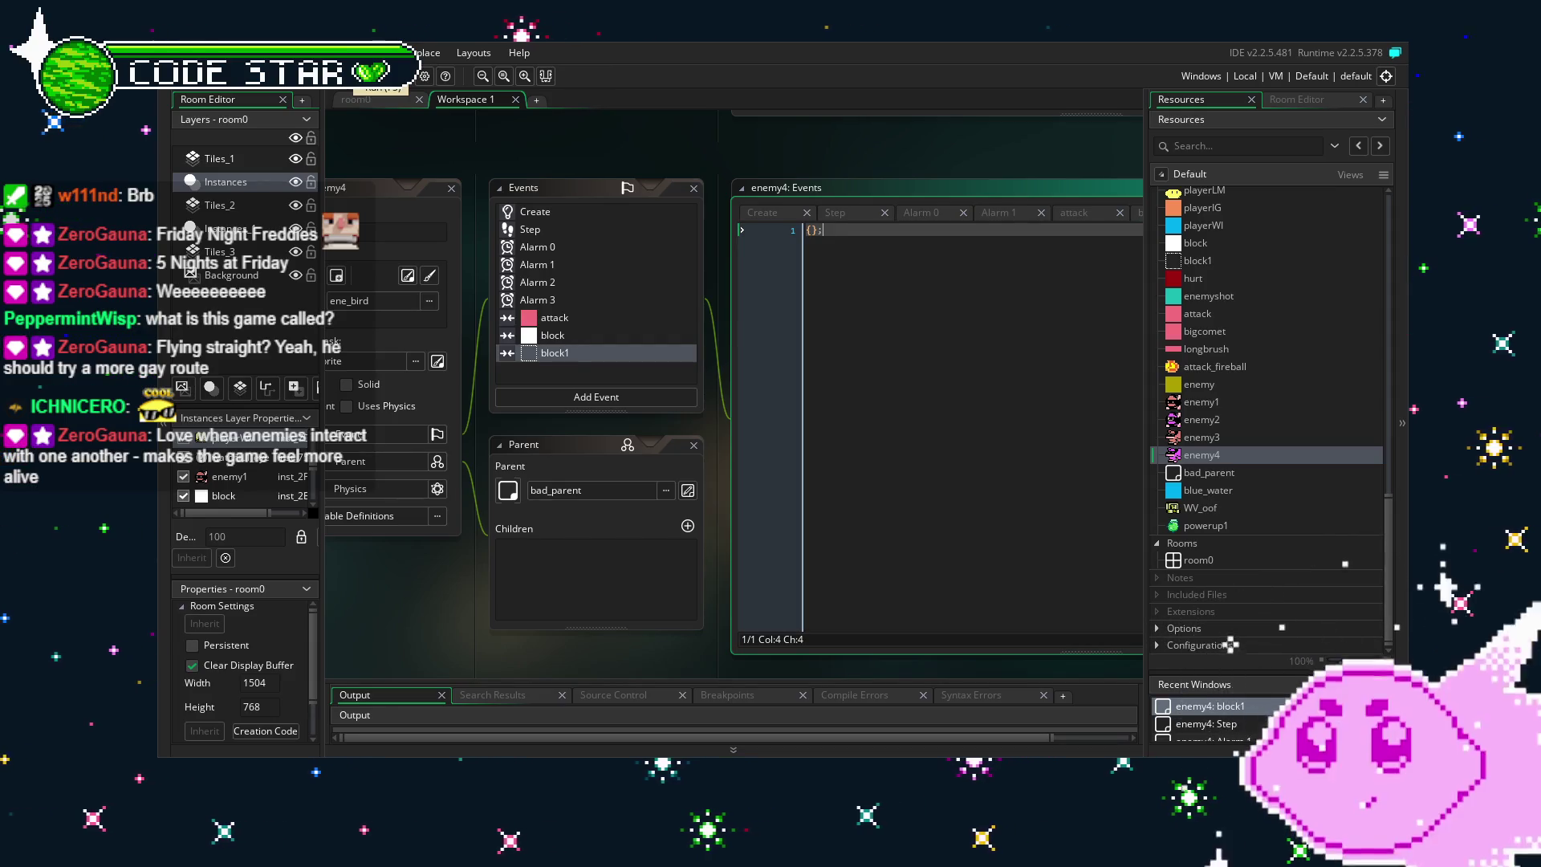
pyautogui.click(356, 99)
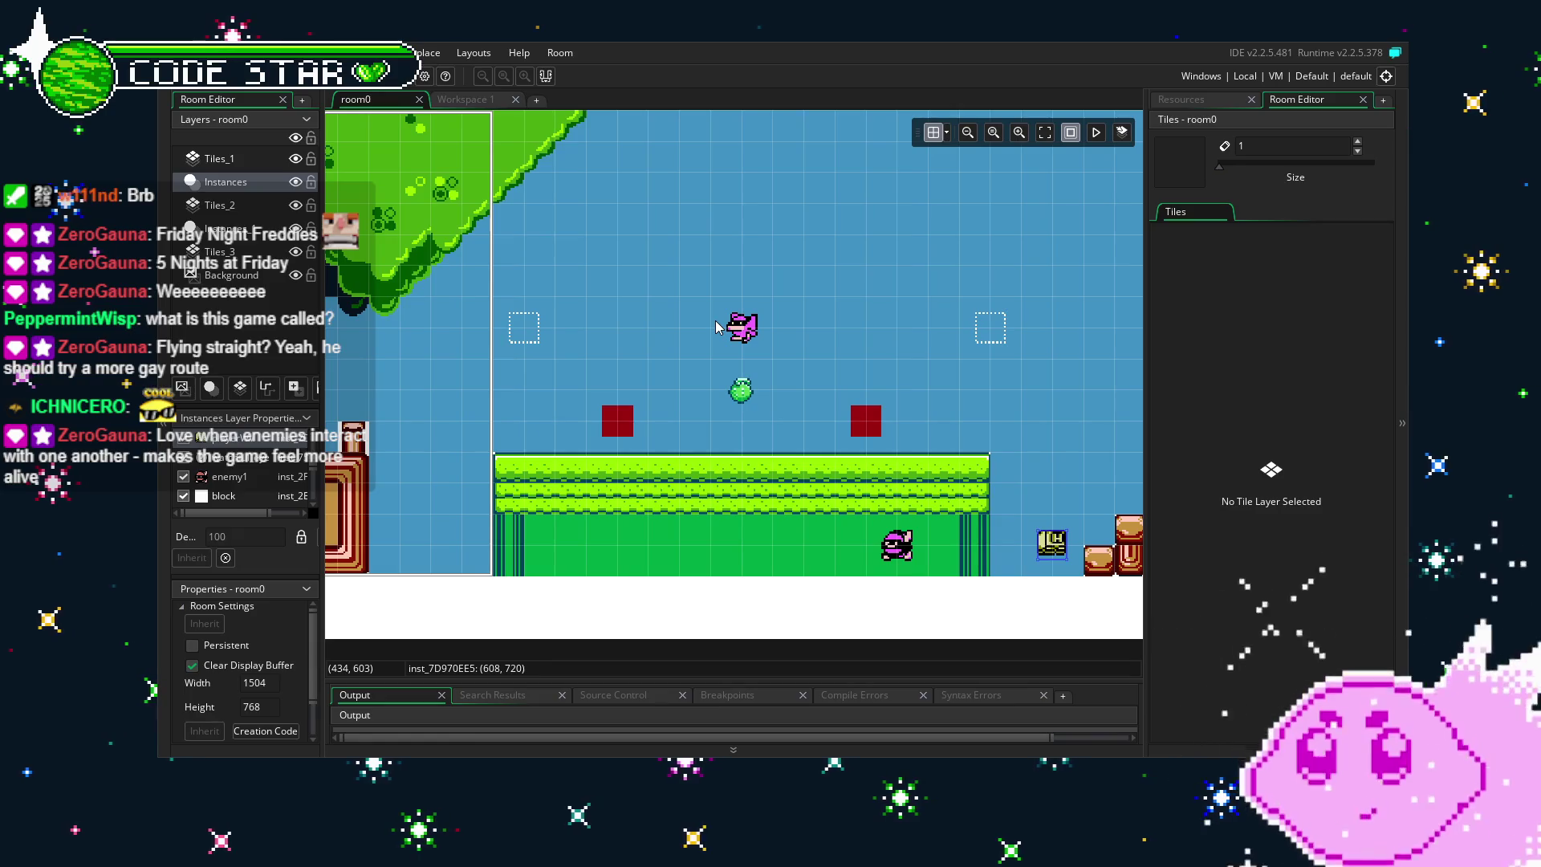
# Place additional block1 markers from the resource list into room0 beside the bird's flight path.
pyautogui.click(1181, 98)
pyautogui.scroll(2, 1200, 372)
pyautogui.moveTo(1196, 357)
pyautogui.mouseDown()
pyautogui.moveTo(990, 358)
pyautogui.moveTo(1140, 345)
pyautogui.moveTo(978, 299)
pyautogui.moveTo(514, 297)
pyautogui.mouseUp()
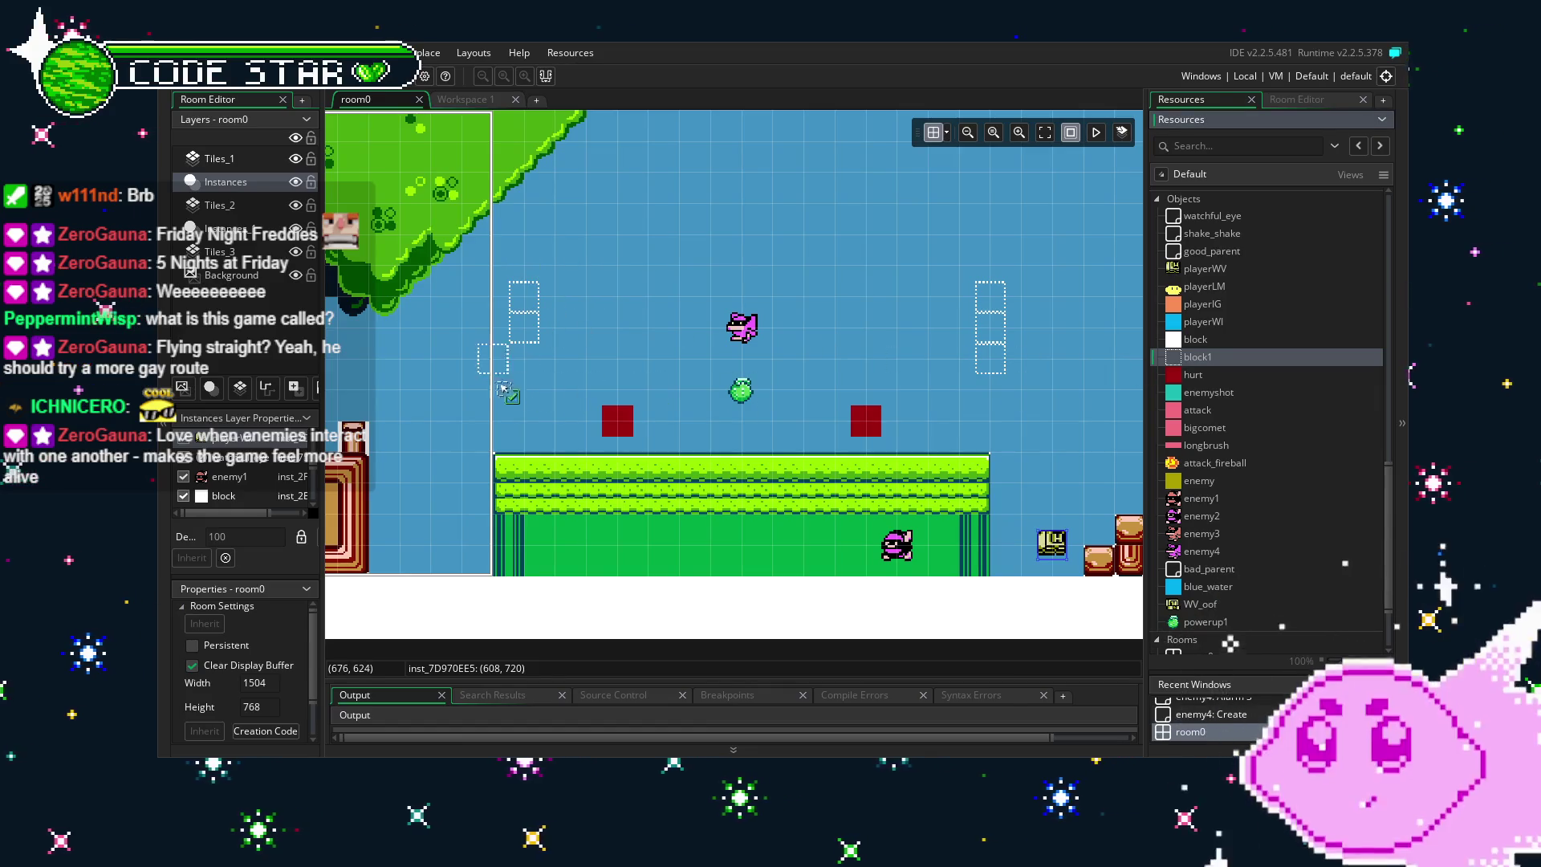
pyautogui.click(595, 391)
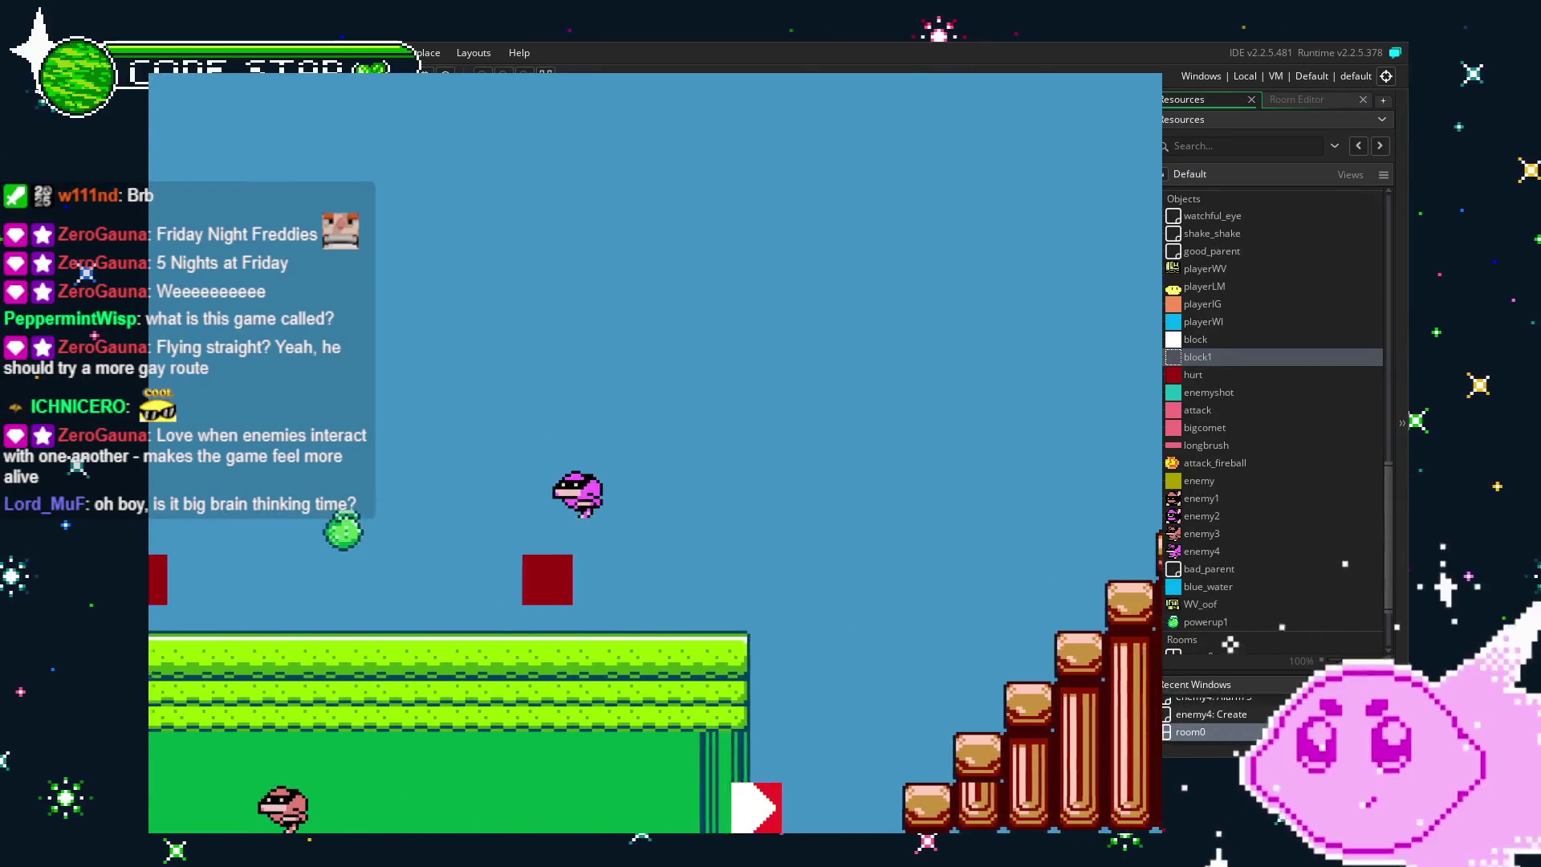
# Move the player left twice to watch enemy4 fly above the grass platform.
pyautogui.press('Left')
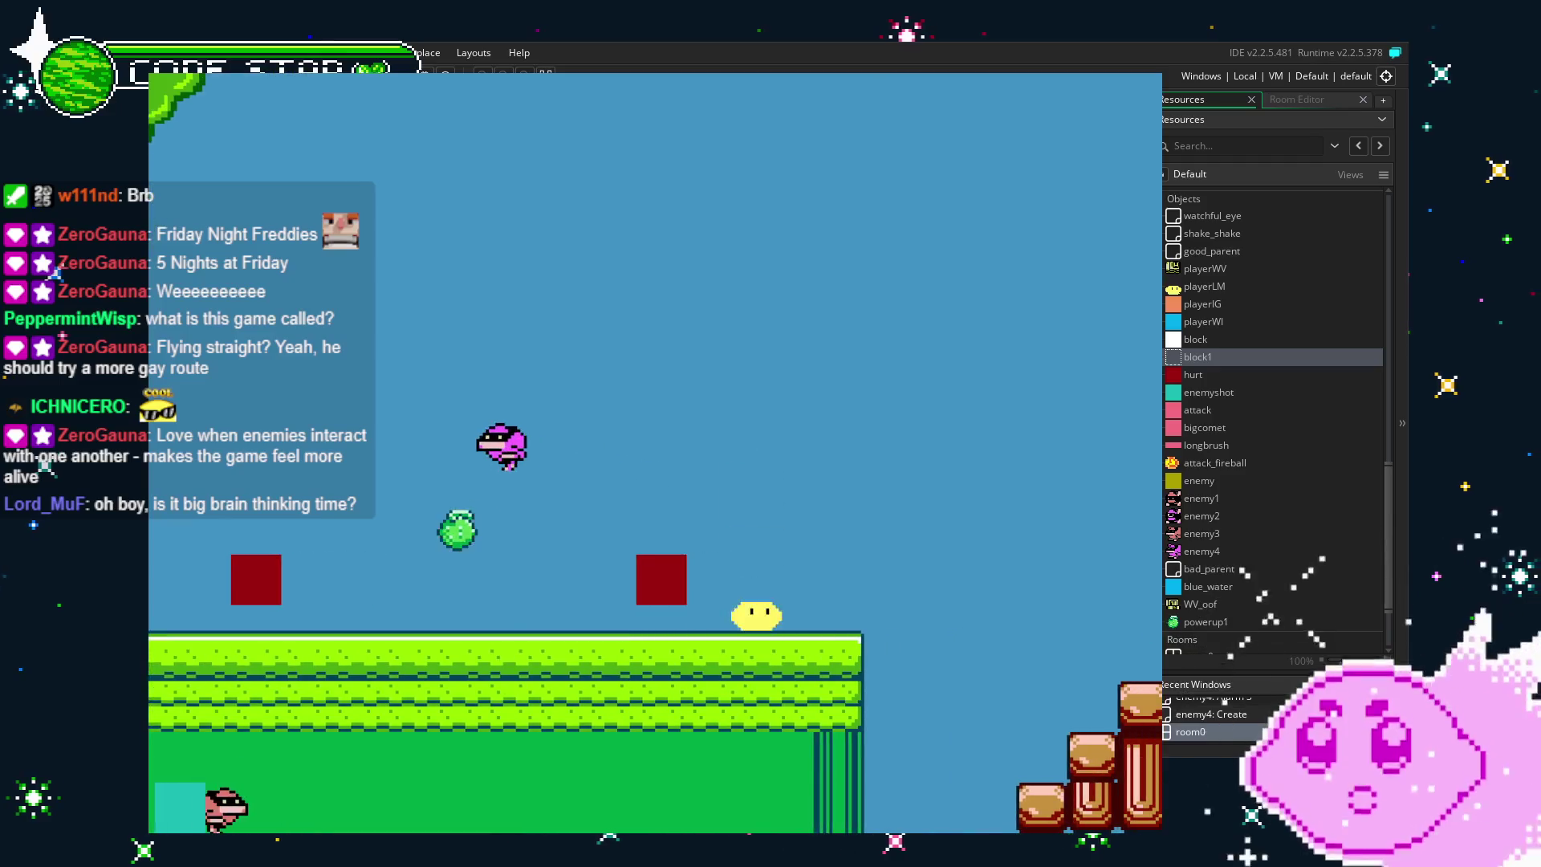
pyautogui.press('Left')
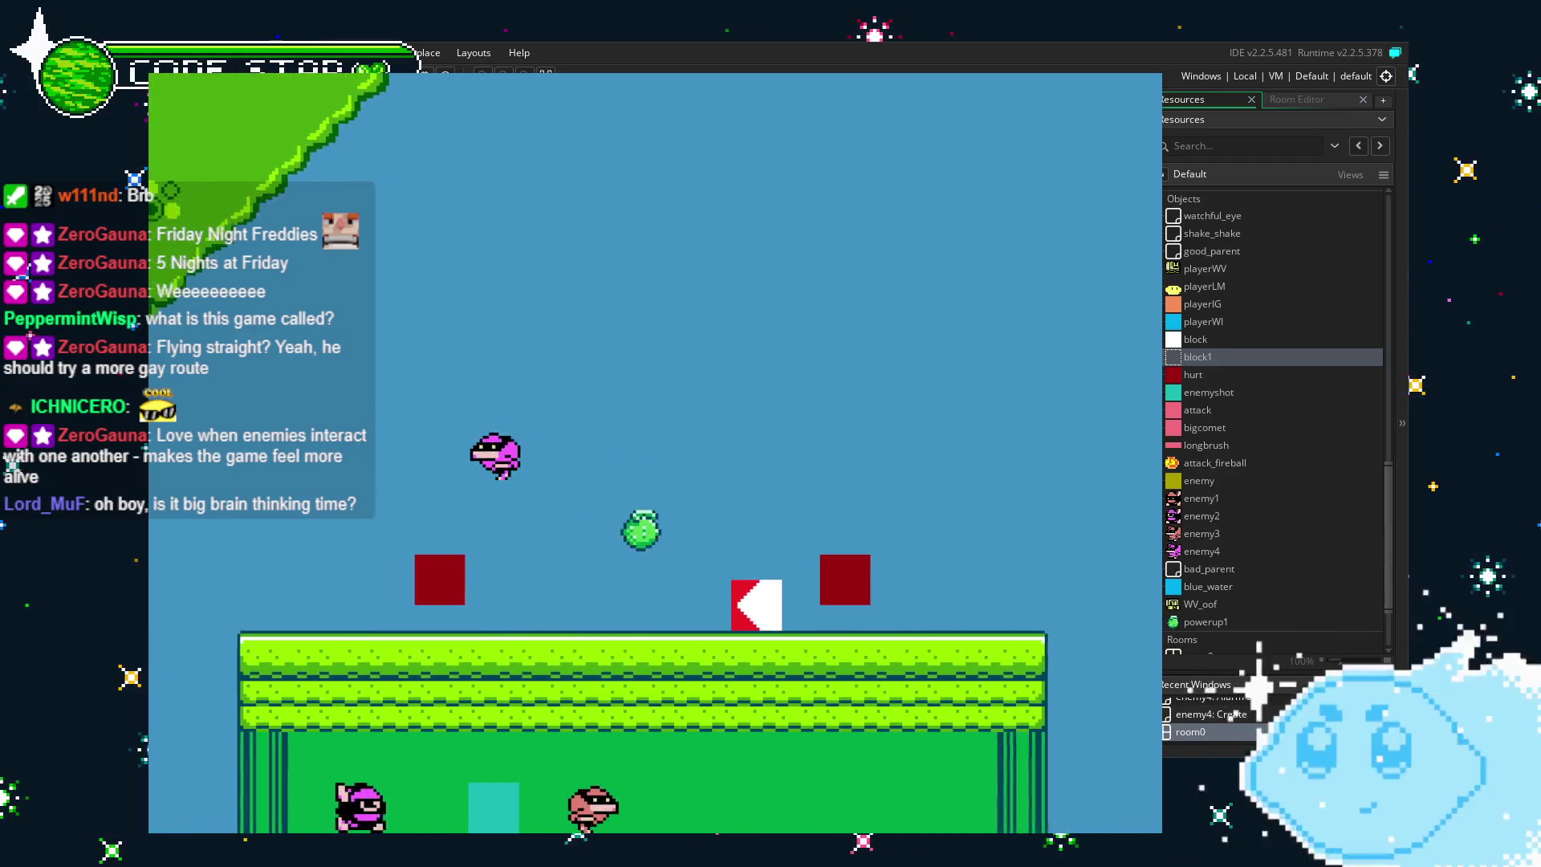
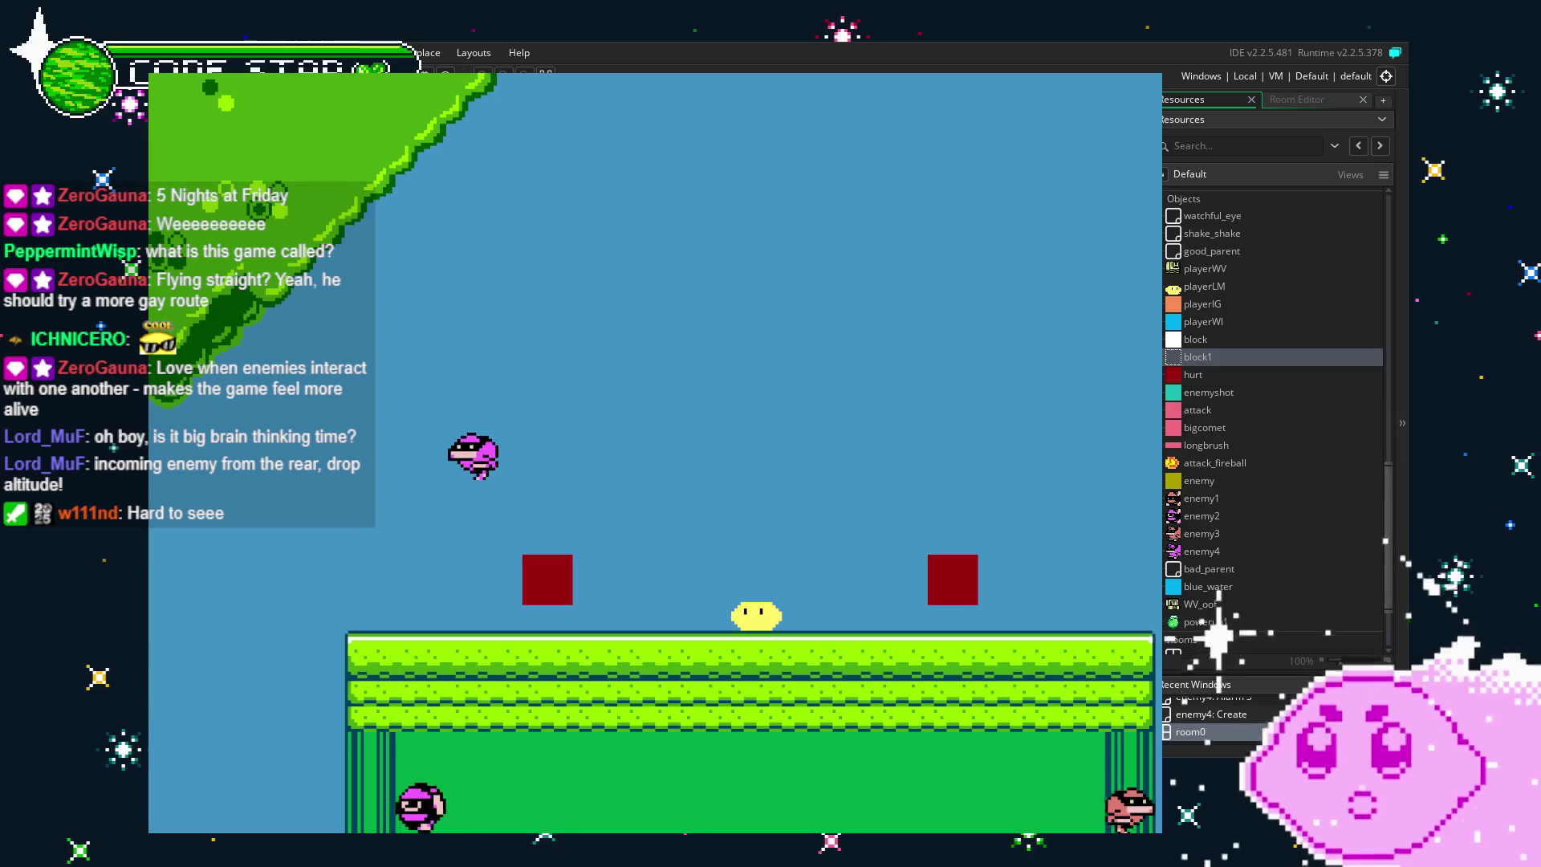
# Close the running game and pan room0 back toward the grass platform.
pyautogui.click(1304, 102)
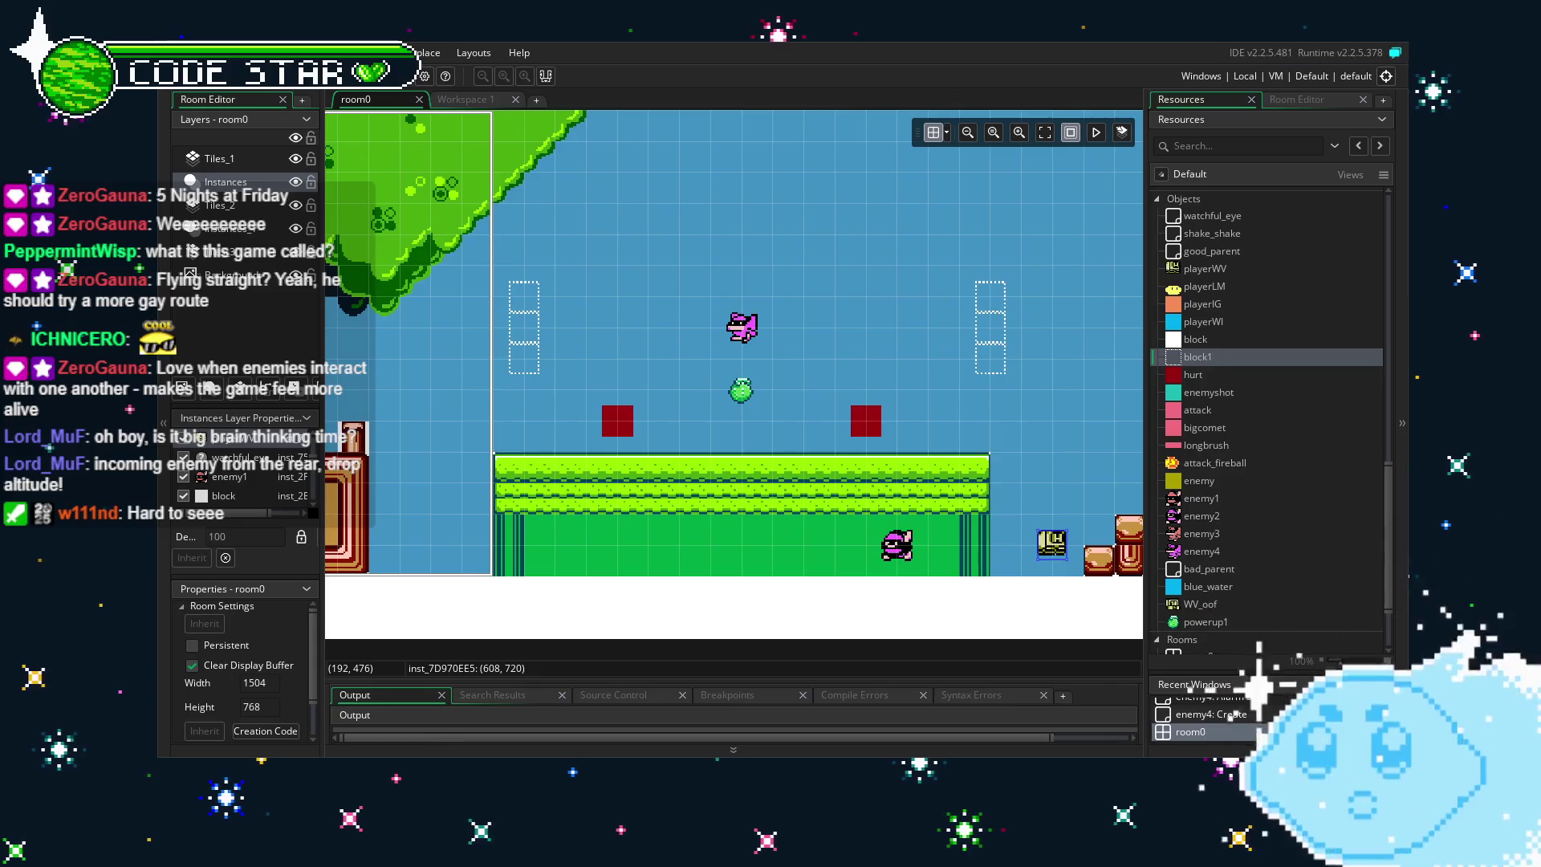
pyautogui.moveTo(612, 568)
pyautogui.mouseDown()
pyautogui.moveTo(699, 555)
pyautogui.moveTo(644, 564)
pyautogui.mouseUp()
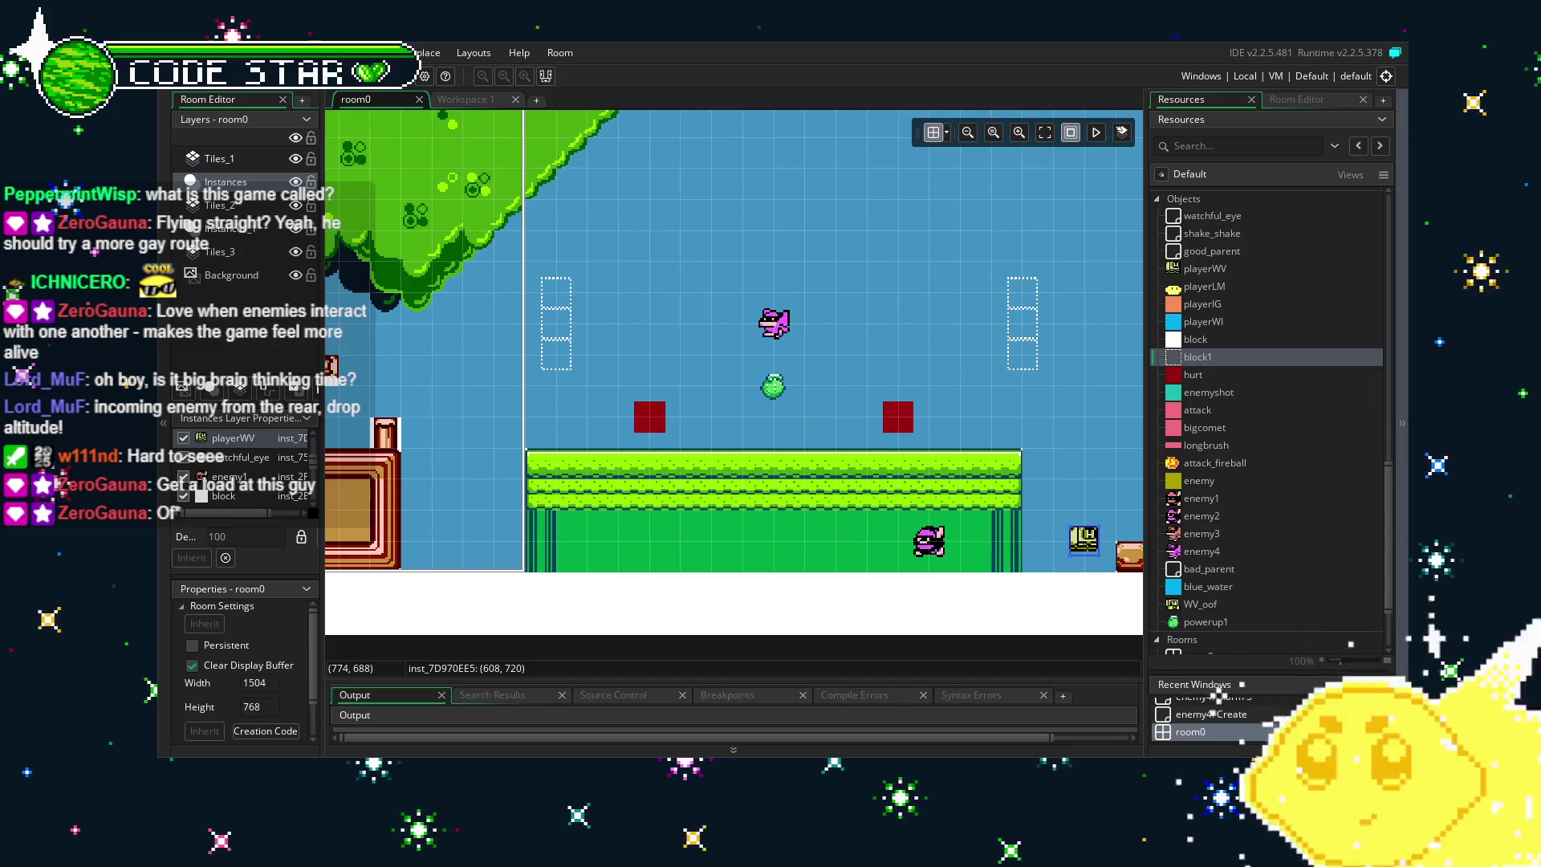
pyautogui.hscroll(5, 883, 554)
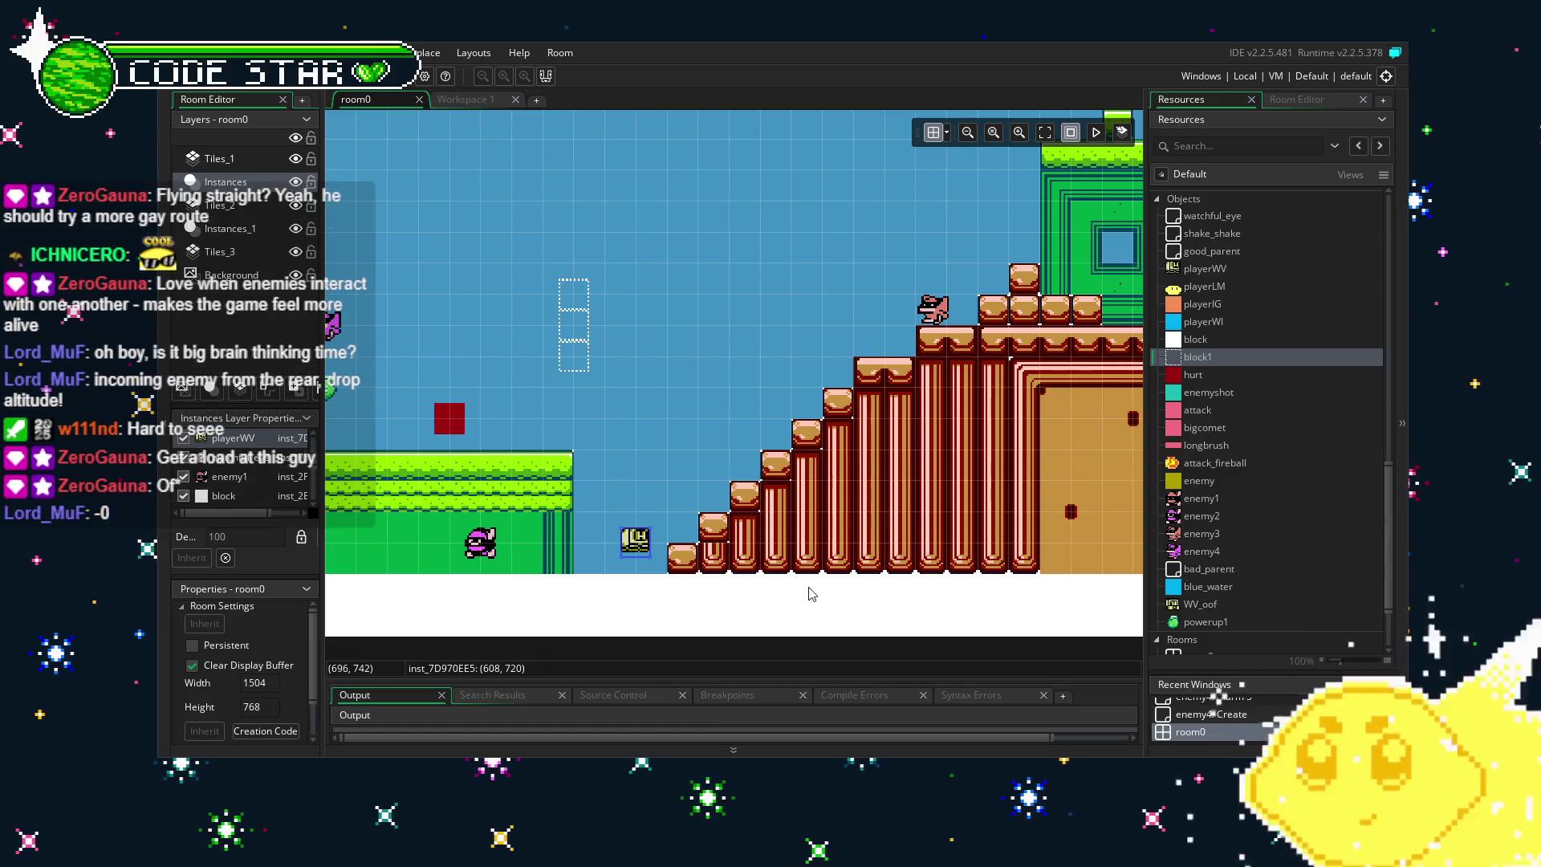
pyautogui.moveTo(595, 480)
pyautogui.mouseDown()
pyautogui.moveTo(701, 454)
pyautogui.moveTo(734, 463)
pyautogui.mouseUp()
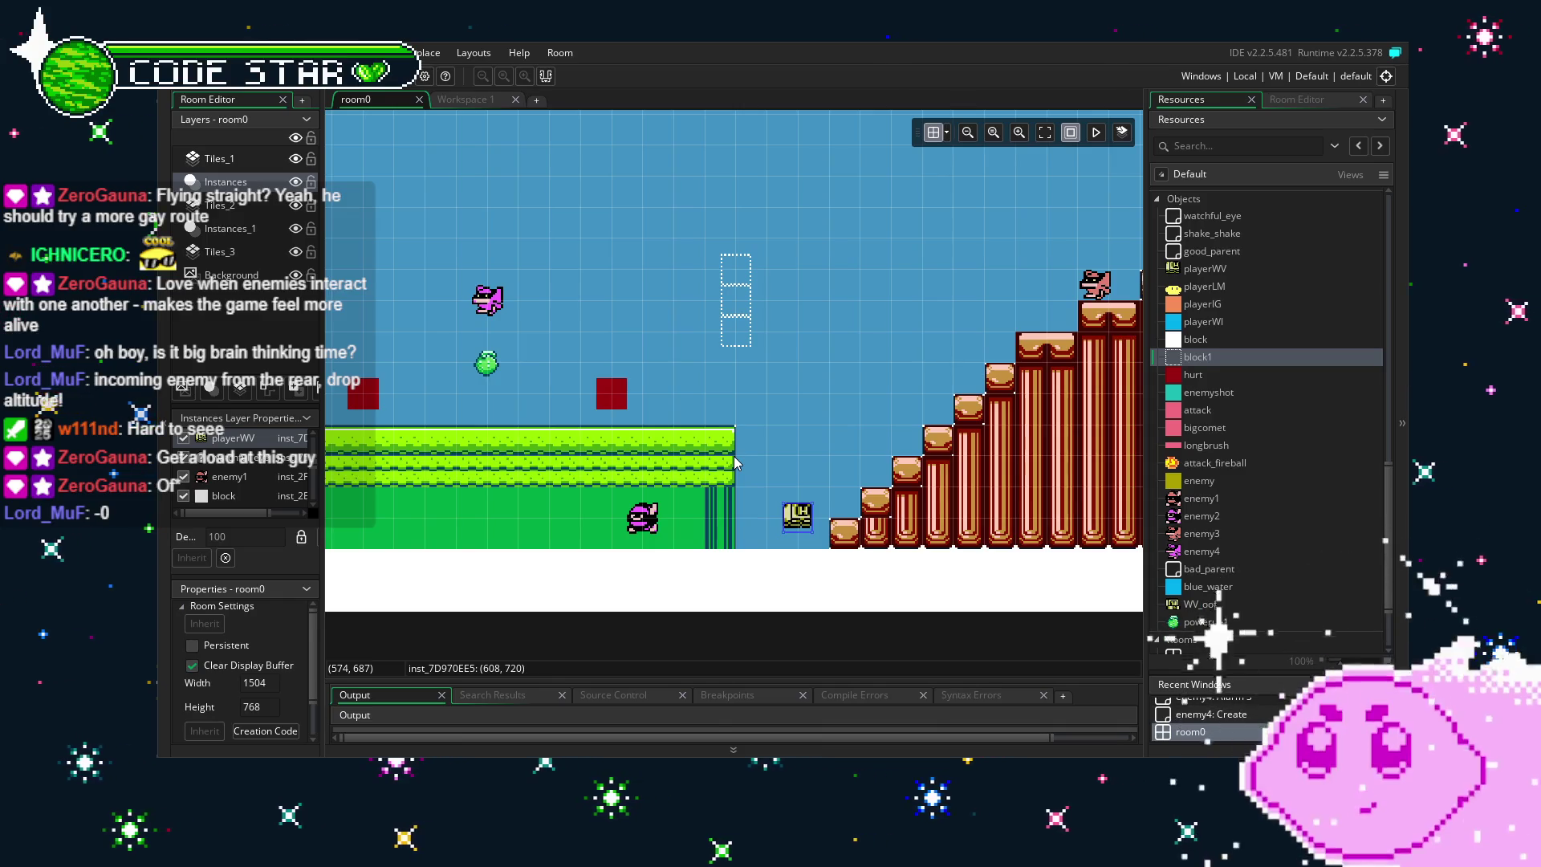
pyautogui.moveTo(791, 425)
pyautogui.mouseDown()
pyautogui.moveTo(960, 411)
pyautogui.moveTo(745, 453)
pyautogui.mouseUp()
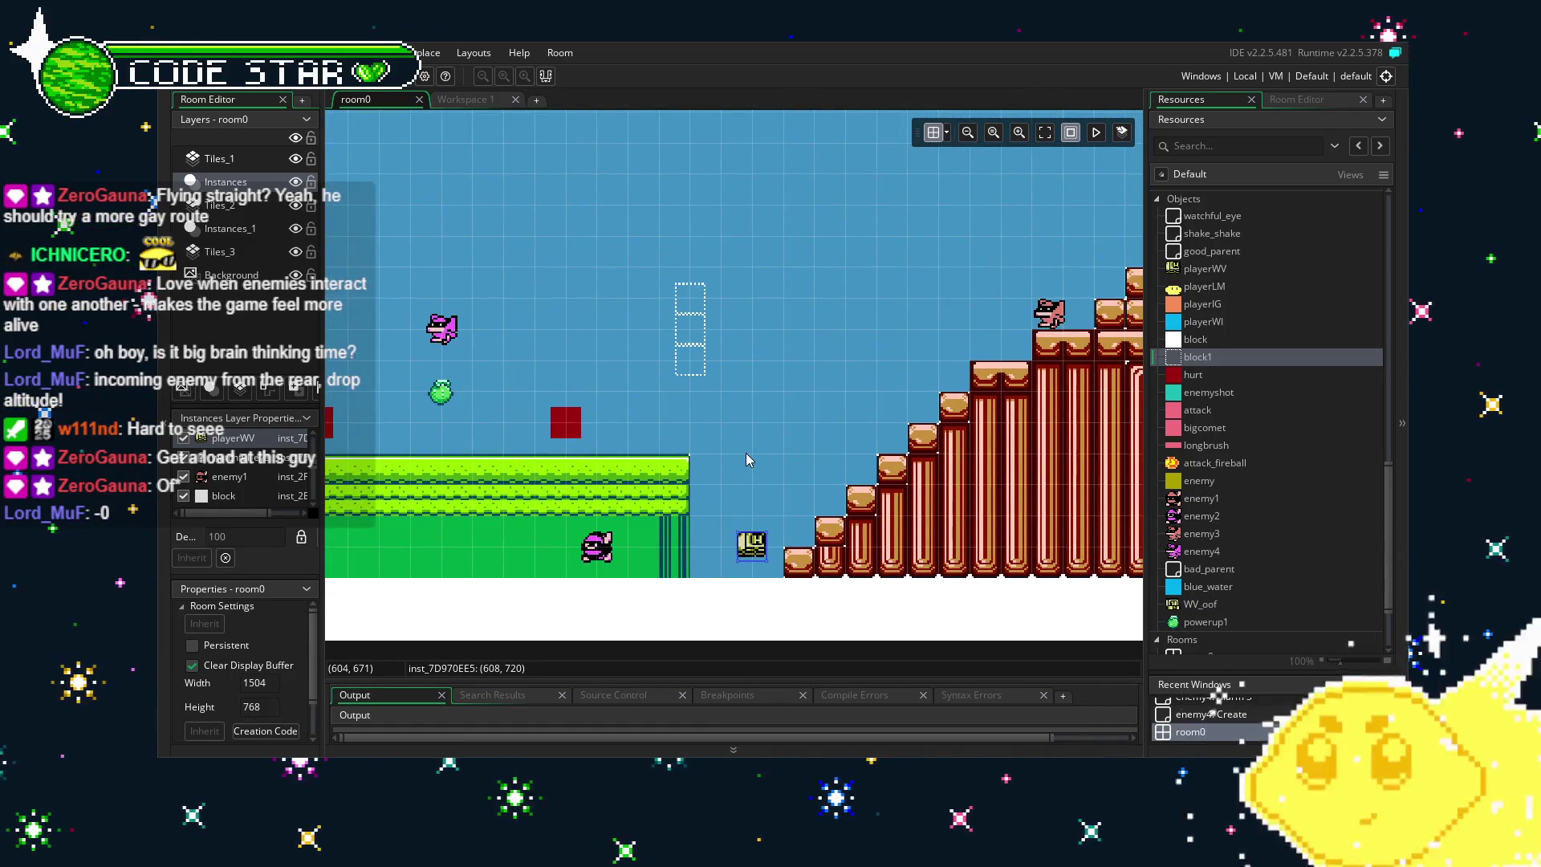
# Pan across room0 between the tree area, grass platform and the green building.
pyautogui.moveTo(1120, 391)
pyautogui.mouseDown()
pyautogui.moveTo(933, 443)
pyautogui.moveTo(714, 456)
pyautogui.mouseUp()
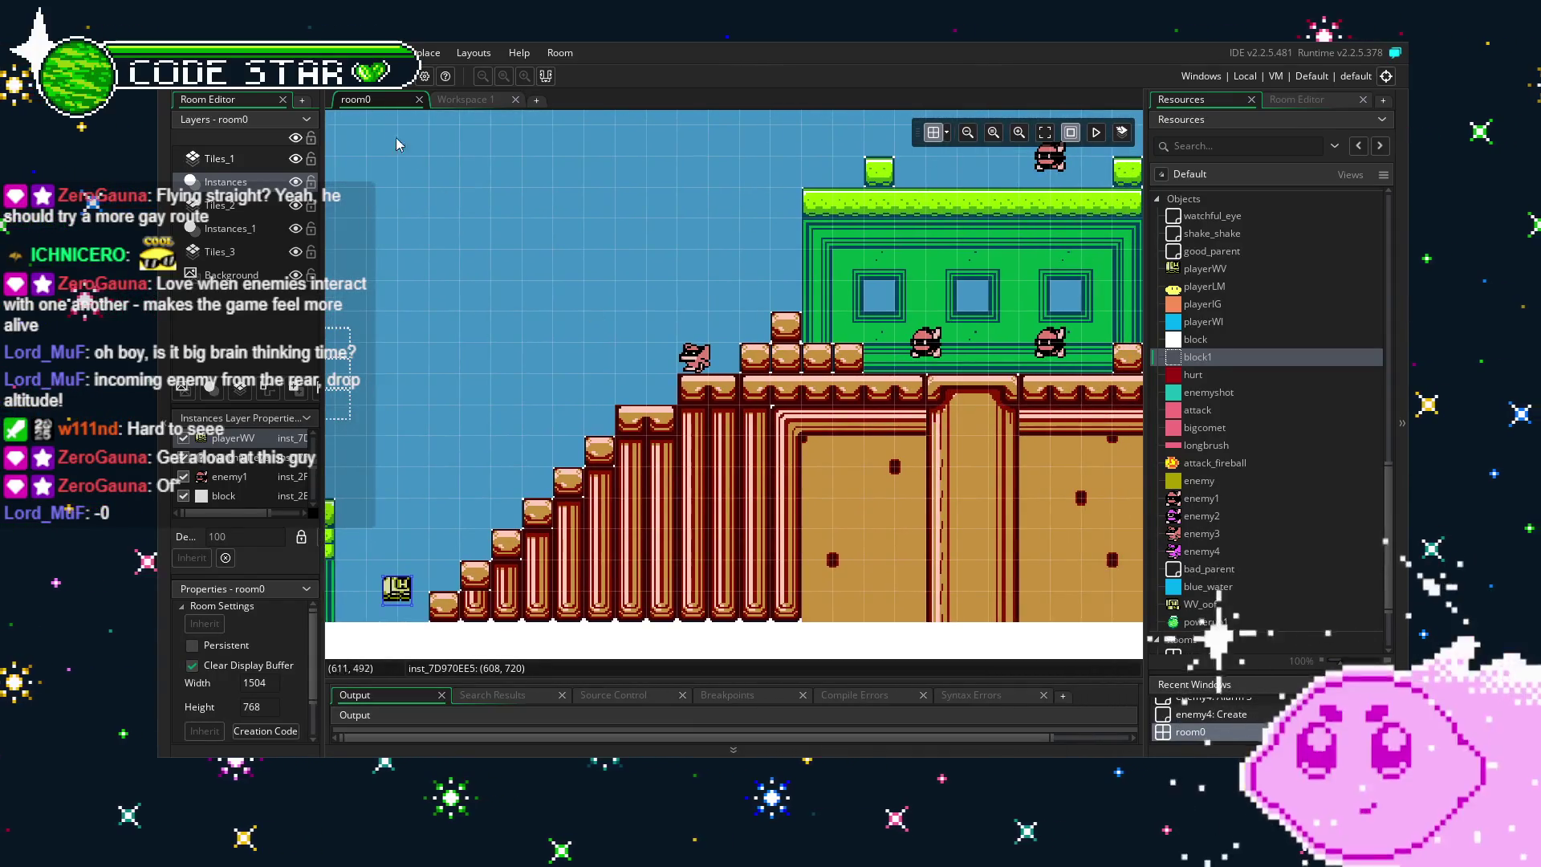
pyautogui.moveTo(692, 393)
pyautogui.mouseDown()
pyautogui.moveTo(512, 419)
pyautogui.moveTo(193, 402)
pyautogui.moveTo(598, 421)
pyautogui.moveTo(975, 409)
pyautogui.mouseUp()
pyautogui.moveTo(530, 419); pyautogui.dragTo(972, 410)
pyautogui.moveTo(578, 465)
pyautogui.mouseDown()
pyautogui.moveTo(972, 470)
pyautogui.moveTo(357, 507)
pyautogui.mouseUp()
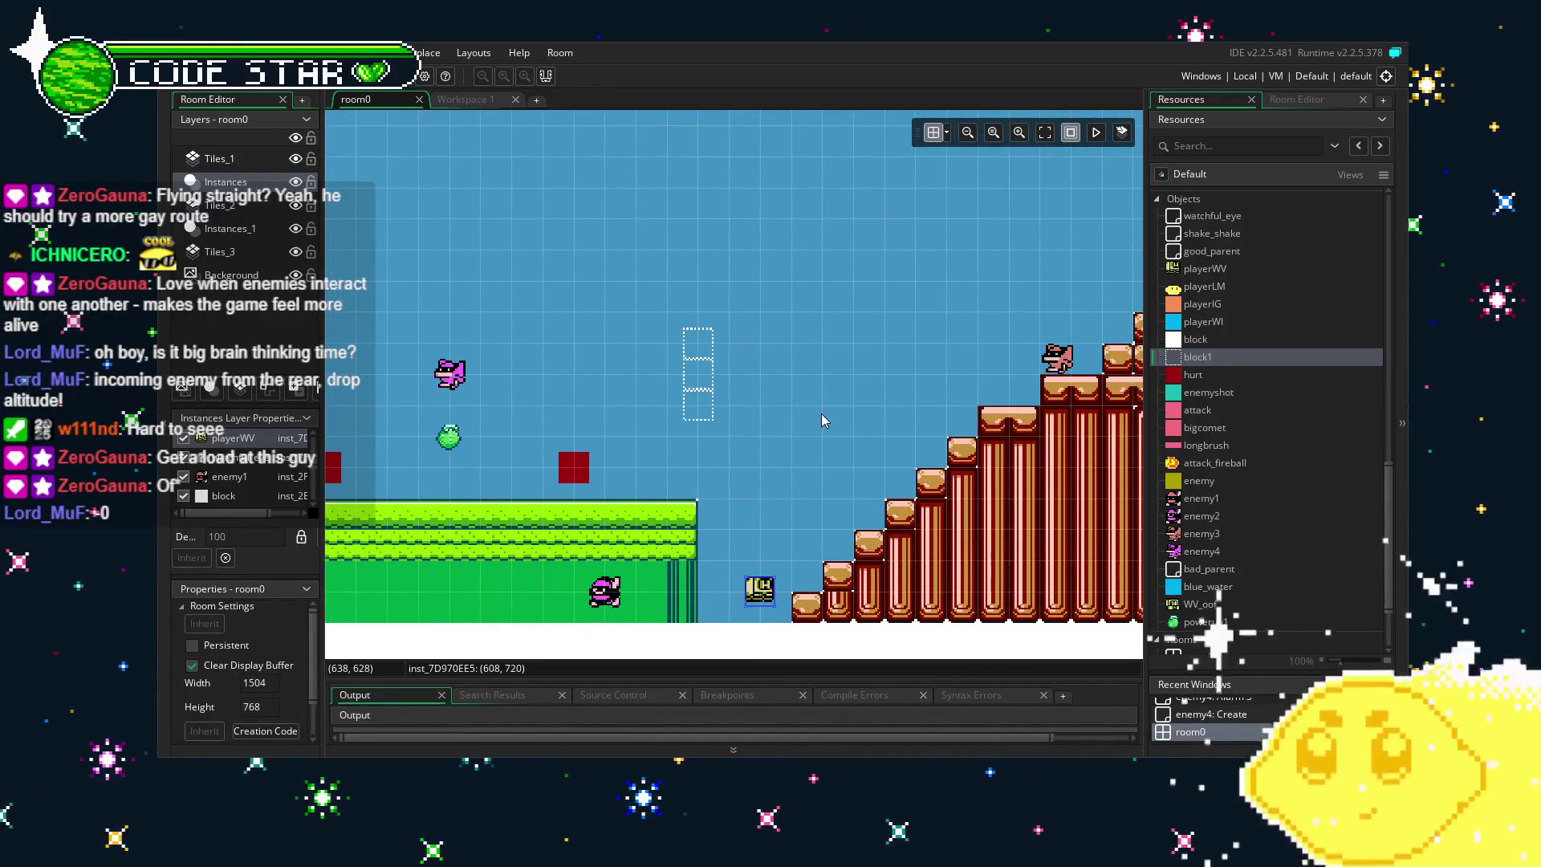
pyautogui.moveTo(899, 295); pyautogui.dragTo(538, 409)
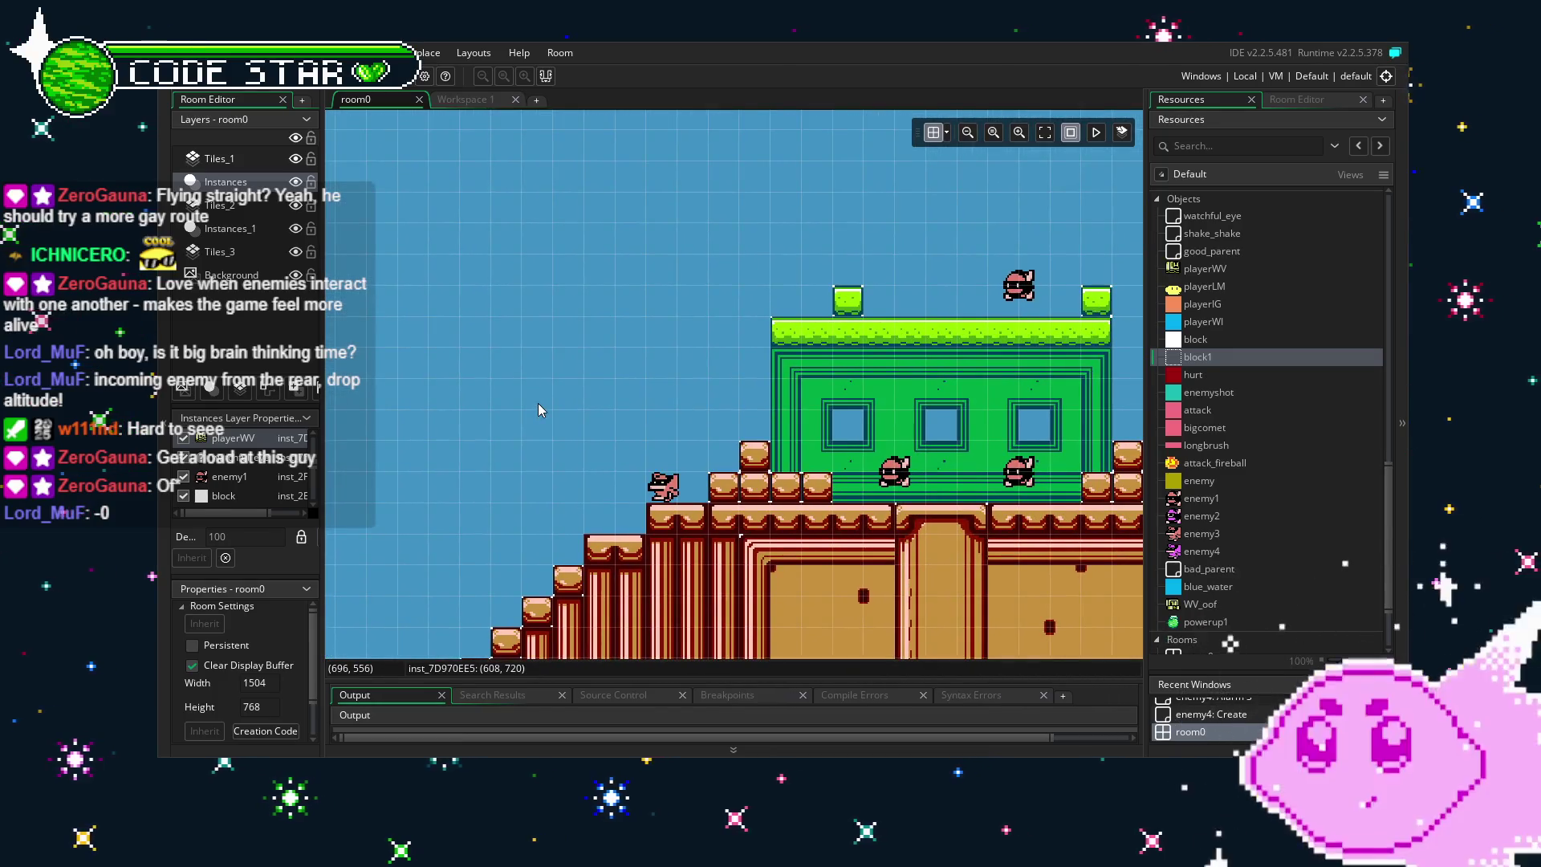
pyautogui.scroll(3, 1273, 411)
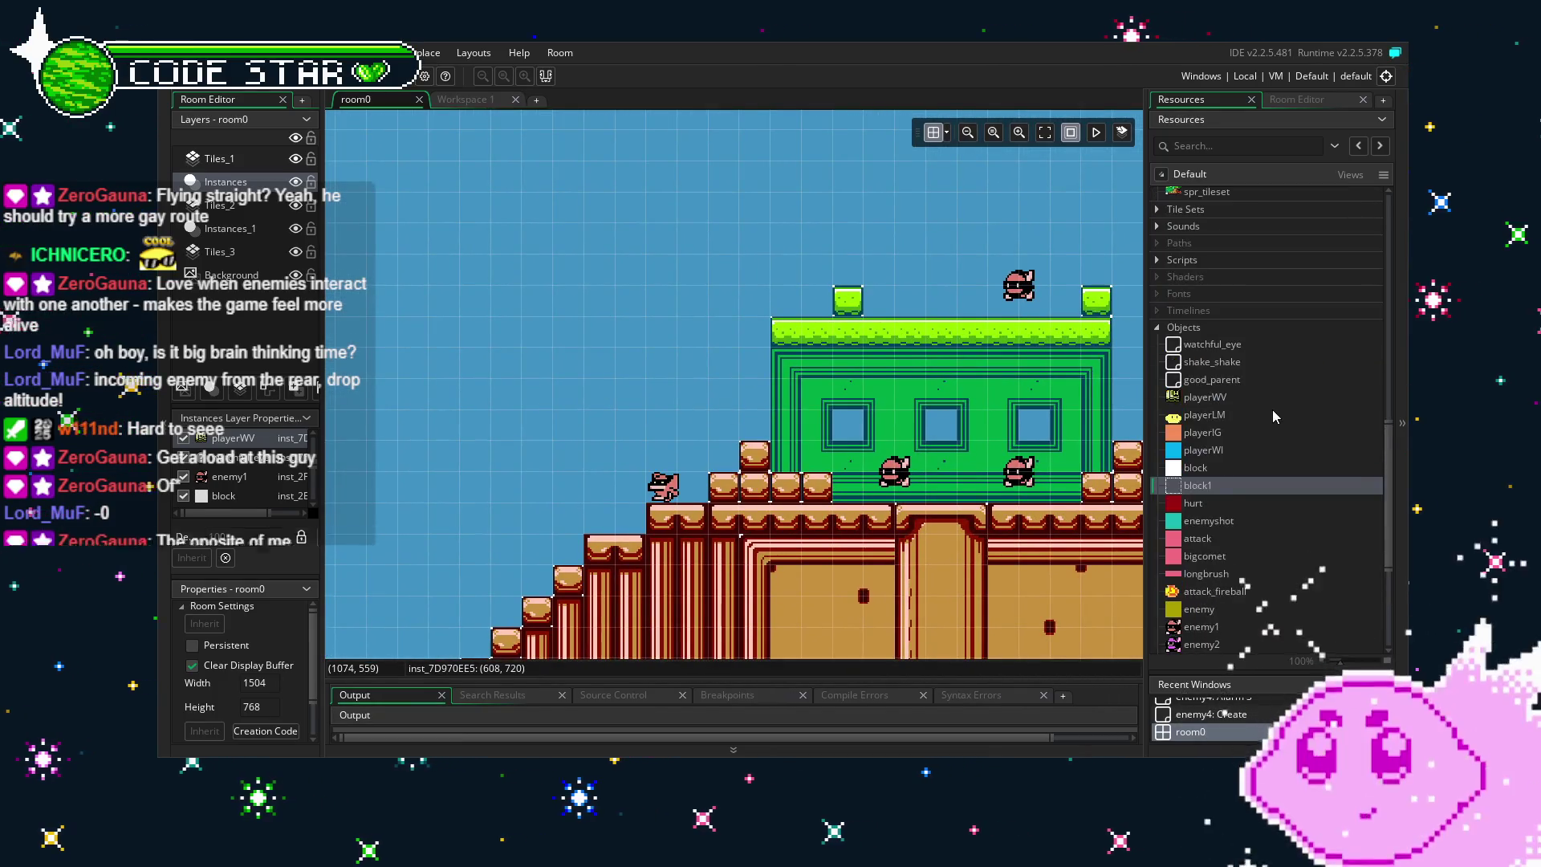
# Open sprite29 and reset its origin to Top Left (0,0).
pyautogui.scroll(7, 1273, 409)
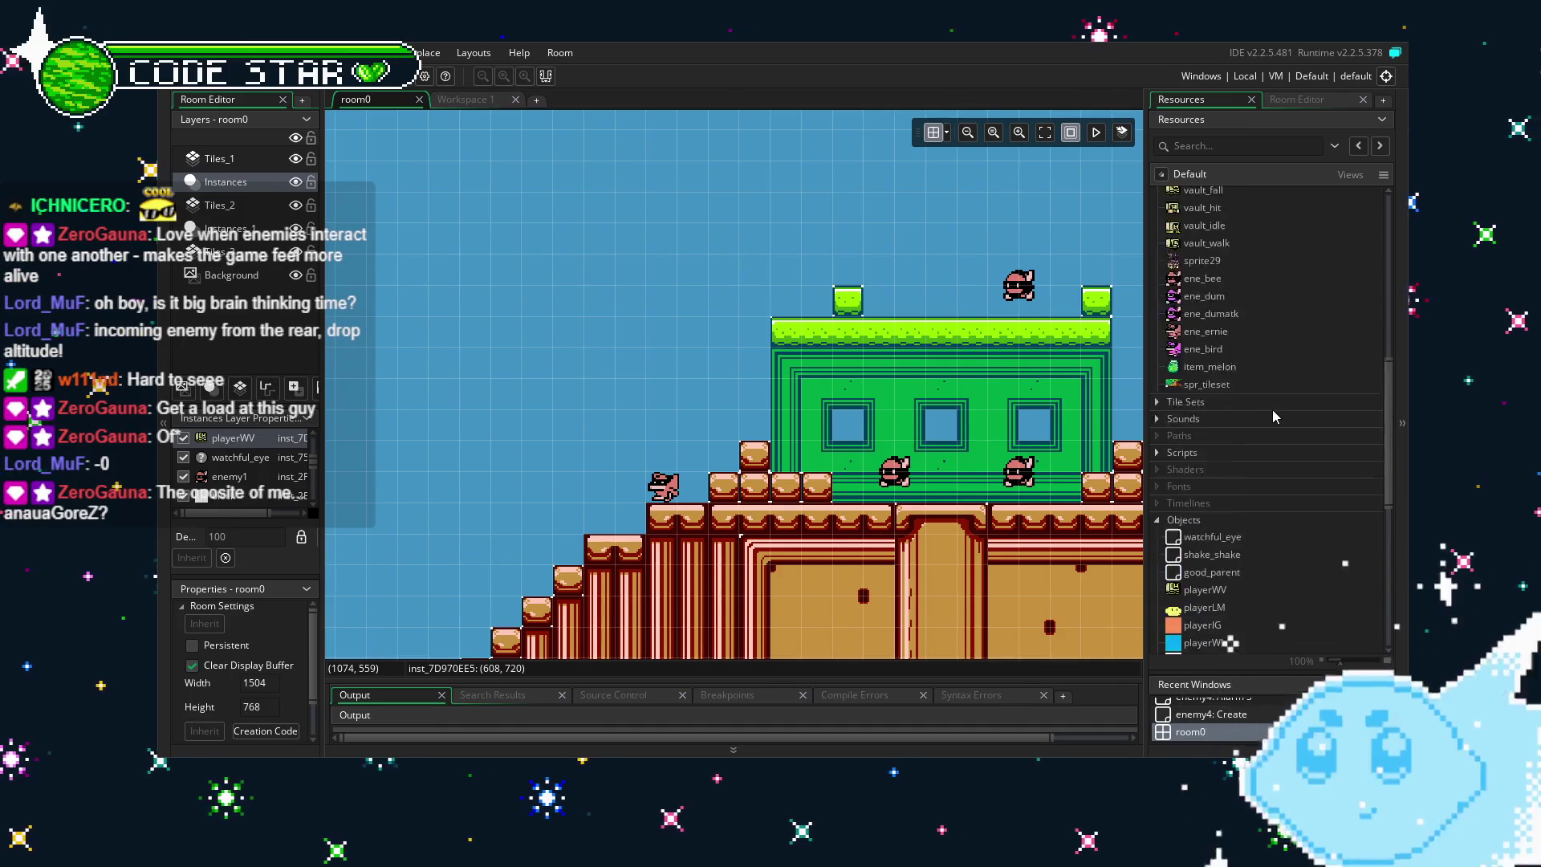
pyautogui.doubleClick(1231, 394)
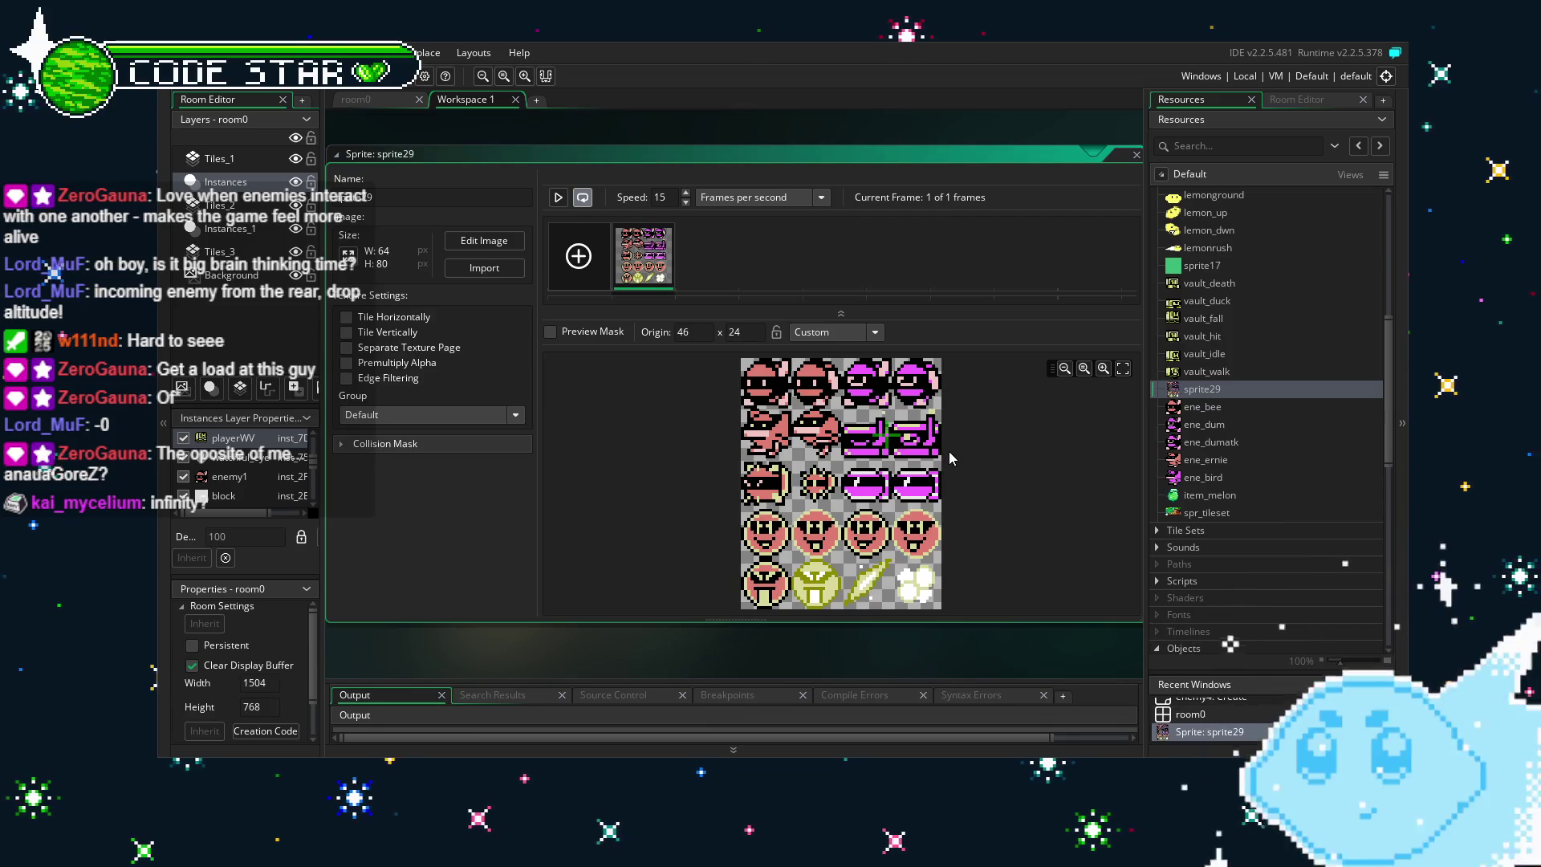
pyautogui.hotkey('ctrl', 'z')
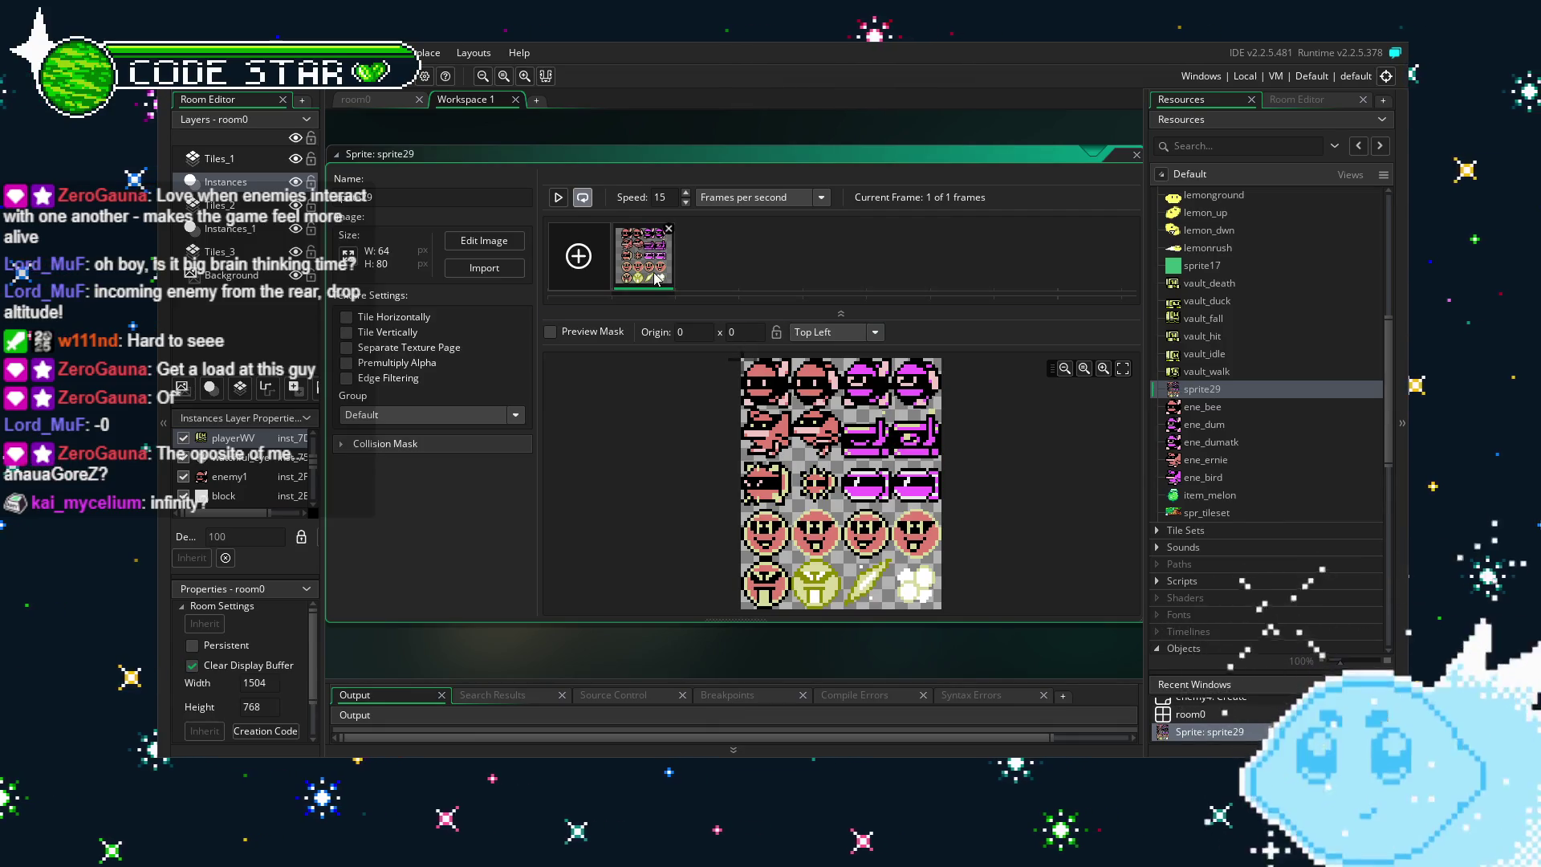
# Copy the magenta enemy frame from sprite29's second row, then close the image editor.
pyautogui.doubleClick(655, 278)
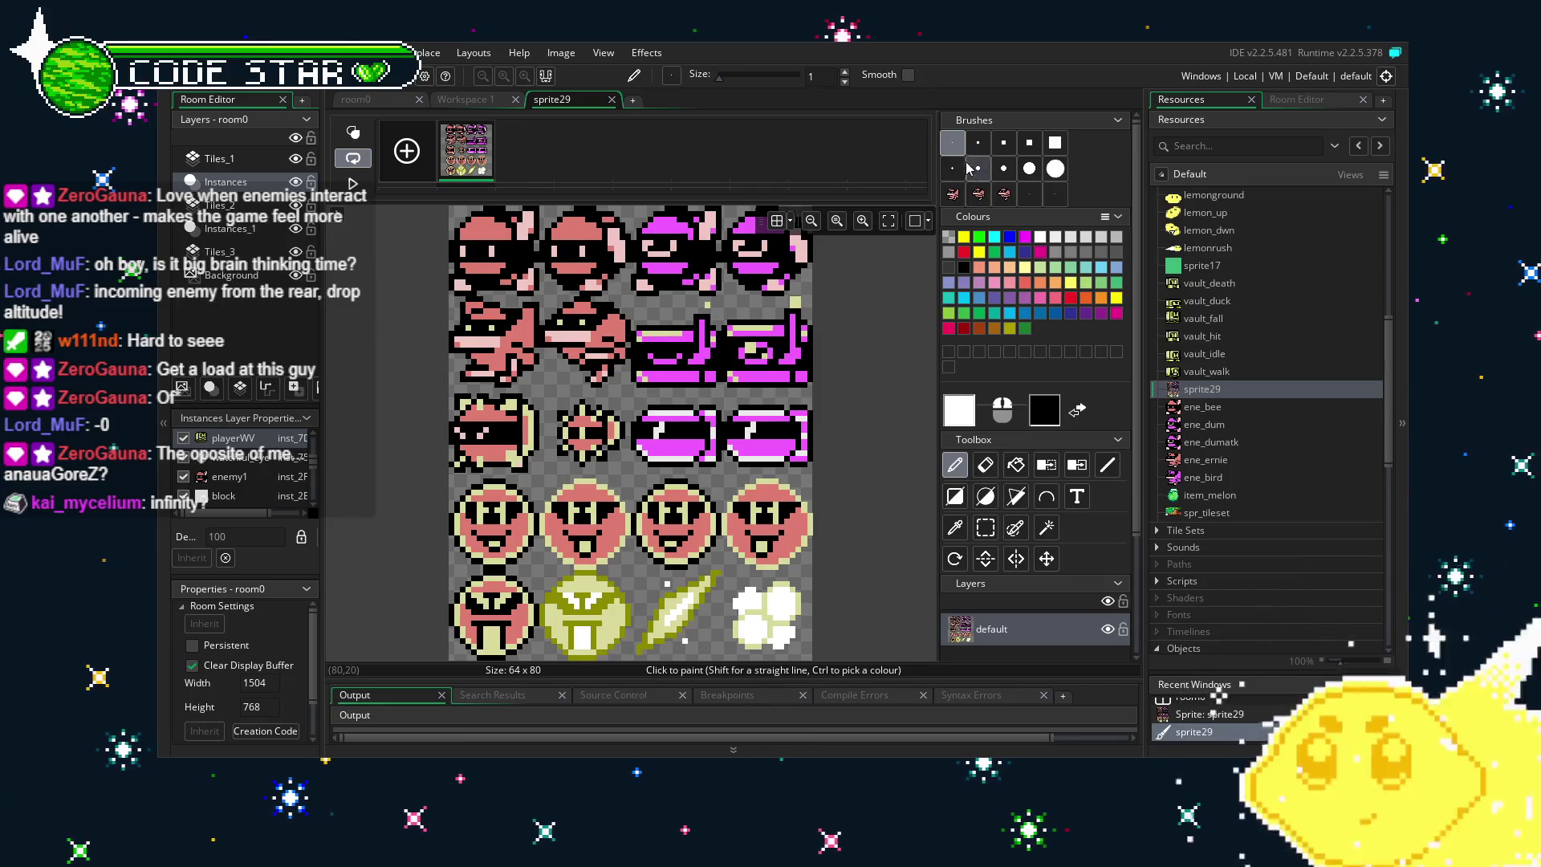
pyautogui.press('s')
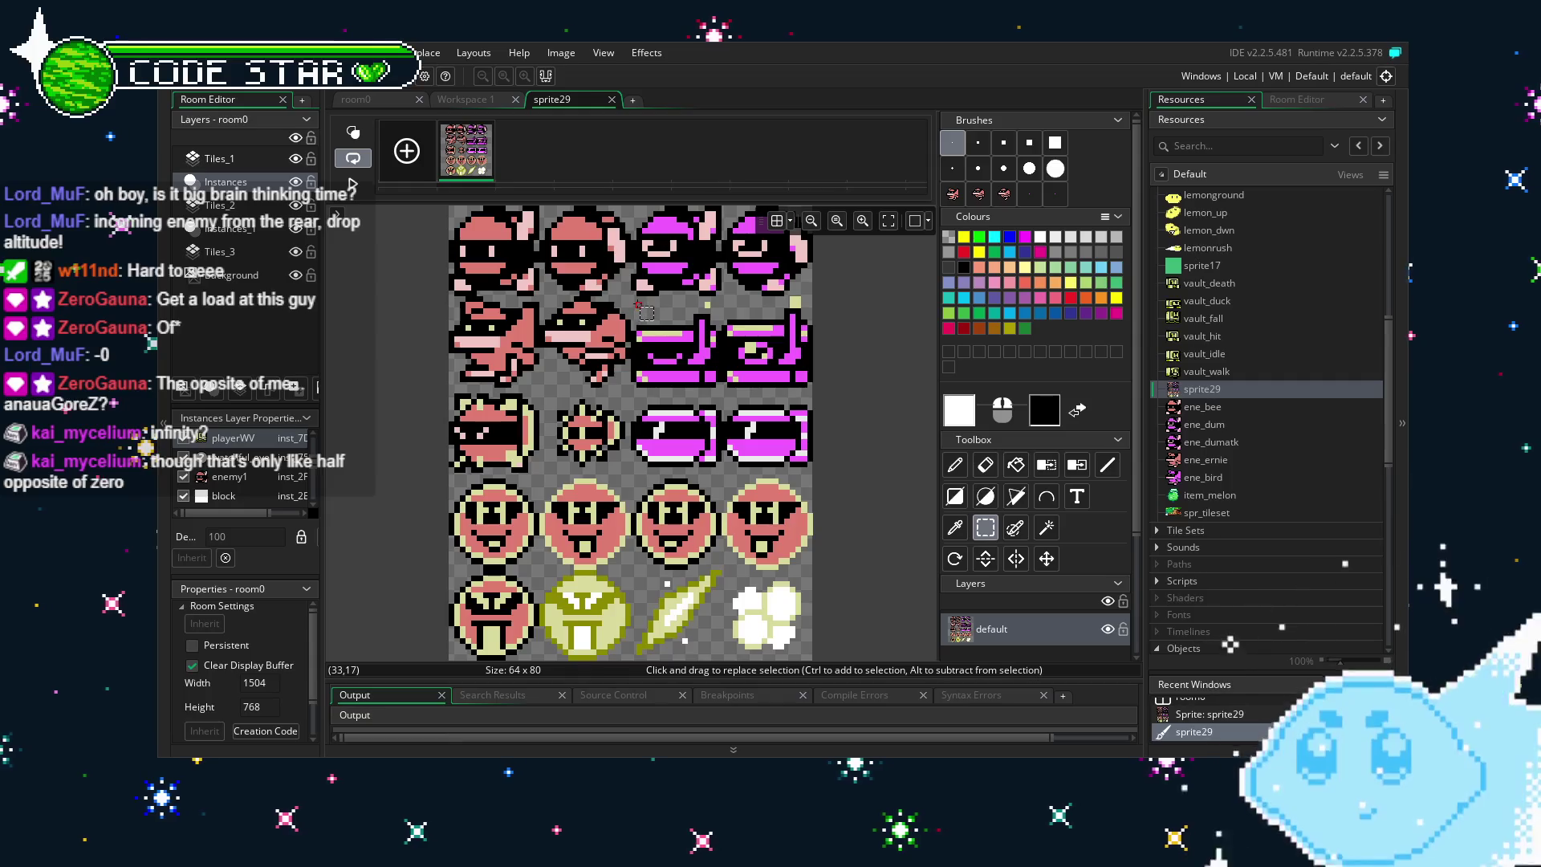
pyautogui.moveTo(633, 305); pyautogui.dragTo(714, 391)
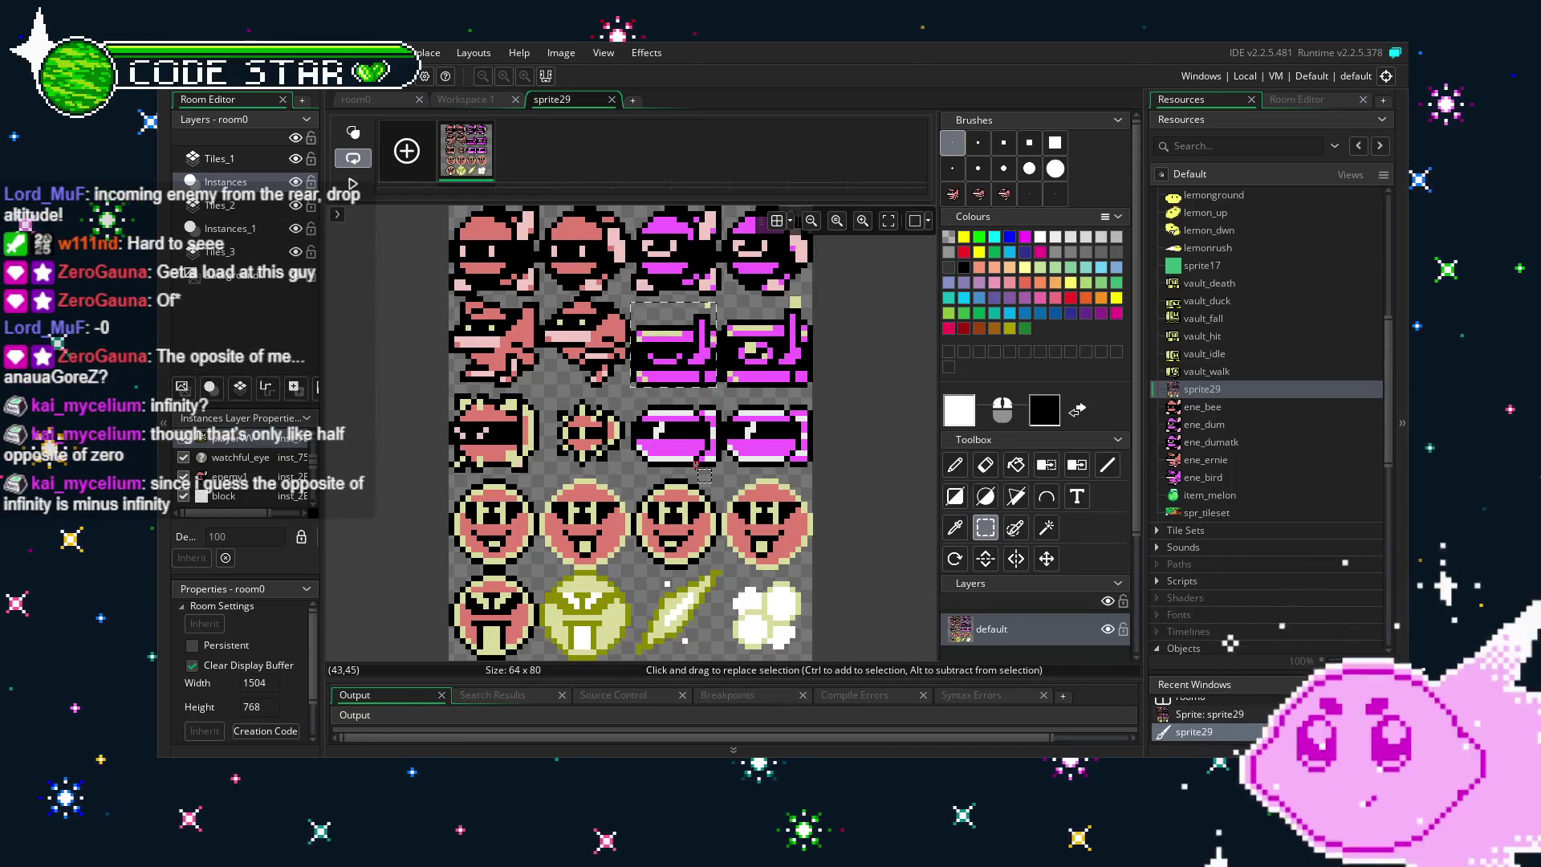
pyautogui.hotkey('ctrl', 'c')
pyautogui.hotkey('ctrl', 'v')
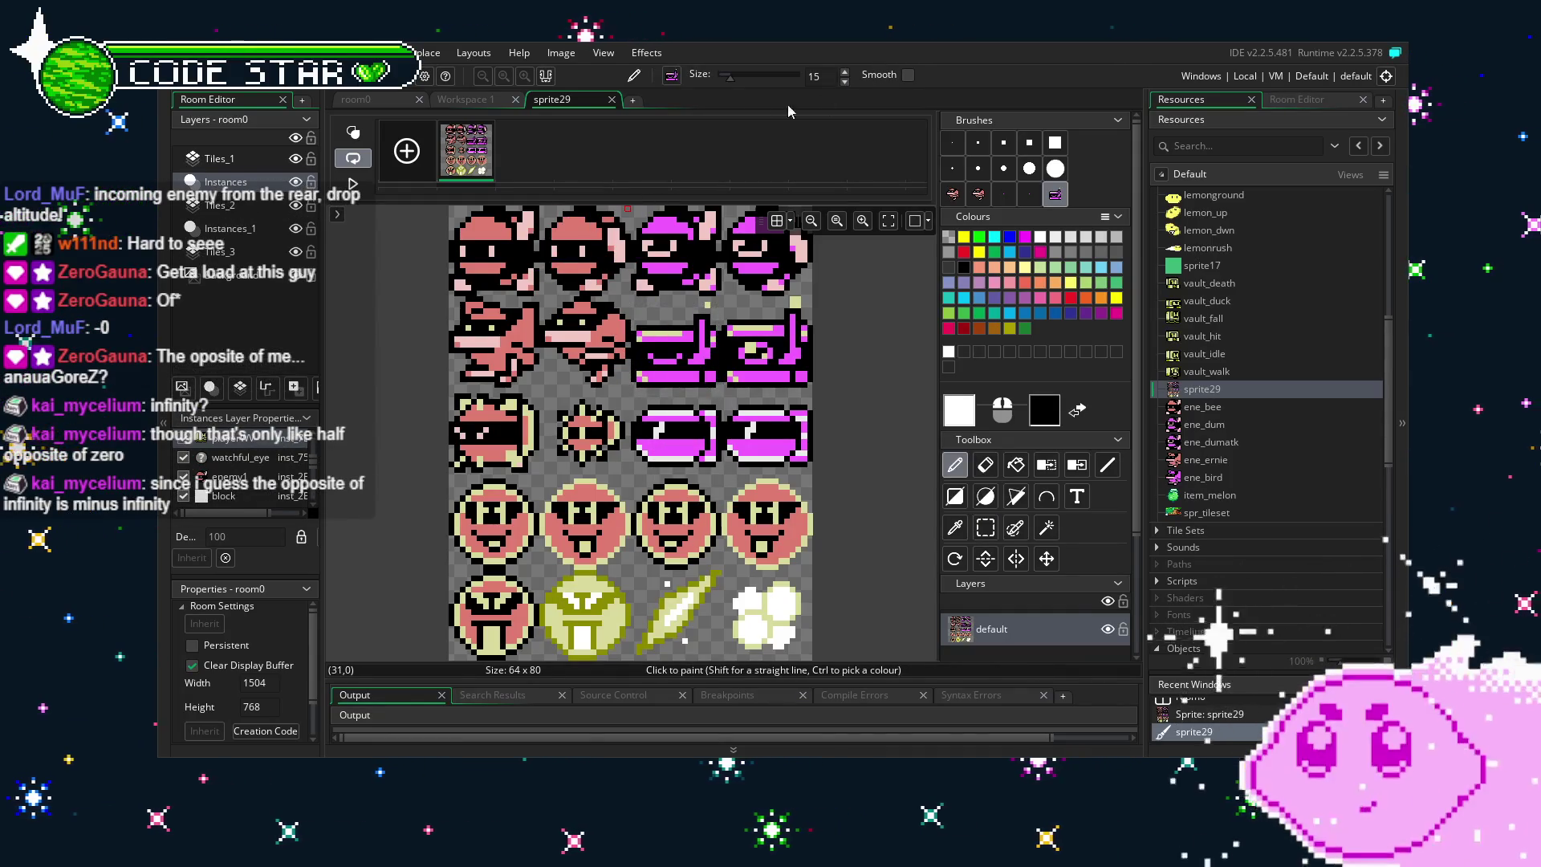
pyautogui.click(611, 99)
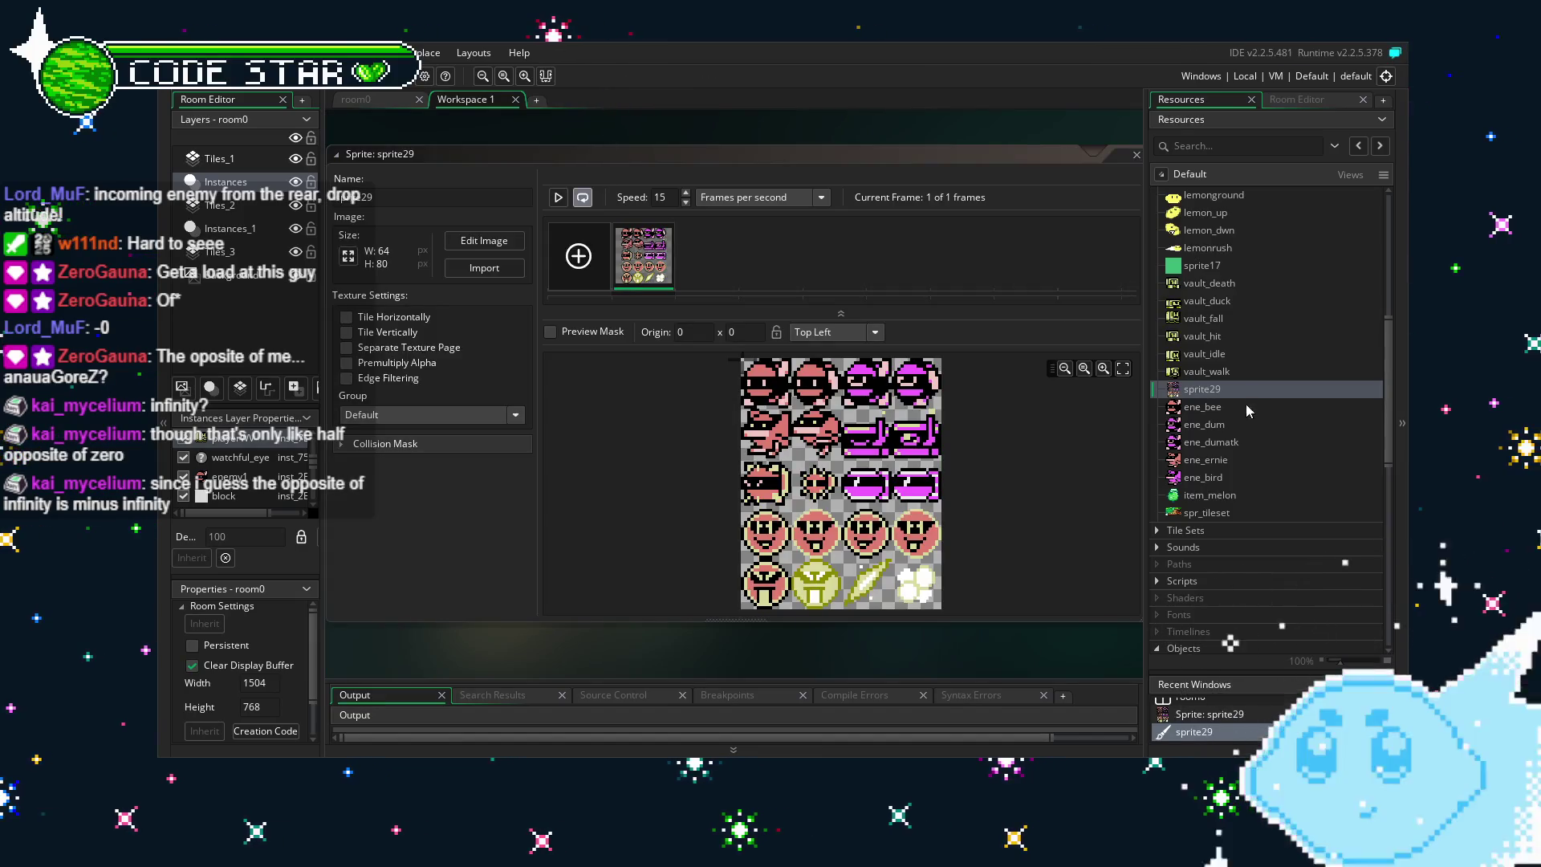
# Create a new sprite39 and resize it to 16x16.
pyautogui.rightClick(1194, 482)
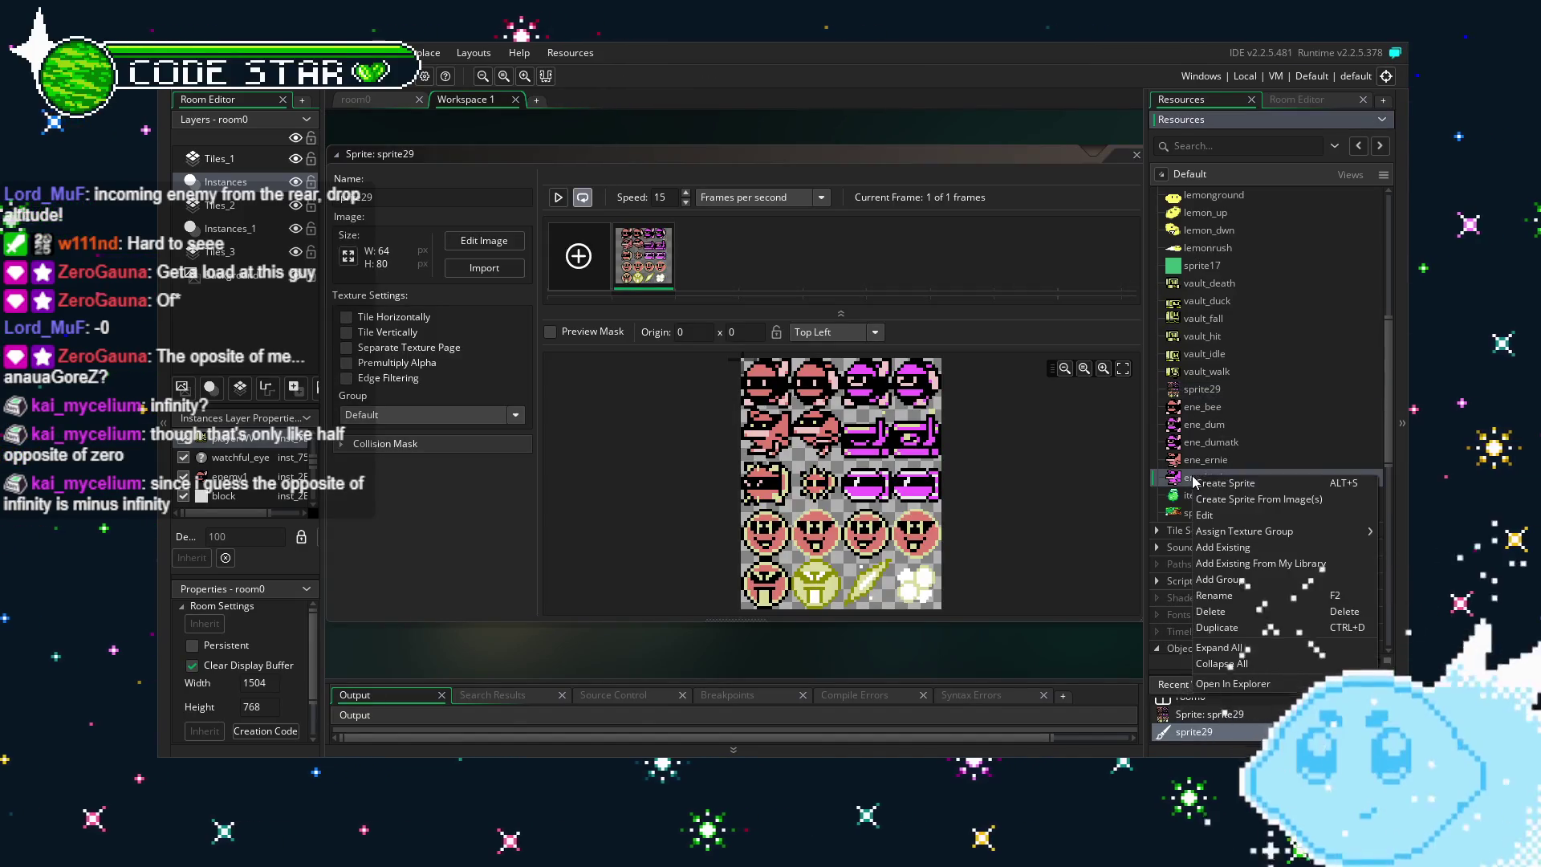
pyautogui.click(1217, 489)
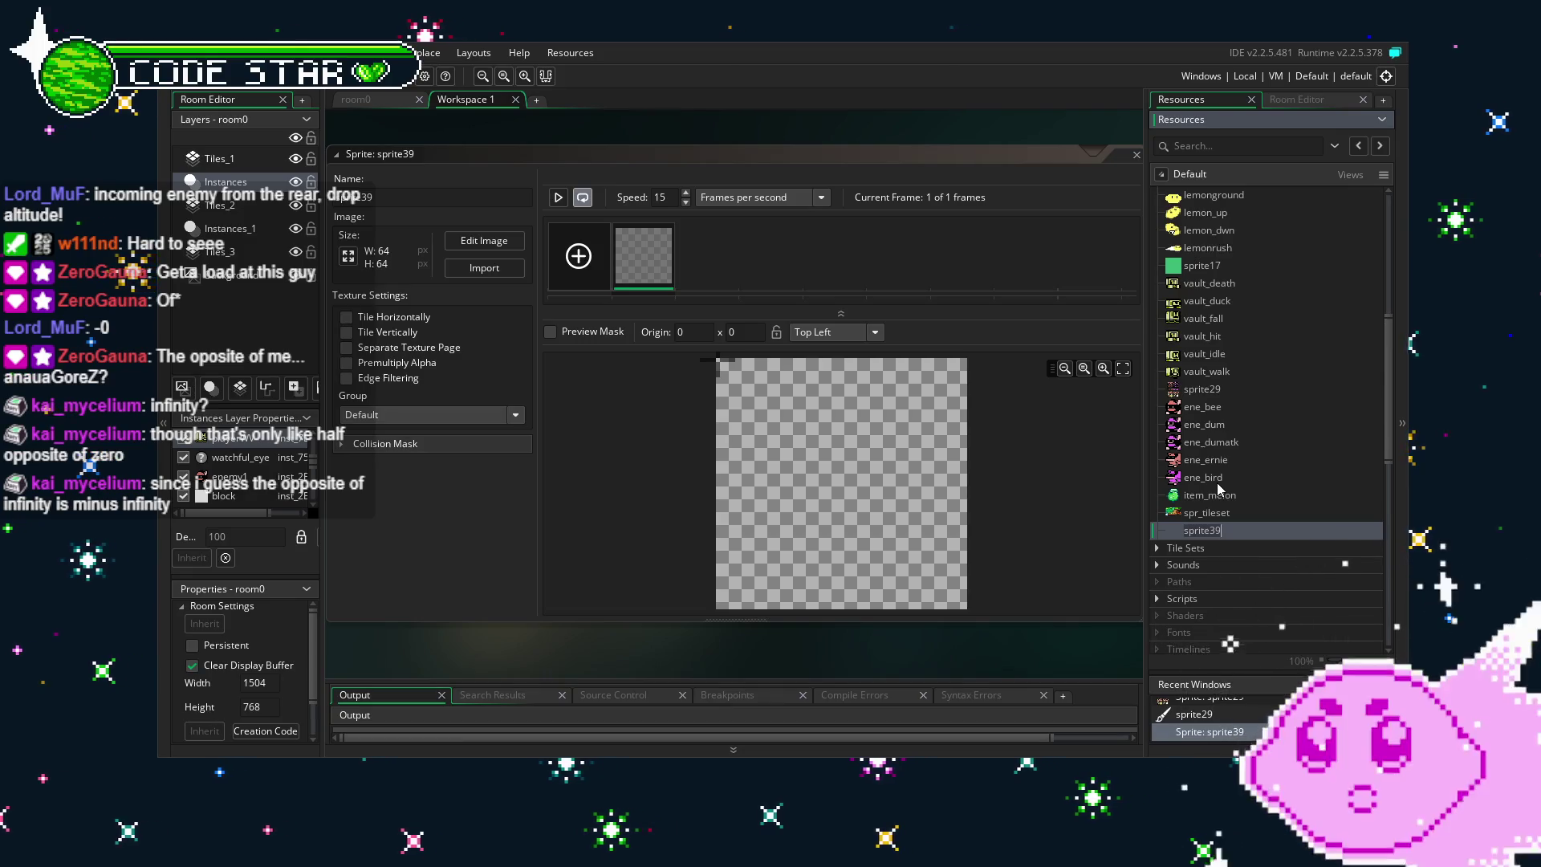
pyautogui.click(347, 256)
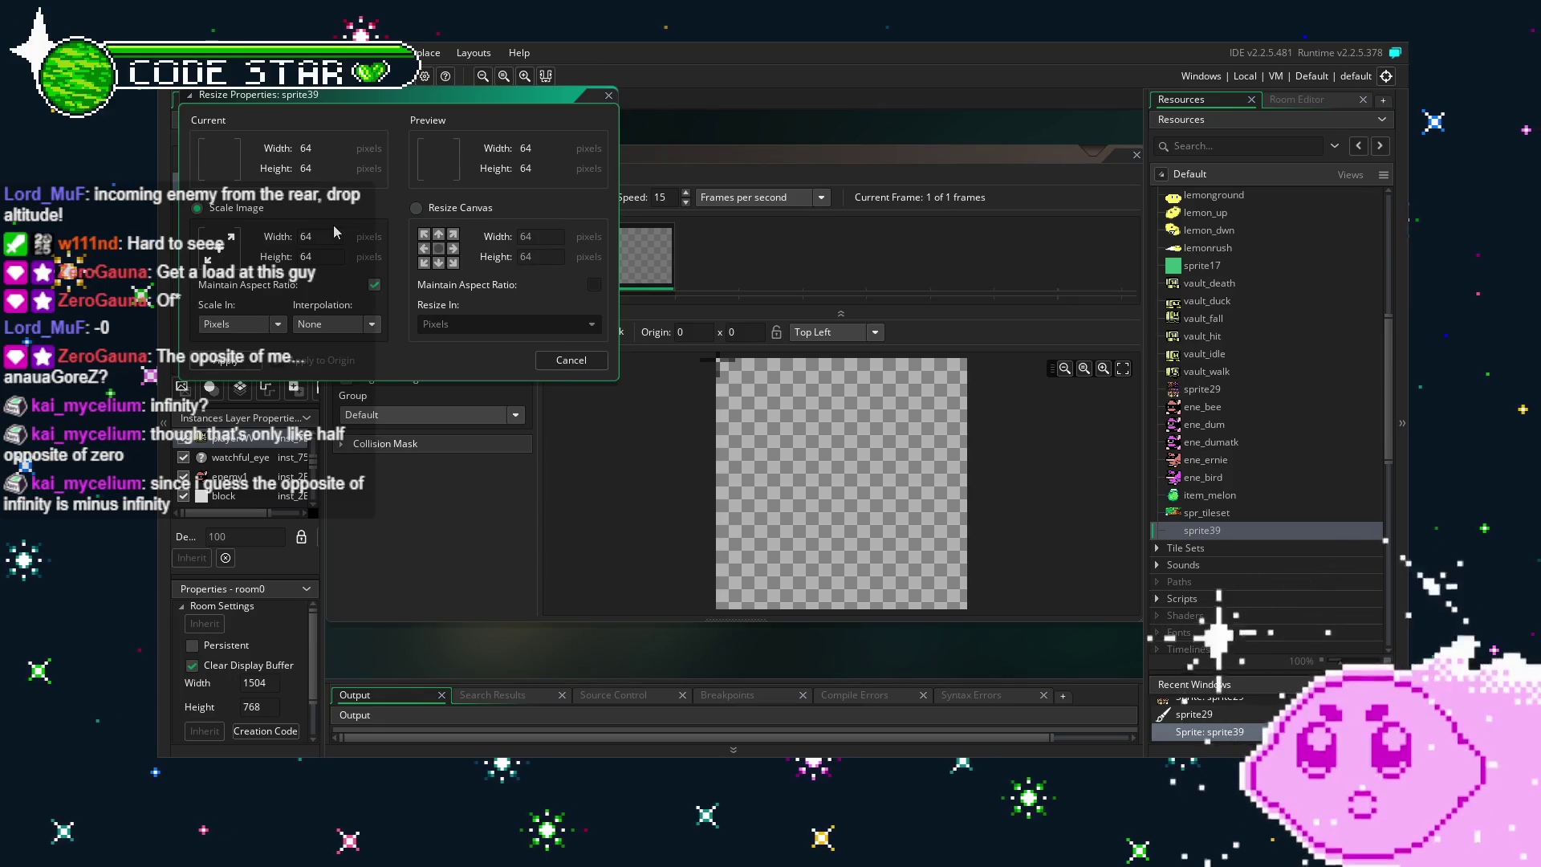
pyautogui.write('16')
pyautogui.press('Return')
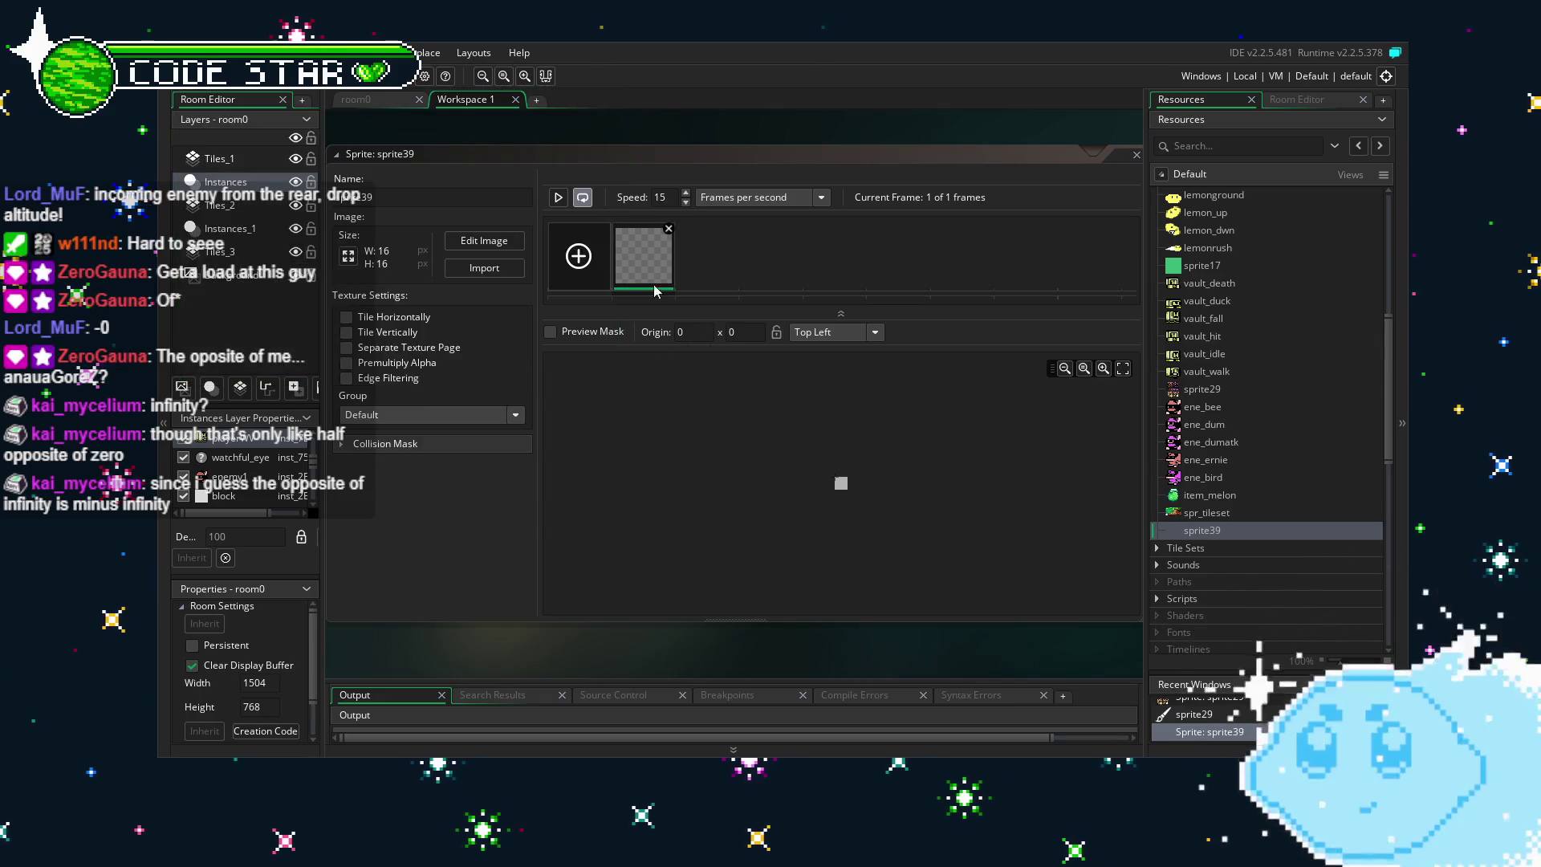
# Paste the enemy frame into sprite39, nudge it into place, and reopen sprite29's sheet.
pyautogui.doubleClick(643, 256)
pyautogui.hotkey('ctrl', 'v')
pyautogui.press('Up')
pyautogui.press('Up')
pyautogui.press('Up')
pyautogui.press('Left')
pyautogui.press('Left')
pyautogui.press('Left')
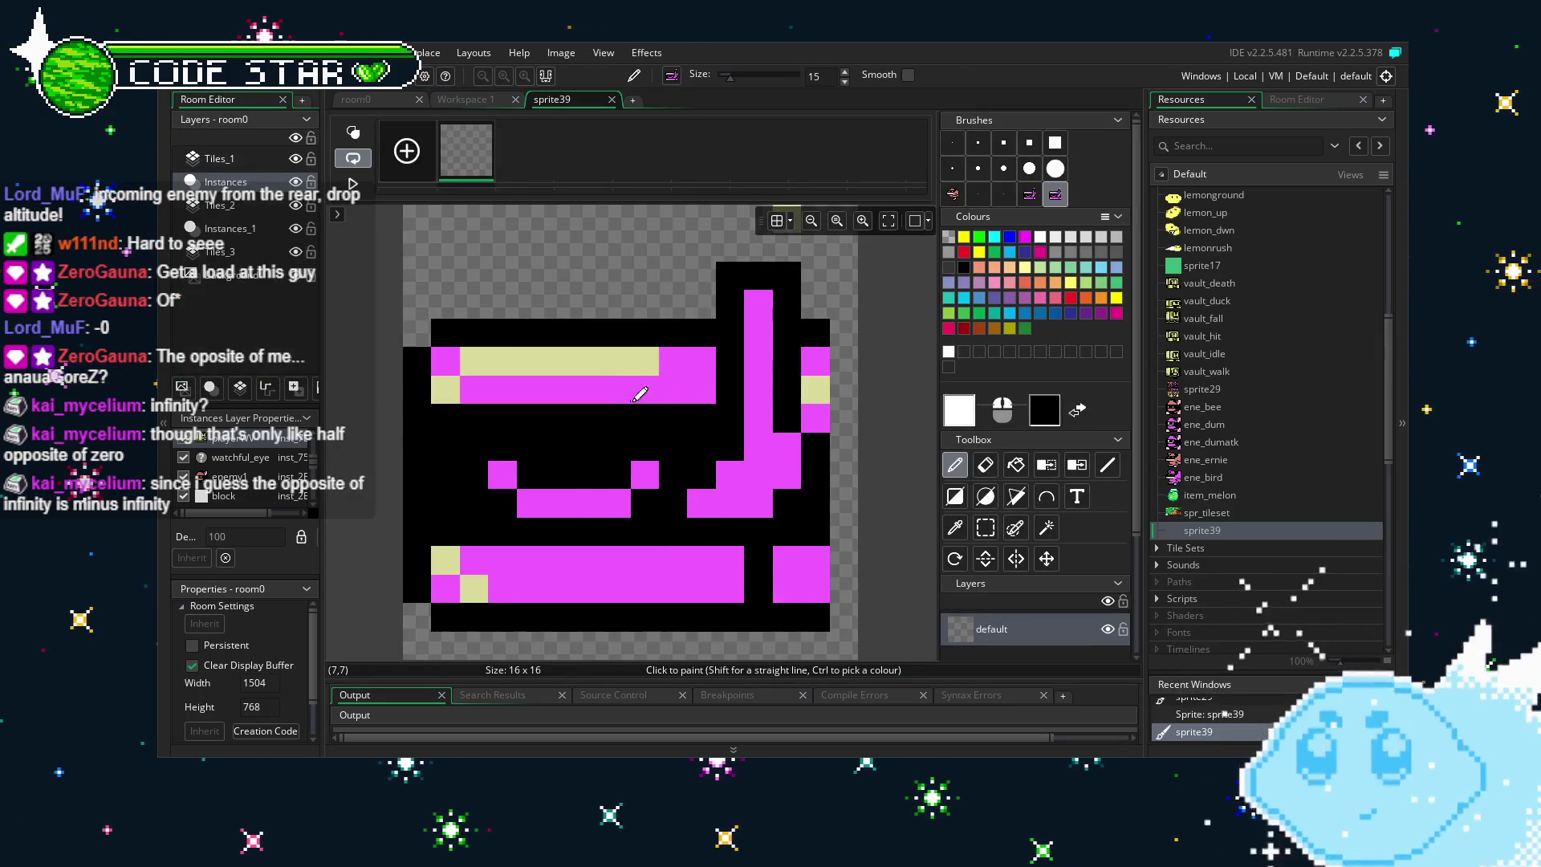
pyautogui.moveTo(630, 387)
pyautogui.mouseDown()
pyautogui.moveTo(627, 417)
pyautogui.moveTo(646, 425)
pyautogui.moveTo(722, 270)
pyautogui.moveTo(645, 426)
pyautogui.mouseUp()
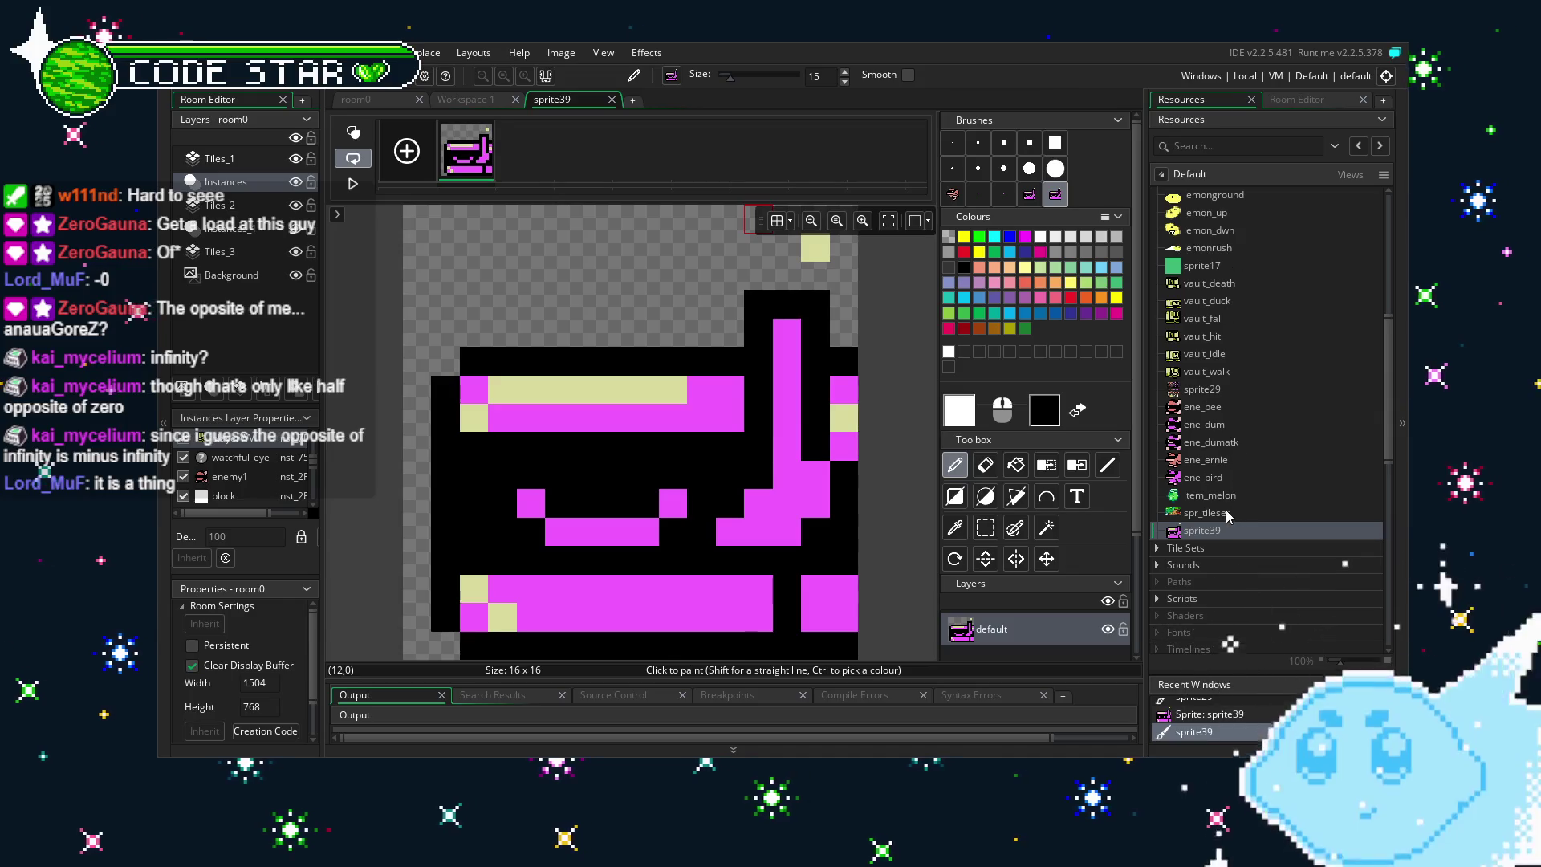
pyautogui.doubleClick(1211, 393)
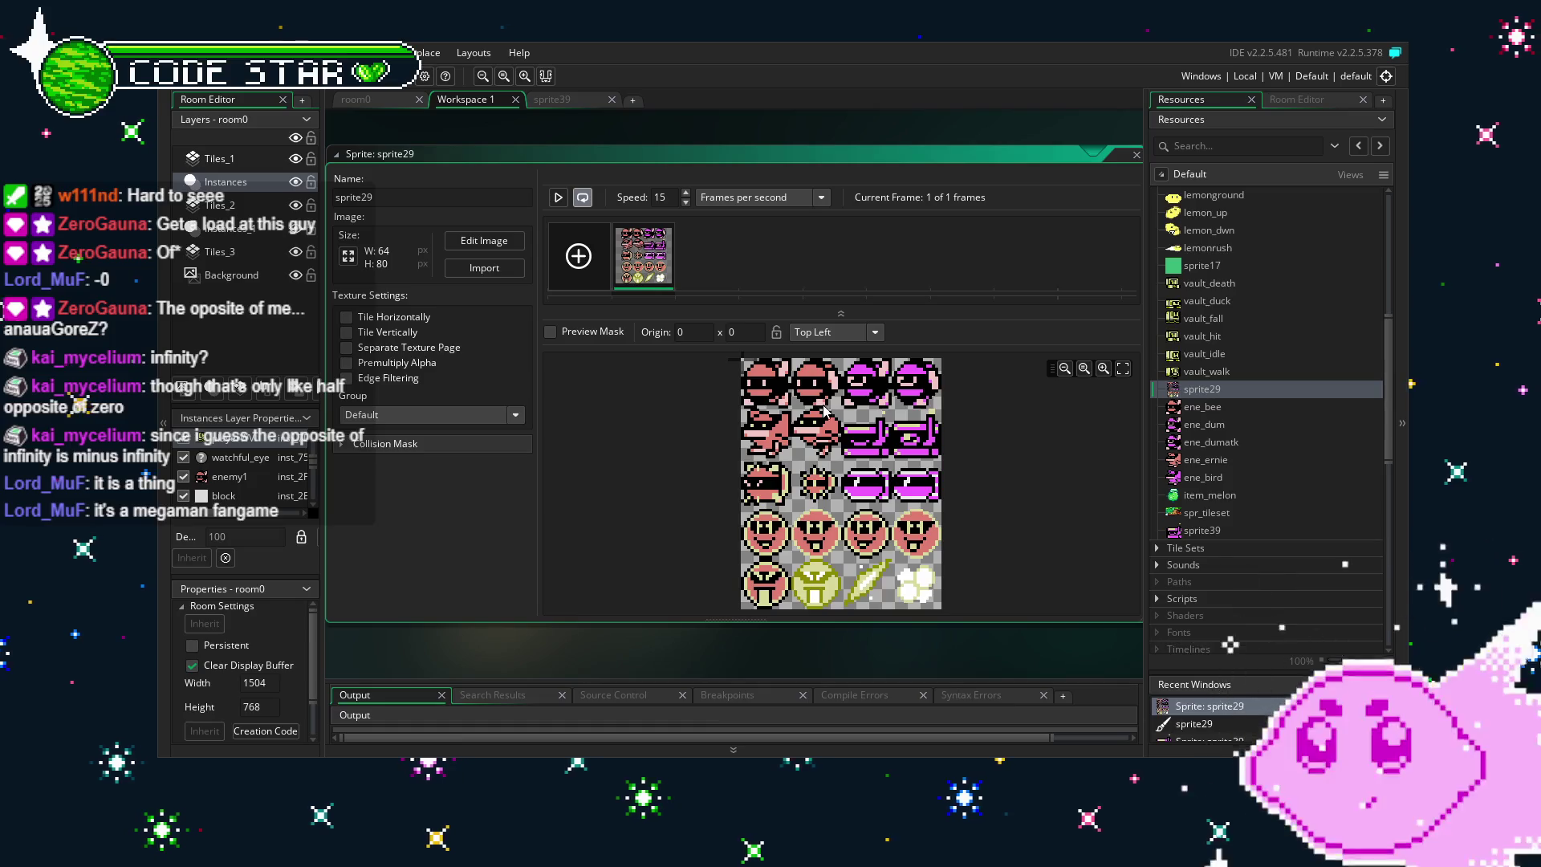
pyautogui.doubleClick(645, 265)
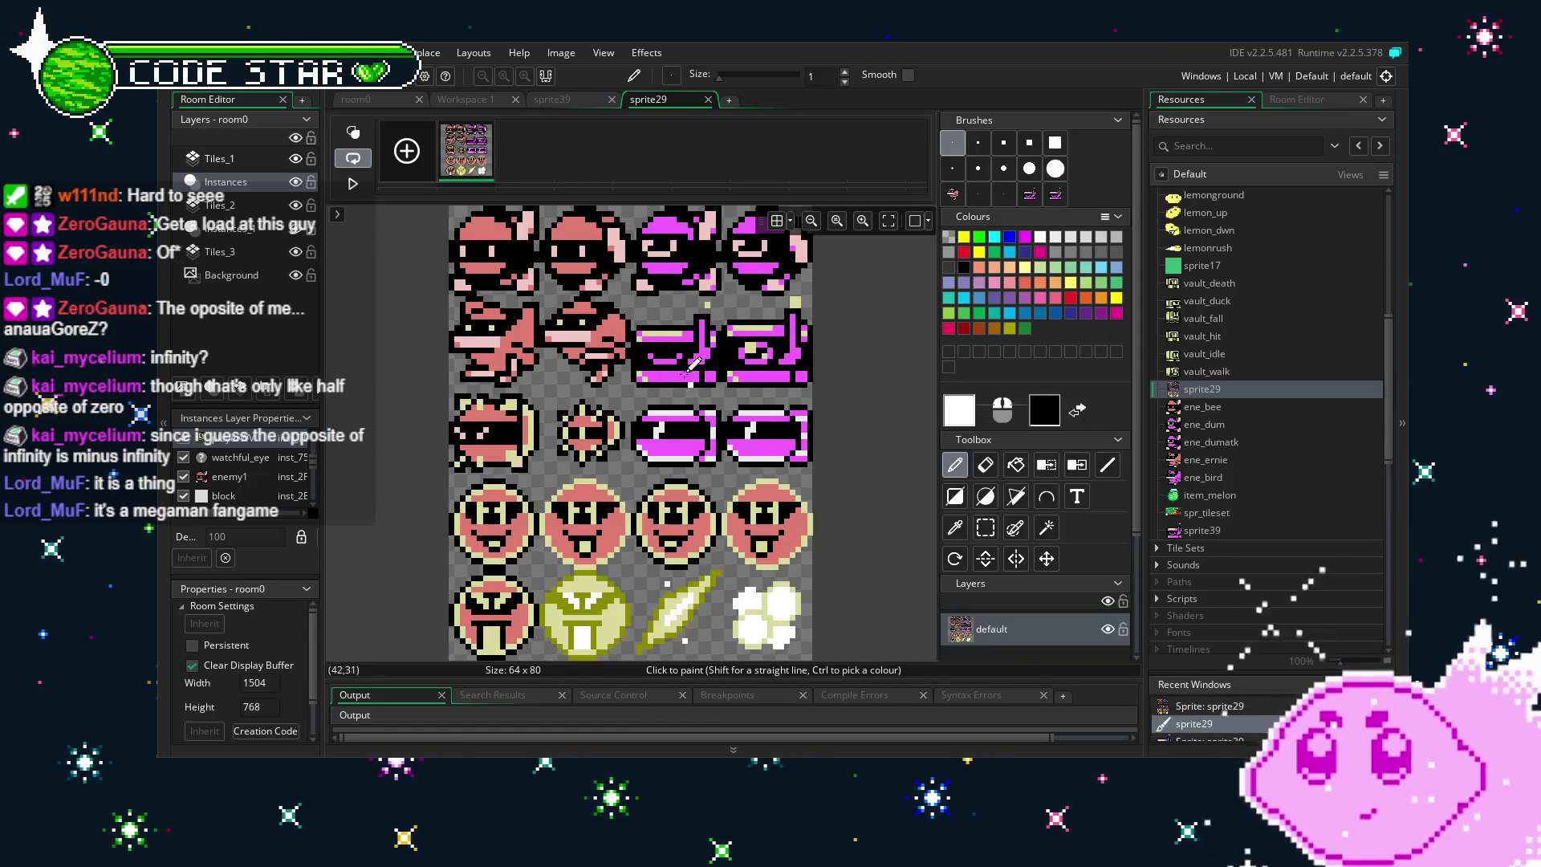
# Copy the magenta enemy region from sprite29's sheet and check sprite39's frame.
pyautogui.scroll(3, 666, 354)
pyautogui.press('s')
pyautogui.moveTo(599, 252); pyautogui.dragTo(762, 406)
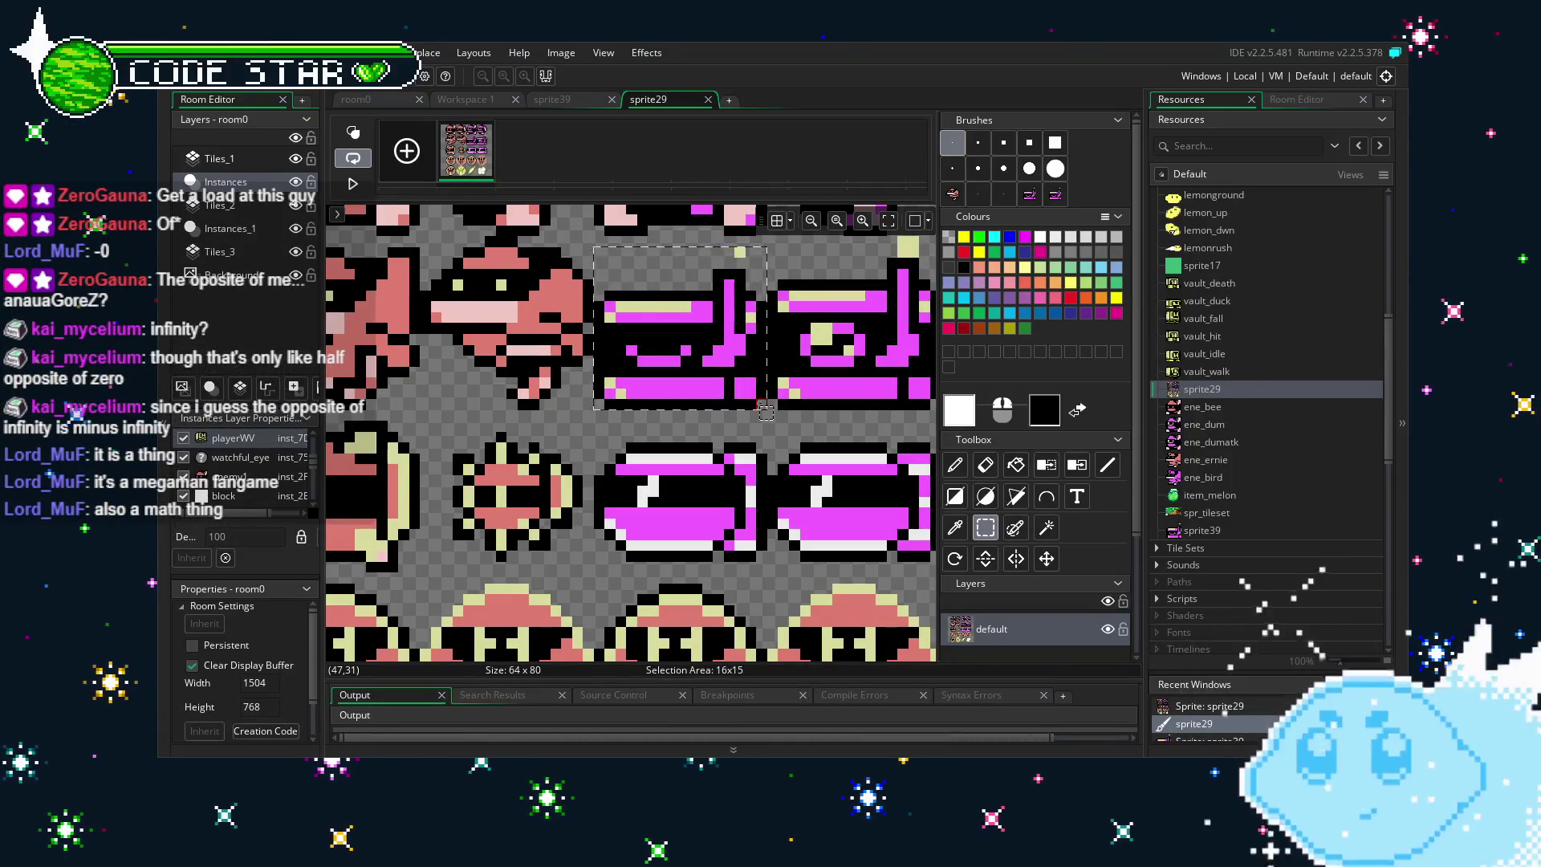
pyautogui.hotkey('ctrl', 'c')
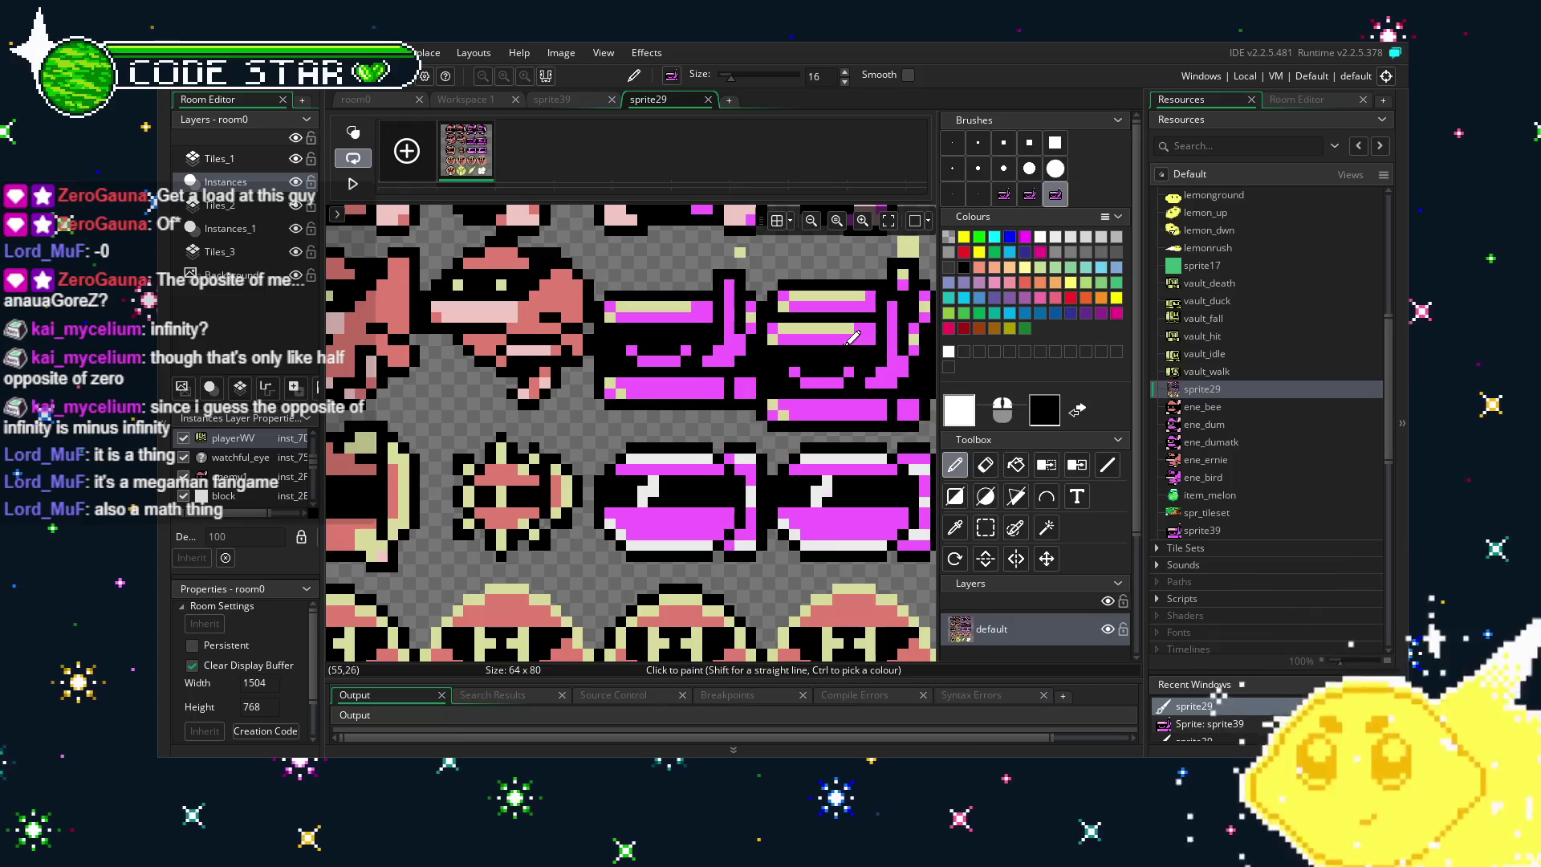
pyautogui.click(708, 101)
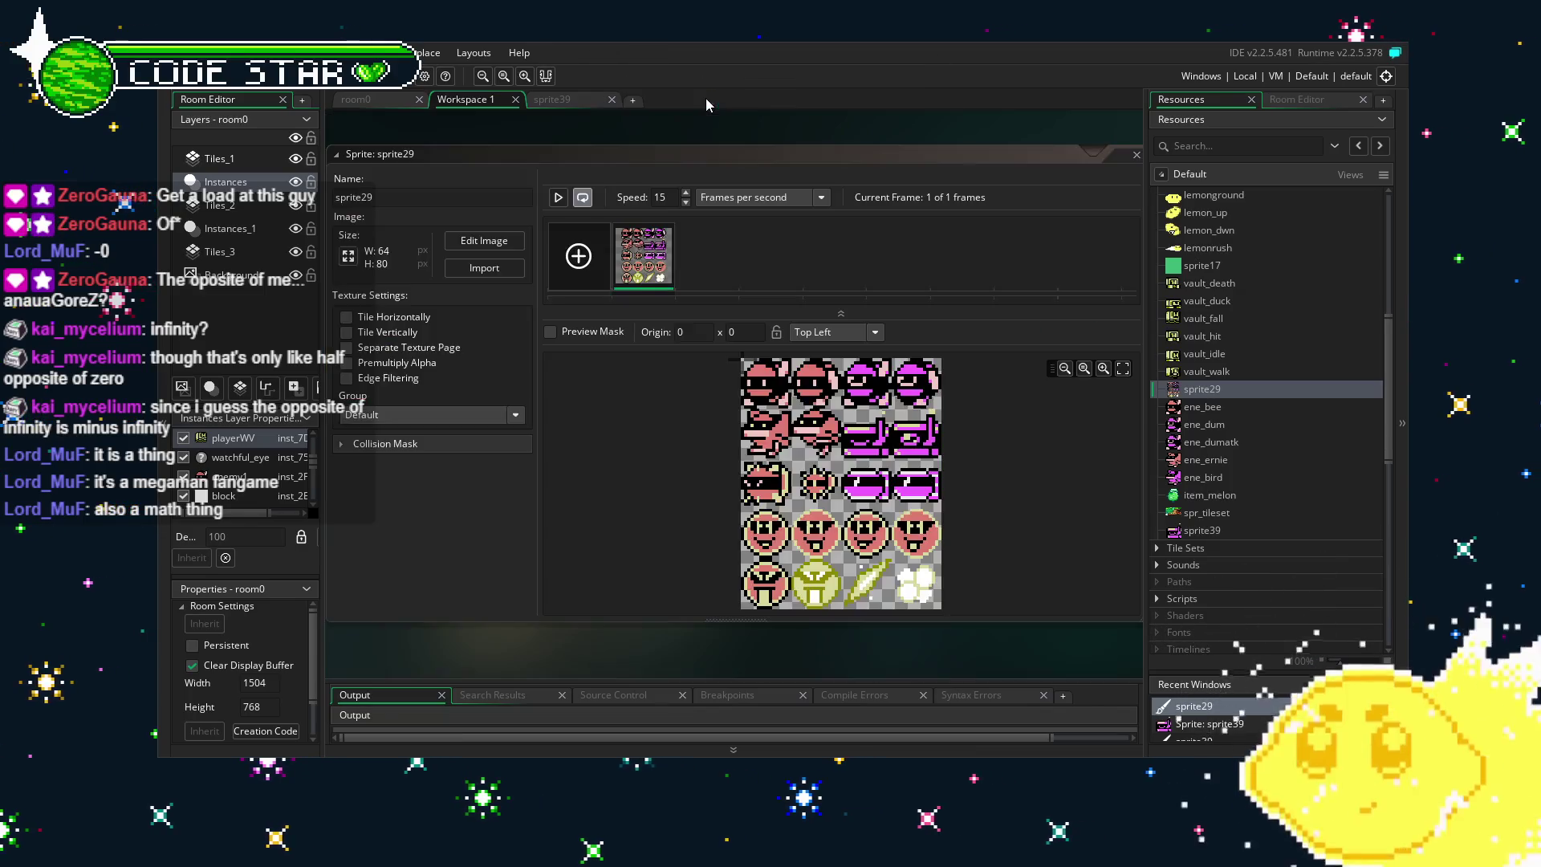
pyautogui.doubleClick(1205, 528)
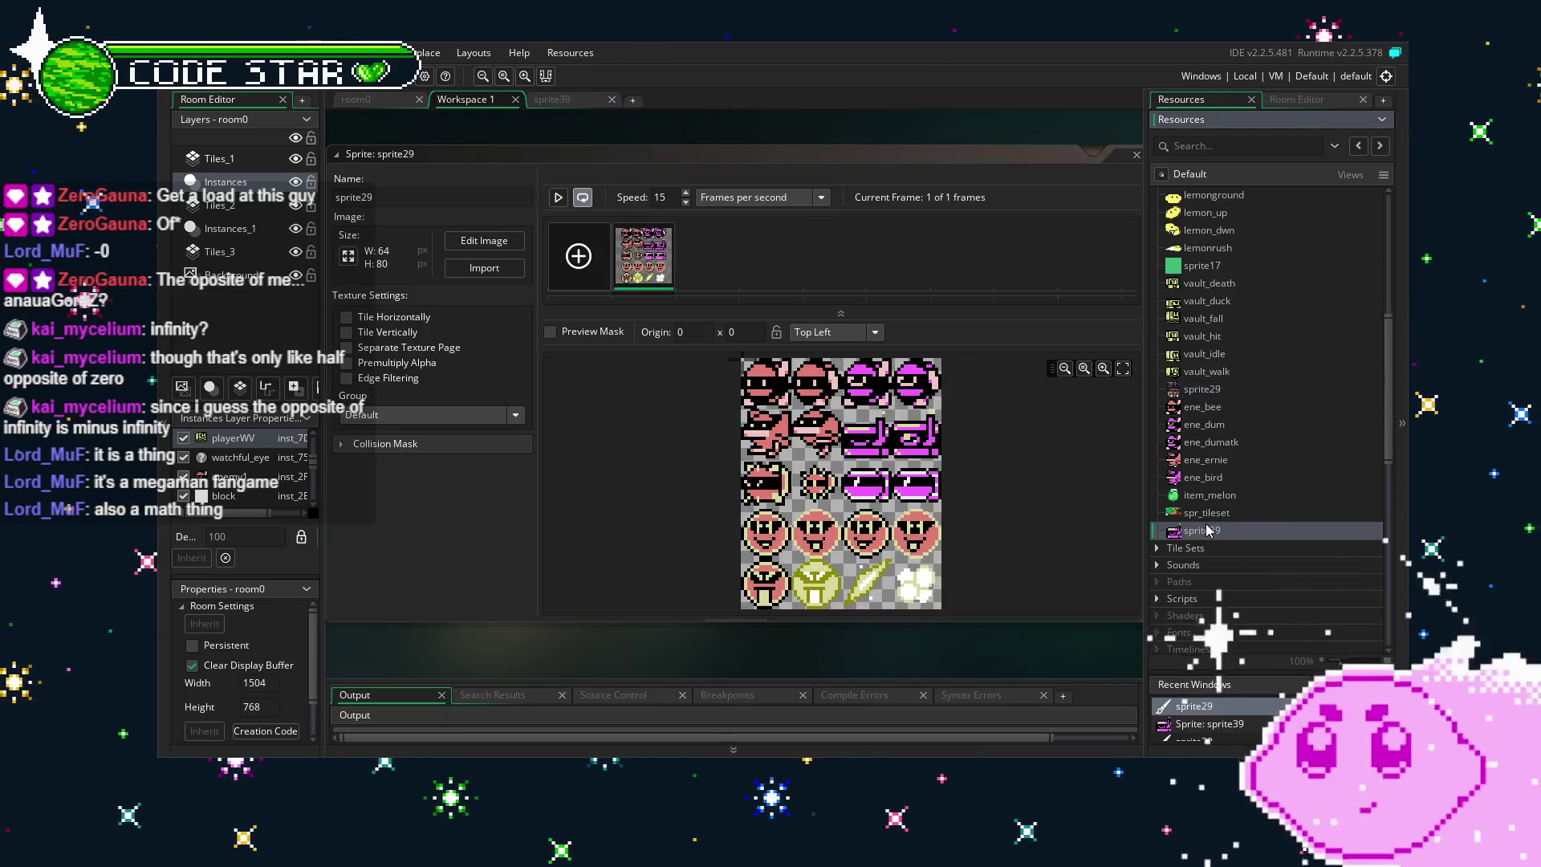
pyautogui.doubleClick(640, 265)
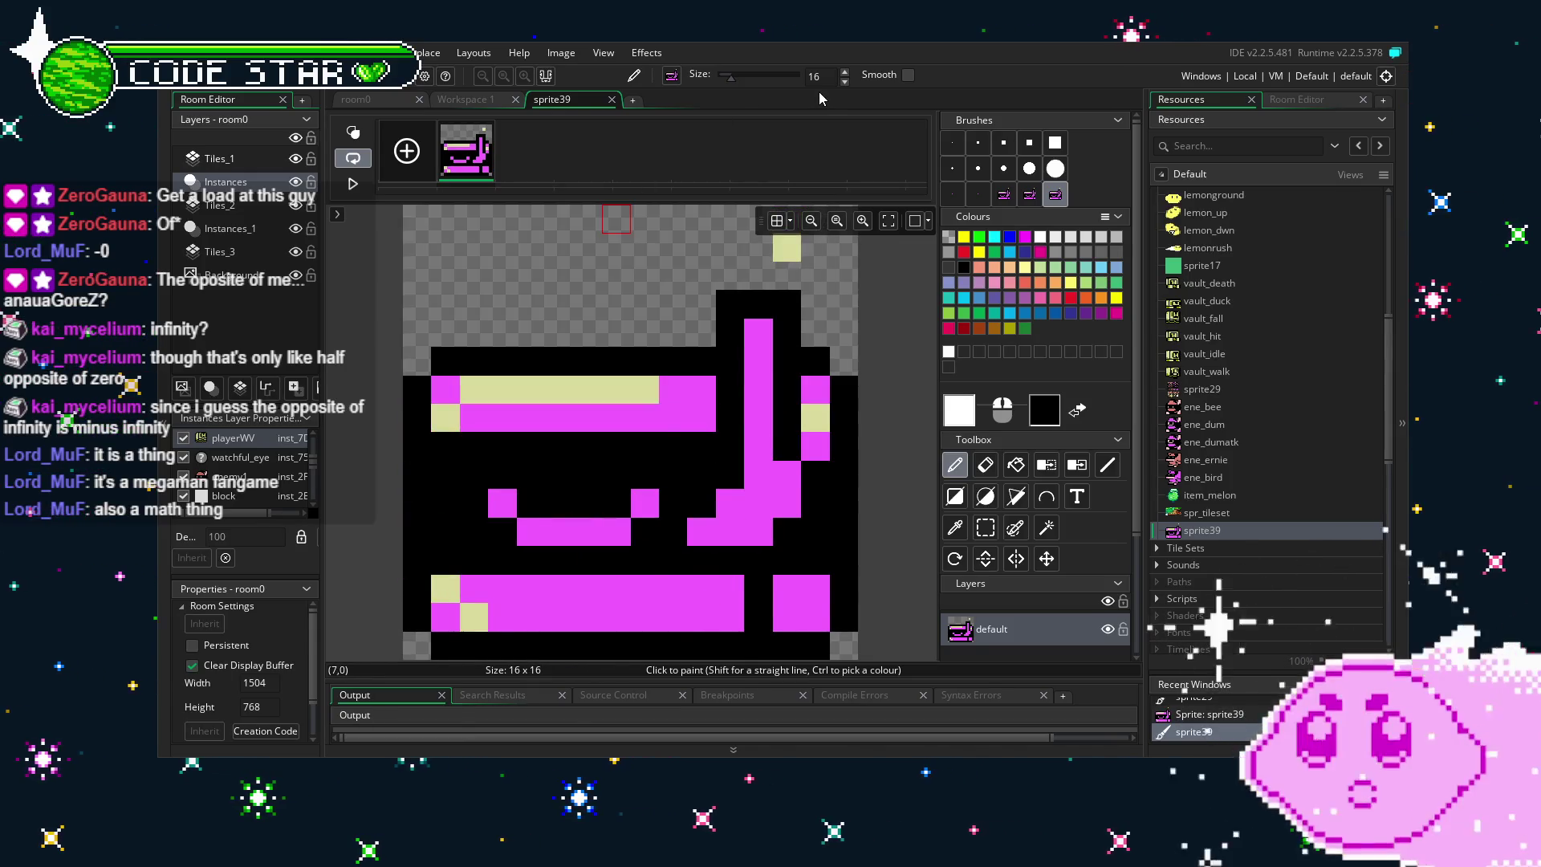
pyautogui.click(613, 99)
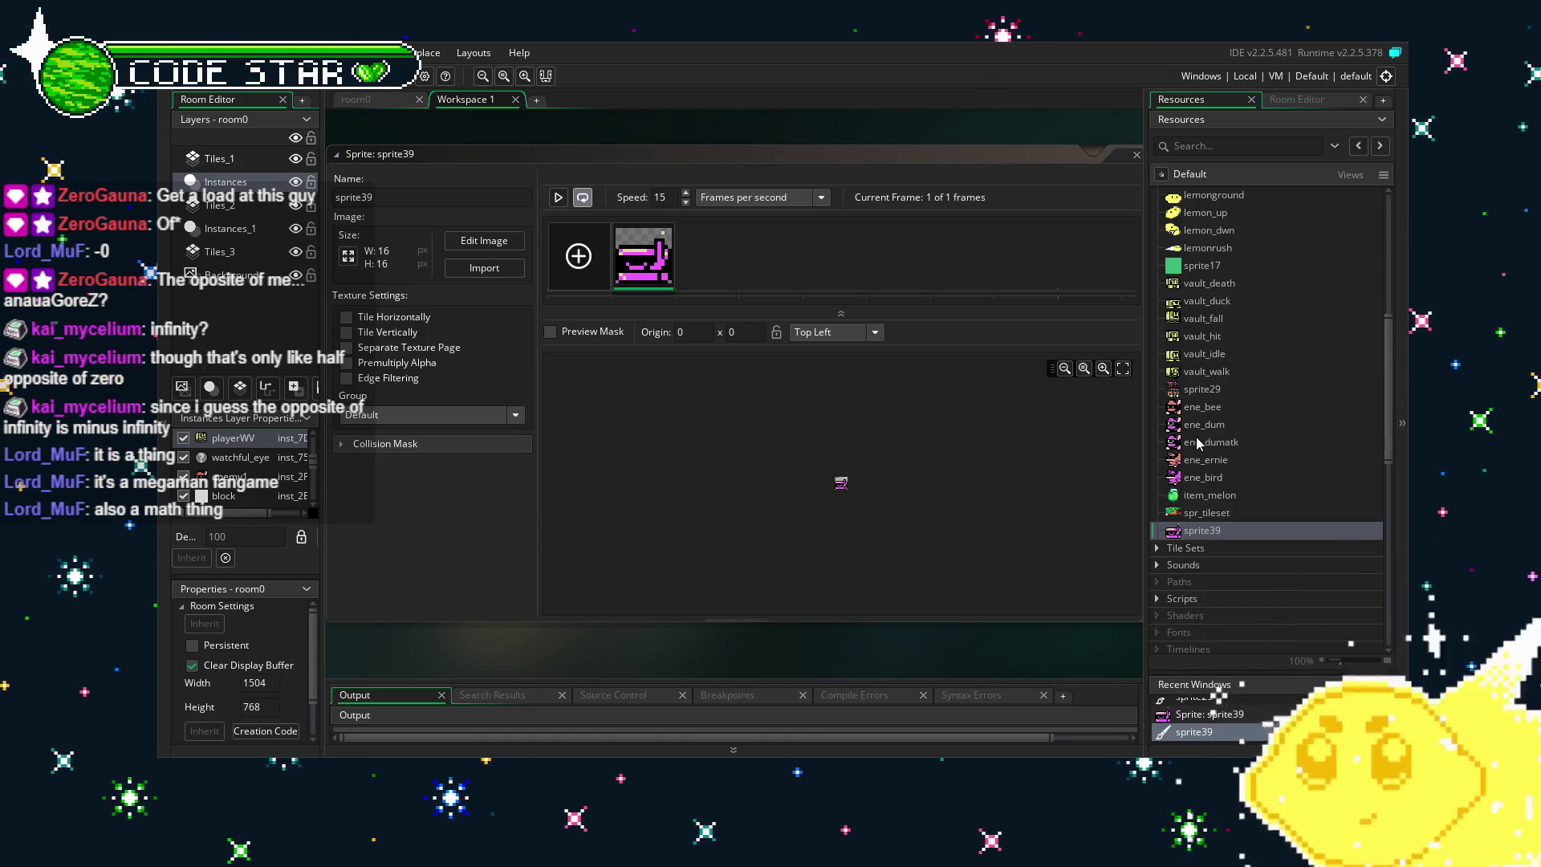
# Select and copy part of the rightmost magenta enemy on sprite29's sheet.
pyautogui.doubleClick(1225, 389)
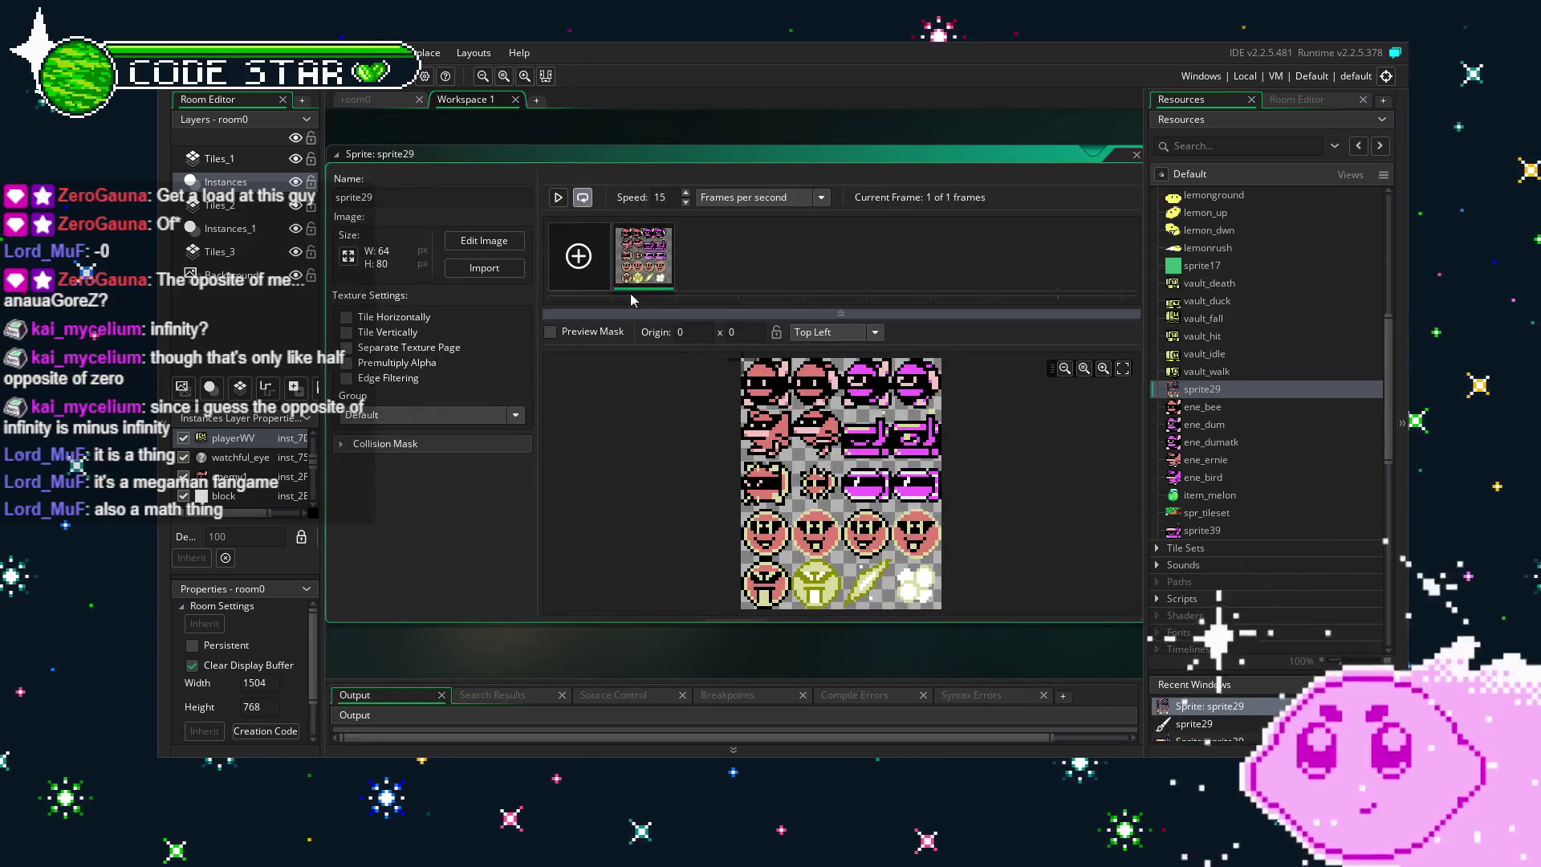
pyautogui.doubleClick(632, 248)
pyautogui.press('s')
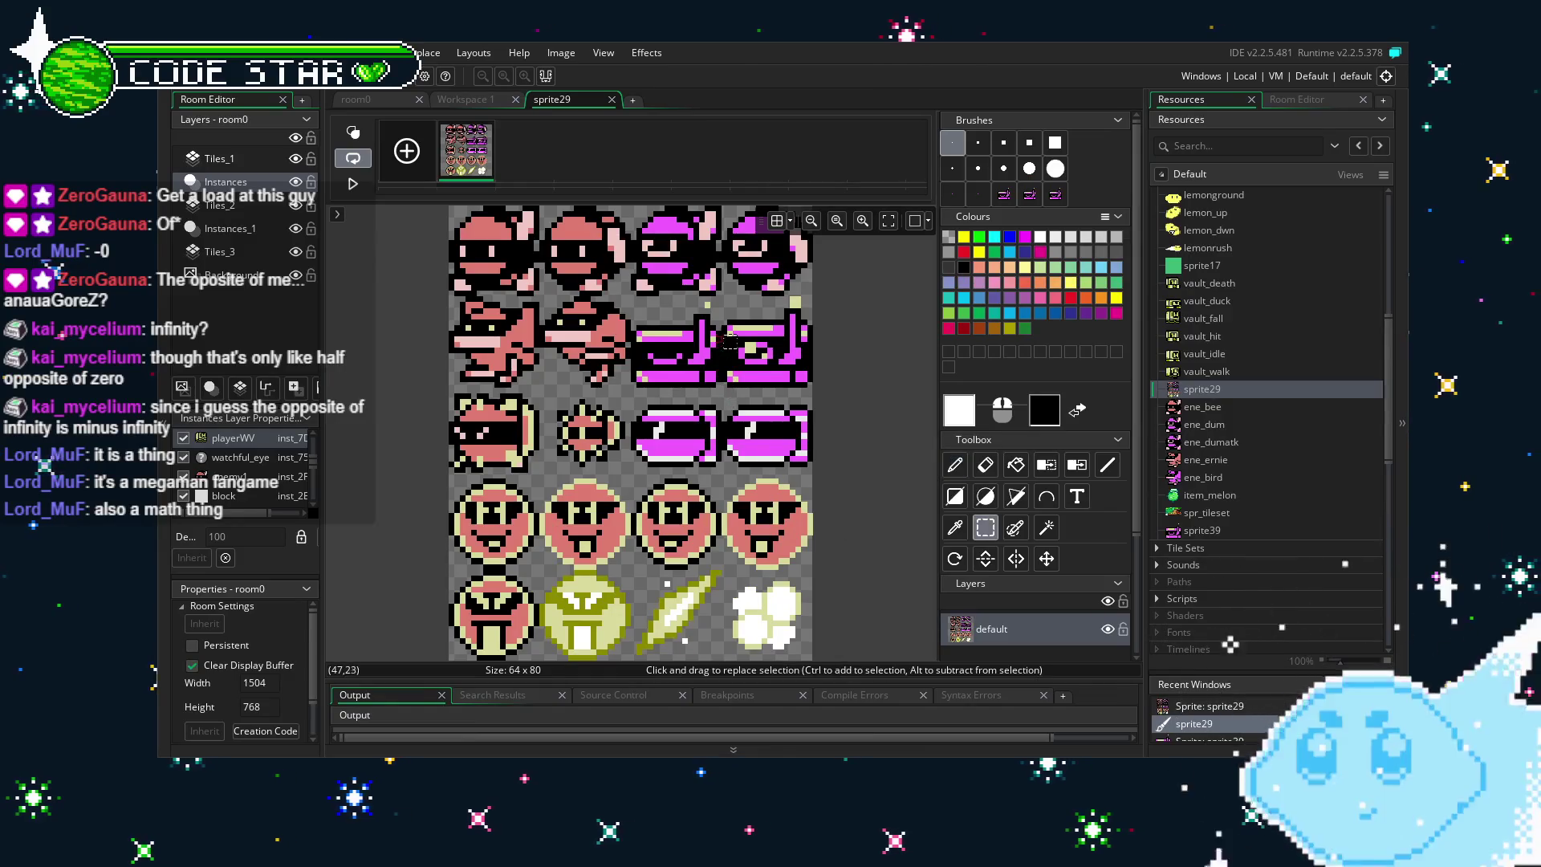
pyautogui.scroll(2, 758, 361)
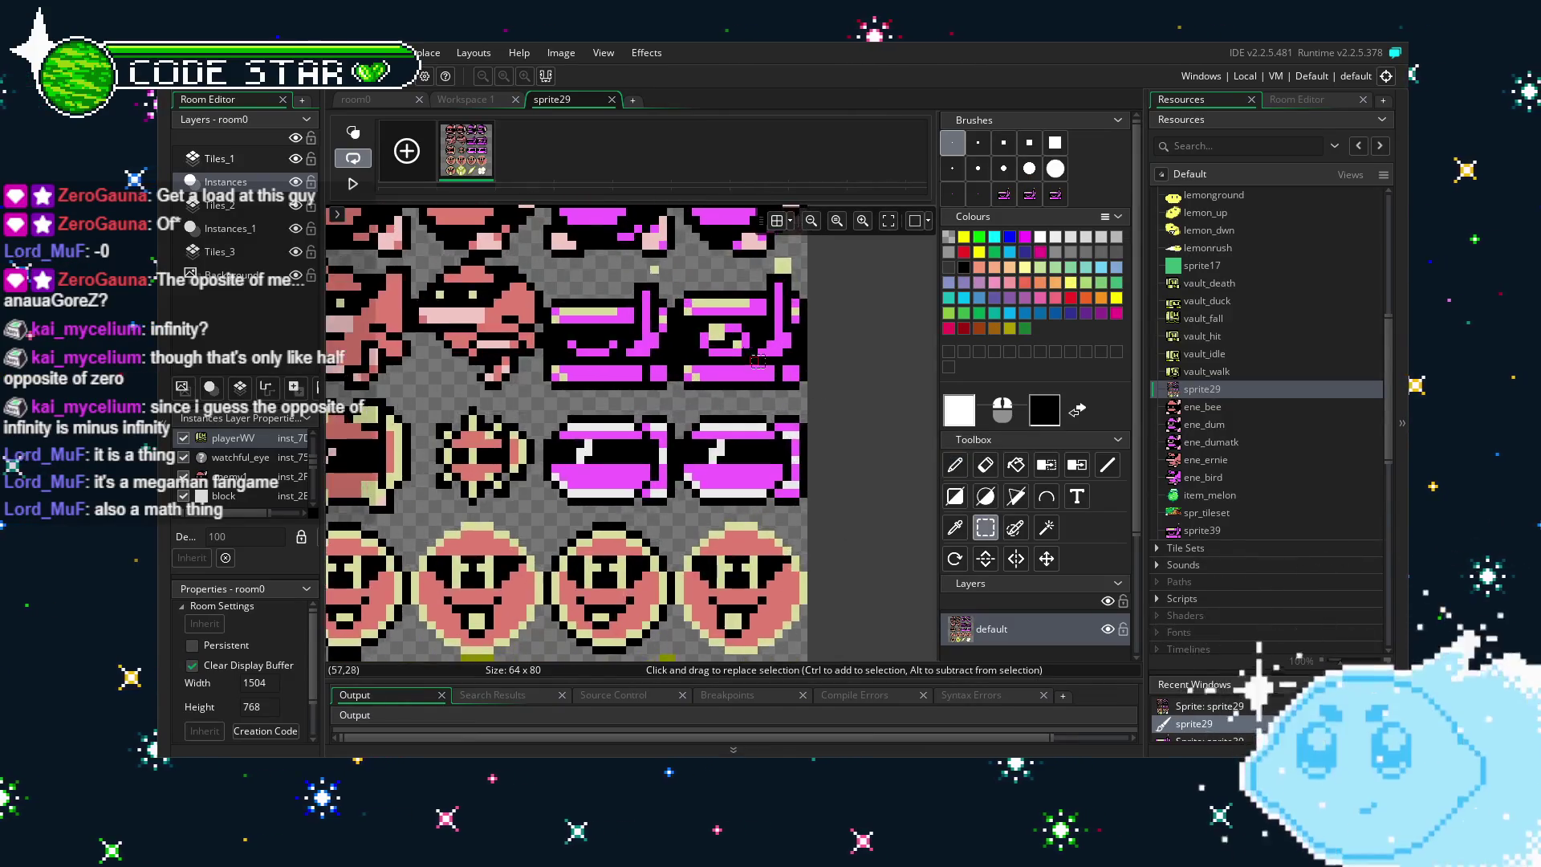
pyautogui.moveTo(678, 261); pyautogui.dragTo(765, 330)
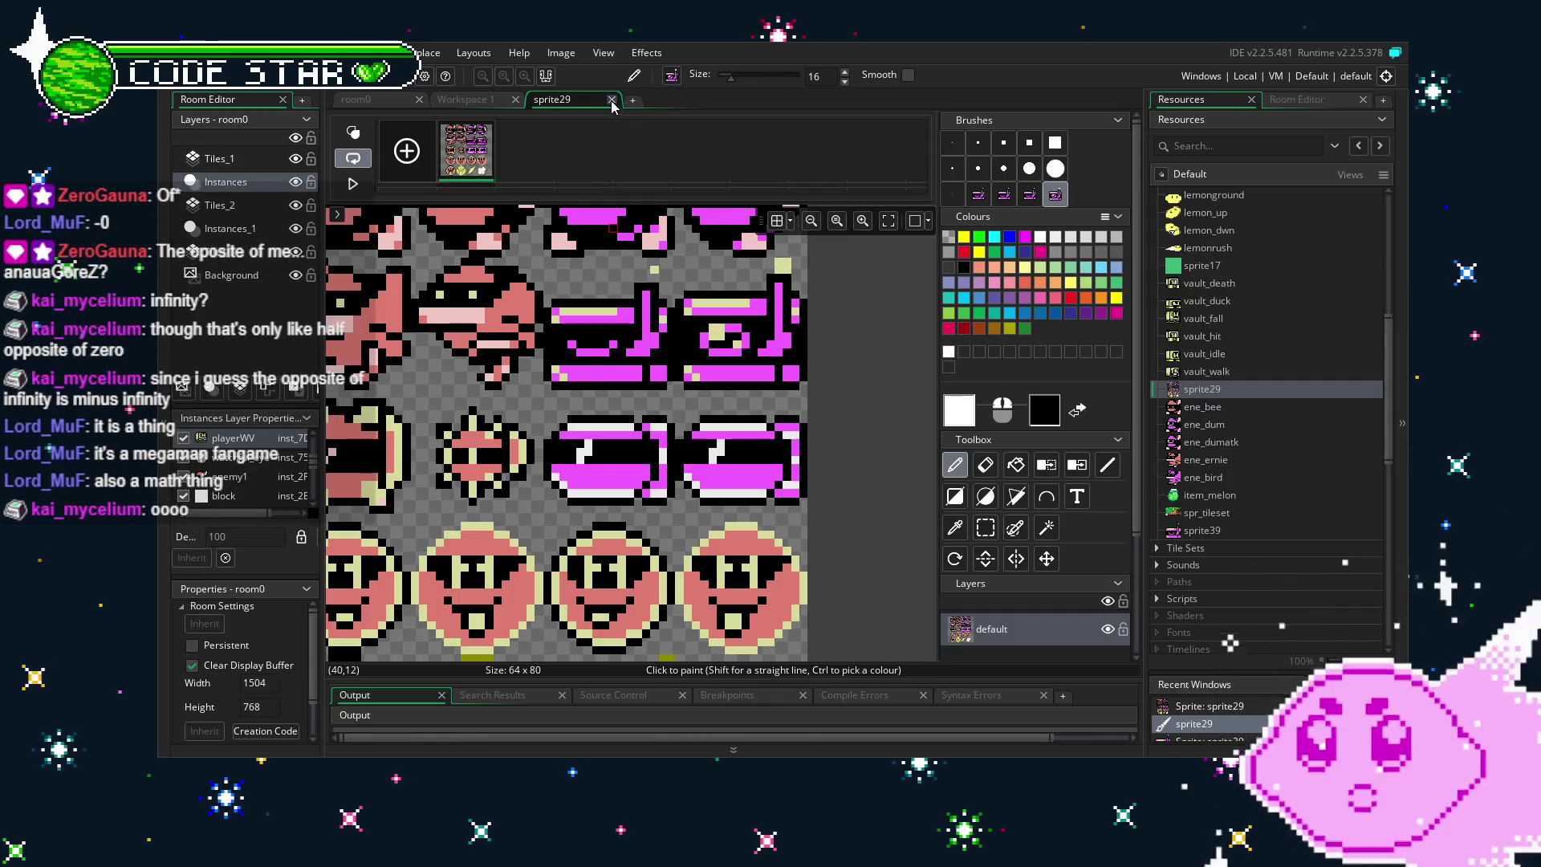
pyautogui.hotkey('ctrl', 'w')
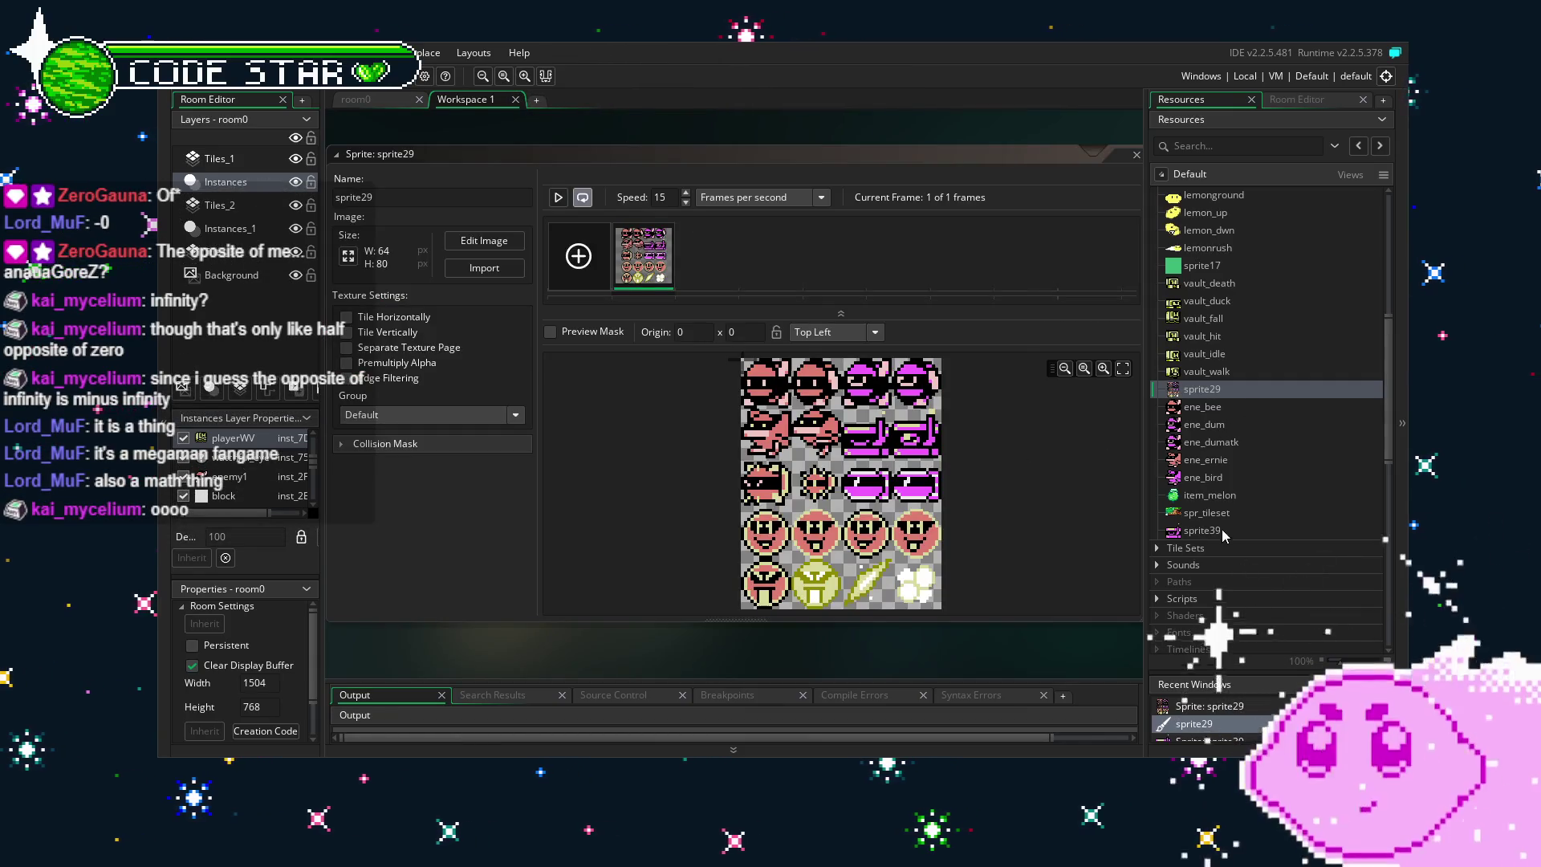
# Add a second frame to sprite39 and paste the copied enemy pose onto it.
pyautogui.doubleClick(1222, 533)
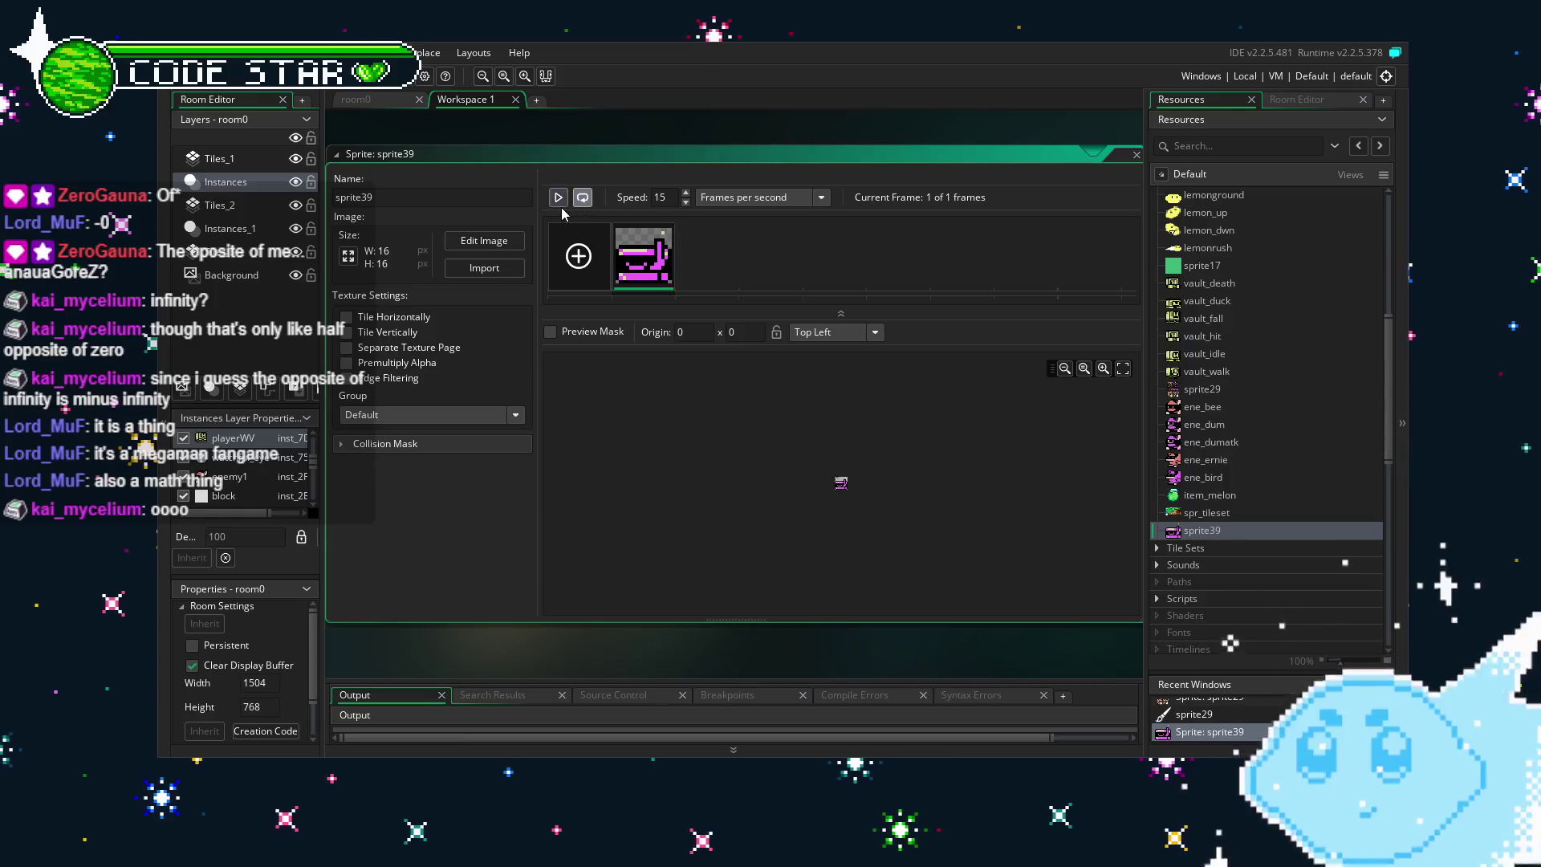
pyautogui.click(579, 256)
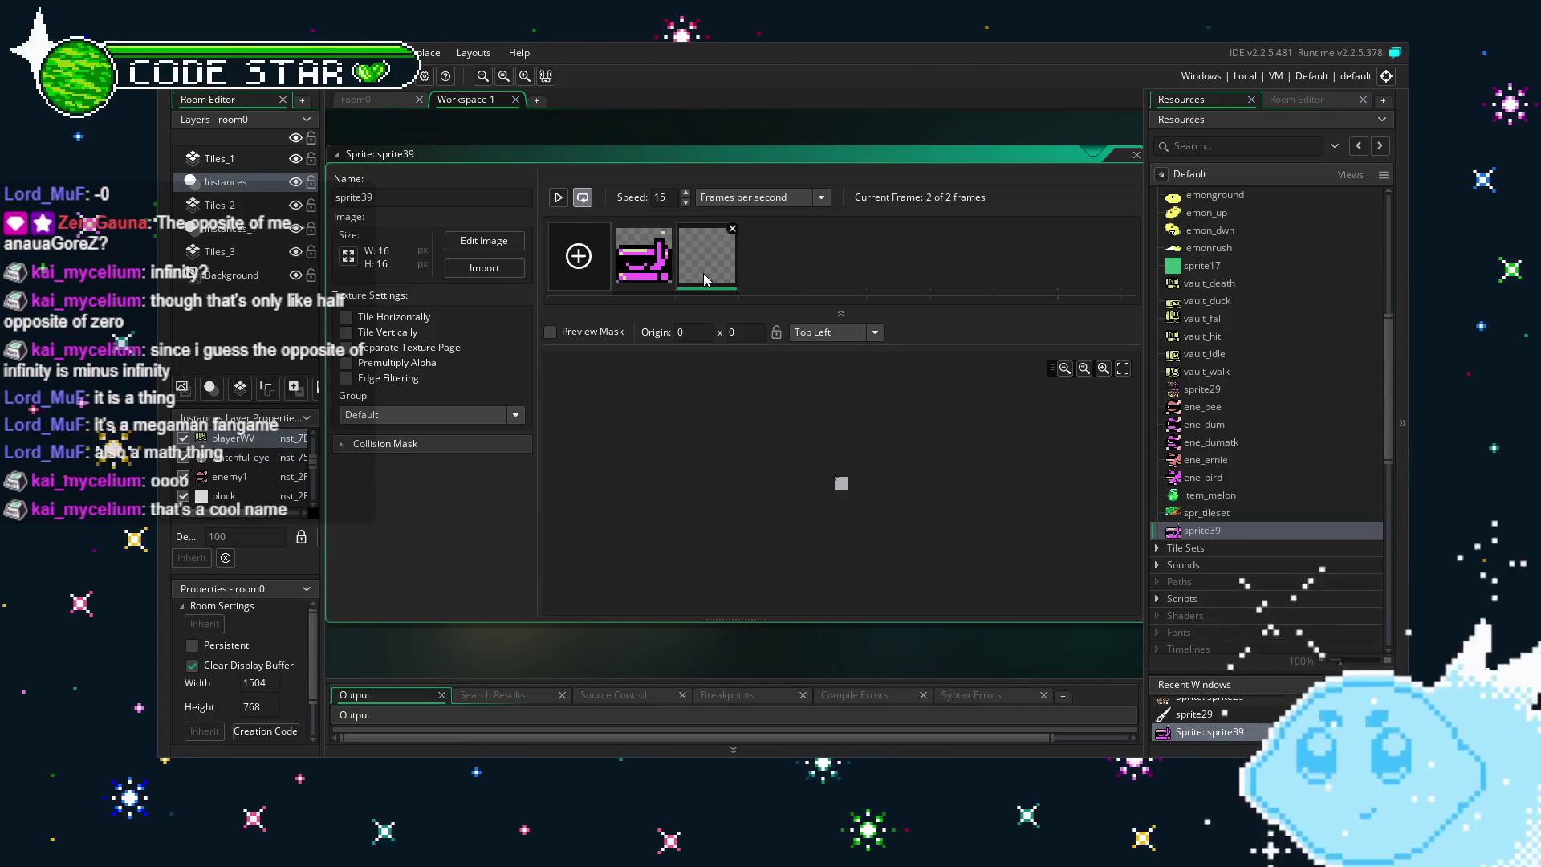
pyautogui.doubleClick(840, 482)
pyautogui.hotkey('ctrl', 'v')
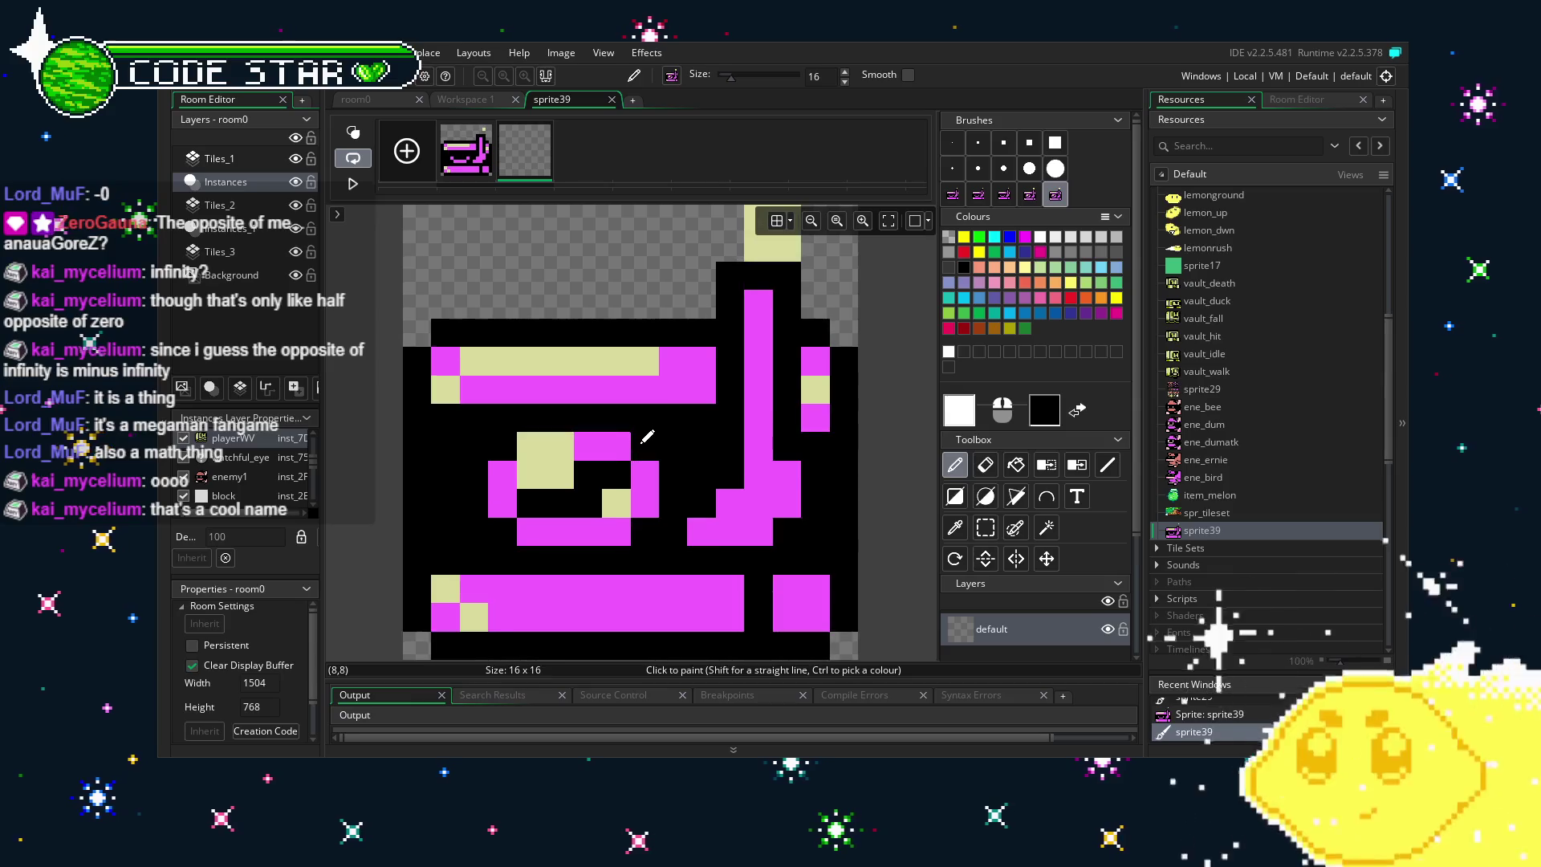
pyautogui.click(647, 437)
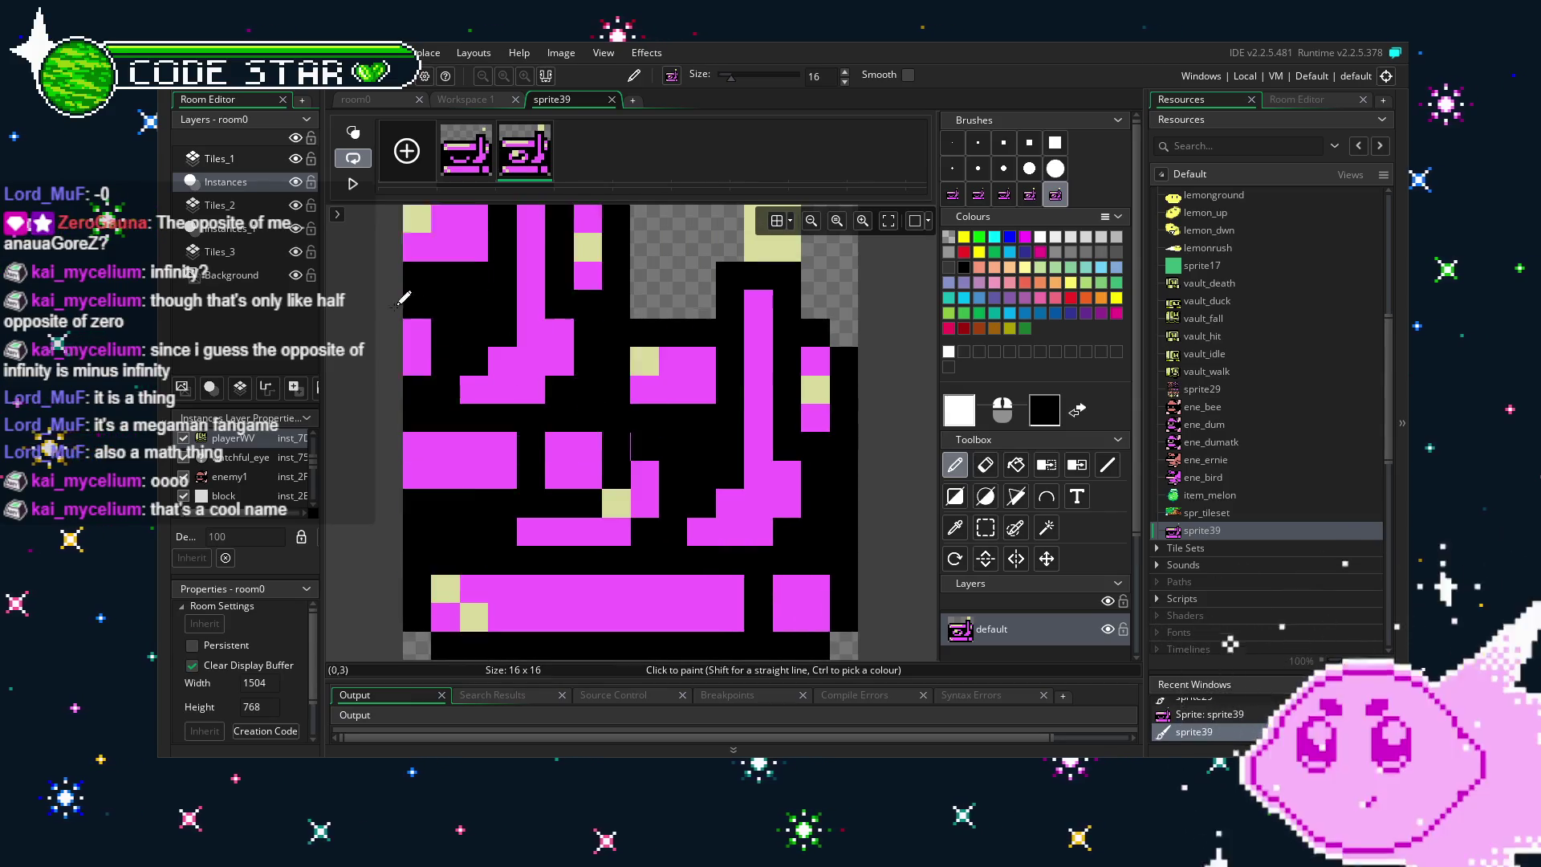
pyautogui.click(612, 99)
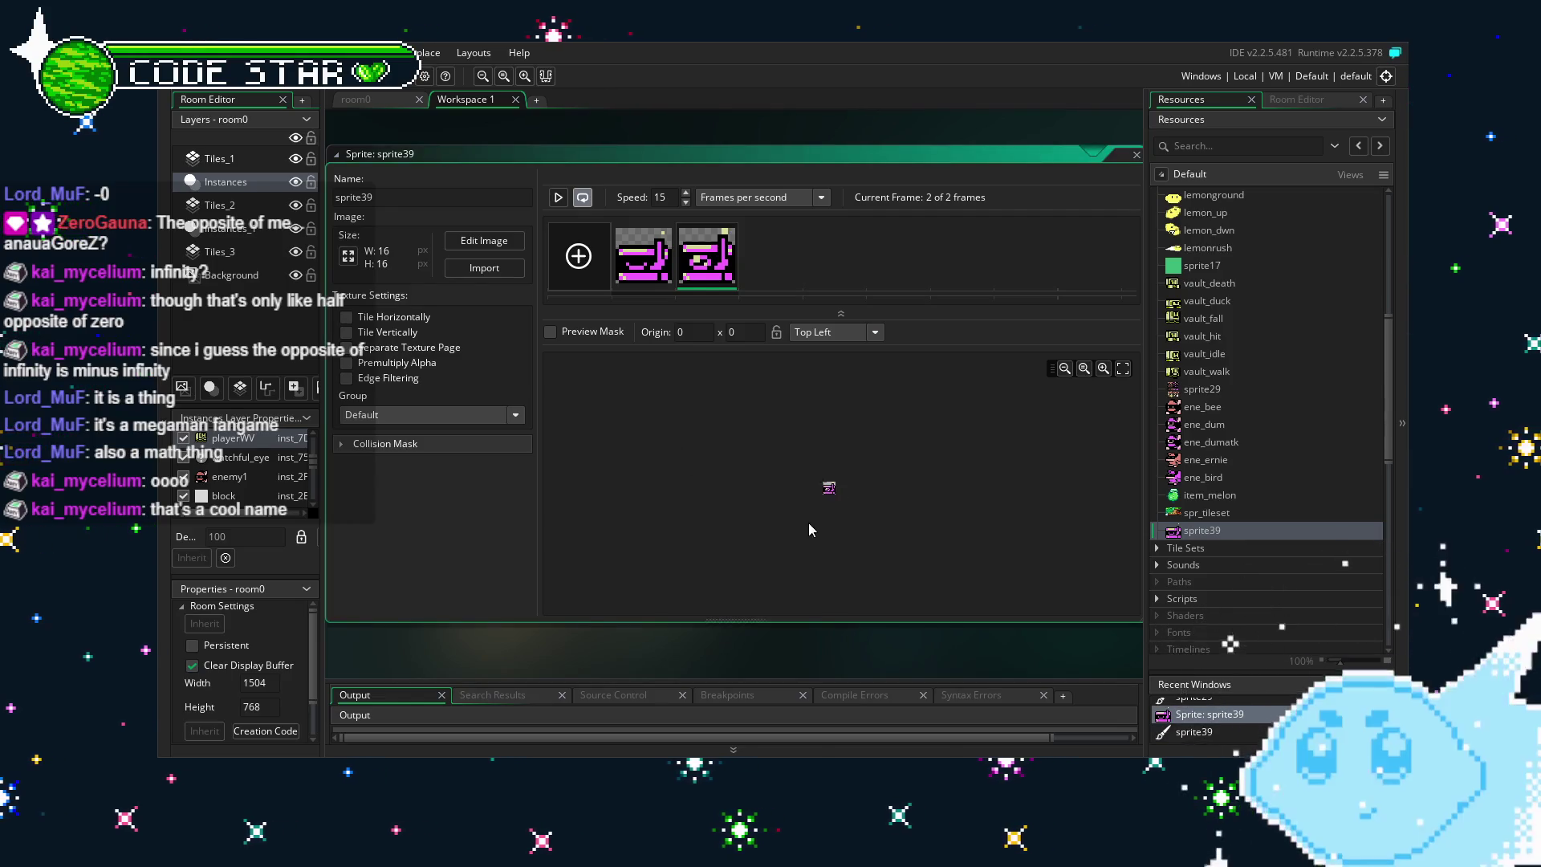
# Set sprite39's origin to Middle Centre (8 x 8) and clear its name field.
pyautogui.scroll(2, 845, 514)
pyautogui.scroll(2, 780, 532)
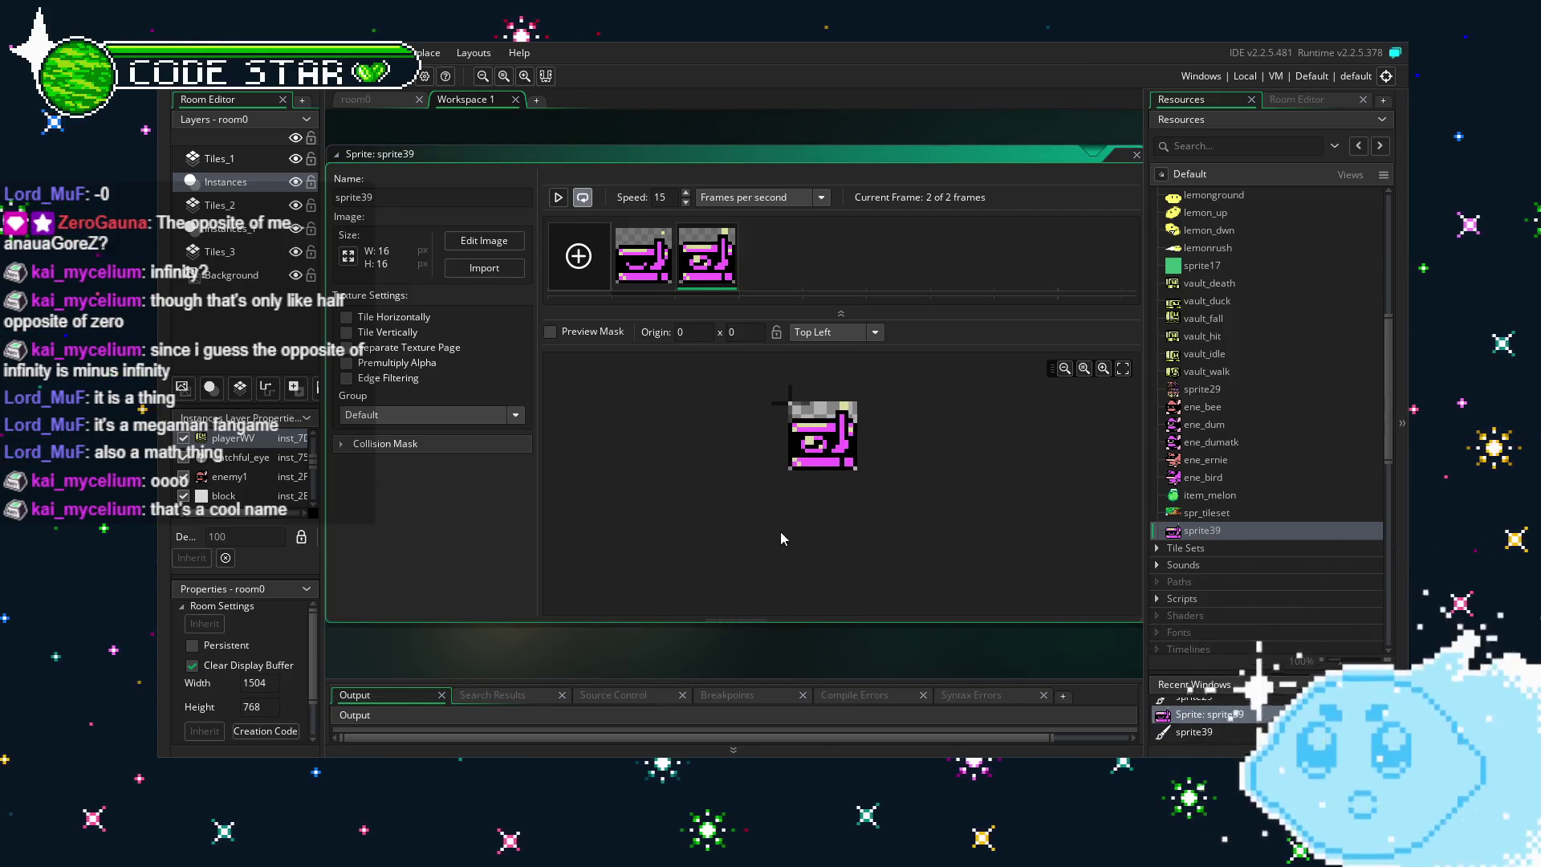
pyautogui.click(835, 332)
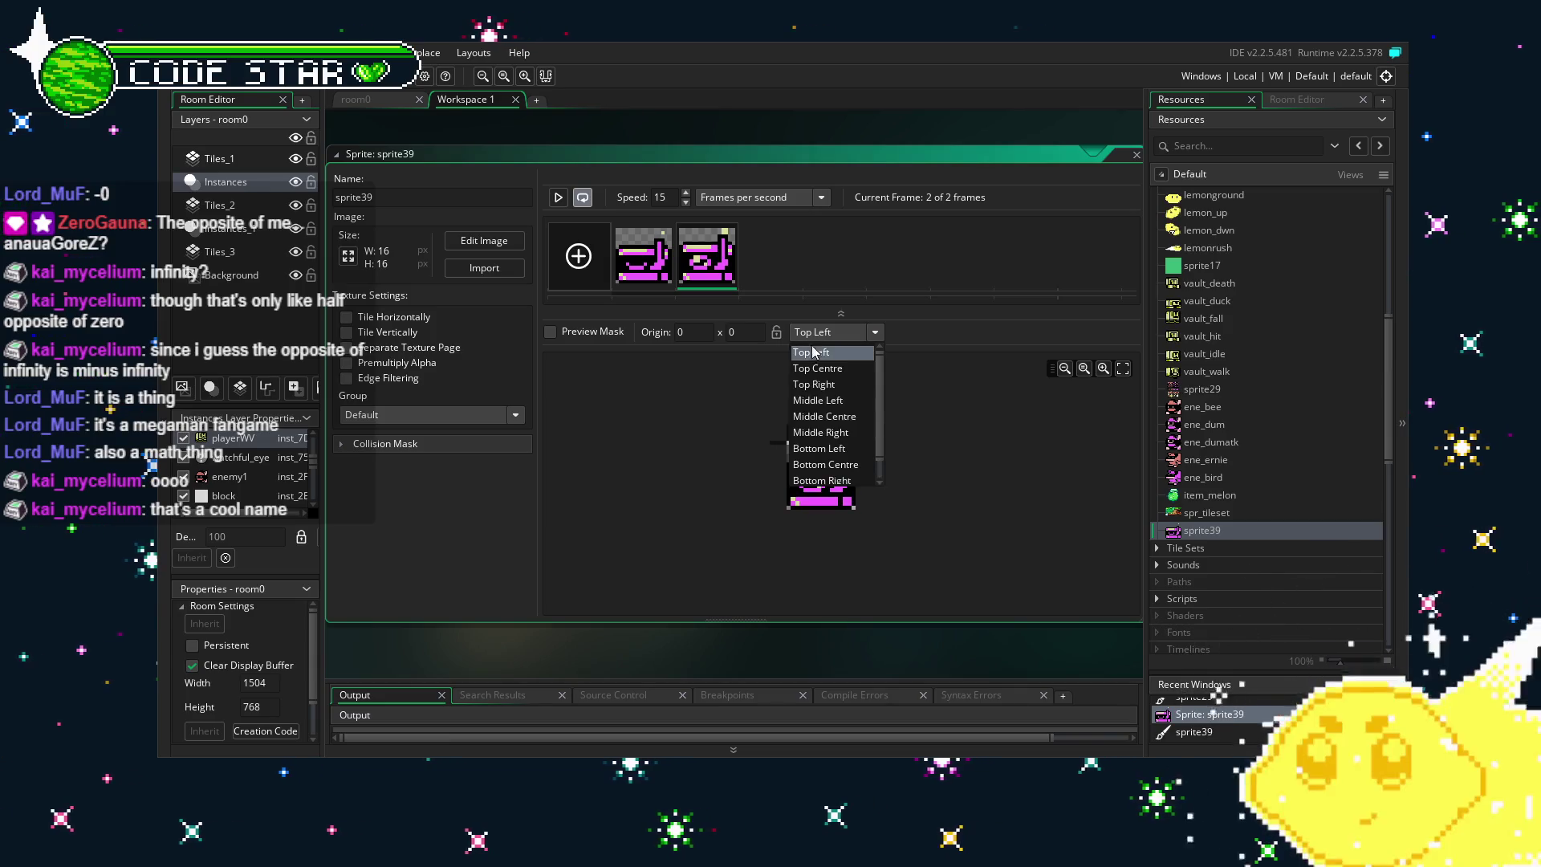
pyautogui.click(819, 419)
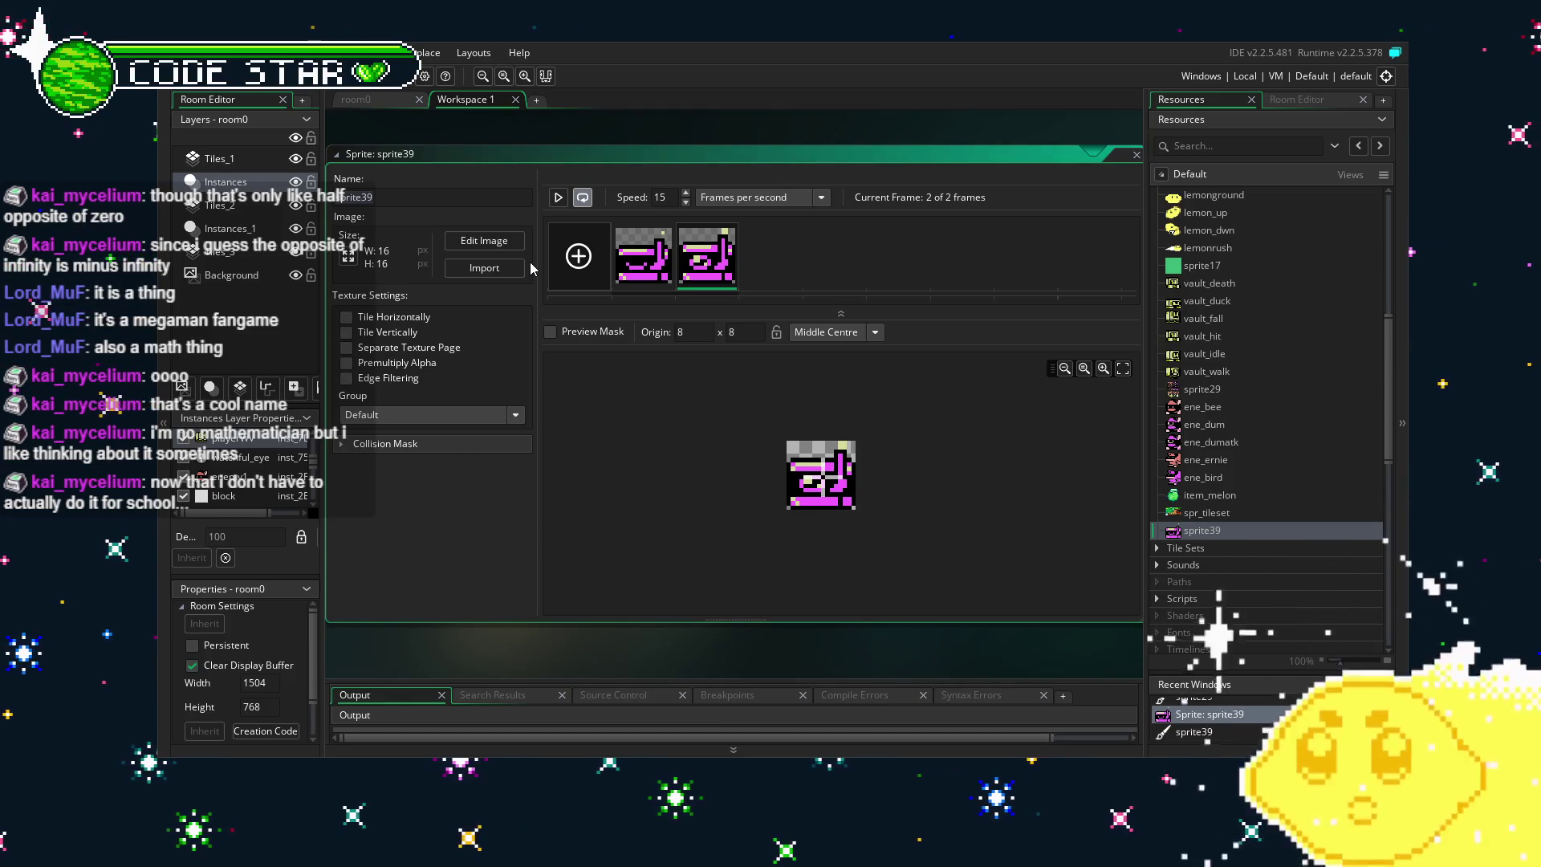
pyautogui.hotkey('ctrl', 'a')
pyautogui.press('BackSpace')
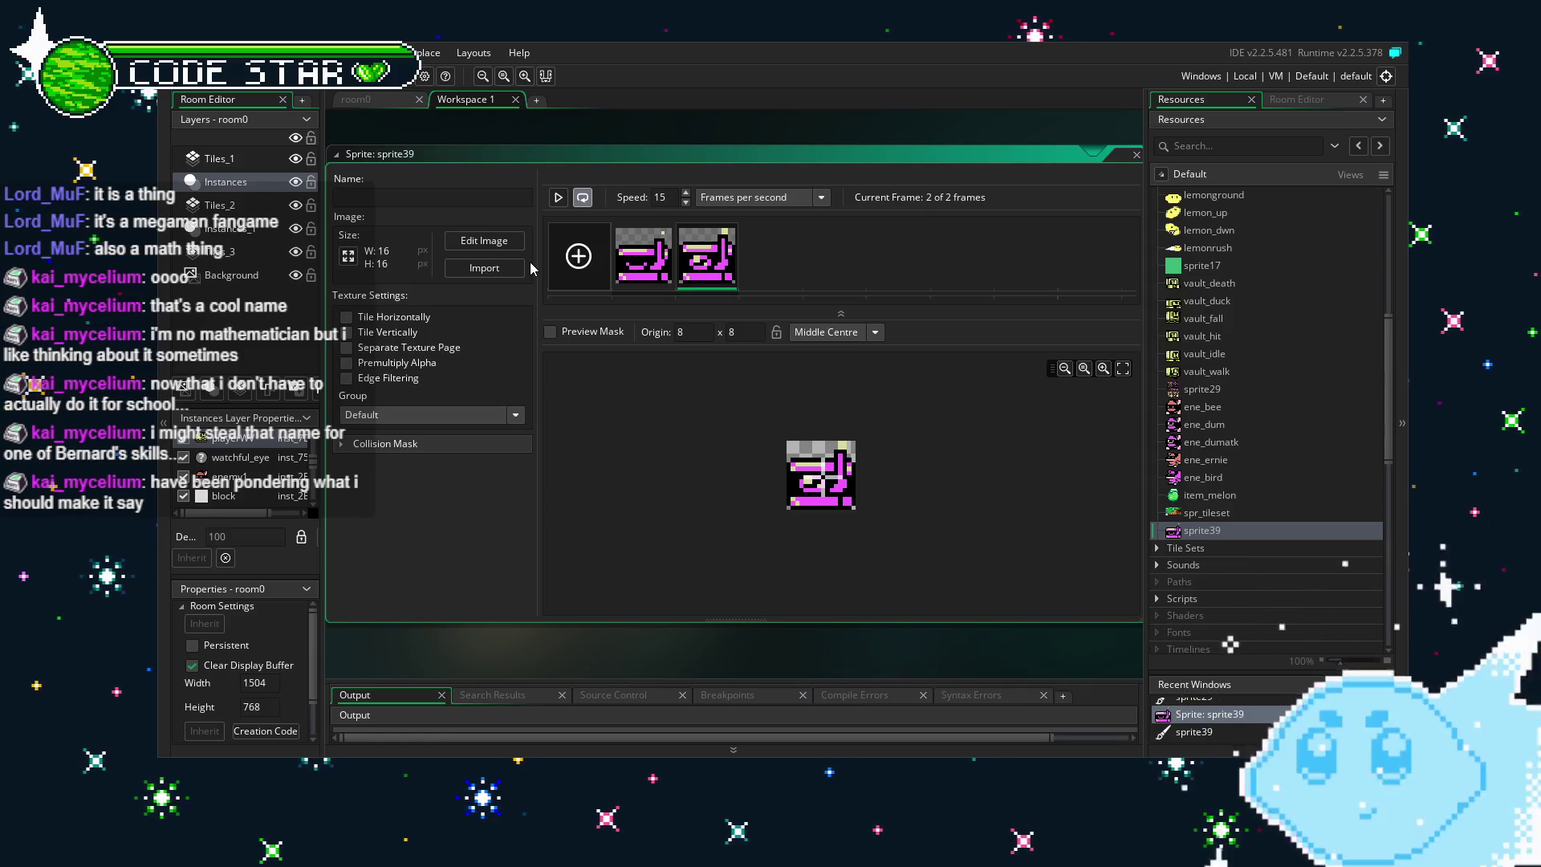
# Enter ene_blinky as the sprite name, replacing the mistaken 'blinky' entry.
pyautogui.write('b')
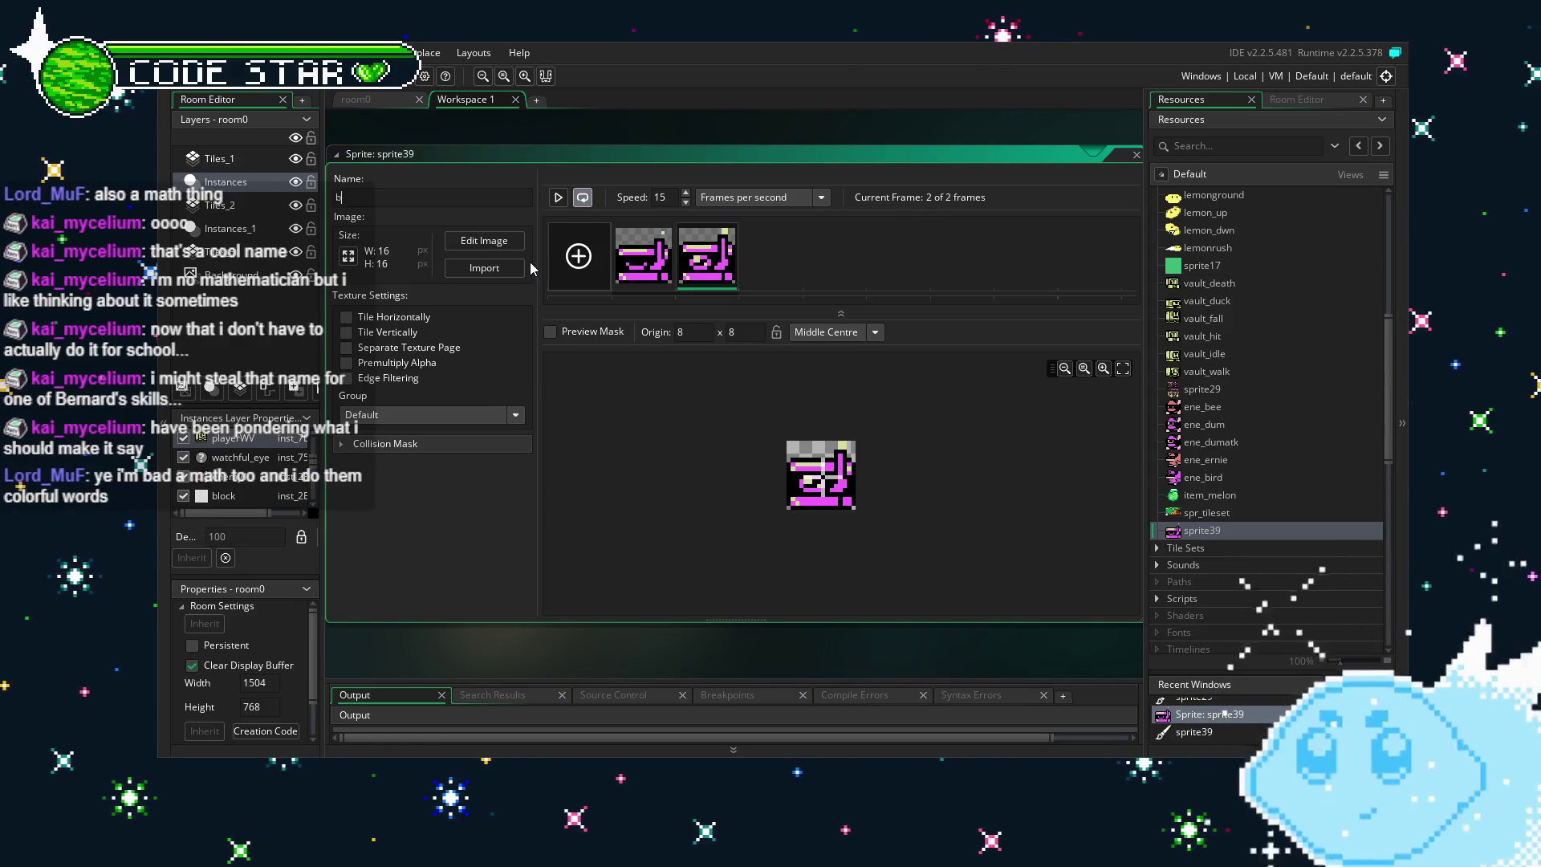
pyautogui.write('linky')
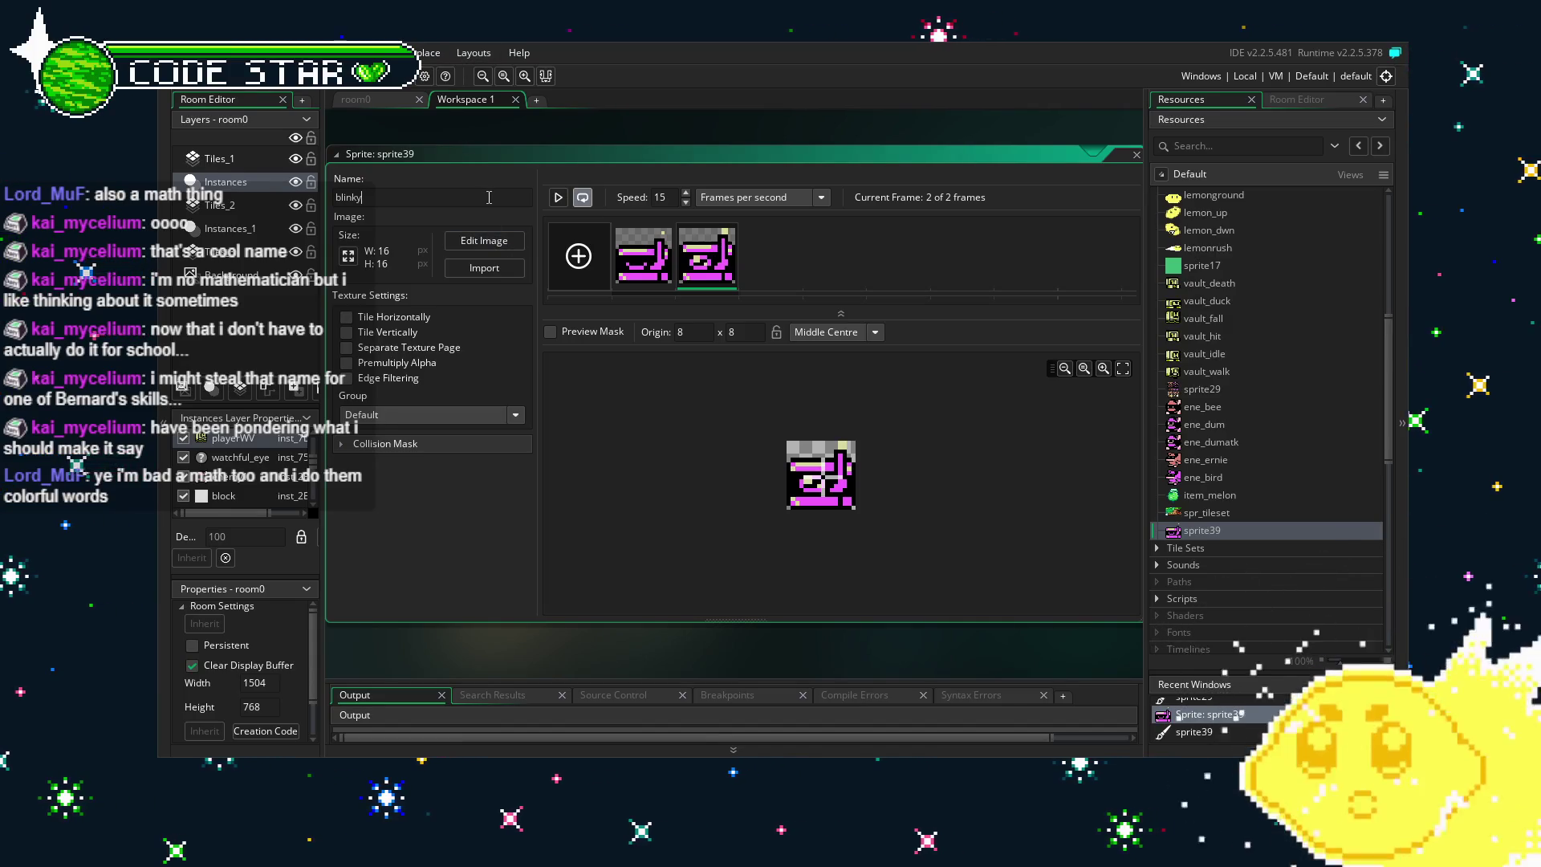
pyautogui.hotkey('ctrl', 'a')
pyautogui.write('ene_')
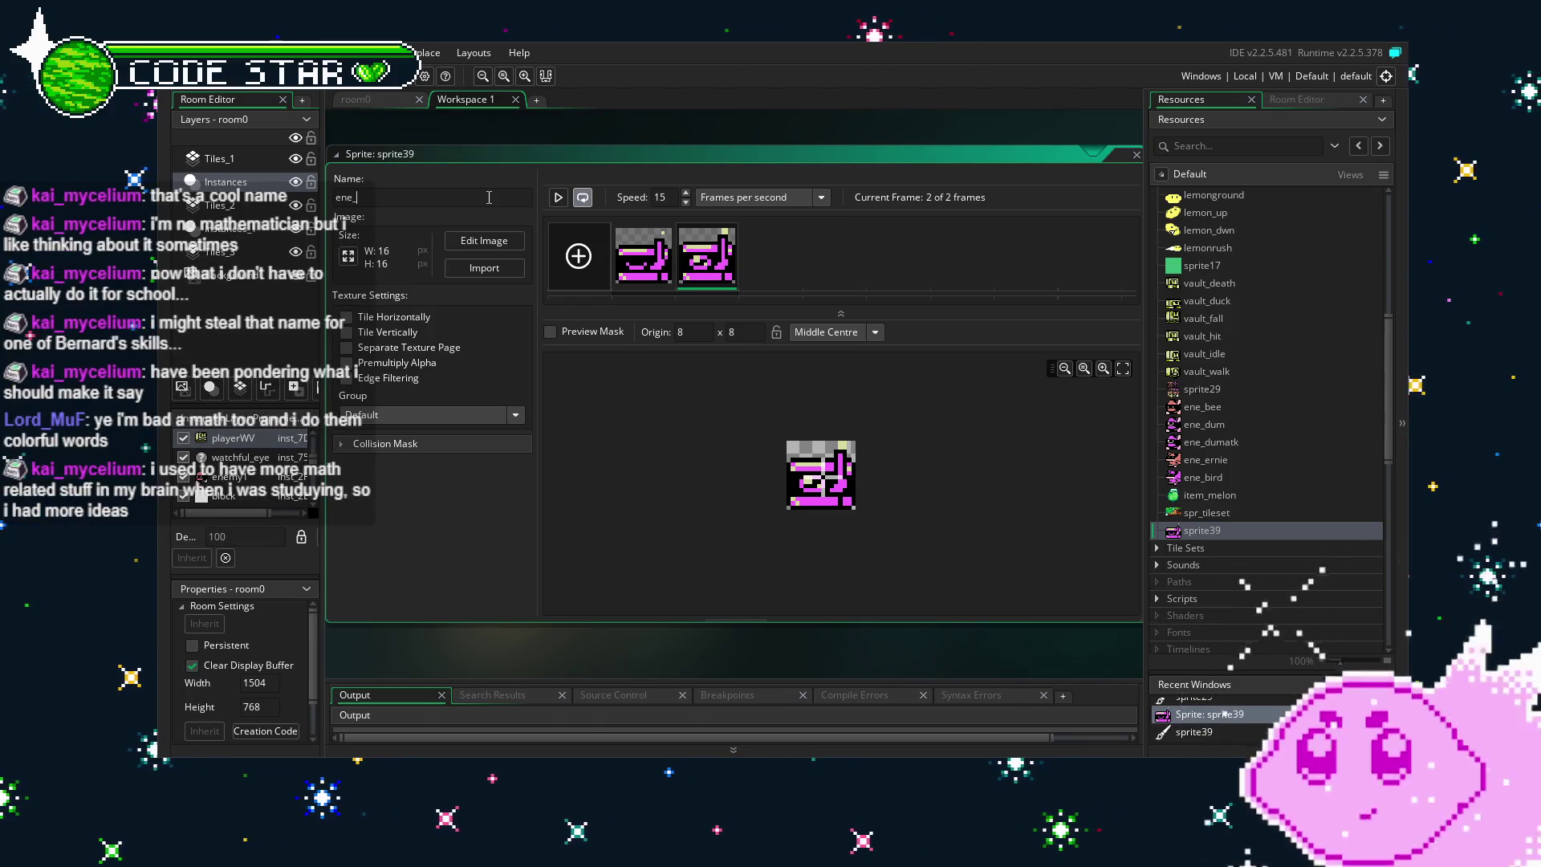
pyautogui.write('blinky')
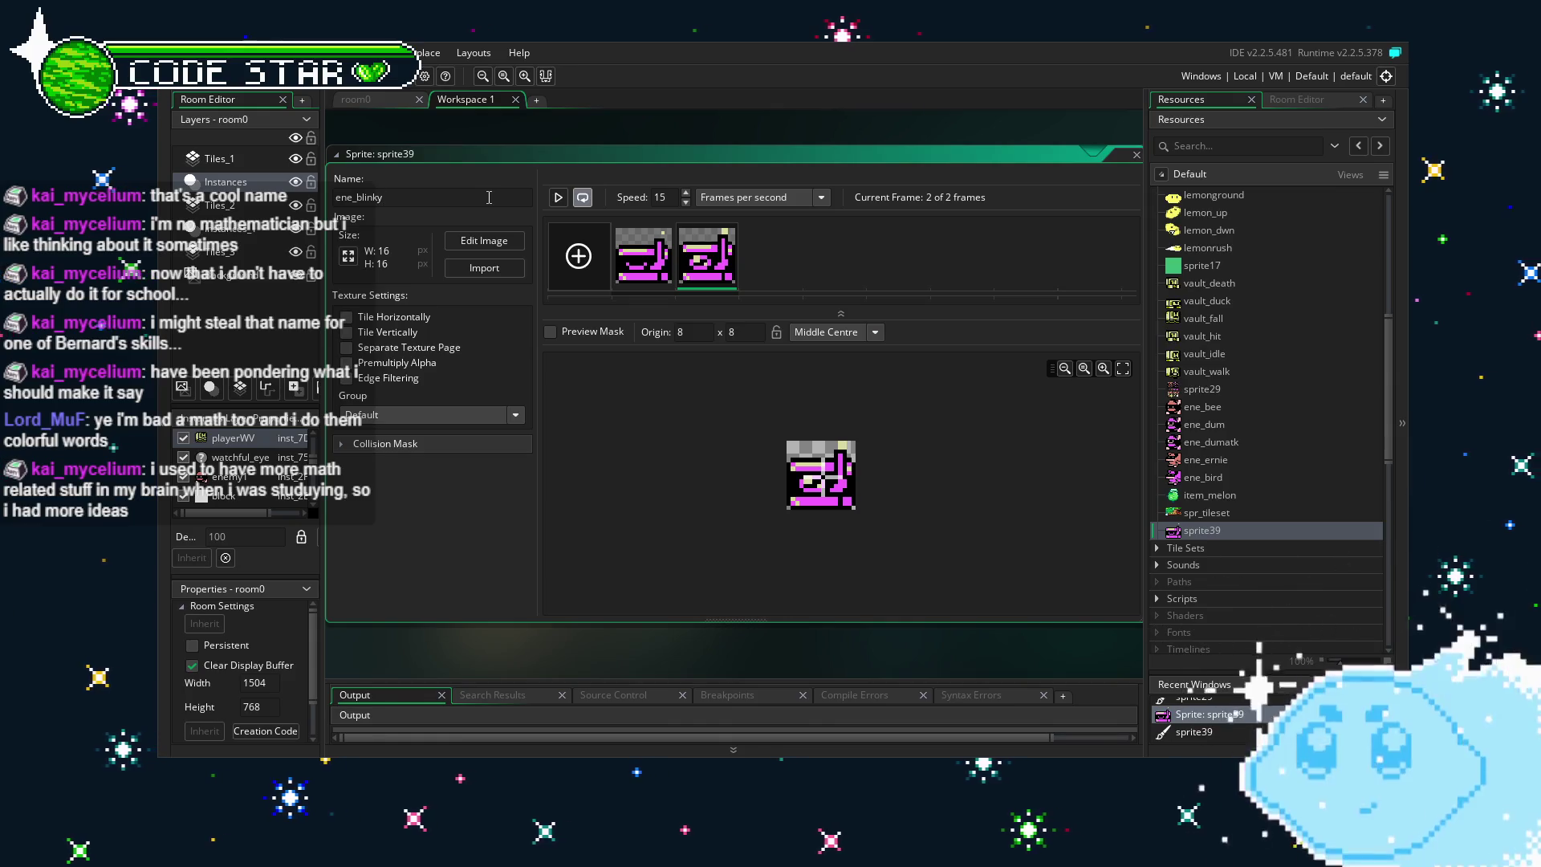